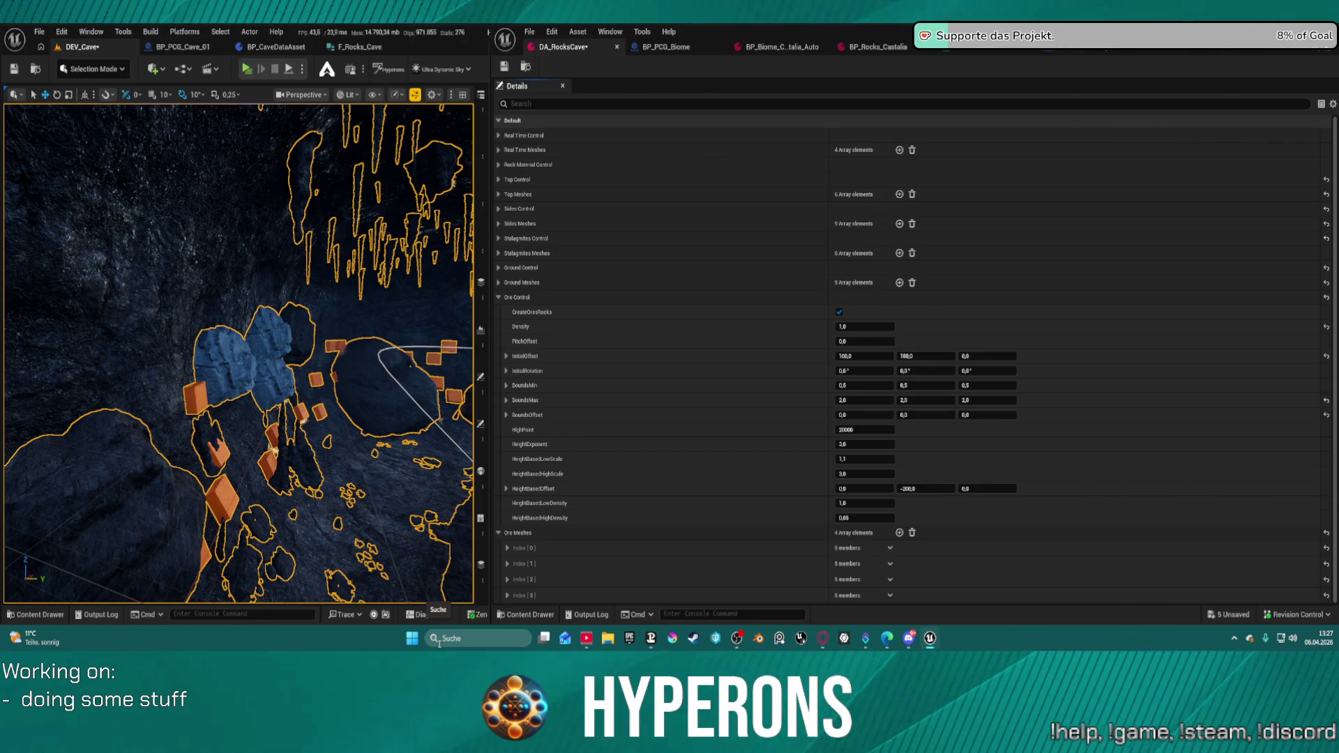
- Open BP_PCG_Biome, glance at its Construction Script, then enter Ore_FindMaterial from the Event Graph
left_click(666, 47)
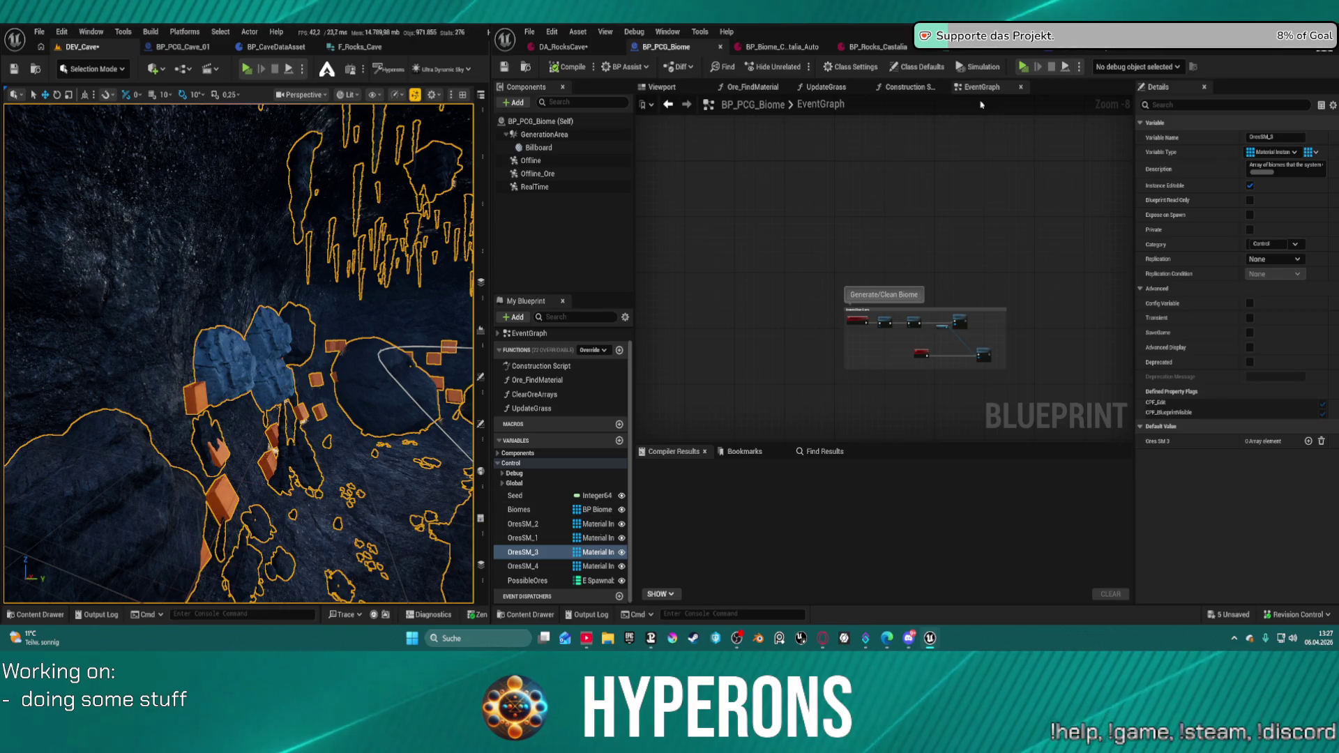
left_click(918, 88)
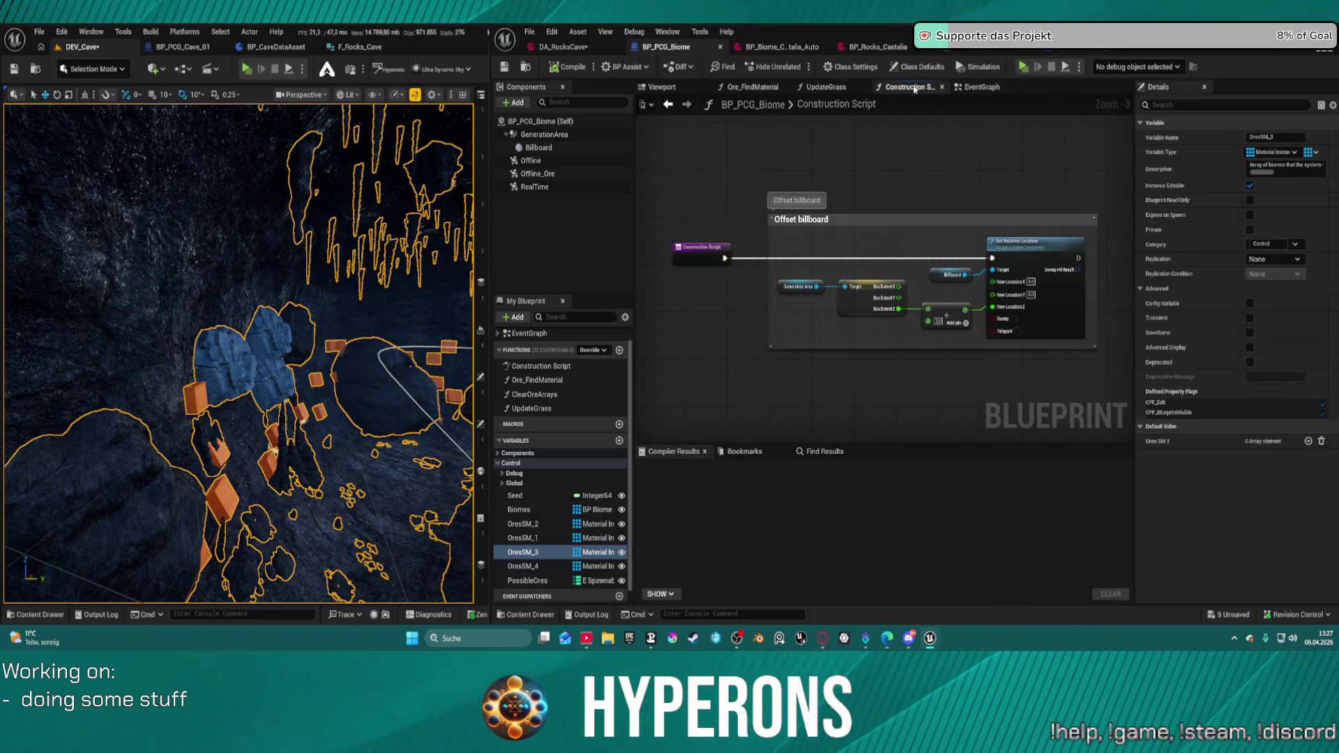
left_click(977, 89)
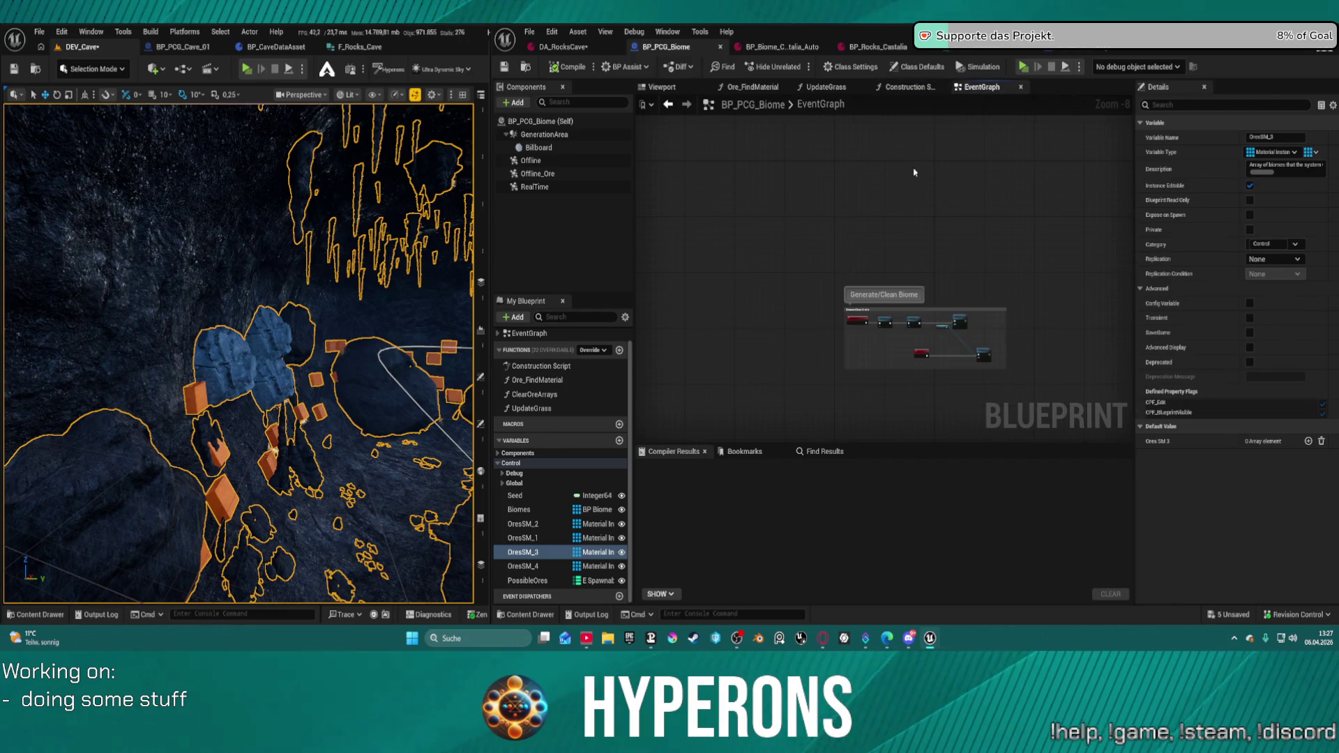
scroll(901, 310, "up", 8)
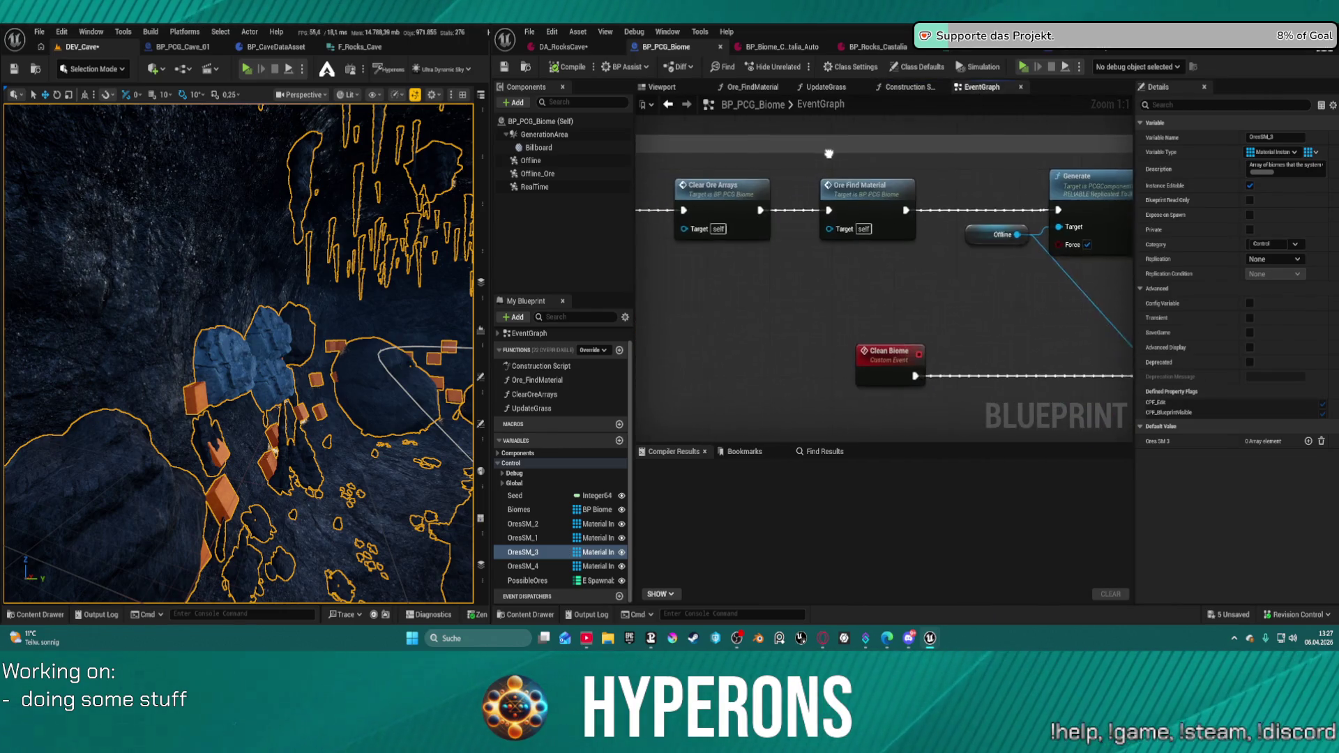
scroll(834, 150, "down", 1)
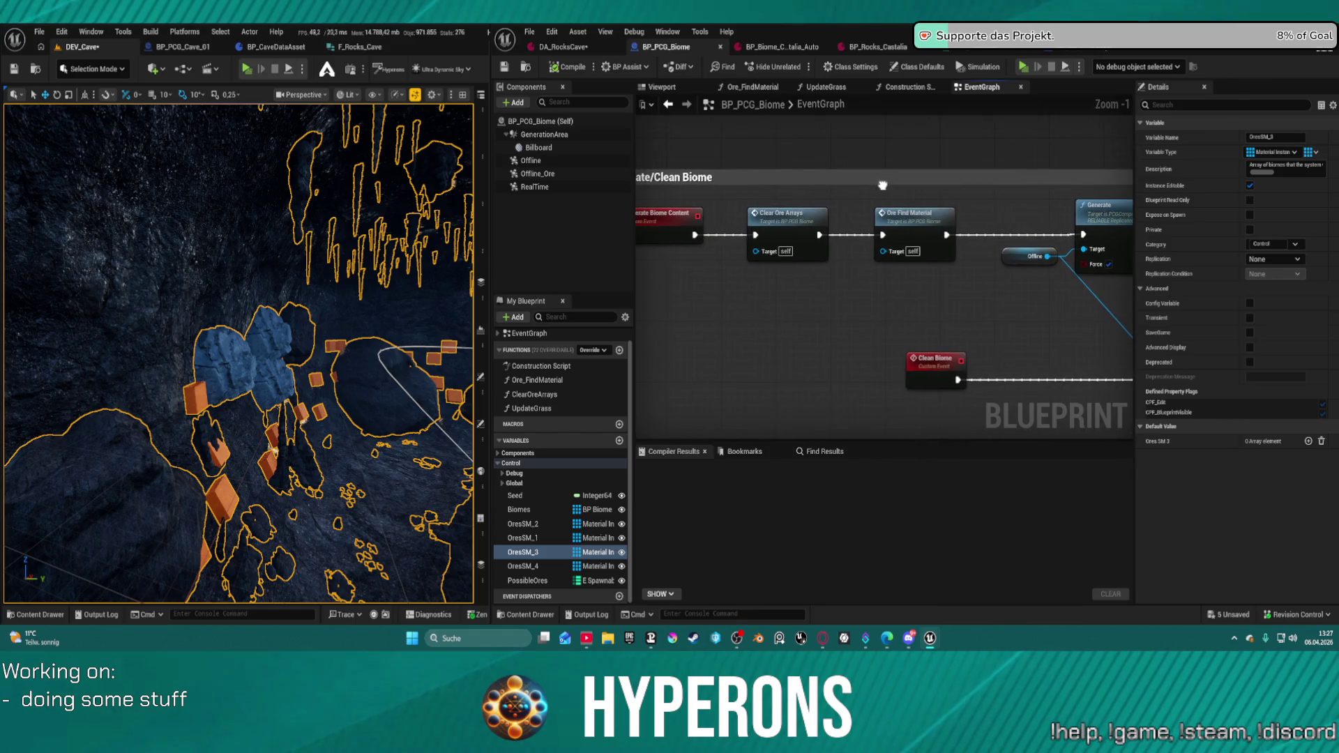
mouse_move(878, 186)
left_mouse_down()
mouse_move(916, 166)
mouse_move(852, 139)
mouse_move(869, 164)
left_mouse_up()
left_click_drag(789, 229, 690, 230)
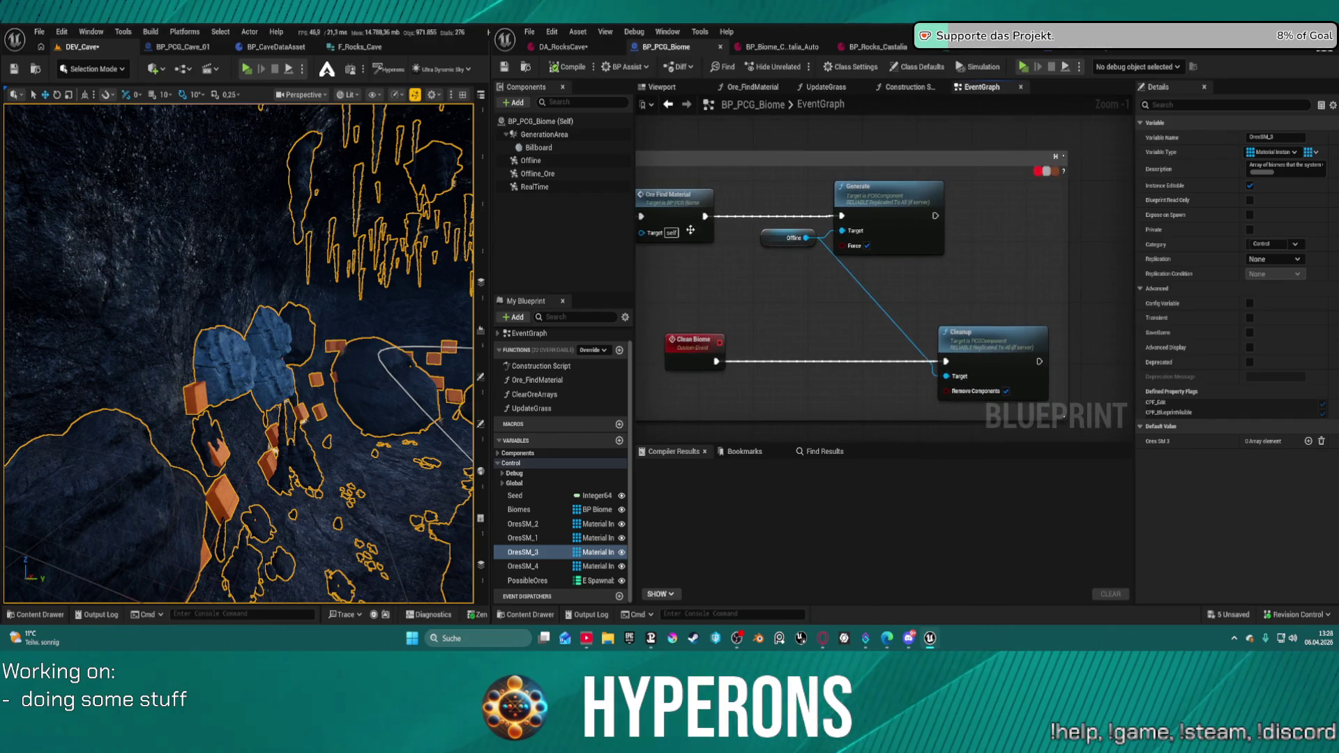
double_click(659, 207)
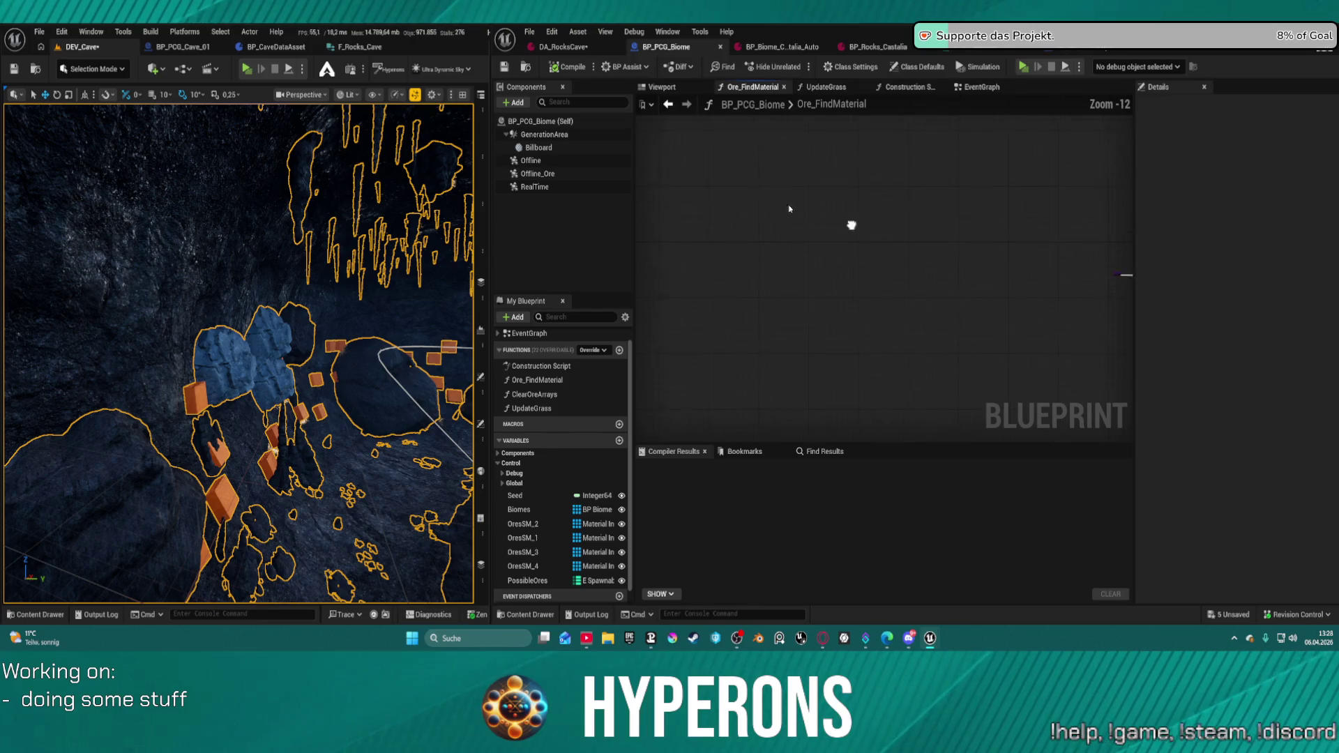
- Pan through Ore_FindMaterial's ADDUNIQUE nodes, HarvestRockMat_04 section and KEYS/For Each Loop nodes
mouse_move(1016, 220)
left_mouse_down()
mouse_move(1016, 247)
mouse_move(1050, 297)
mouse_move(818, 283)
mouse_move(806, 269)
mouse_move(474, 265)
mouse_move(427, 279)
left_mouse_up()
mouse_move(885, 293)
left_mouse_down()
mouse_move(877, 209)
mouse_move(868, 419)
mouse_move(1311, 419)
mouse_move(1185, 321)
mouse_move(1227, 328)
left_mouse_up()
left_click_drag(1023, 200, 962, 225)
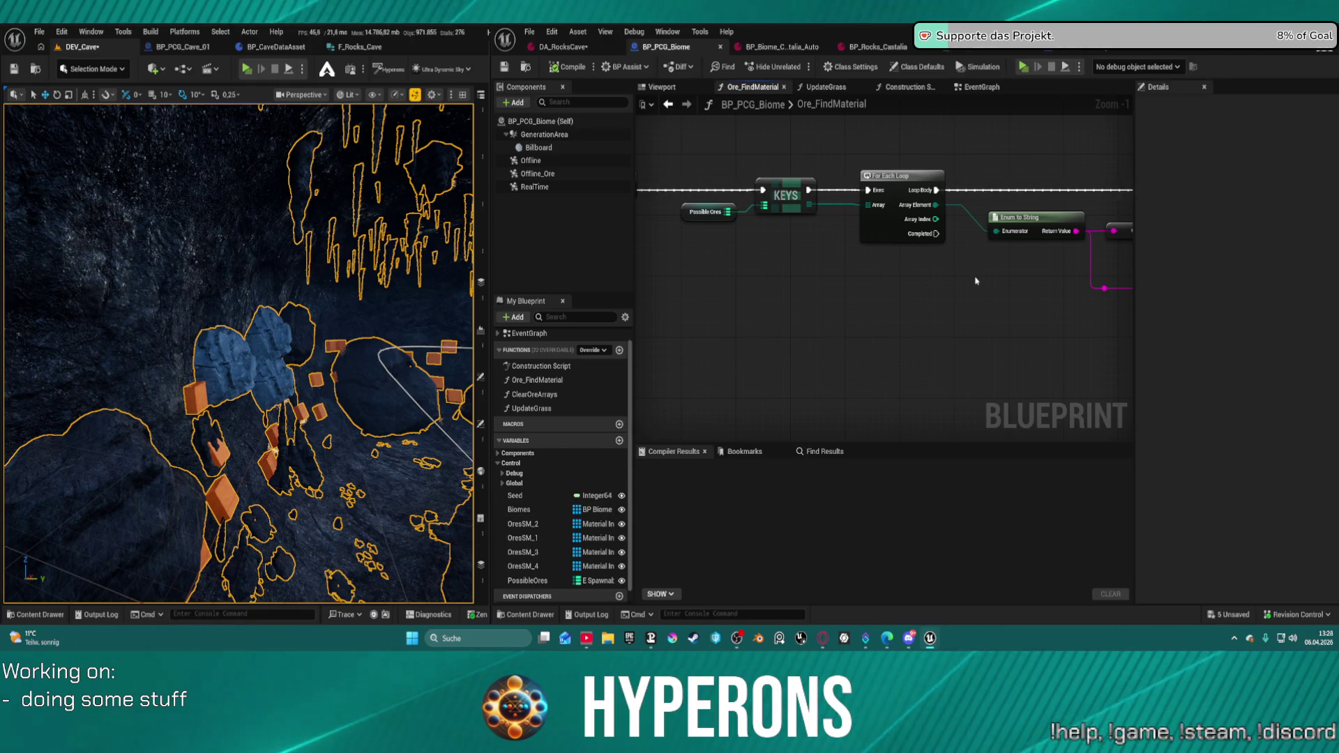
- Add an Aluminium element to the Possible Ores map, then undo it so the map stays empty
left_click_drag(704, 212, 700, 240)
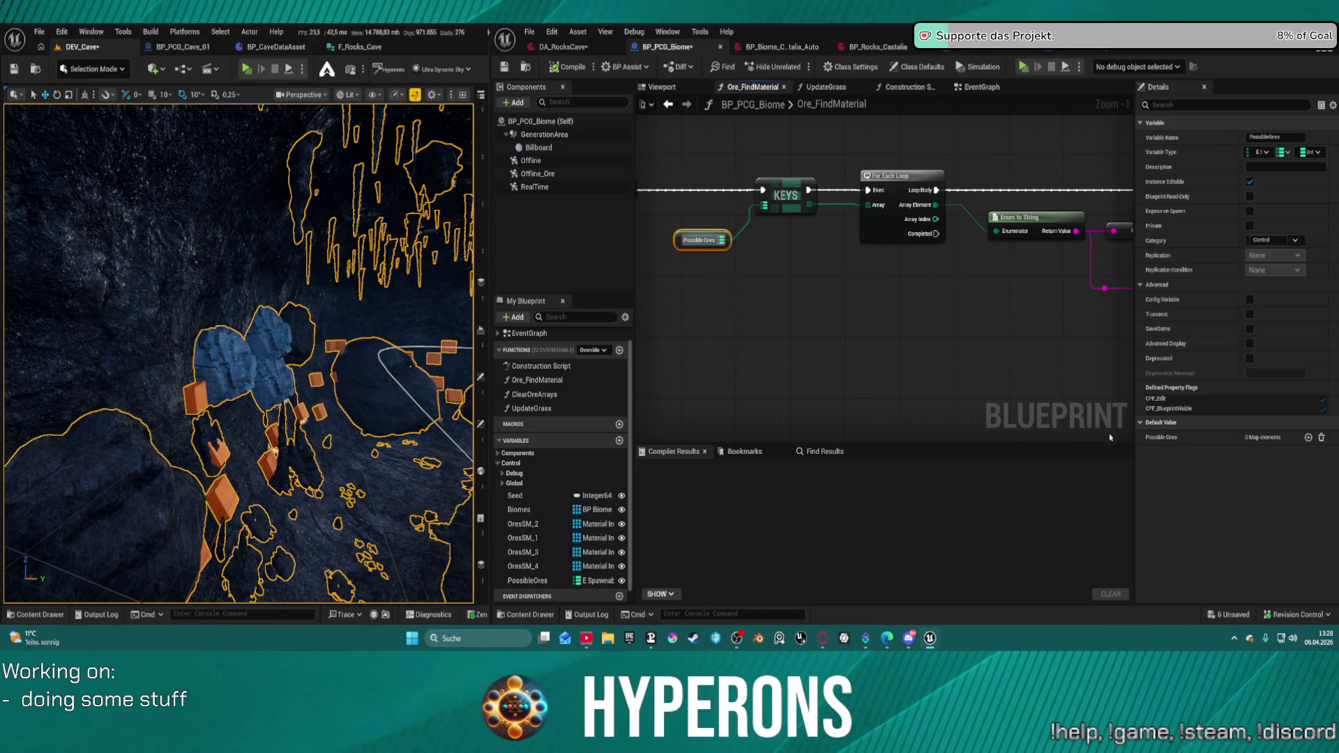
left_click(1308, 437)
left_click(1223, 453)
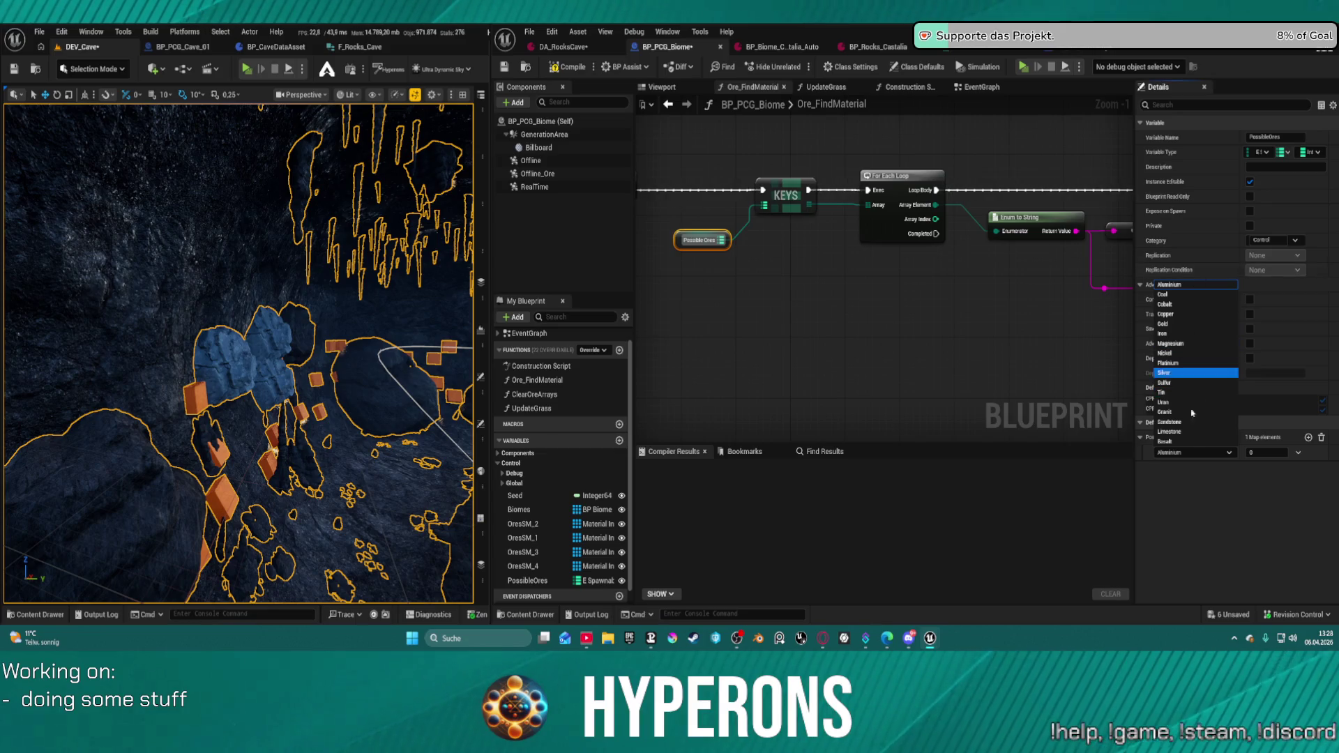
left_click(1241, 486)
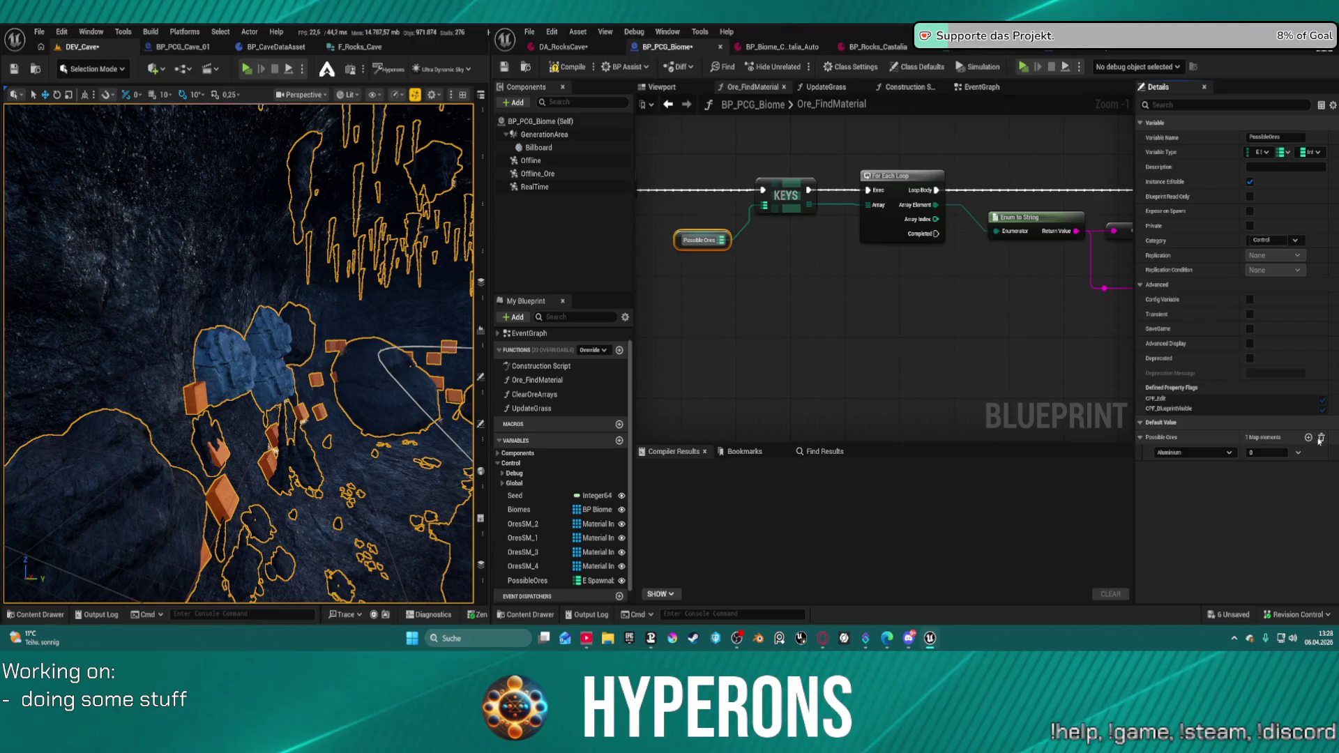
key("ctrl+z")
mouse_move(519, 311)
left_mouse_down()
mouse_move(802, 342)
mouse_move(672, 347)
left_mouse_up()
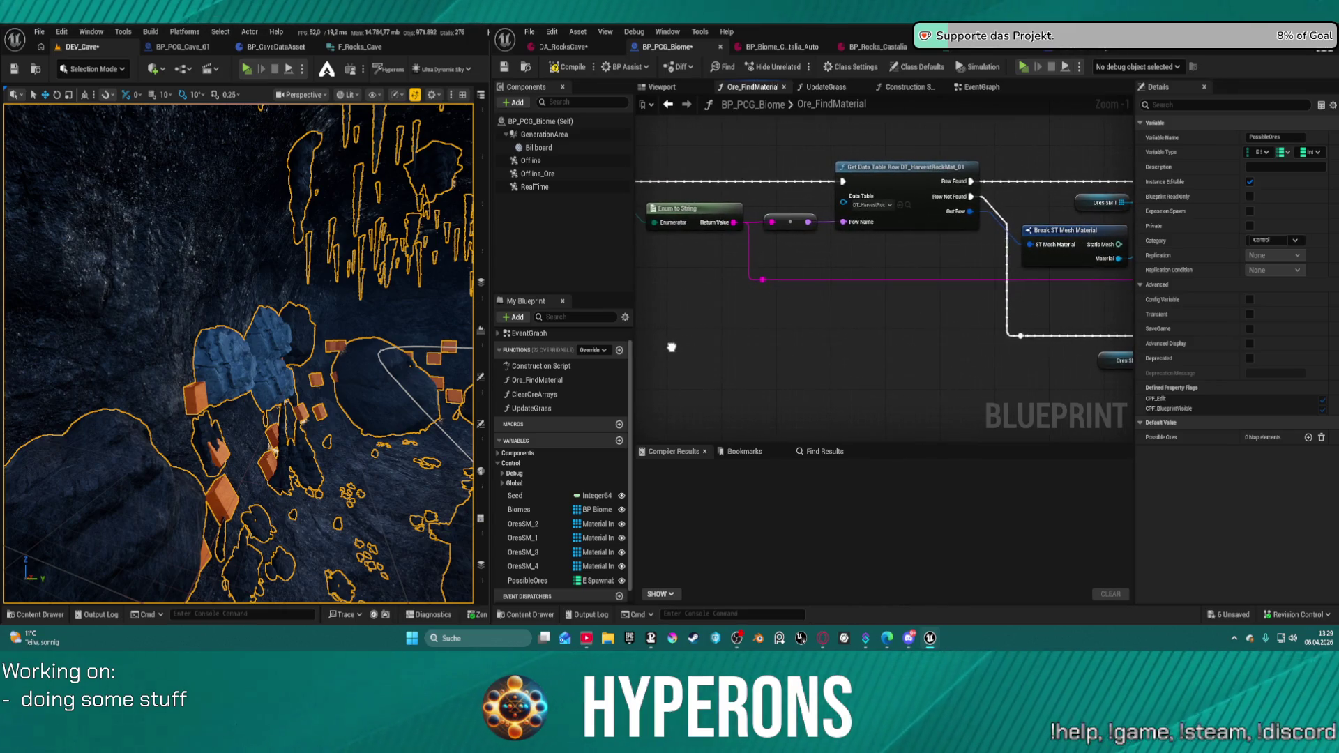
- Open DT_HarvestRockMat_01 from the Get Data Table Row node, widen it to show Material, then switch to the PCG graph
left_click(907, 204)
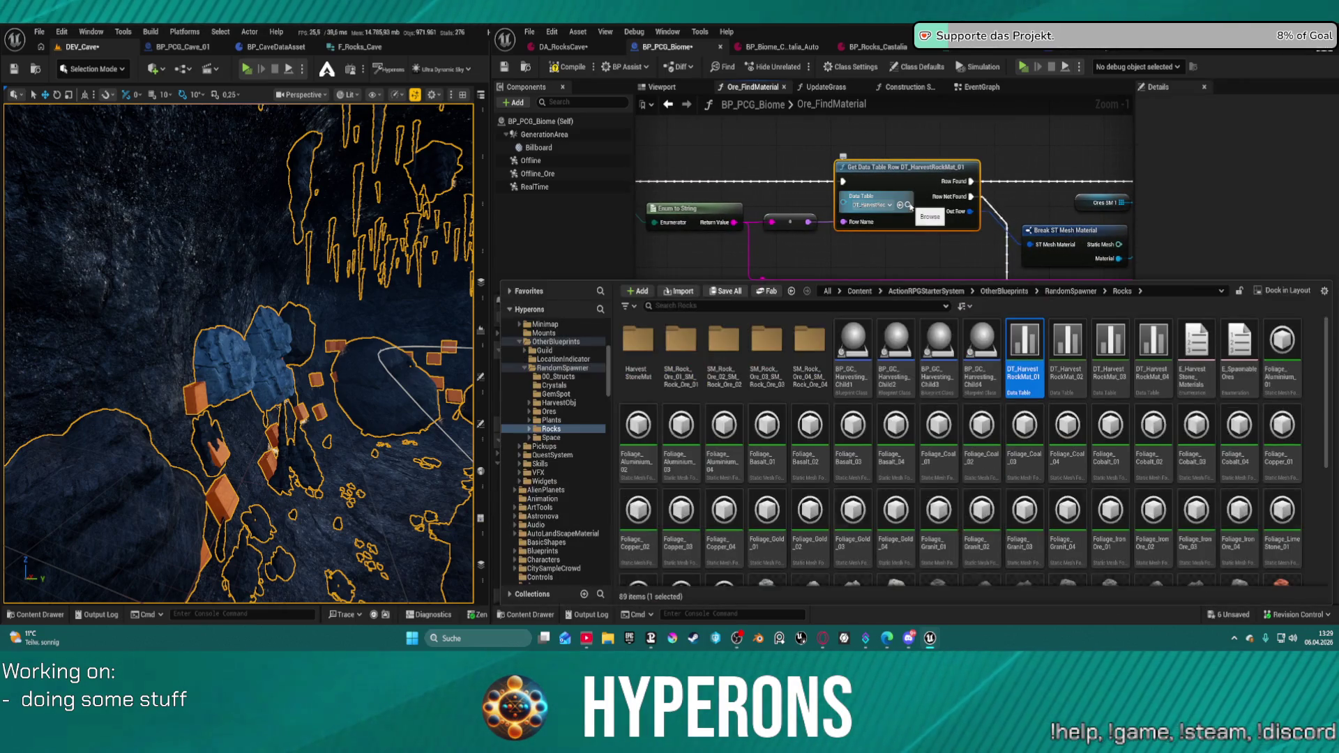
double_click(1024, 339)
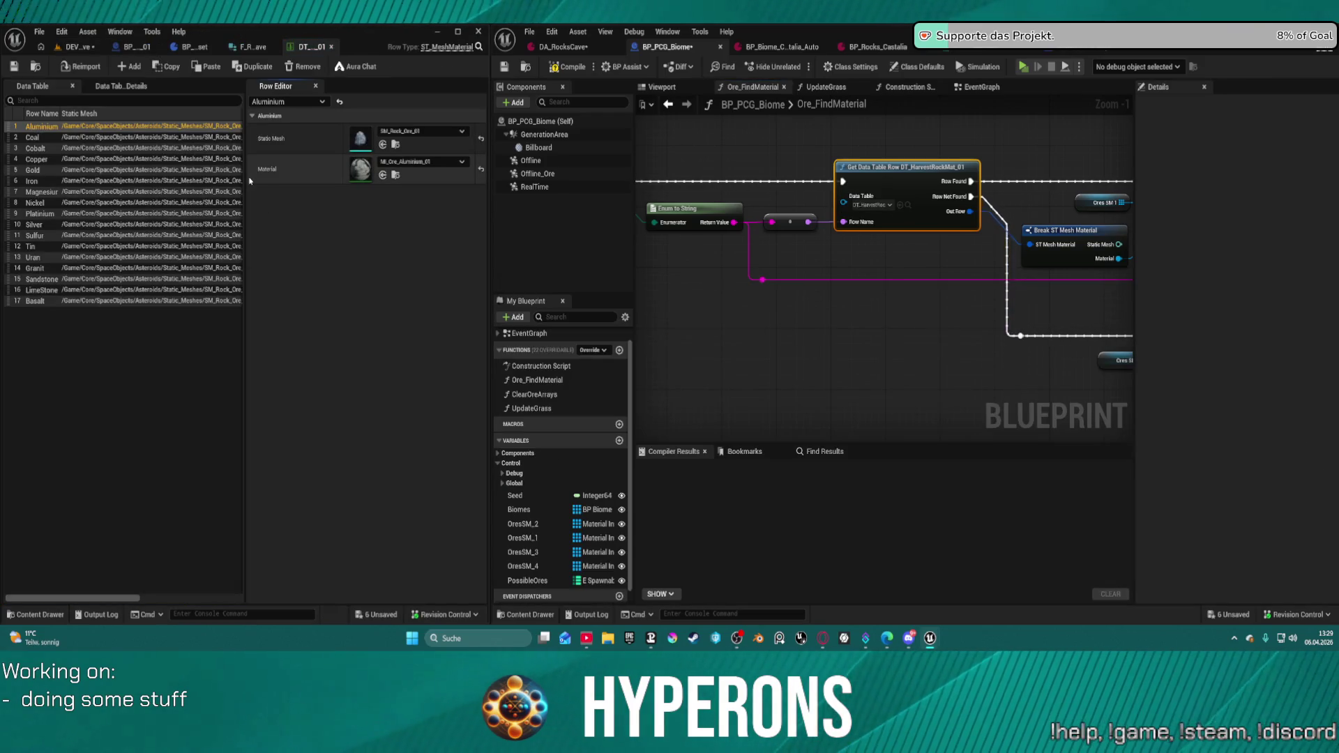
left_click_drag(245, 182, 313, 183)
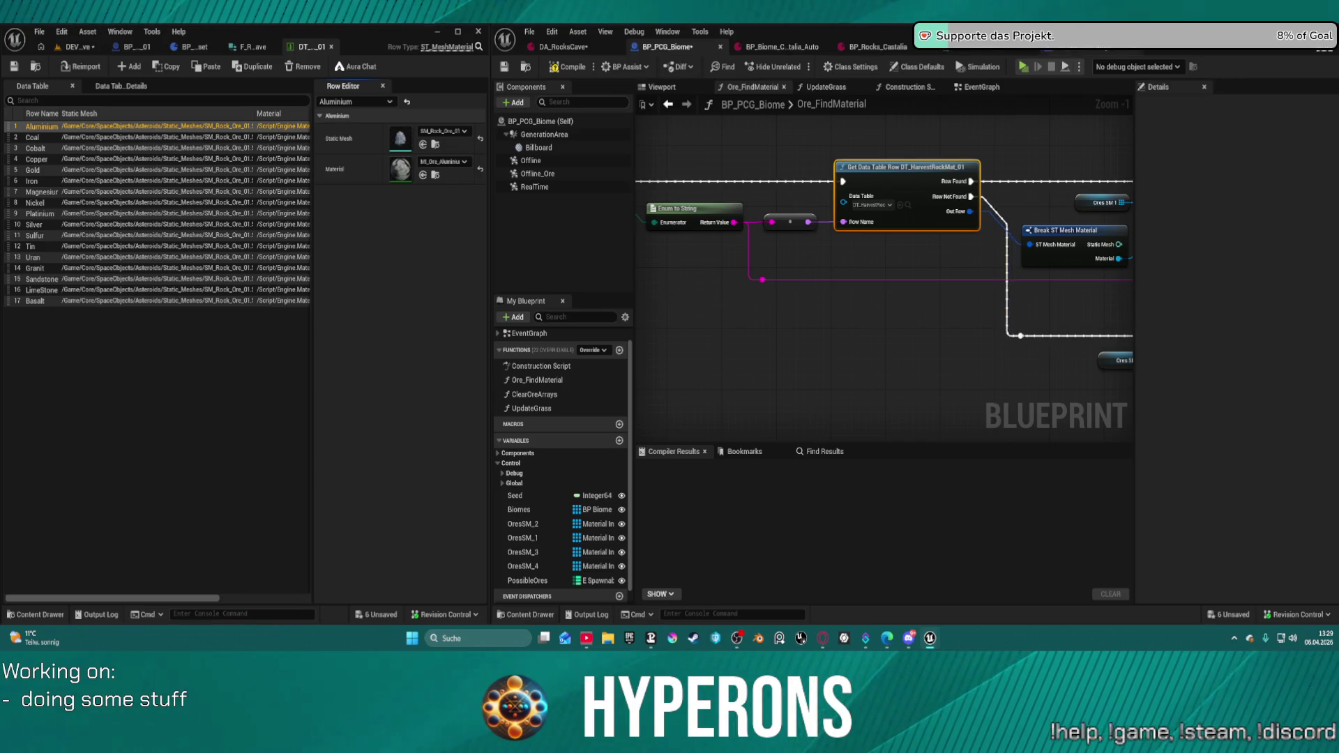
key("ctrl+Tab")
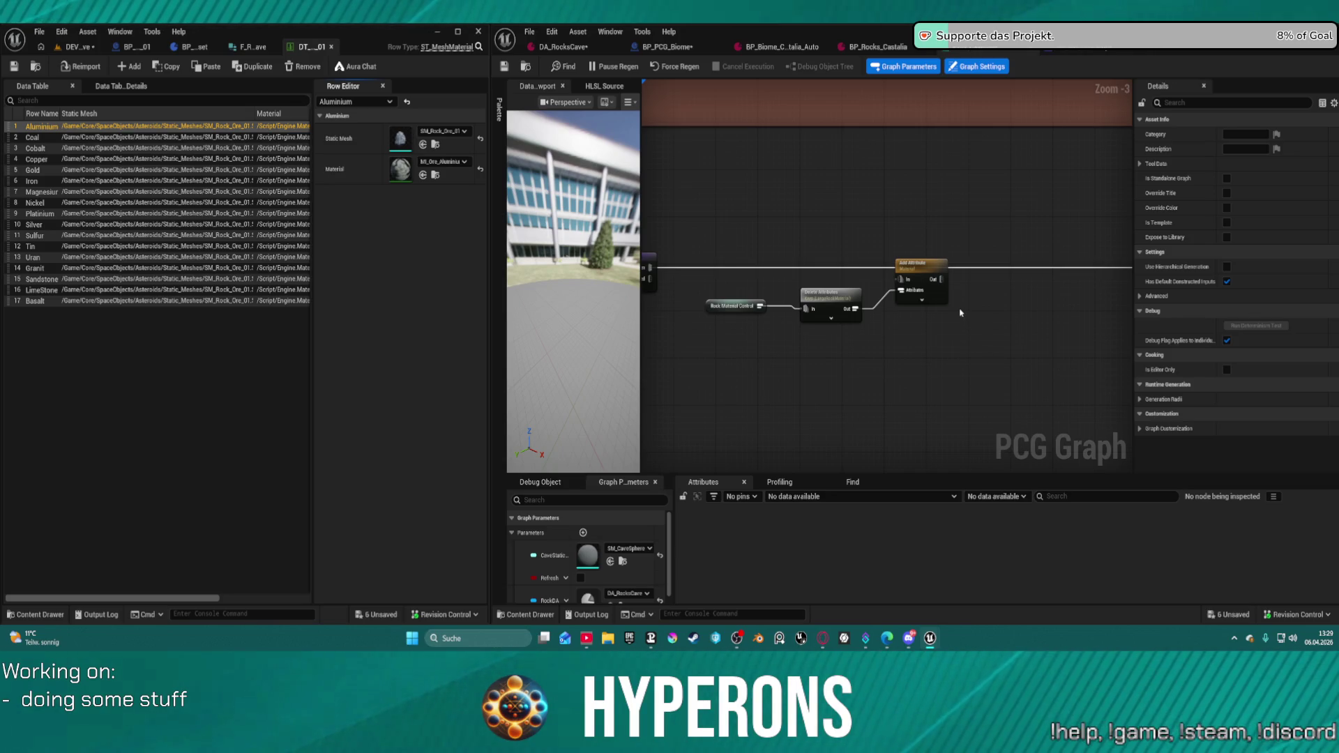
- Inspect the Rock Material Control attribute nodes in the DA_RocksCave PCG graph, then return to BP_PCG_Biome
mouse_move(980, 308)
left_mouse_down()
mouse_move(930, 329)
mouse_move(914, 288)
mouse_move(735, 294)
mouse_move(654, 219)
mouse_move(1067, 233)
mouse_move(1013, 250)
mouse_move(1004, 235)
left_mouse_up()
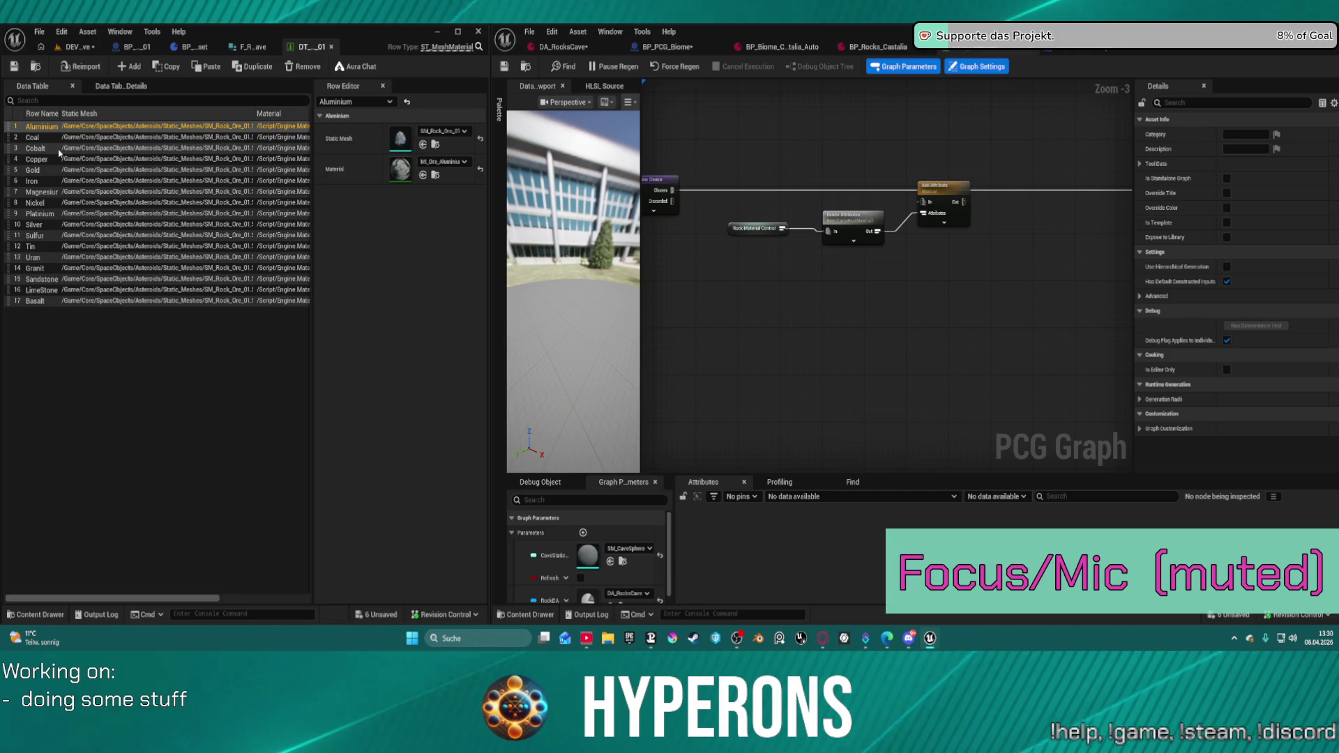
scroll(873, 254, "down", 4)
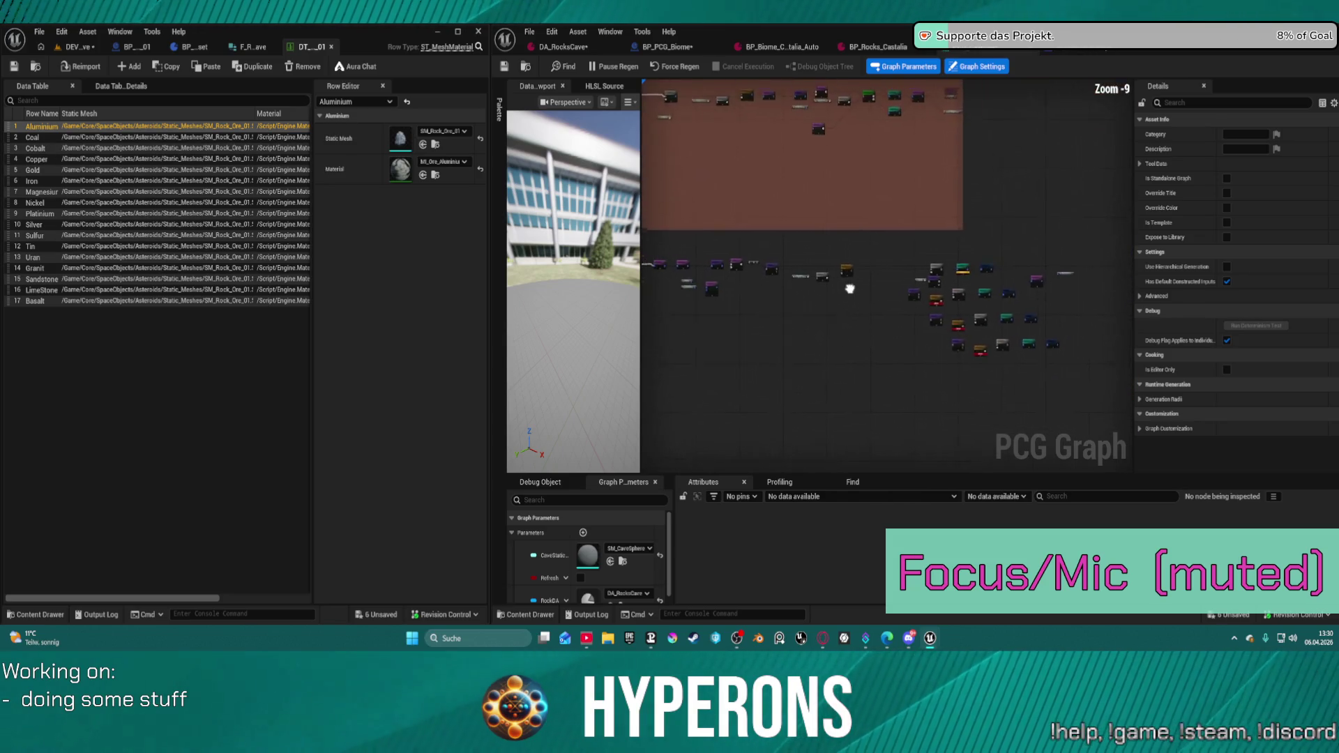
scroll(910, 284, "up", 3)
scroll(909, 285, "up", 4)
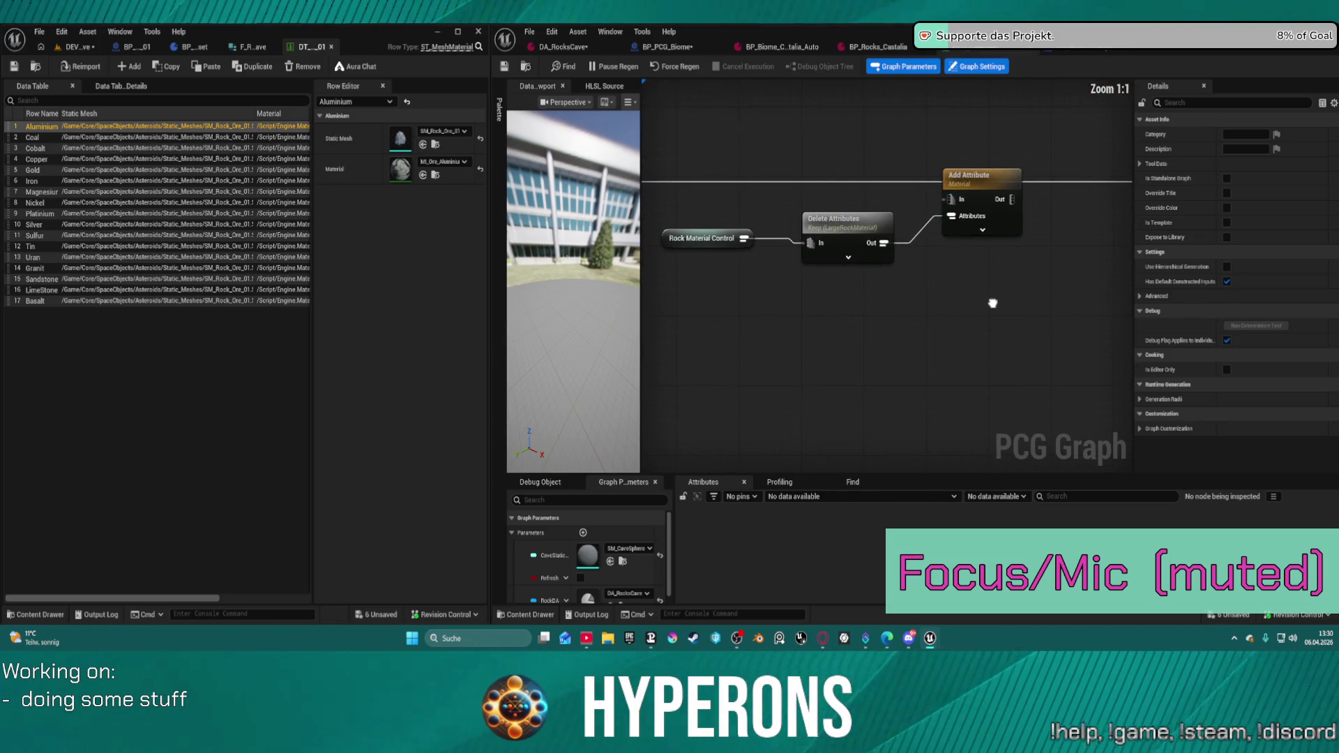
left_click_drag(992, 303, 992, 304)
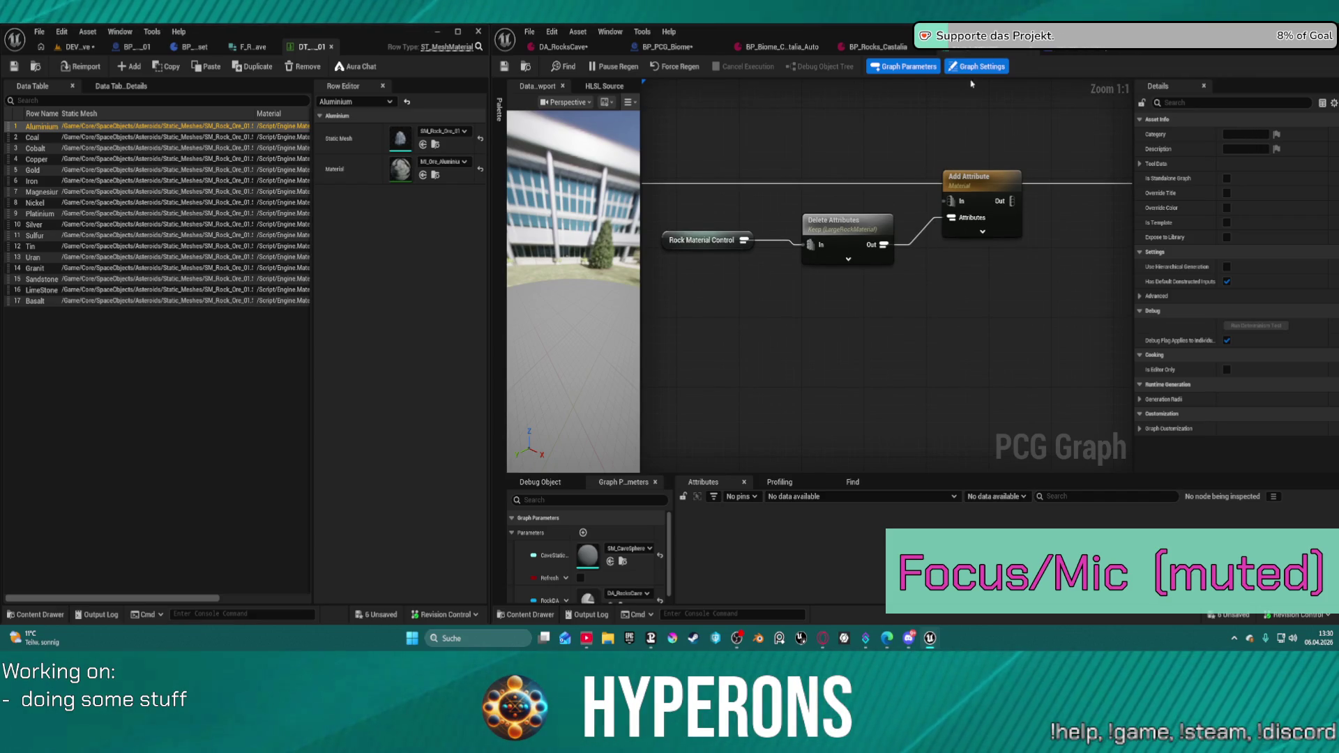
left_click(666, 47)
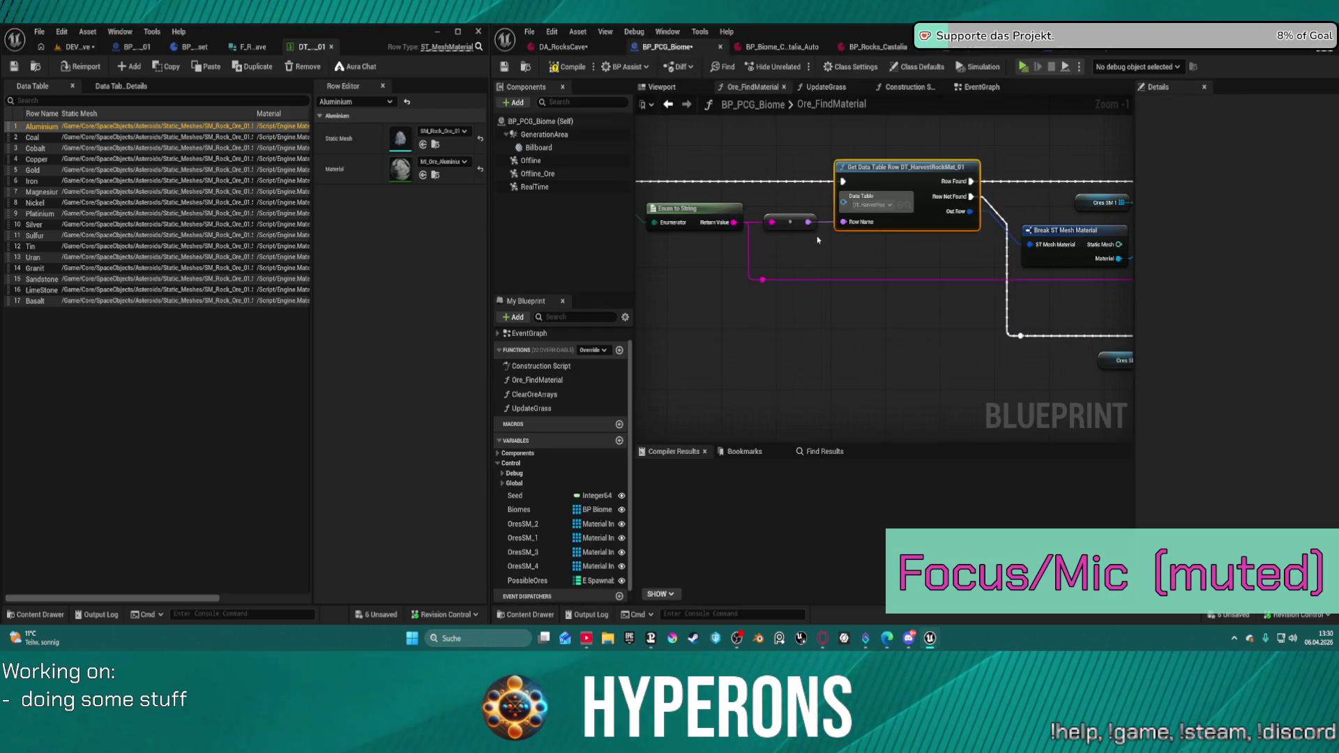
- Pan through the ADDUNIQUE ore lookup nodes in Ore_FindMaterial, then bring the DEV_Cave level editor forward
mouse_move(958, 266)
left_mouse_down()
mouse_move(853, 258)
mouse_move(587, 278)
mouse_move(691, 245)
mouse_move(842, 245)
left_mouse_up()
scroll(756, 265, "down", 5)
scroll(781, 239, "up", 5)
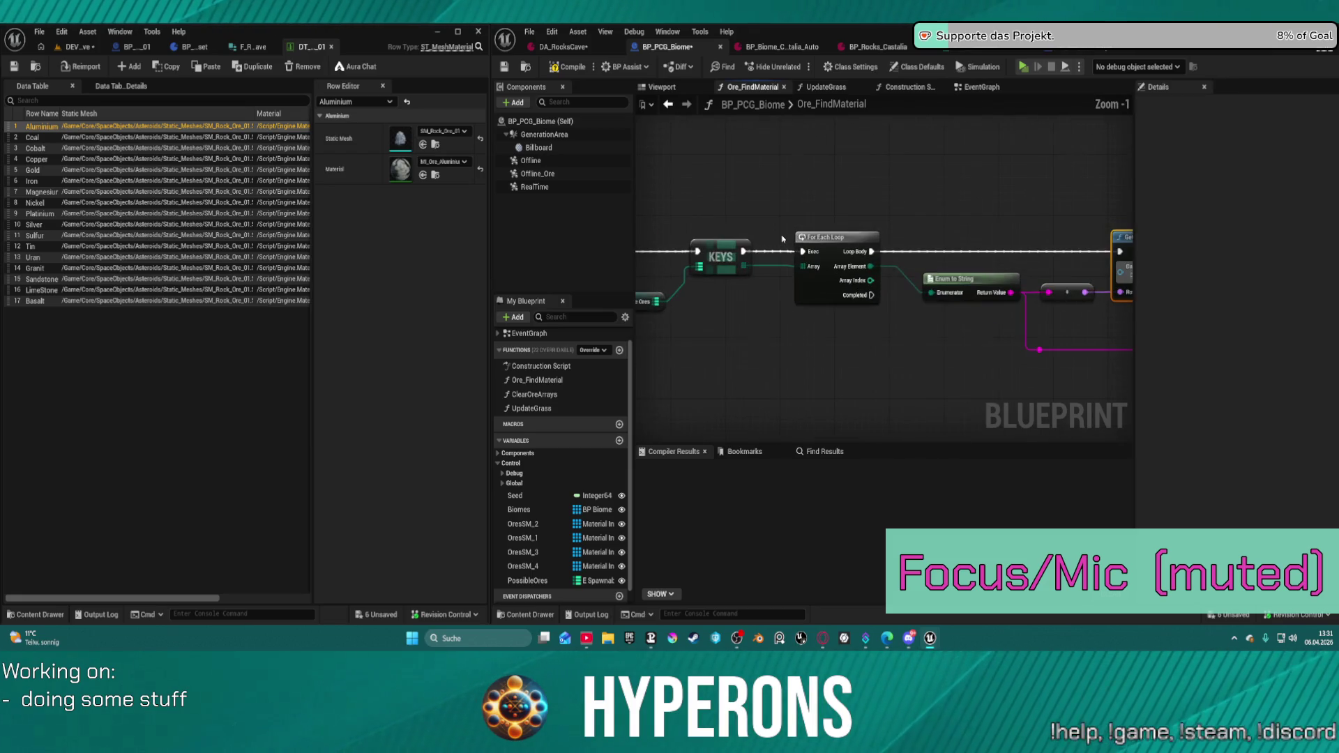
mouse_move(981, 253)
left_mouse_down()
mouse_move(730, 257)
mouse_move(781, 272)
mouse_move(830, 237)
left_mouse_up()
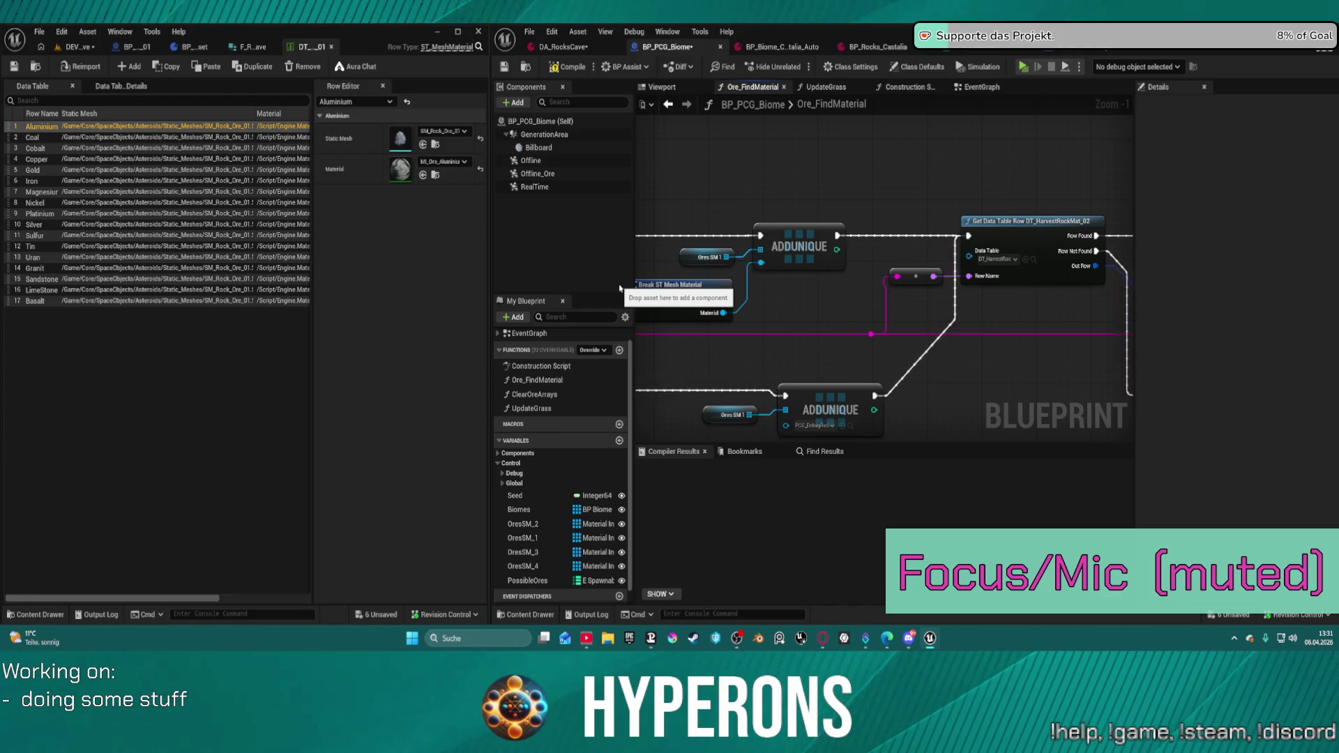
left_click_drag(614, 286, 115, 296)
scroll(788, 285, "down", 5)
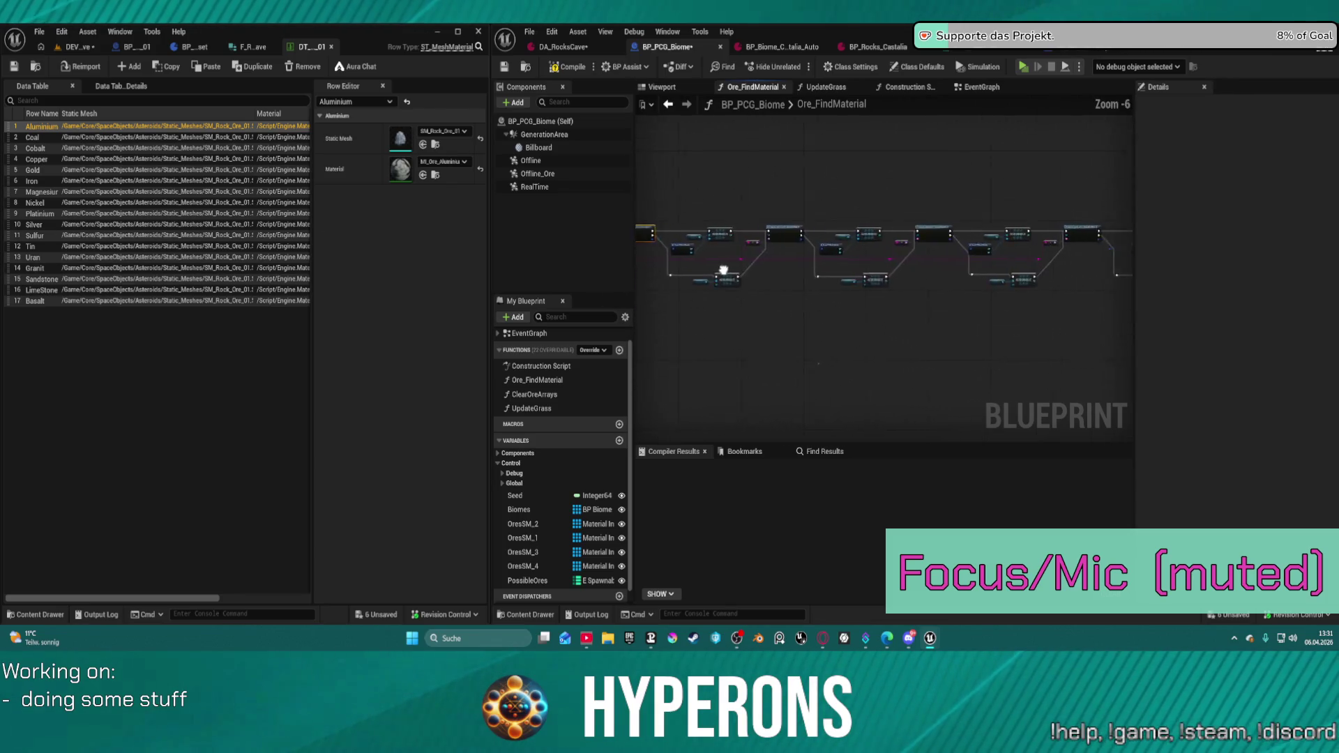
scroll(788, 285, "up", 7)
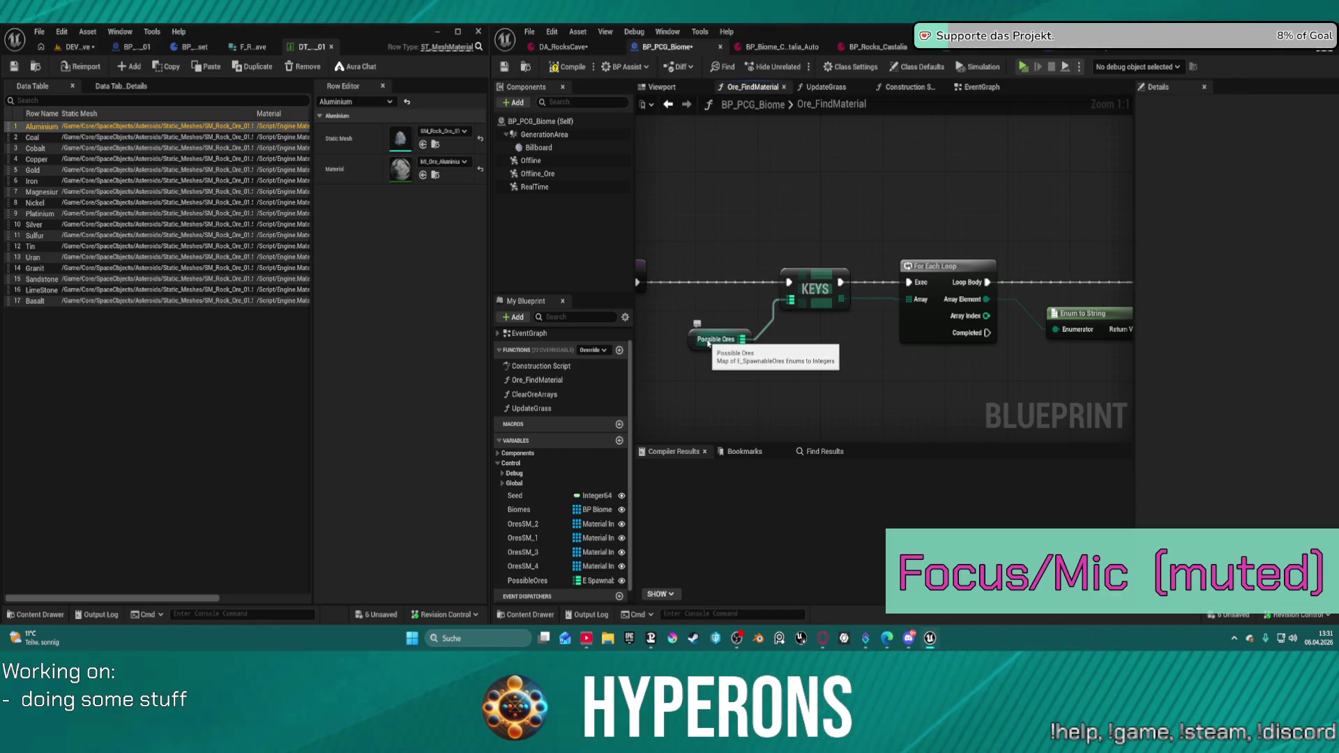
left_click(72, 48)
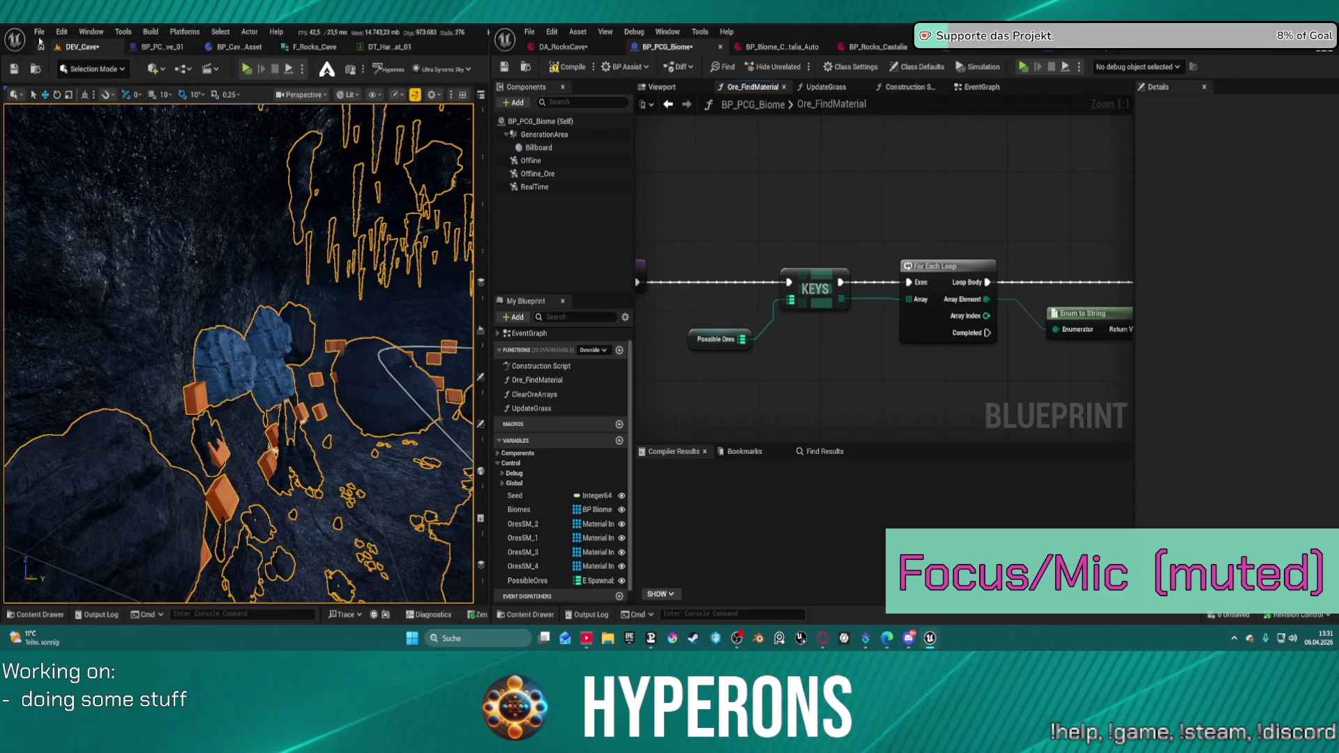
- Open the LV_P_Castalia level from Planets/System_NewEden via Open Level, searching 'casta'
left_click(39, 31)
mouse_move(108, 110)
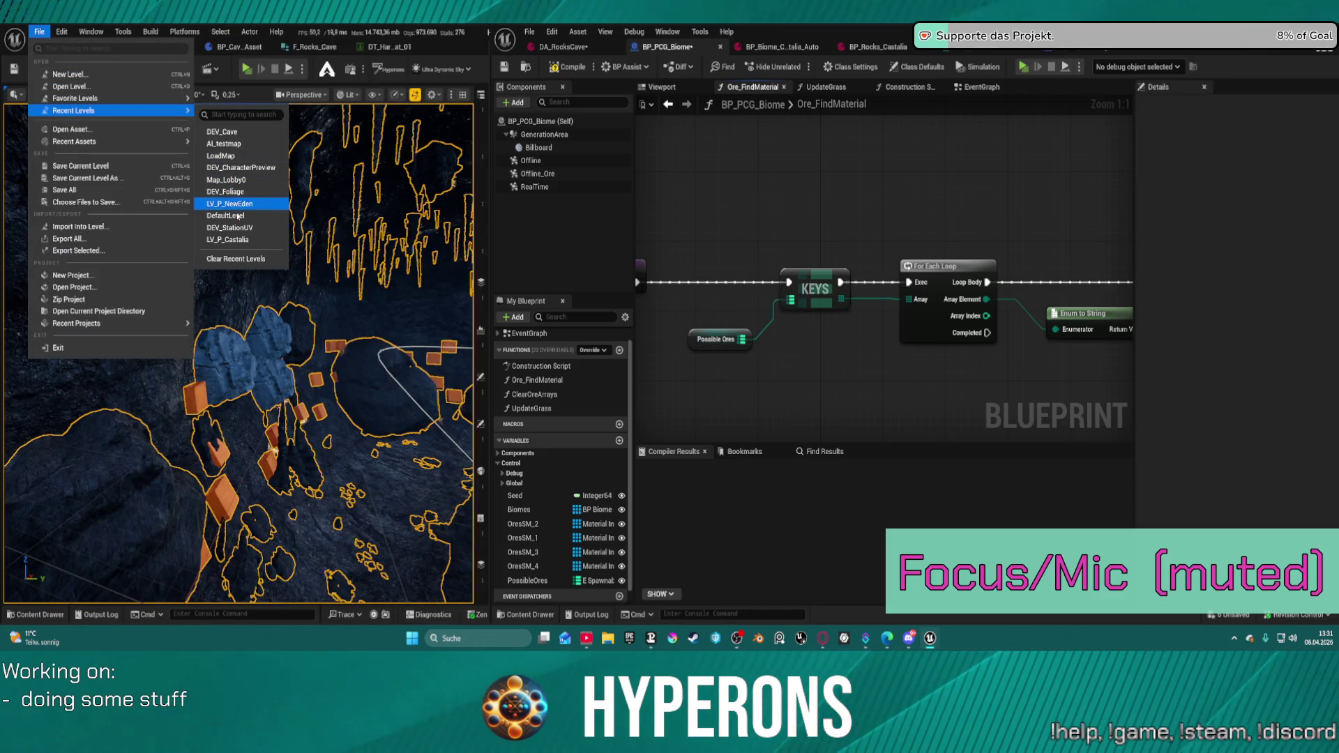
left_click(105, 86)
type("cas")
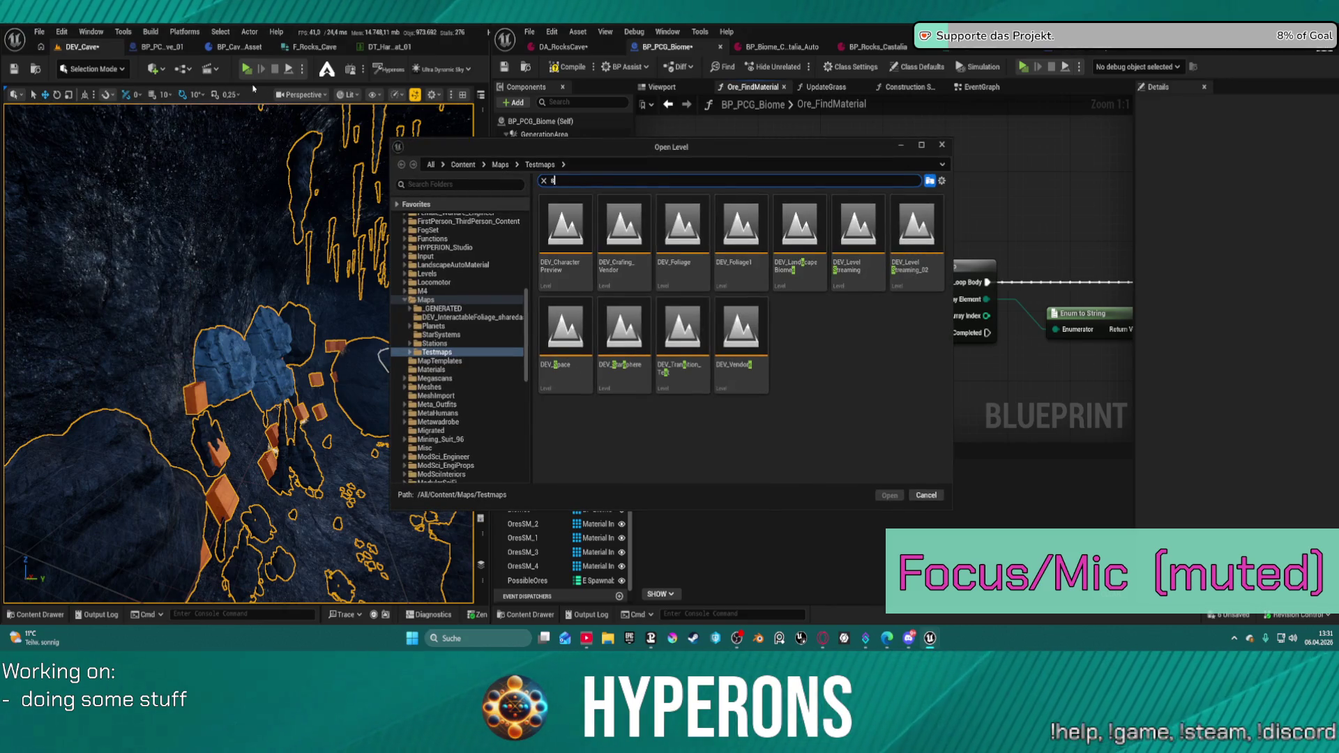
type("t")
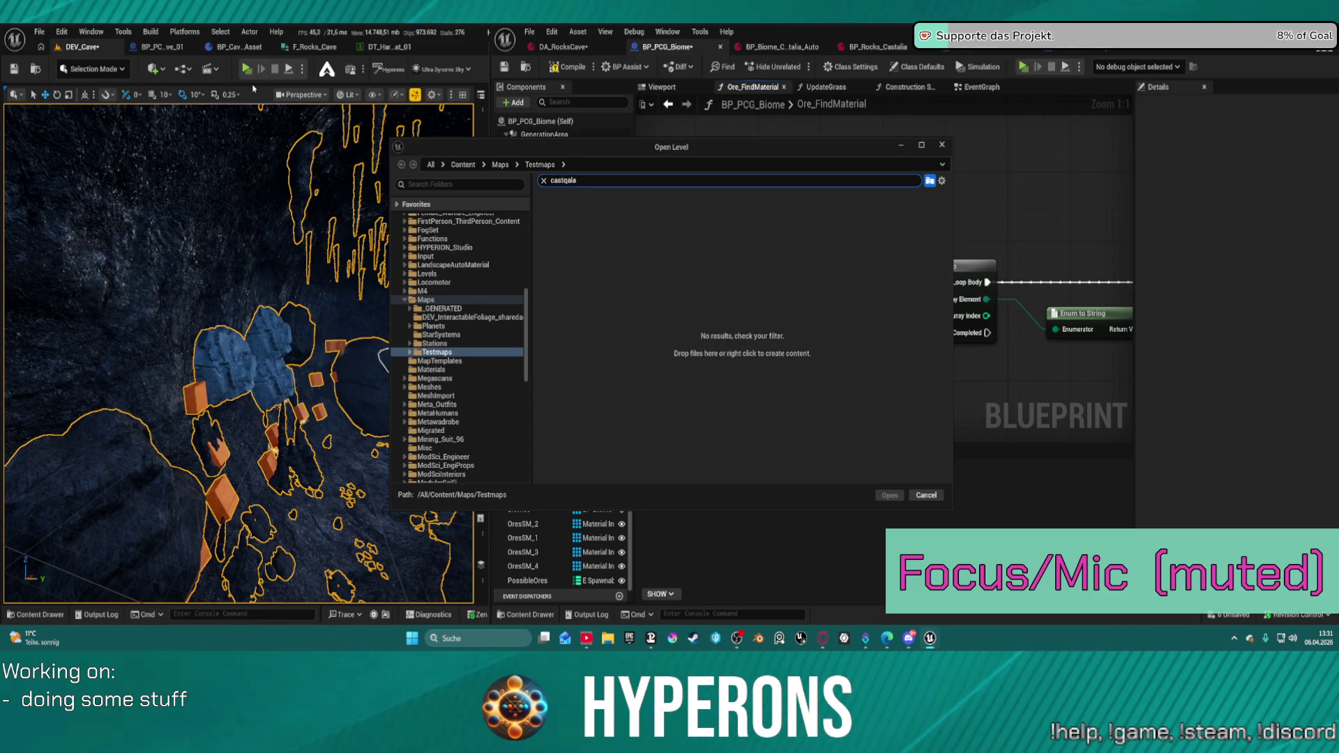
type("a")
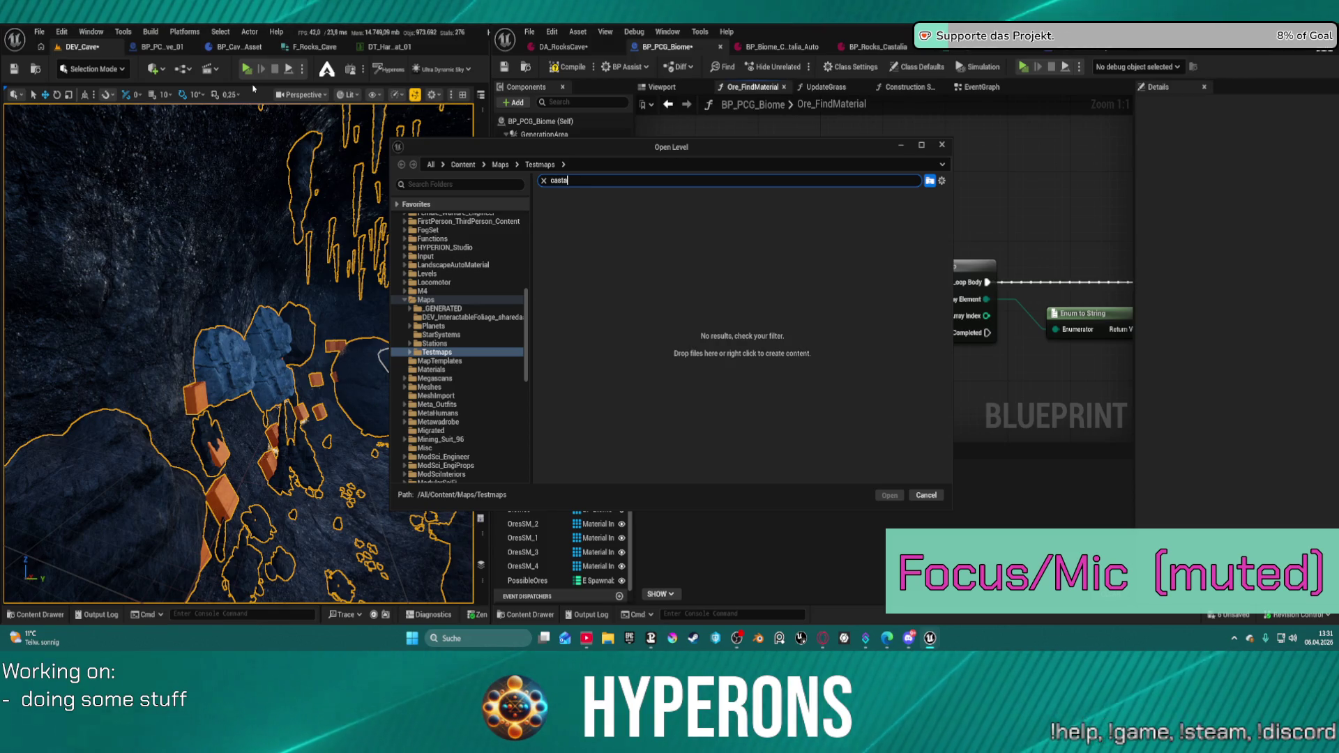
left_click(433, 325)
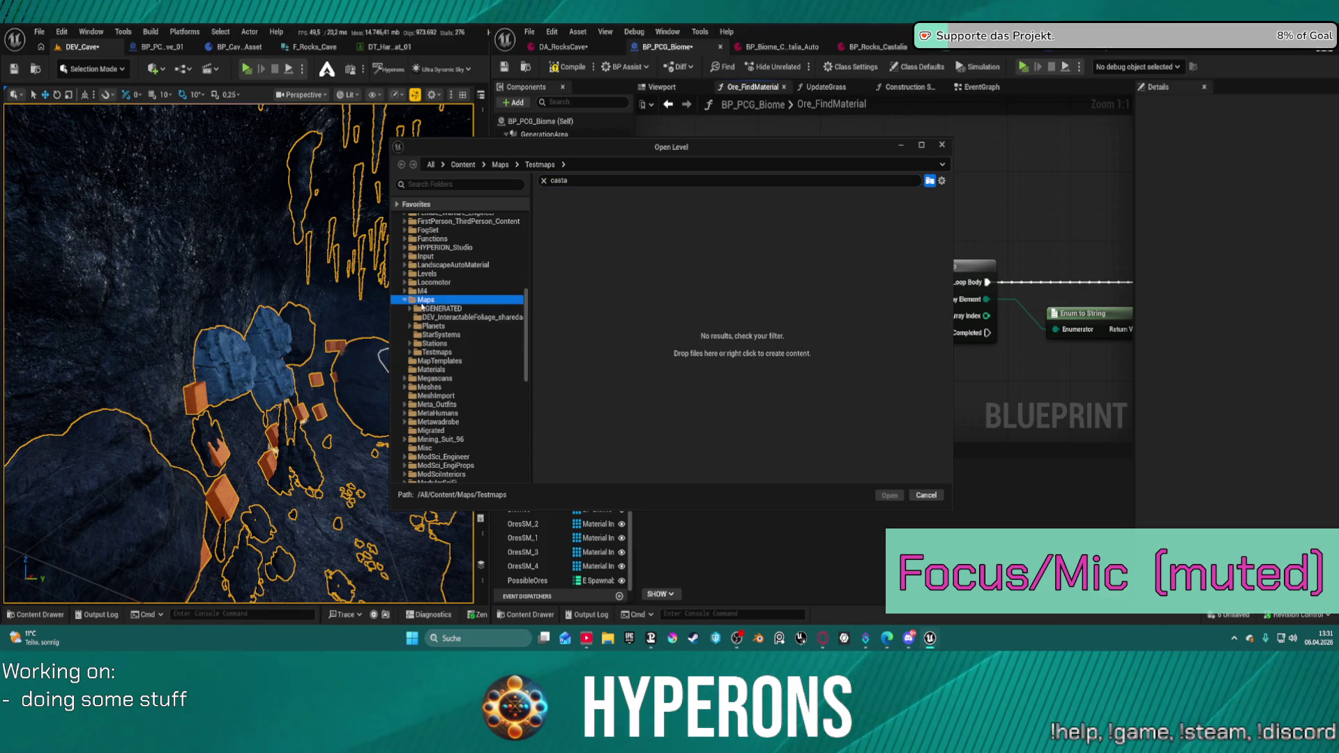
double_click(566, 234)
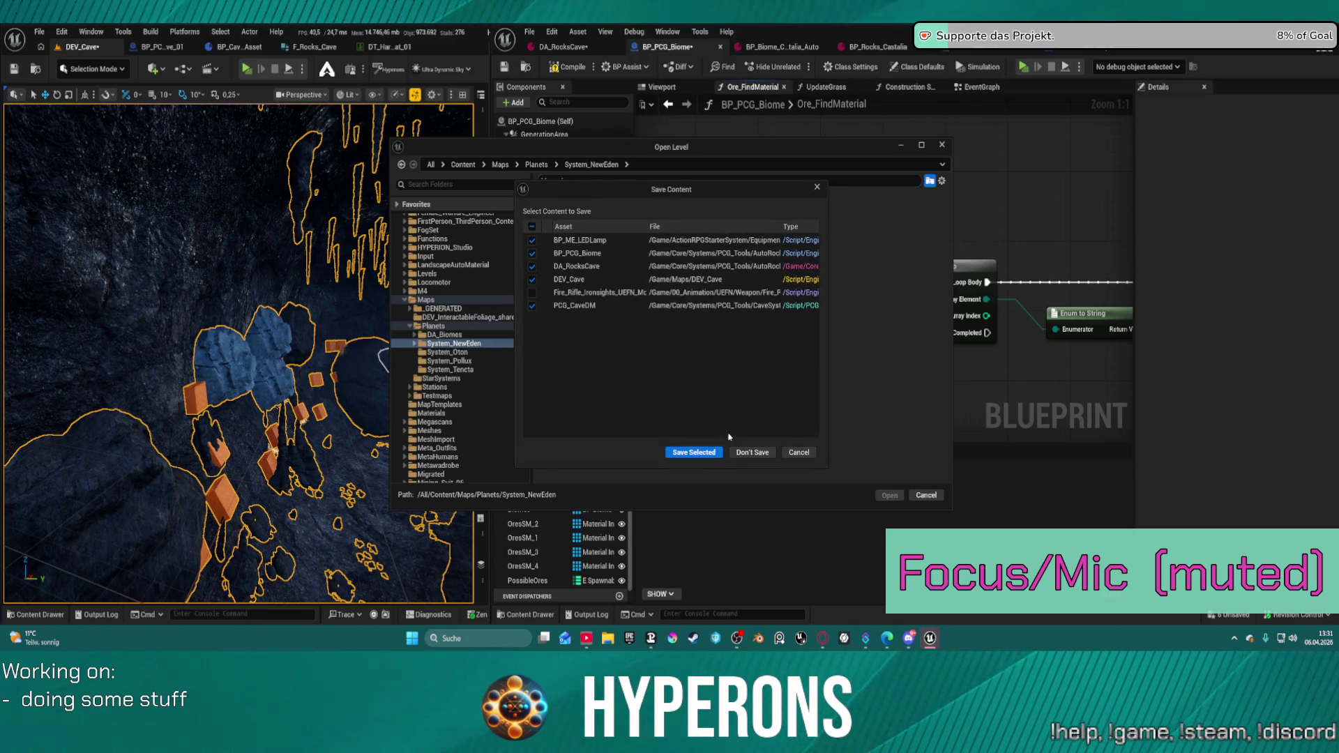
- Save the selected unsaved assets, continue past the failed save and acknowledge the notice
left_click(693, 453)
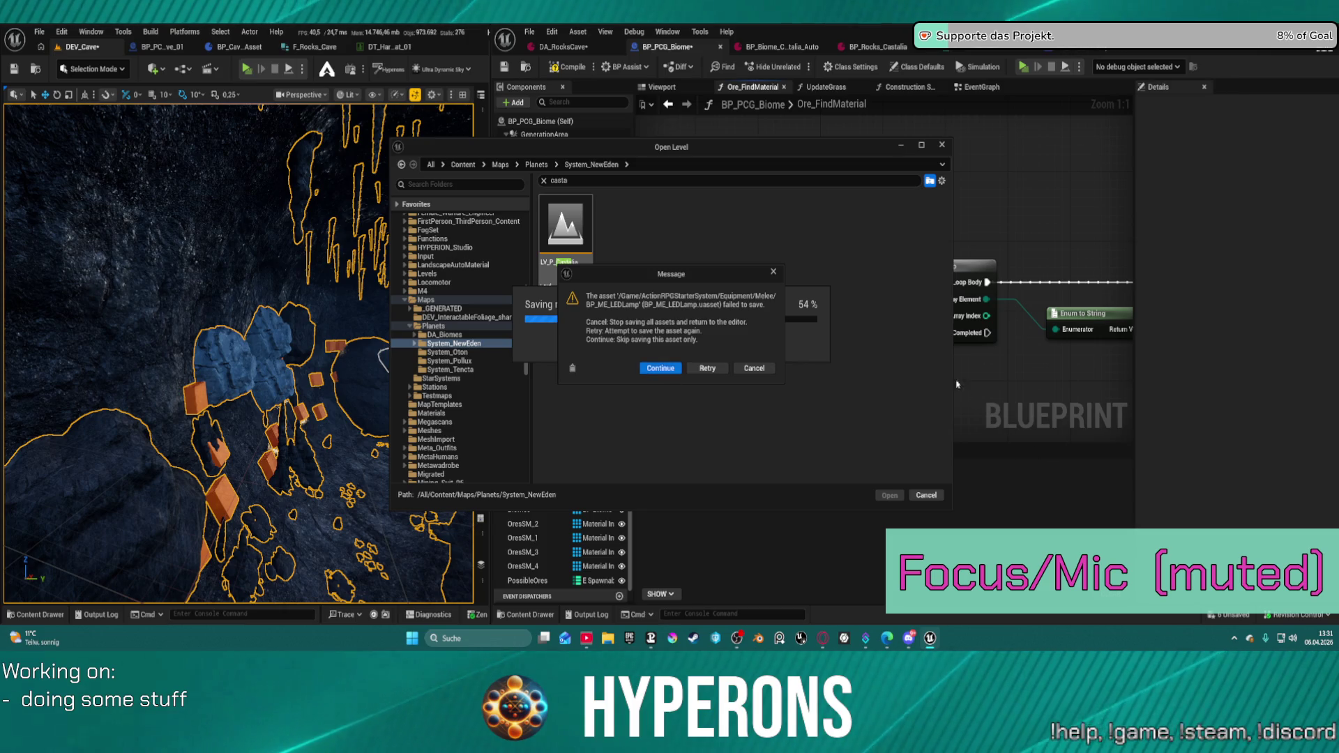
left_click(663, 369)
left_click(765, 350)
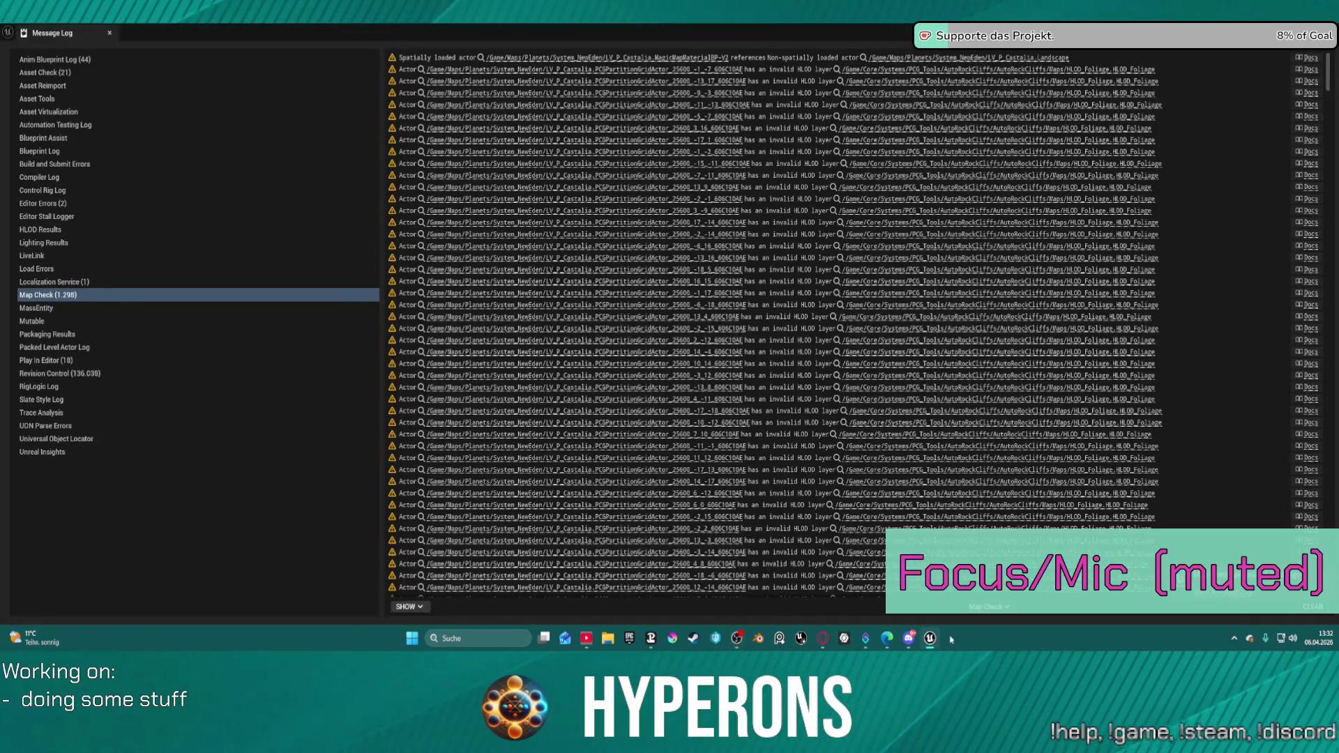
- Dismiss the Map Check message log with Alt+Tab
mouse_move(930, 638)
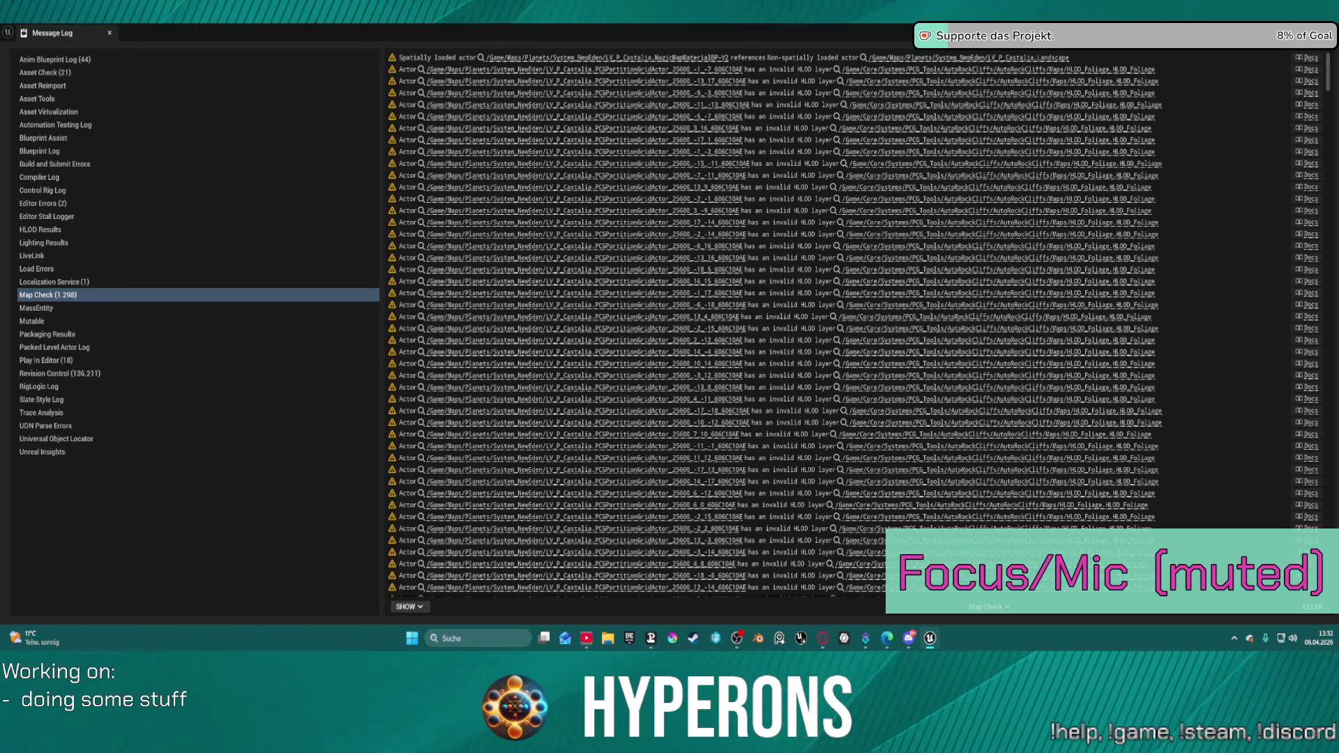
key("alt+Tab")
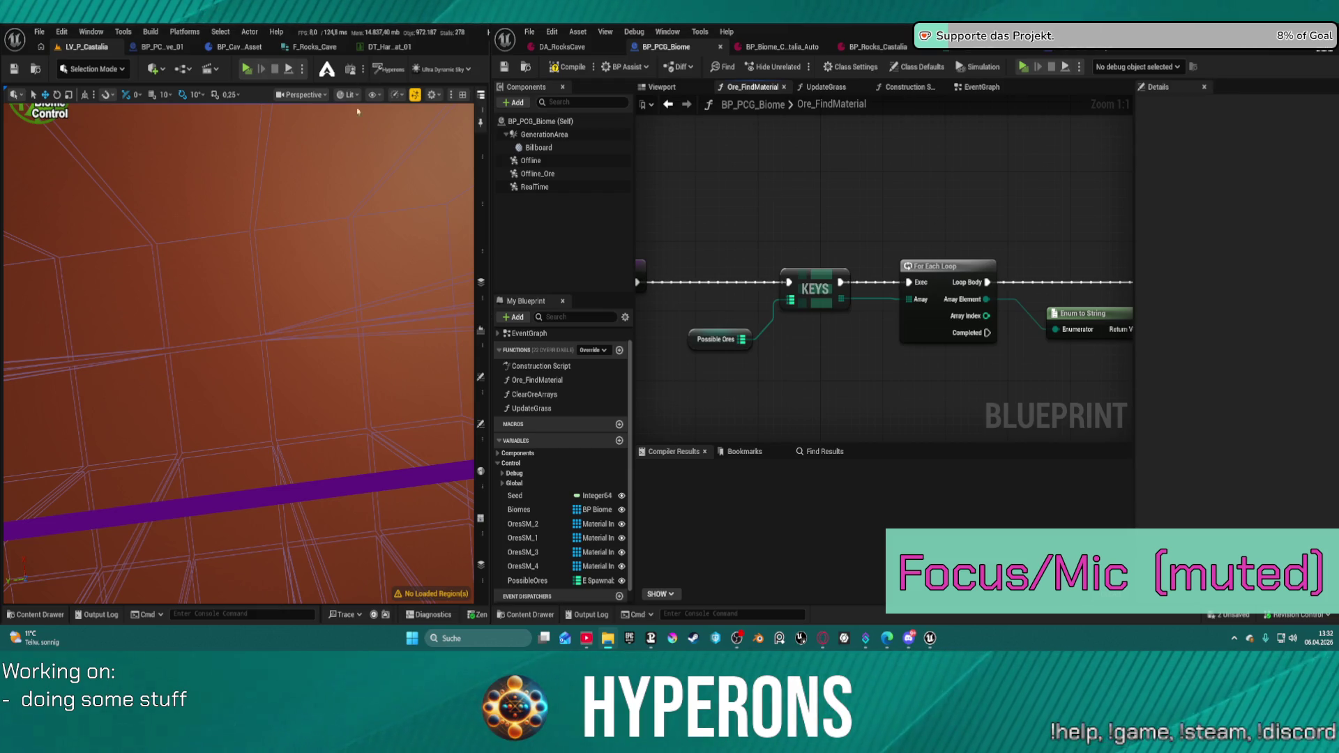
- Pull the camera back, select the biome grid actor and frame it with F
mouse_move(275, 339)
left_mouse_down()
mouse_move(323, 284)
mouse_move(276, 340)
mouse_move(320, 453)
mouse_move(336, 407)
left_mouse_up()
scroll(182, 352, "up", 2)
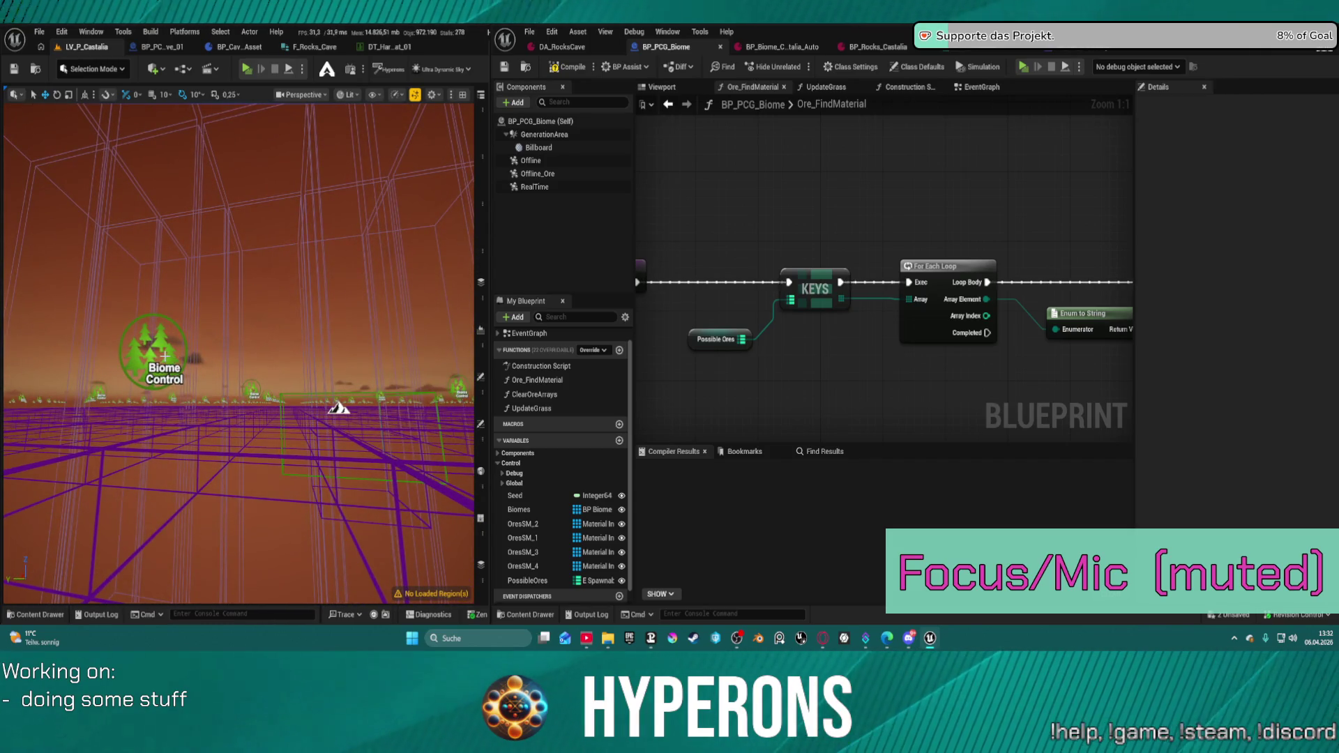
left_click(339, 408)
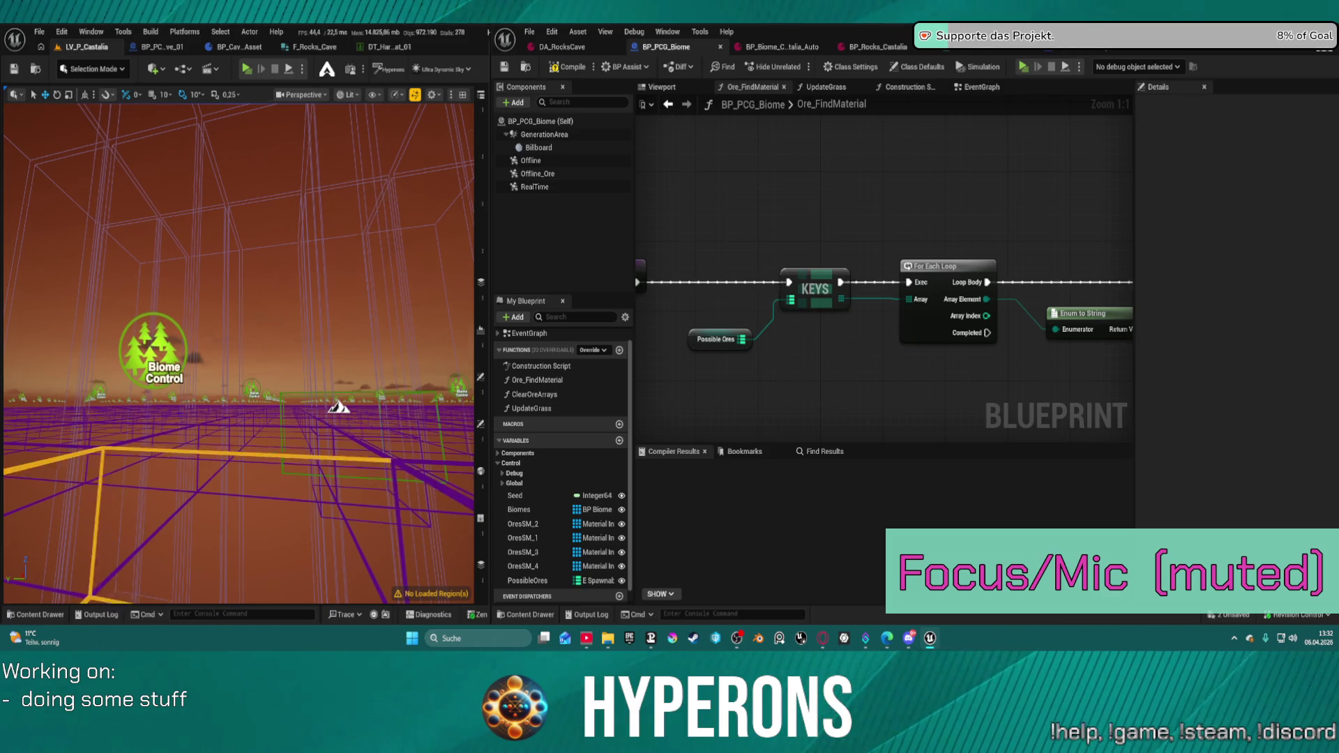
key("f")
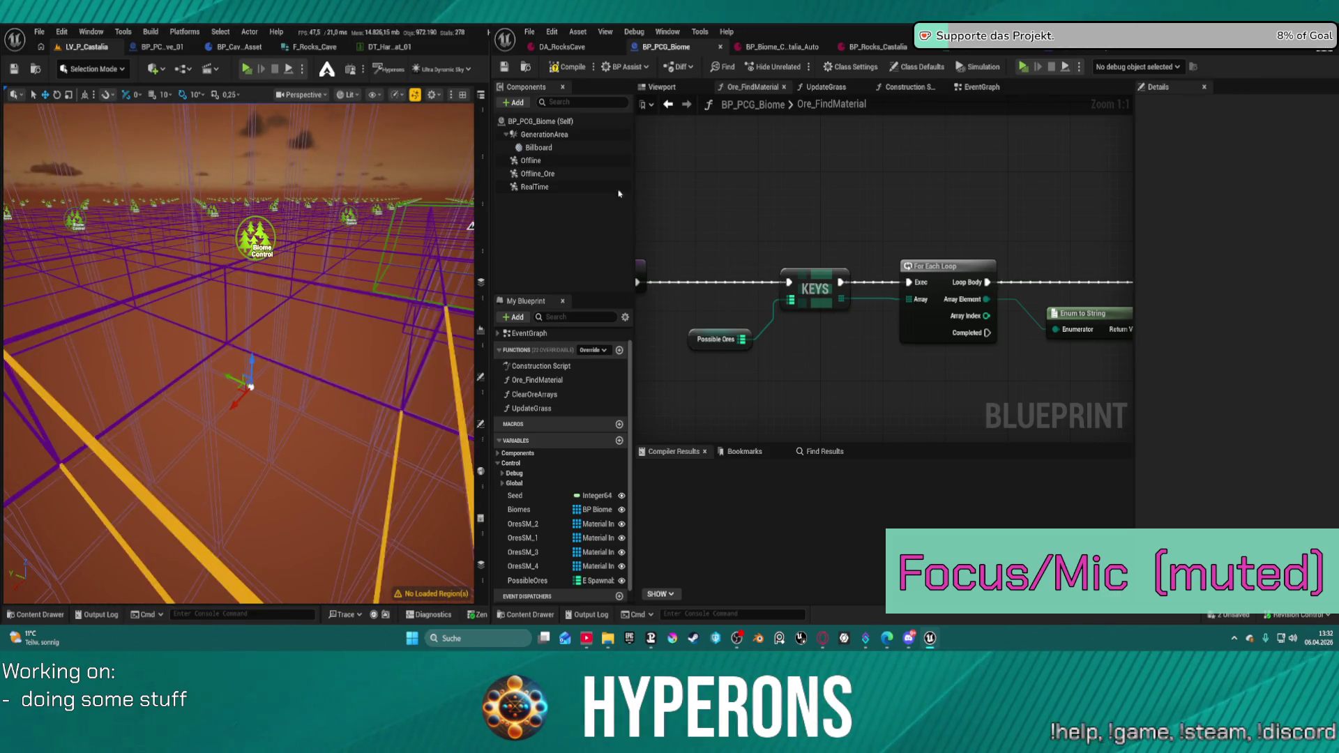
- Inspect the OresSM_2, OresSM_3 and PossibleOres variables in My Blueprint
left_click(521, 524)
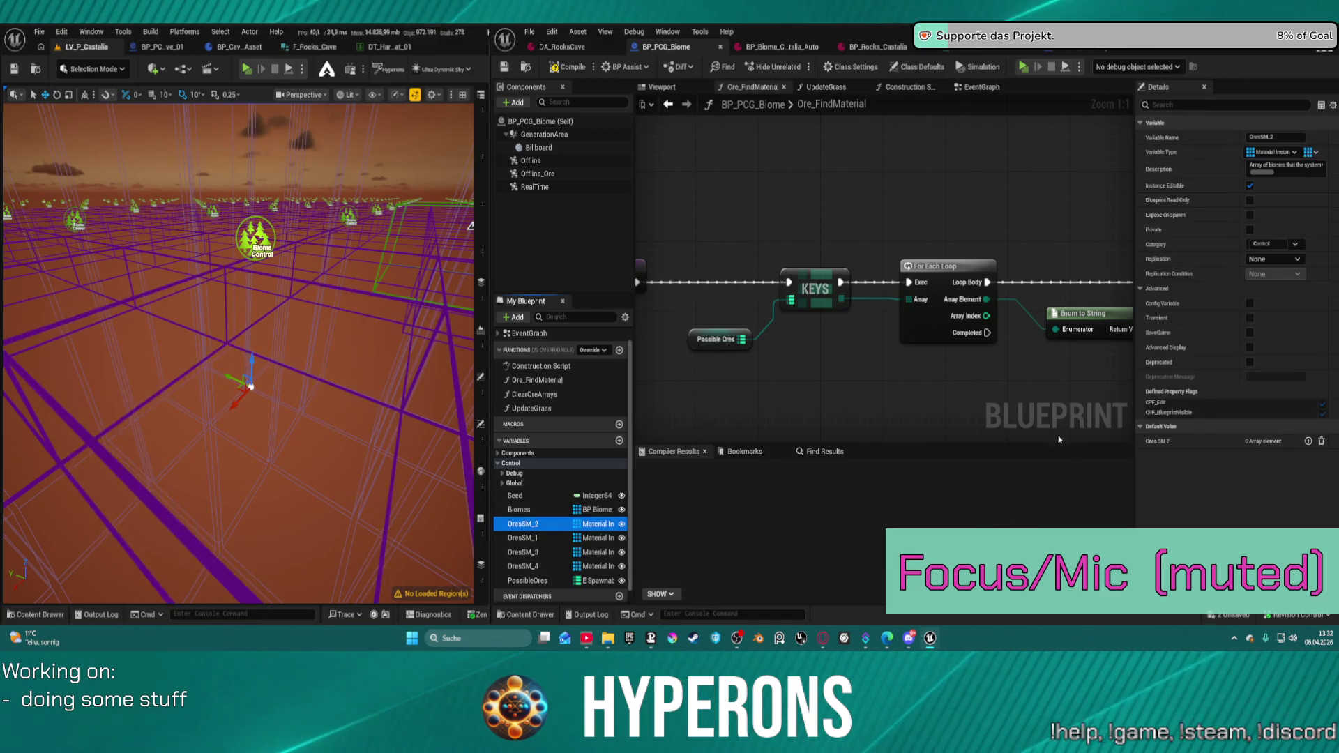
left_click(523, 551)
left_click(529, 580)
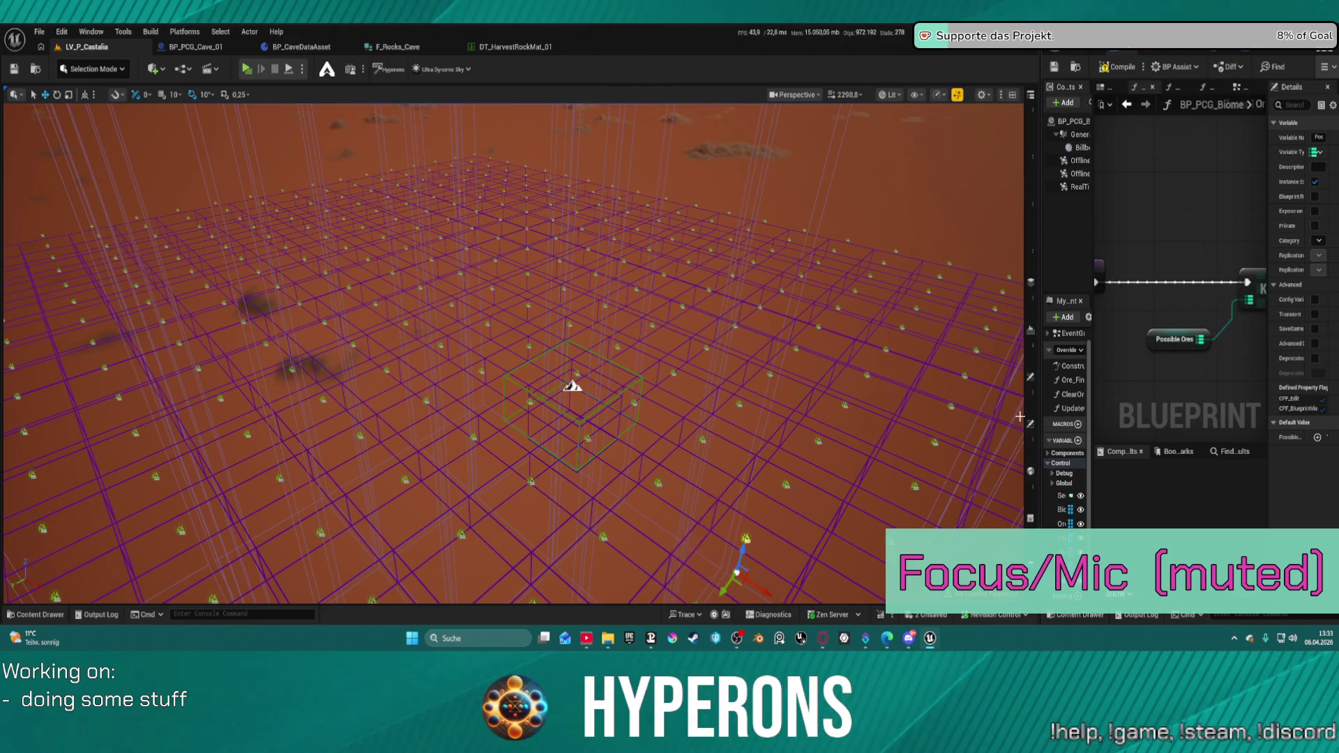
- Restore the editor panels, load the central World Partition regions, and jump the camera to a region
key("F11")
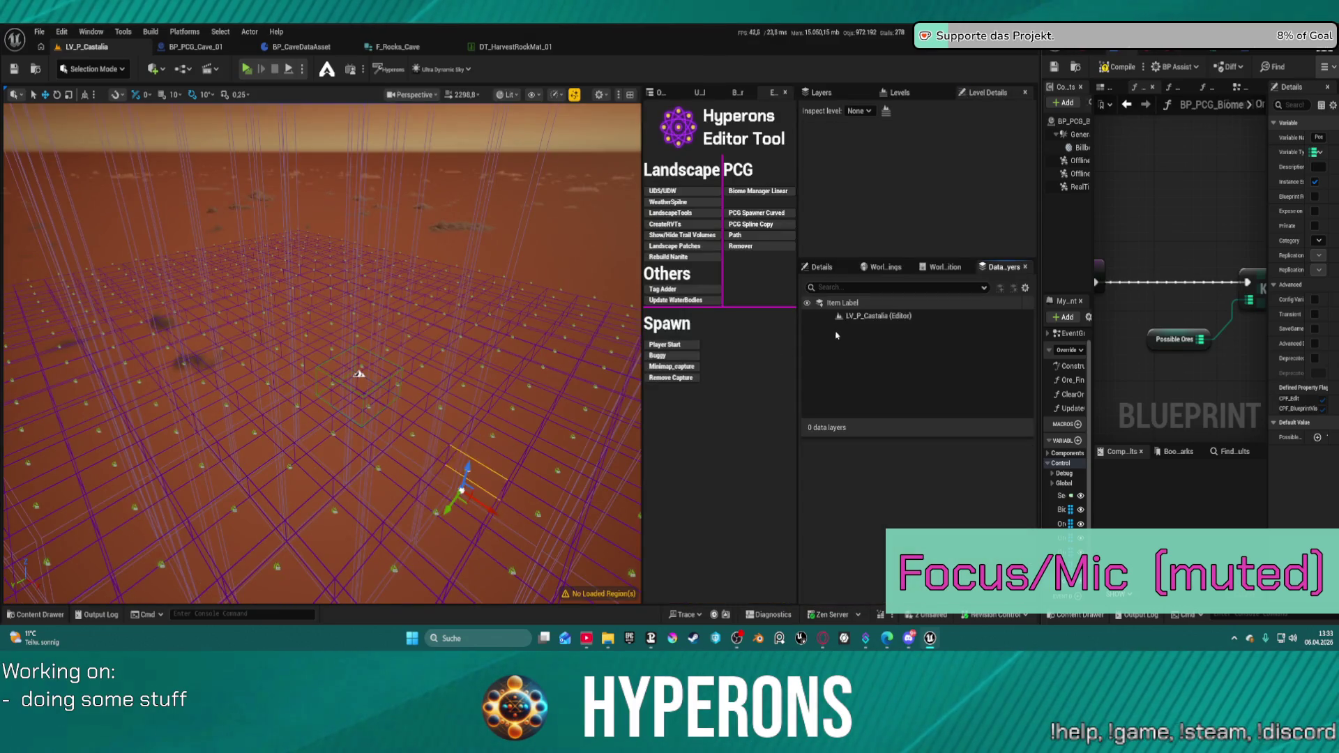
left_click(882, 267)
left_click(945, 267)
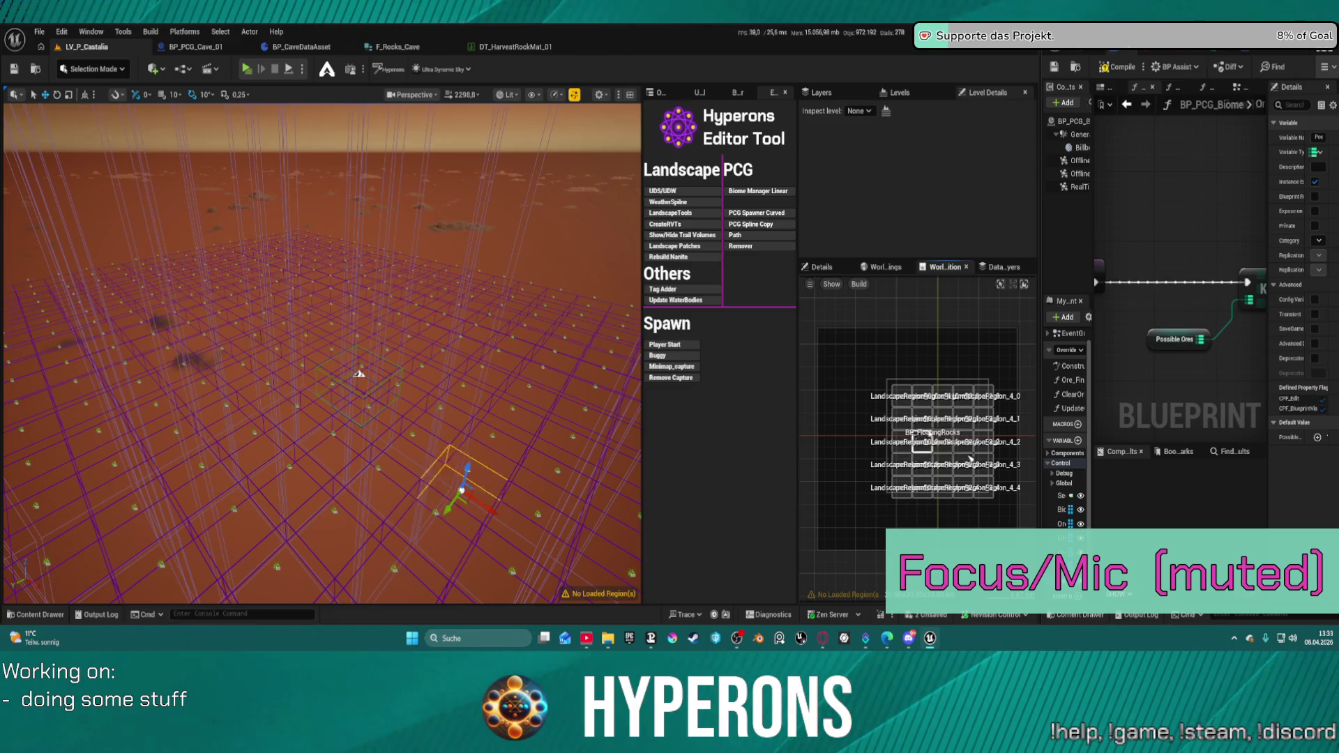
left_click_drag(928, 427, 955, 462)
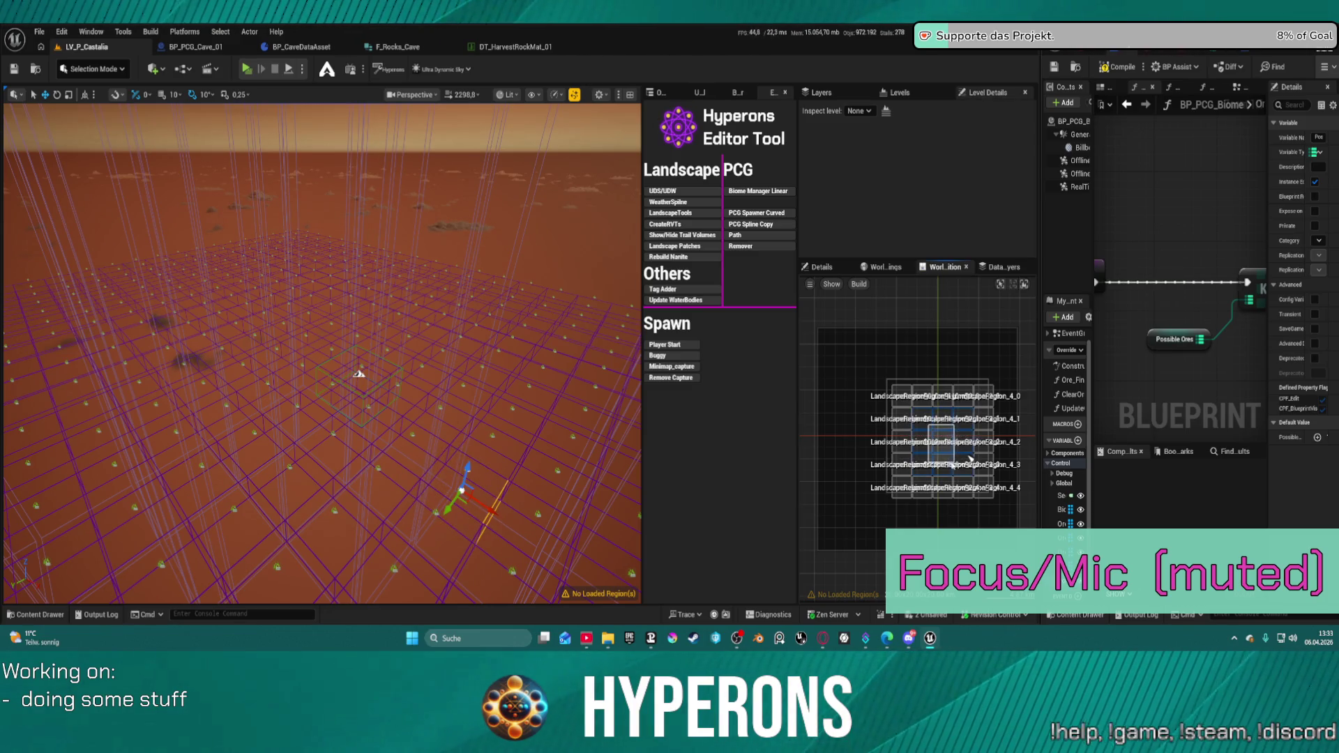
right_click(944, 448)
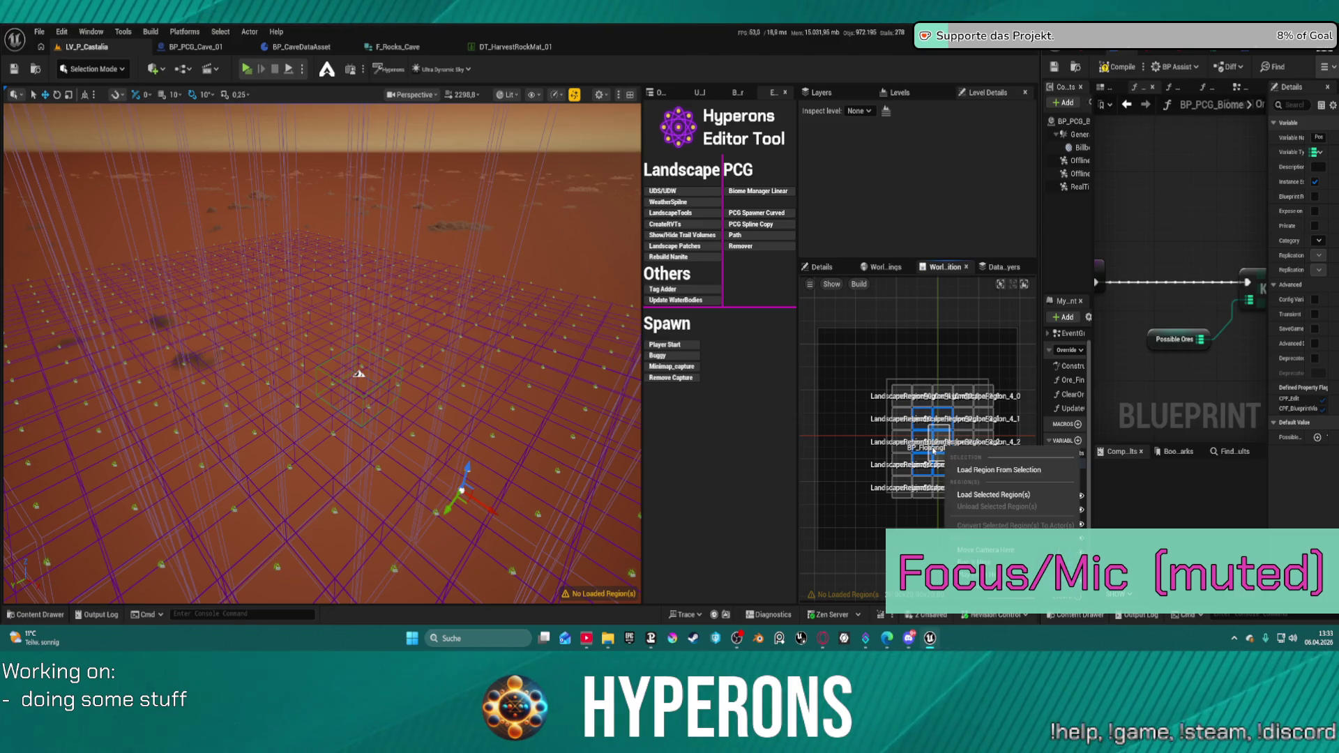
left_click(986, 495)
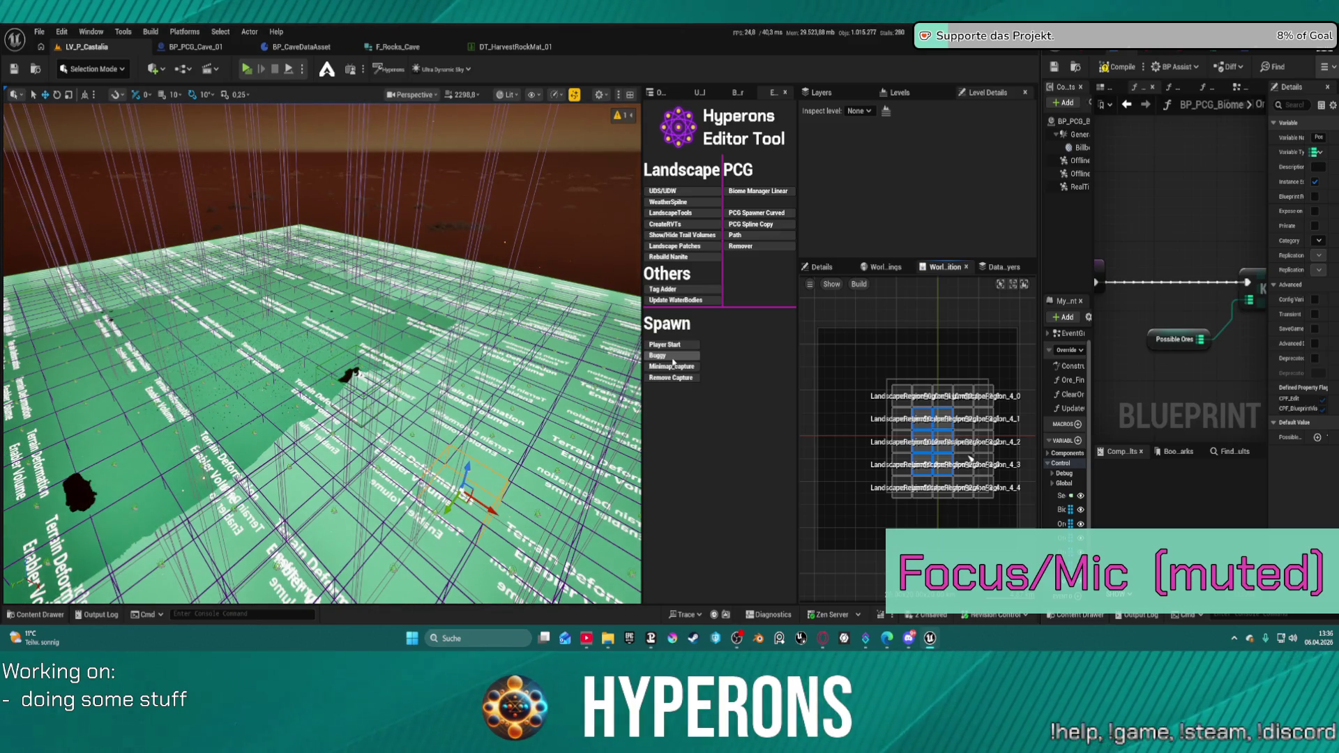
left_click_drag(321, 348, 320, 307)
double_click(970, 458)
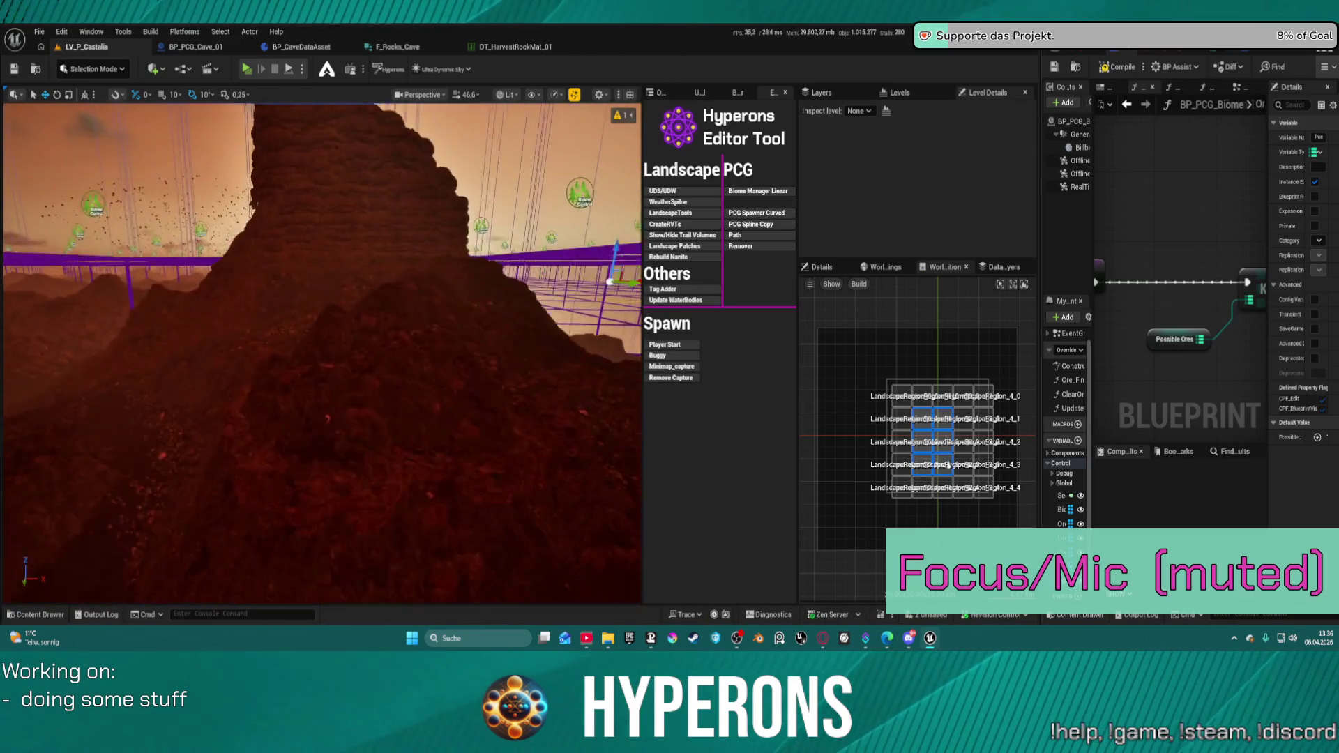
- Fly over the loaded rocks, select a biome grid cell beside the cliff and show its properties
scroll(321, 352, "down", 2)
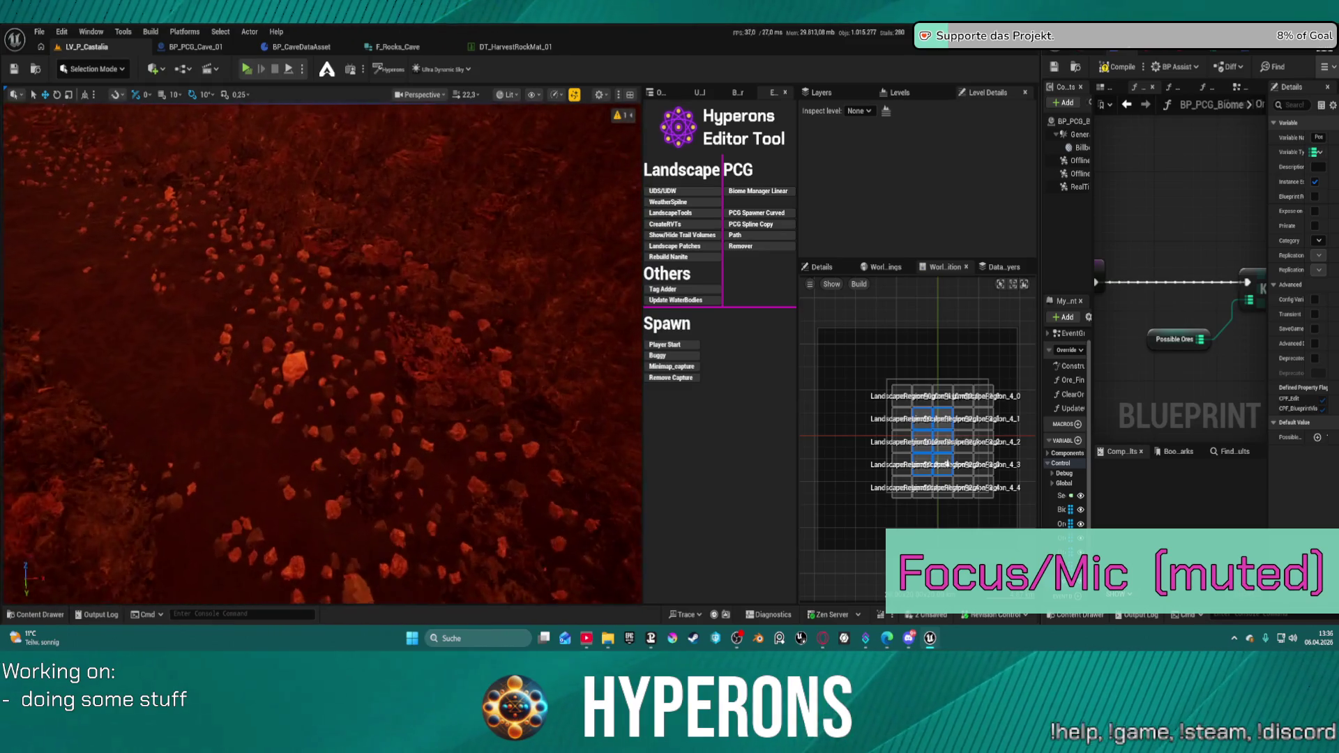
scroll(321, 352, "down", 1)
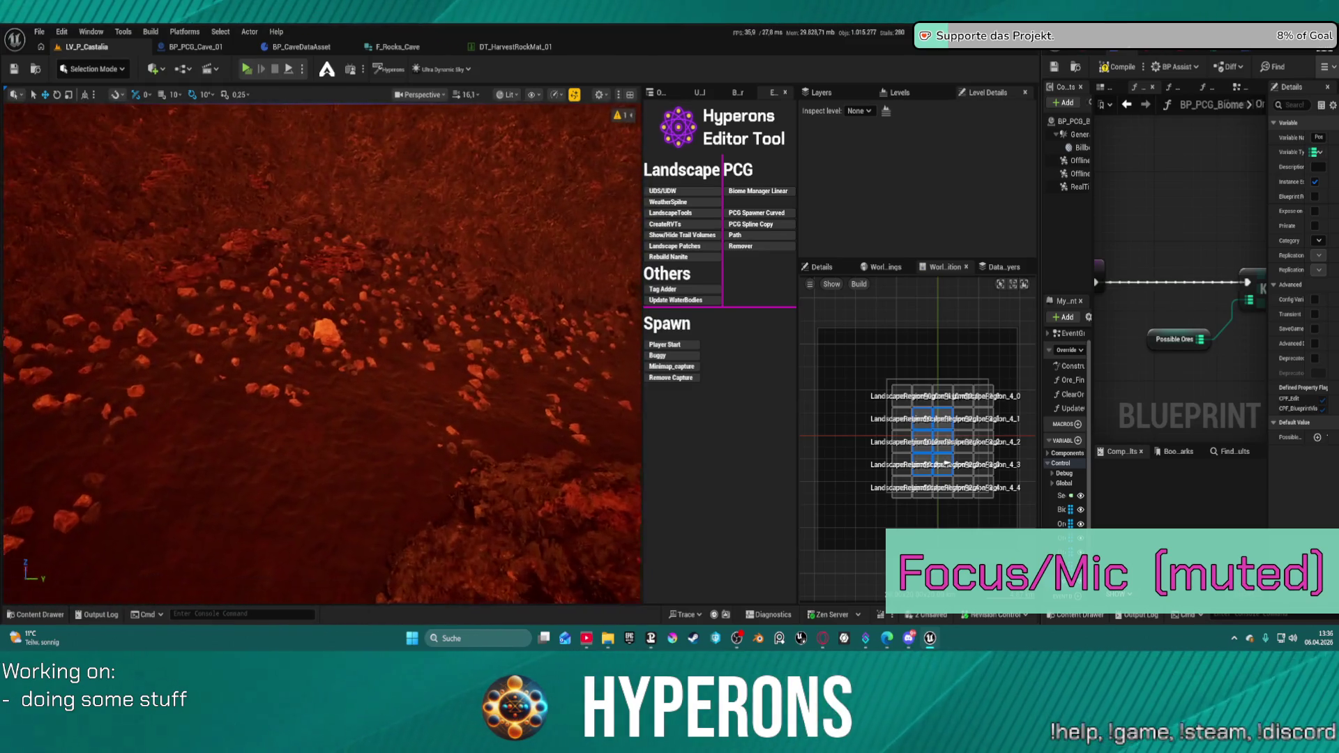
left_click(361, 300)
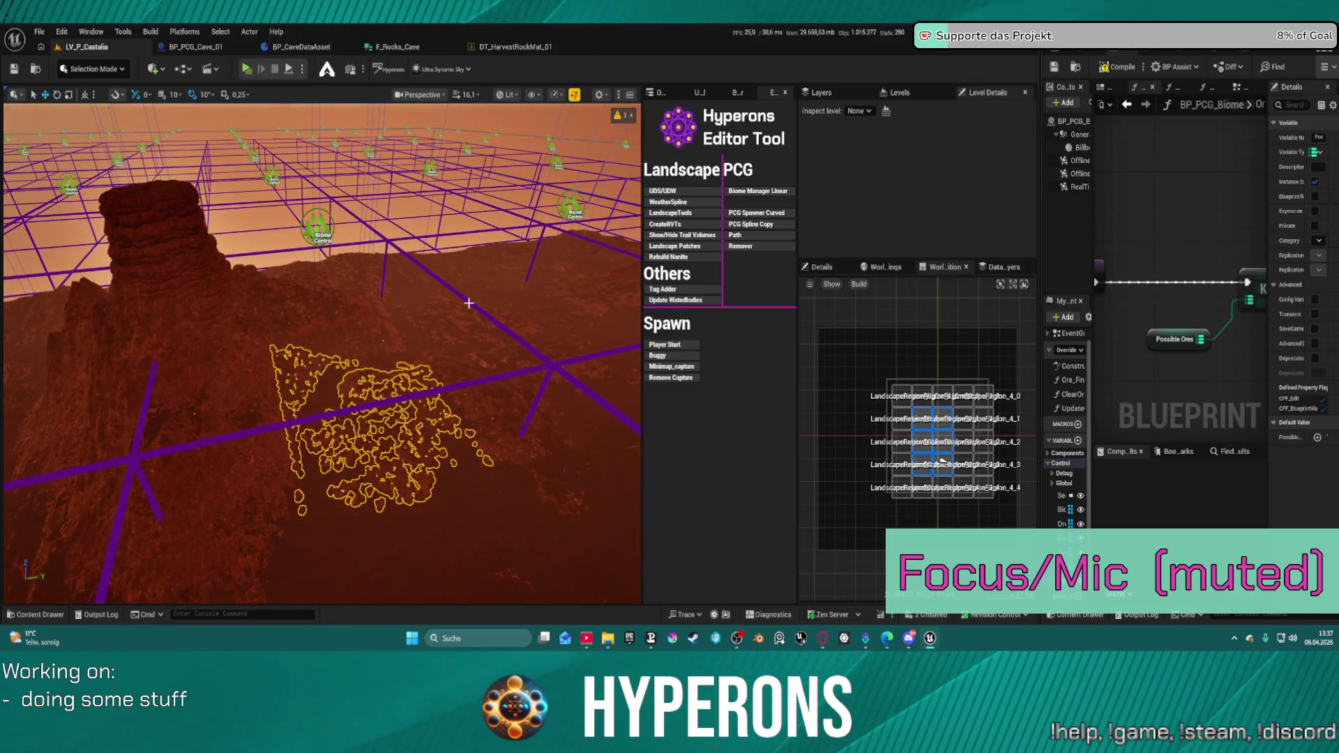
left_click(432, 279)
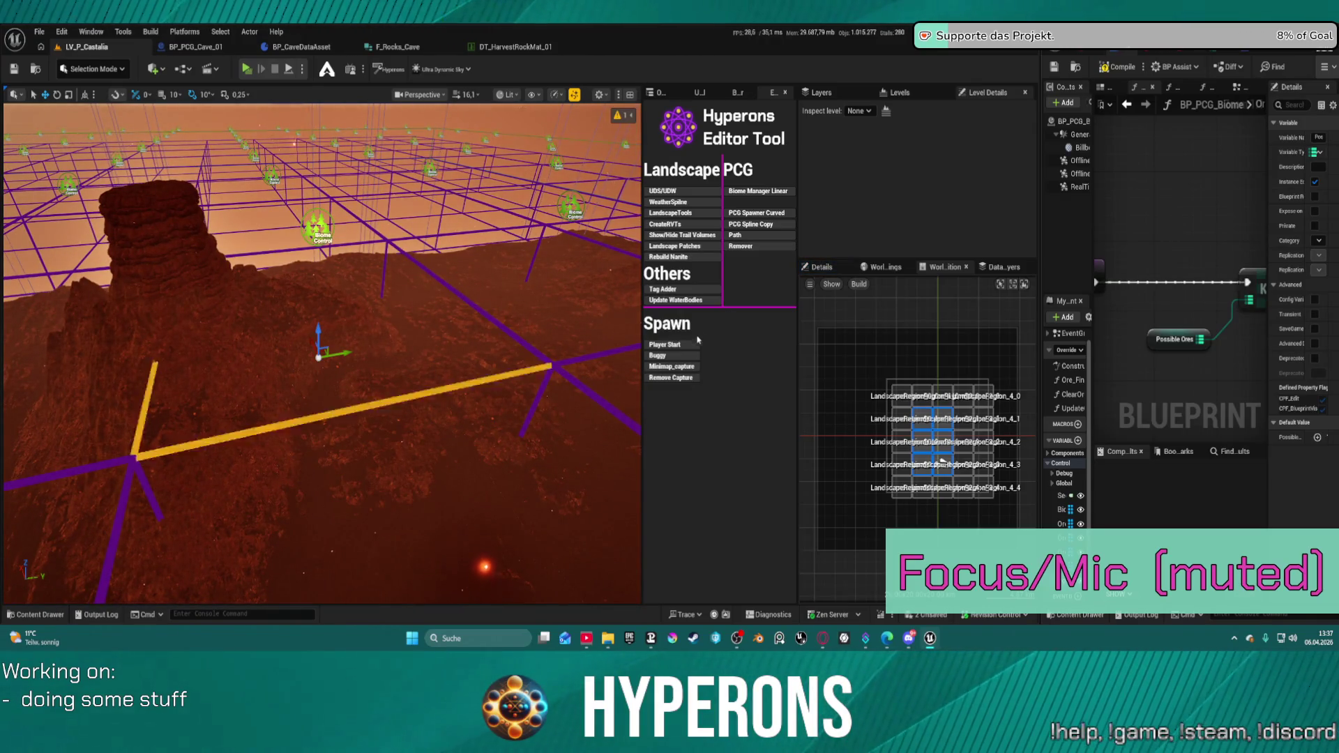
left_click(822, 268)
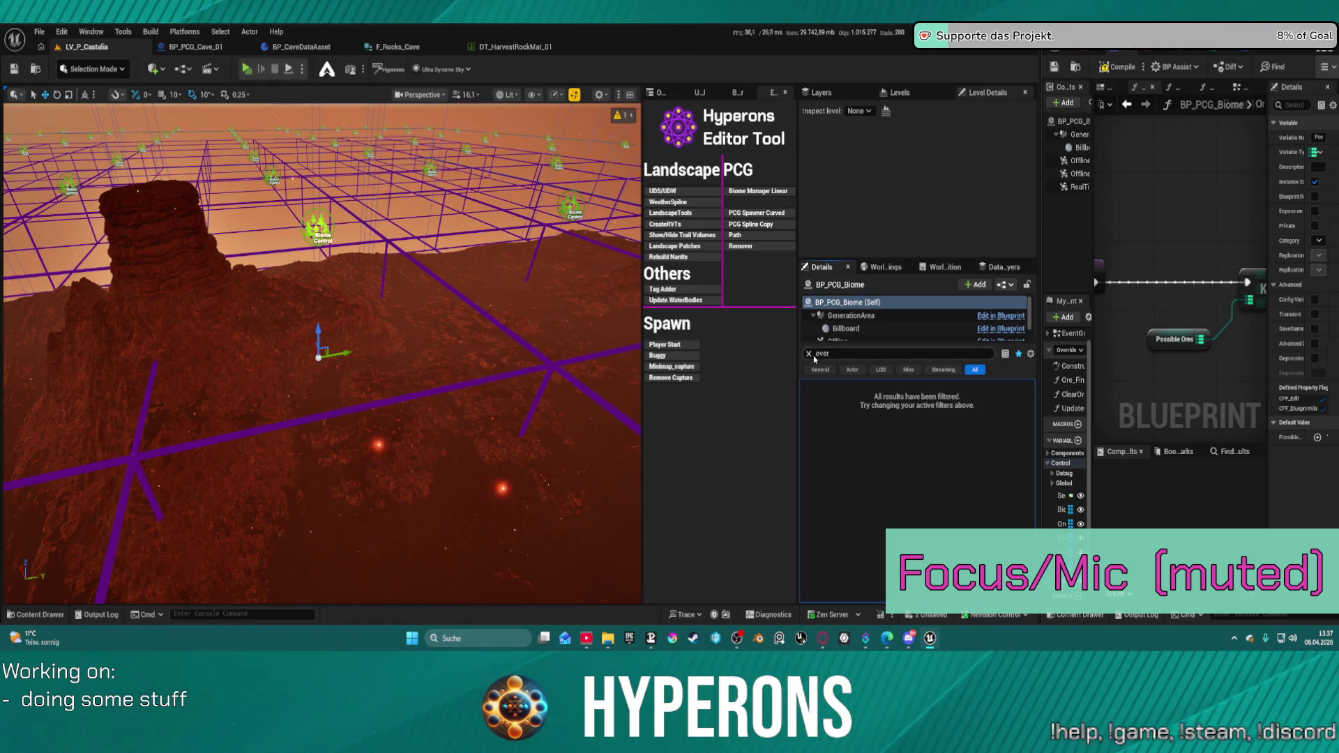
- Expand the Biomes array entries in the biome actor's Details panel
scroll(810, 497, "down", 3)
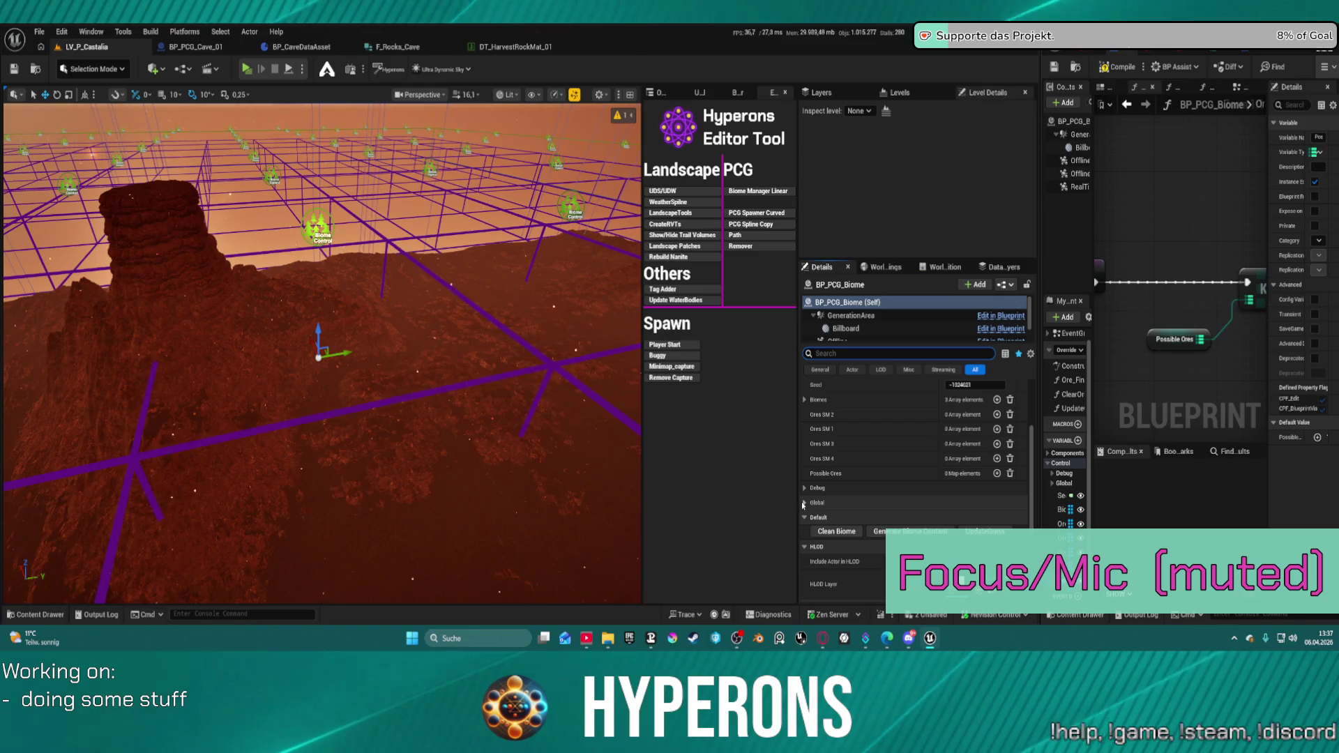
left_click(804, 403)
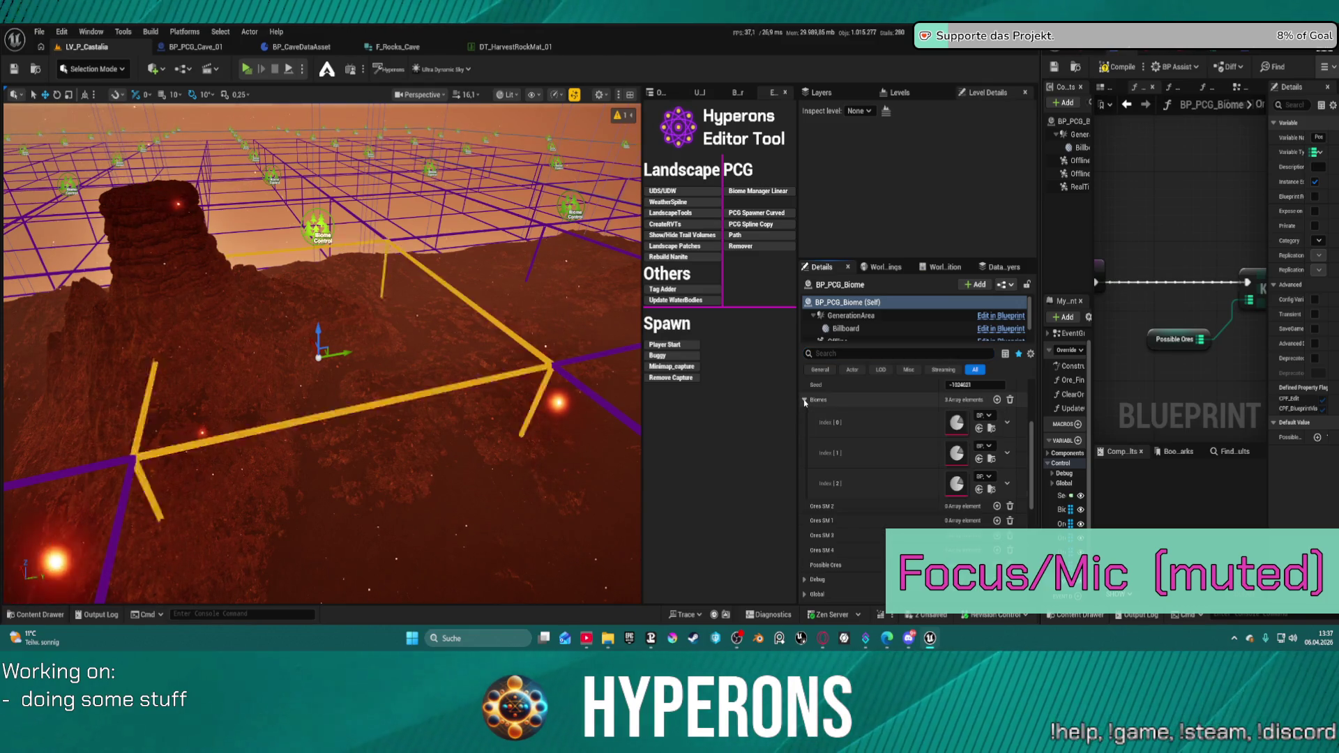
scroll(876, 511, "down", 2)
scroll(869, 514, "down", 1)
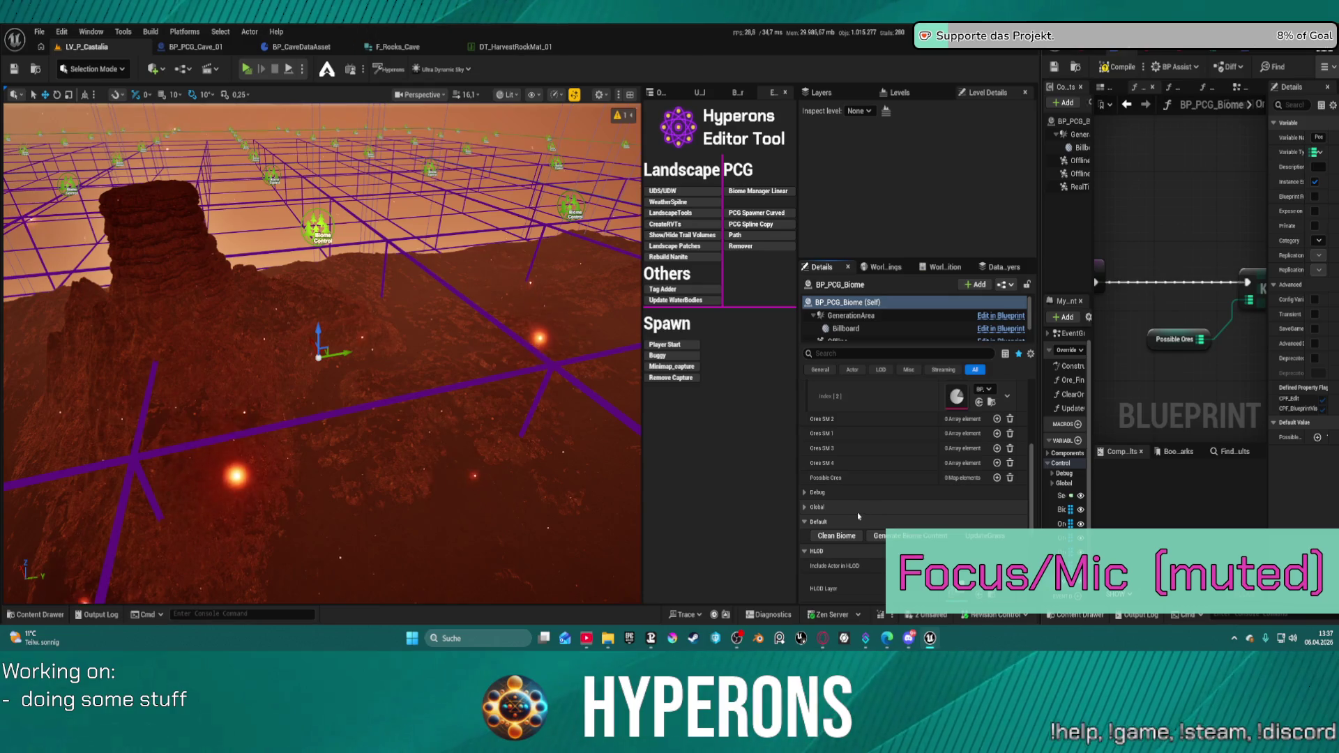
left_click(805, 492)
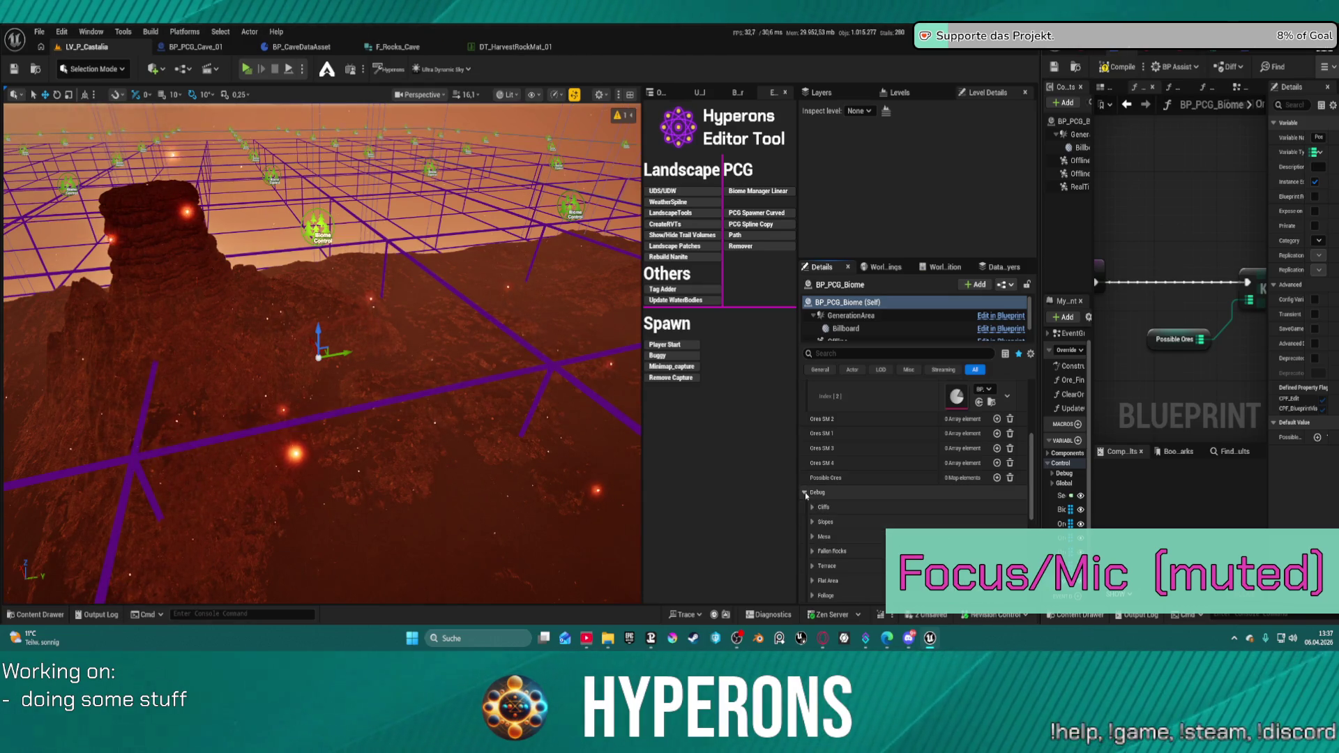
left_click(805, 493)
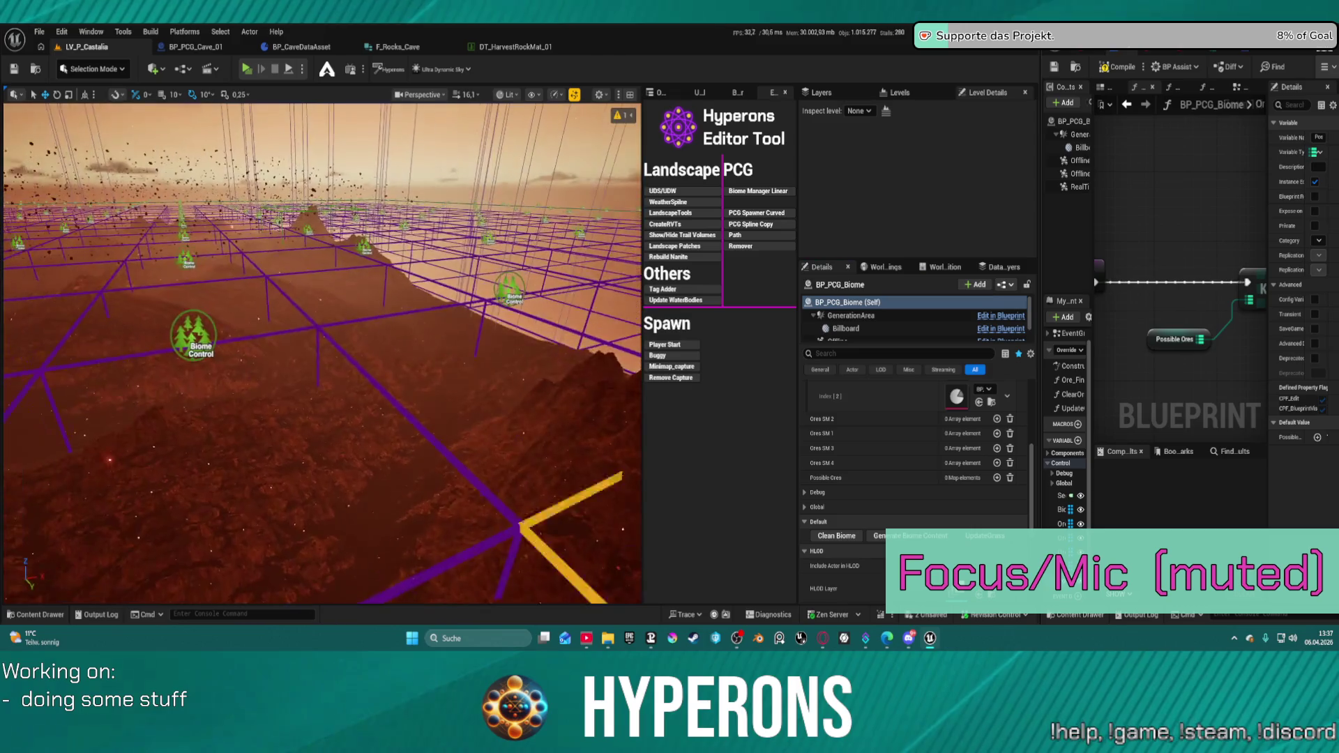
- Frame the PCG partition grid actor in the viewport, then reselect the biome actor
left_click_drag(320, 349, 237, 349)
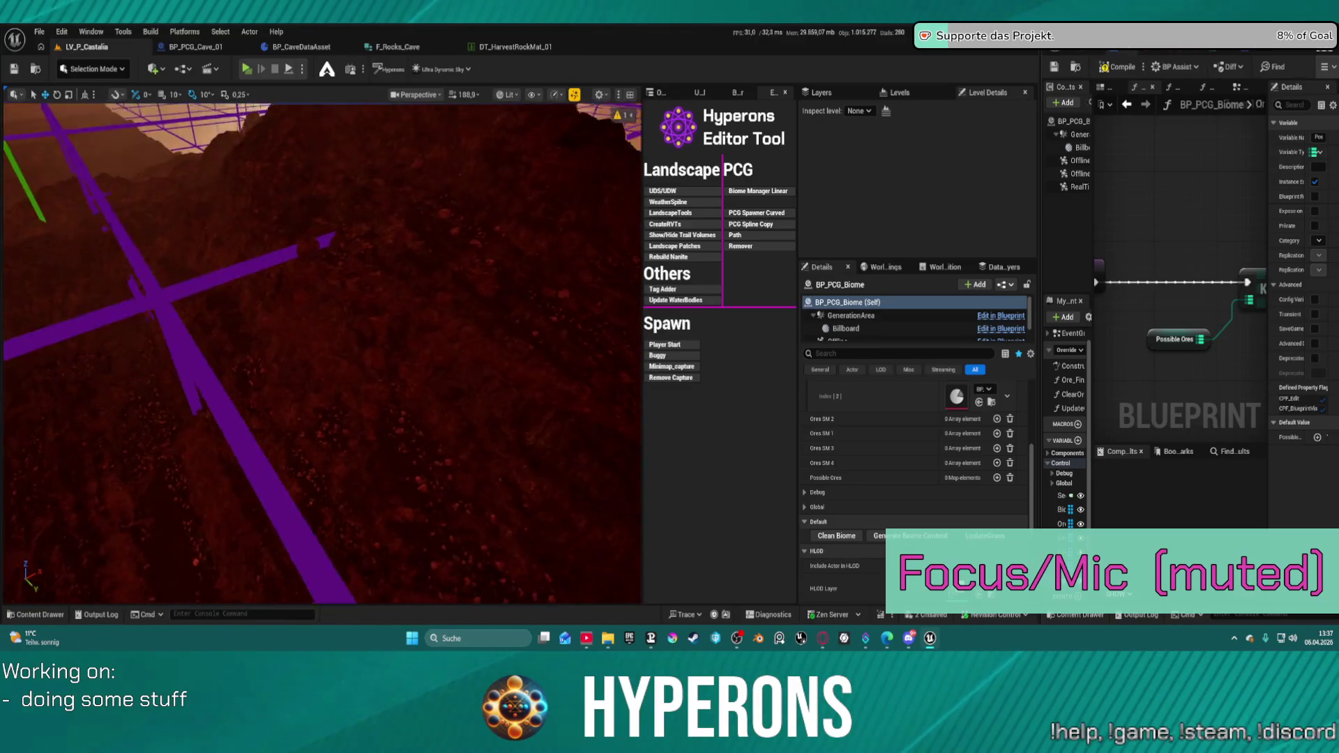
key("f")
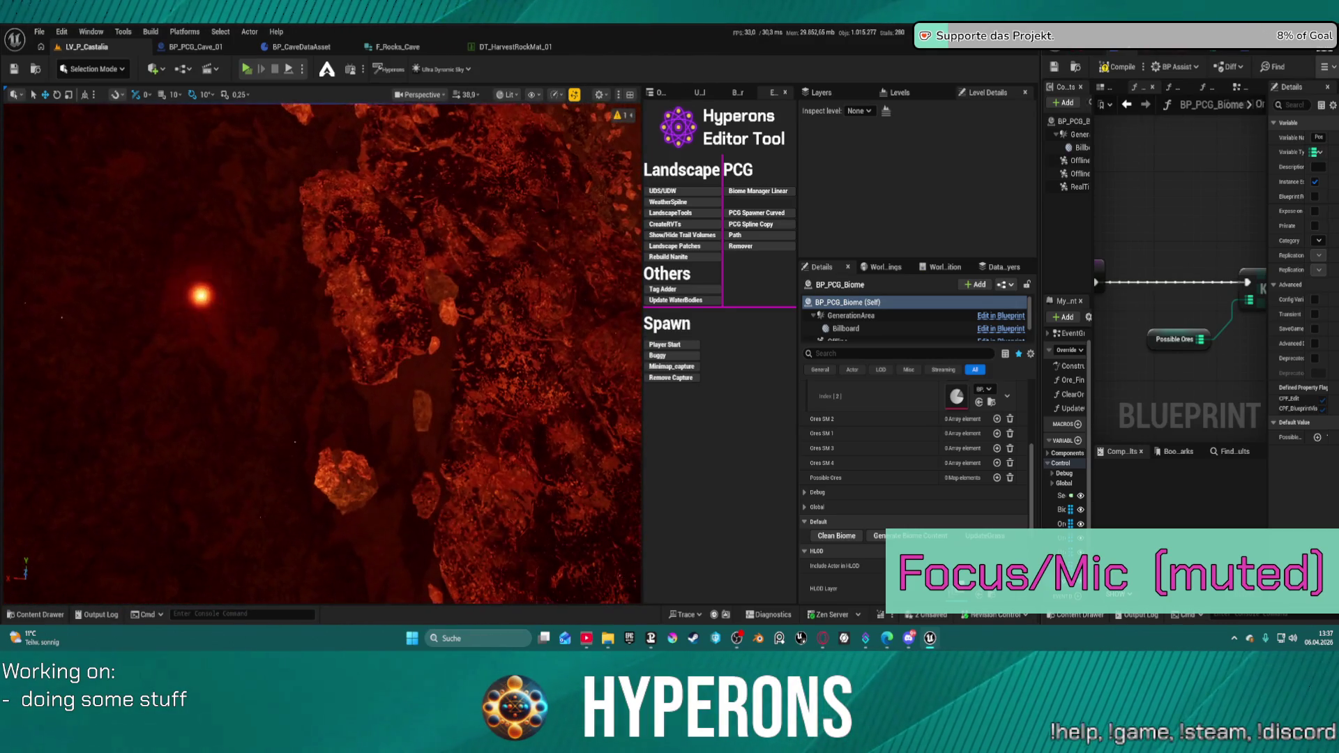
left_click(294, 441)
key("f")
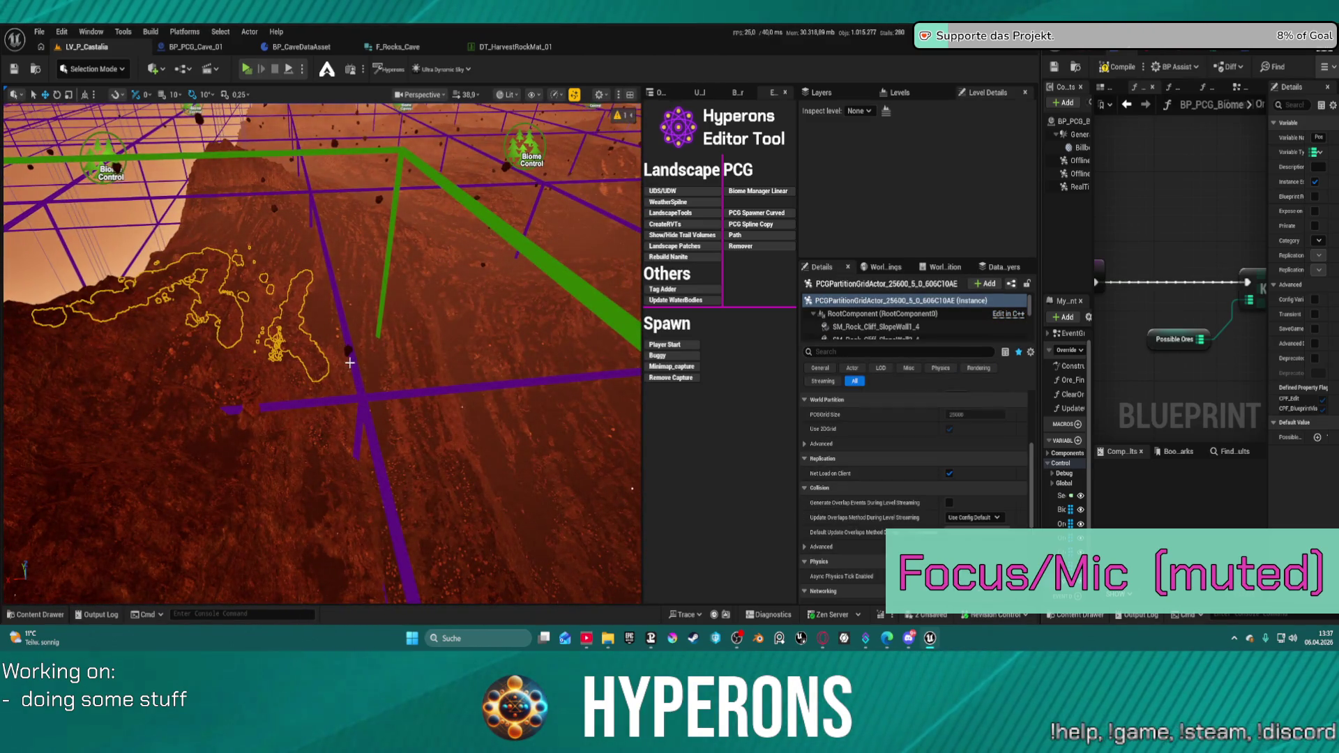
left_click(350, 362)
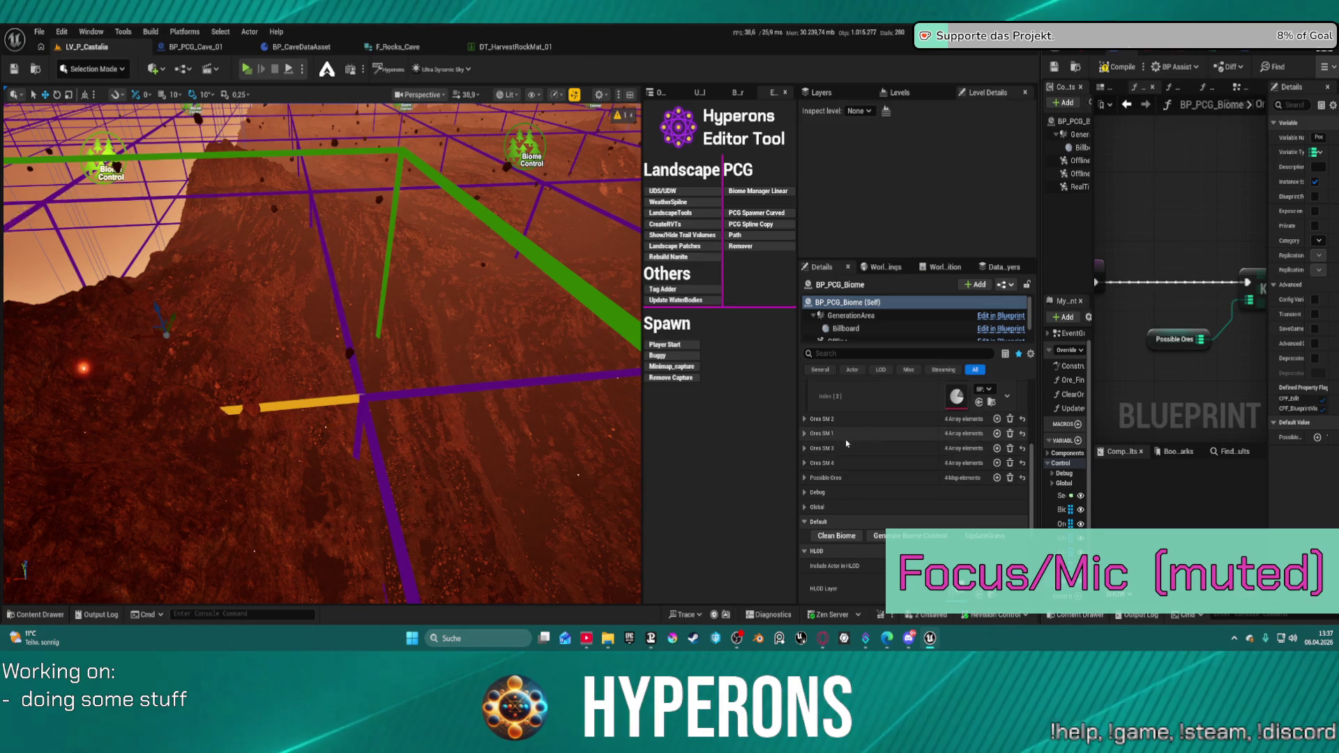
- Expand Ores SM 2 and Possible Ores to list Uran, Platinum, Sulfur and Basalt
left_click(805, 418)
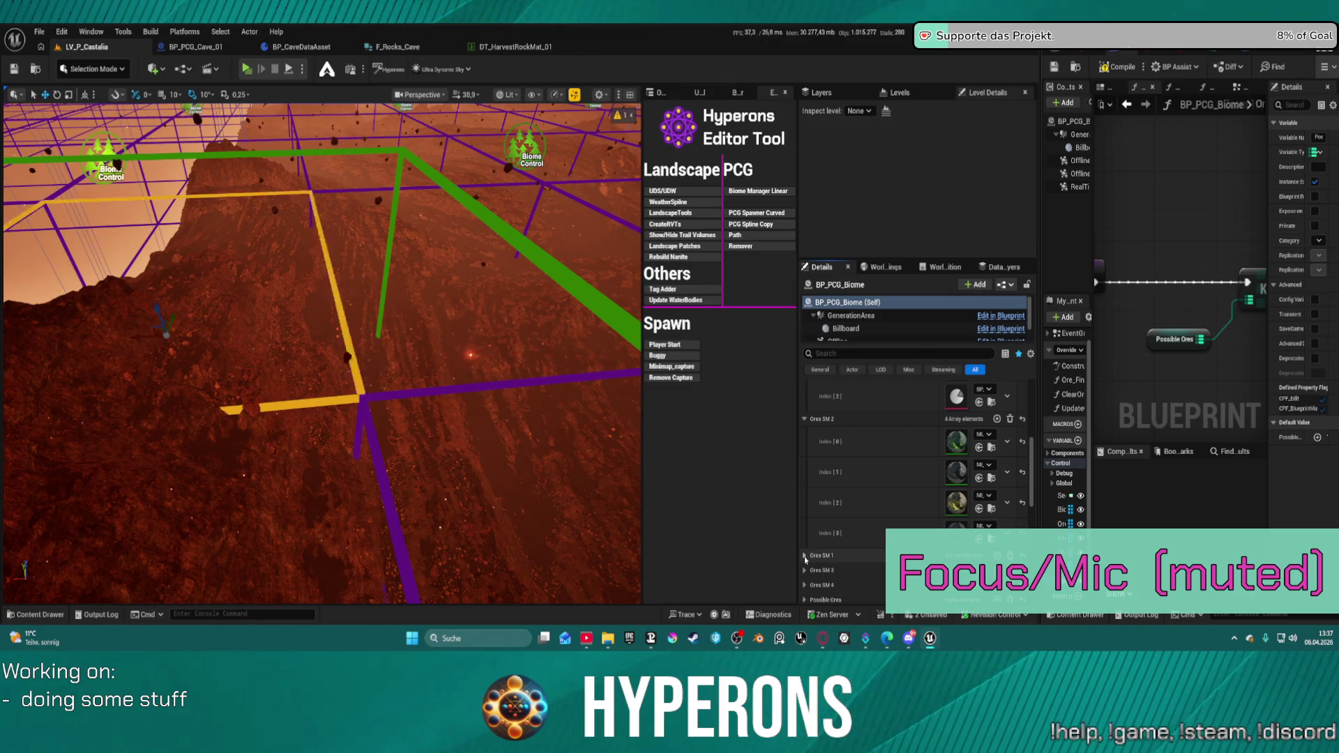
scroll(830, 530, "down", 2)
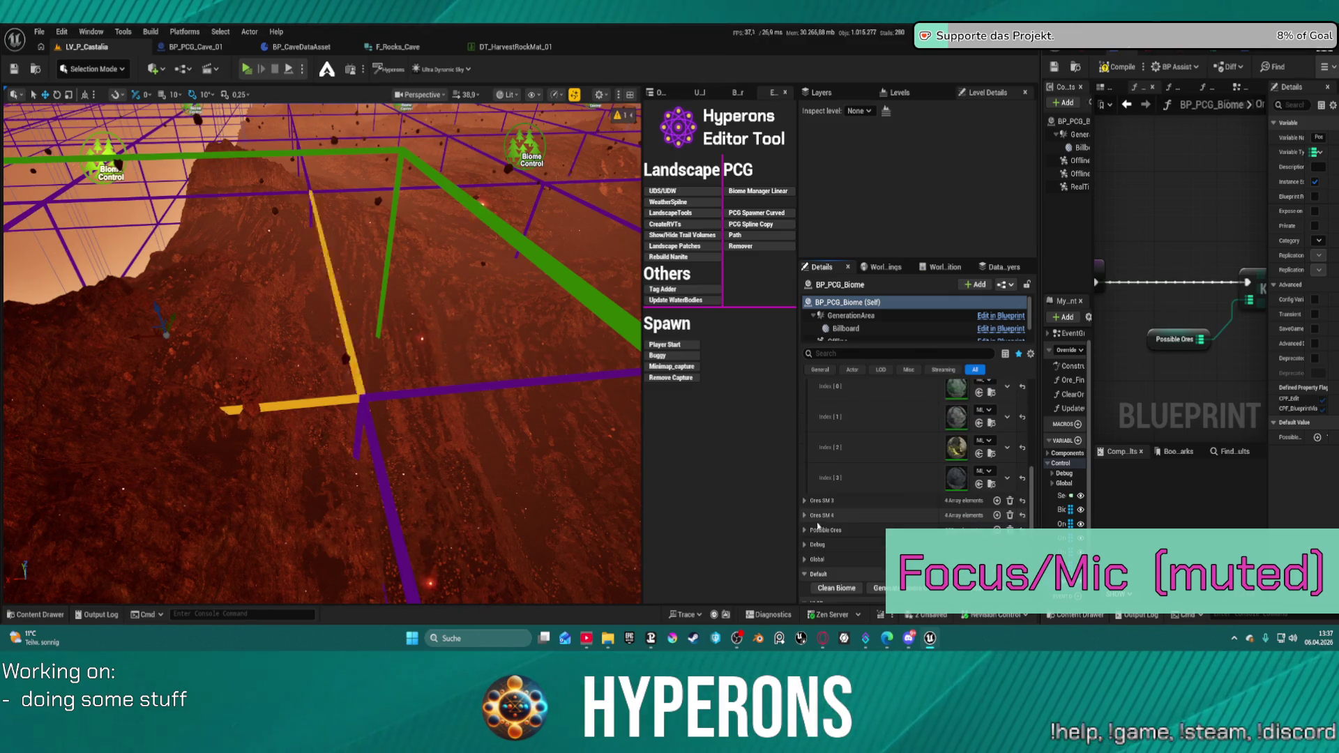
left_click(817, 528)
scroll(817, 530, "down", 2)
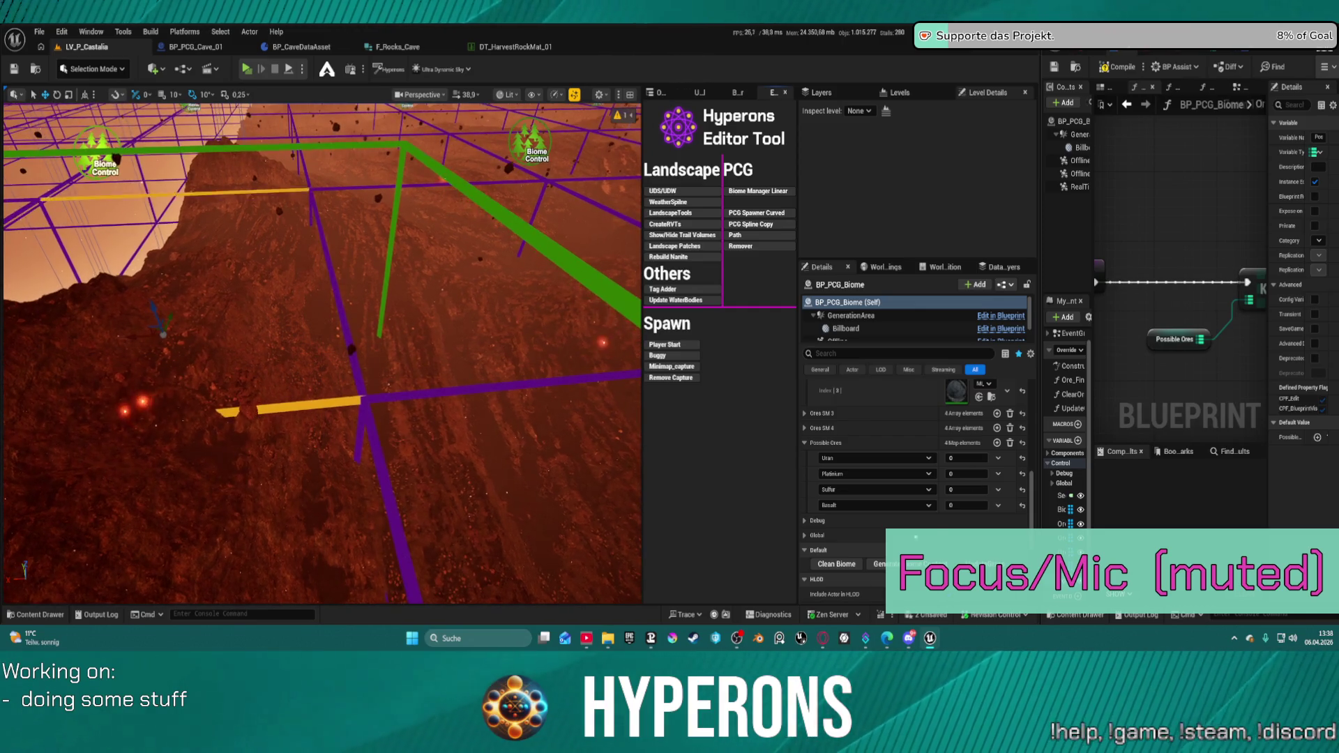
- Edit the Uran ore value, then widen the blueprint editor to show Get Data Table Row
scroll(906, 453, "up", 2)
left_click(961, 510)
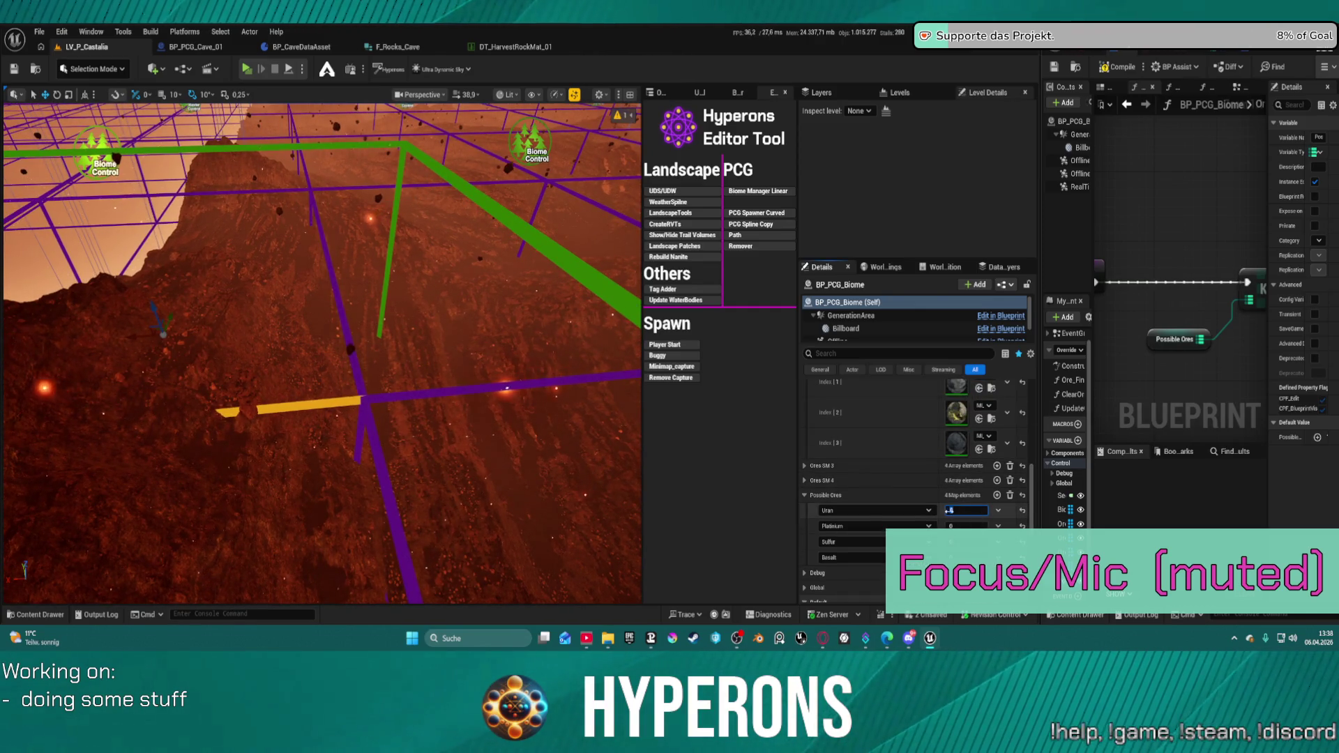
left_click(955, 511)
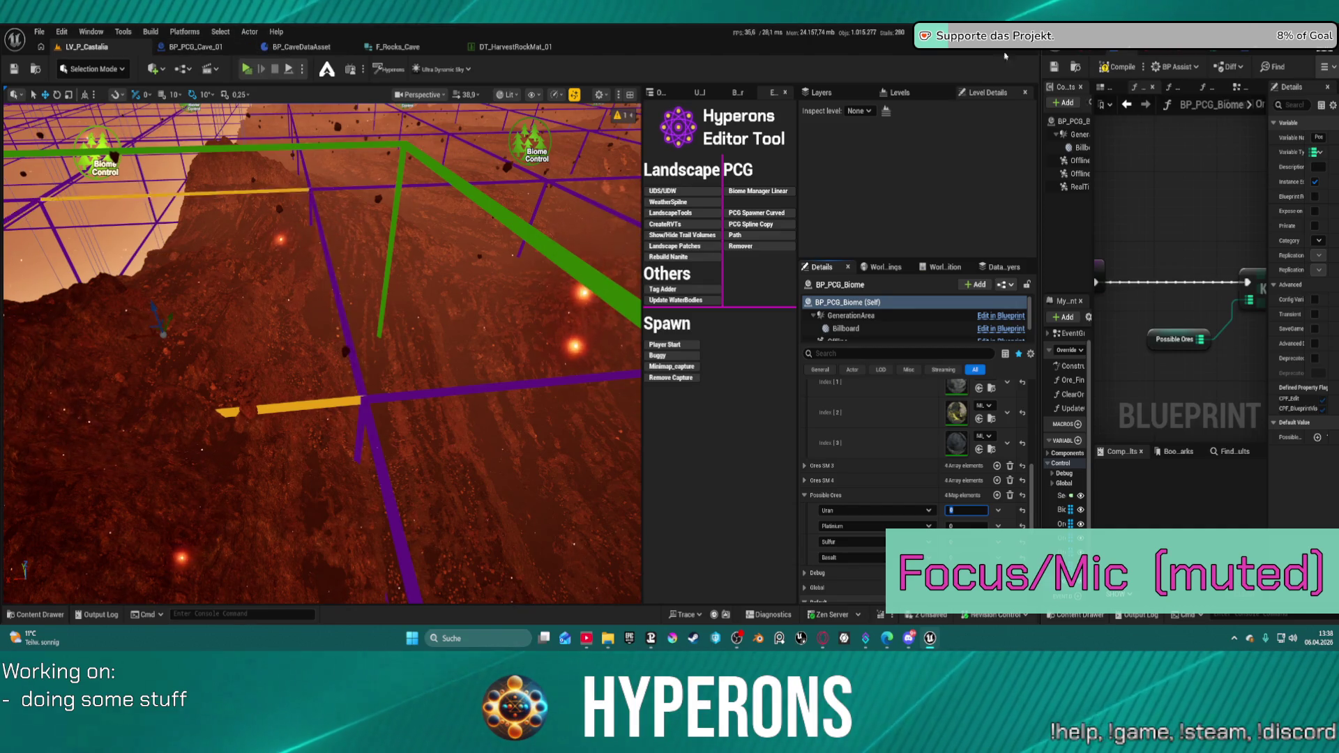
left_click_drag(1042, 63, 400, 132)
mouse_move(703, 261)
left_mouse_down()
mouse_move(670, 298)
mouse_move(612, 280)
left_mouse_up()
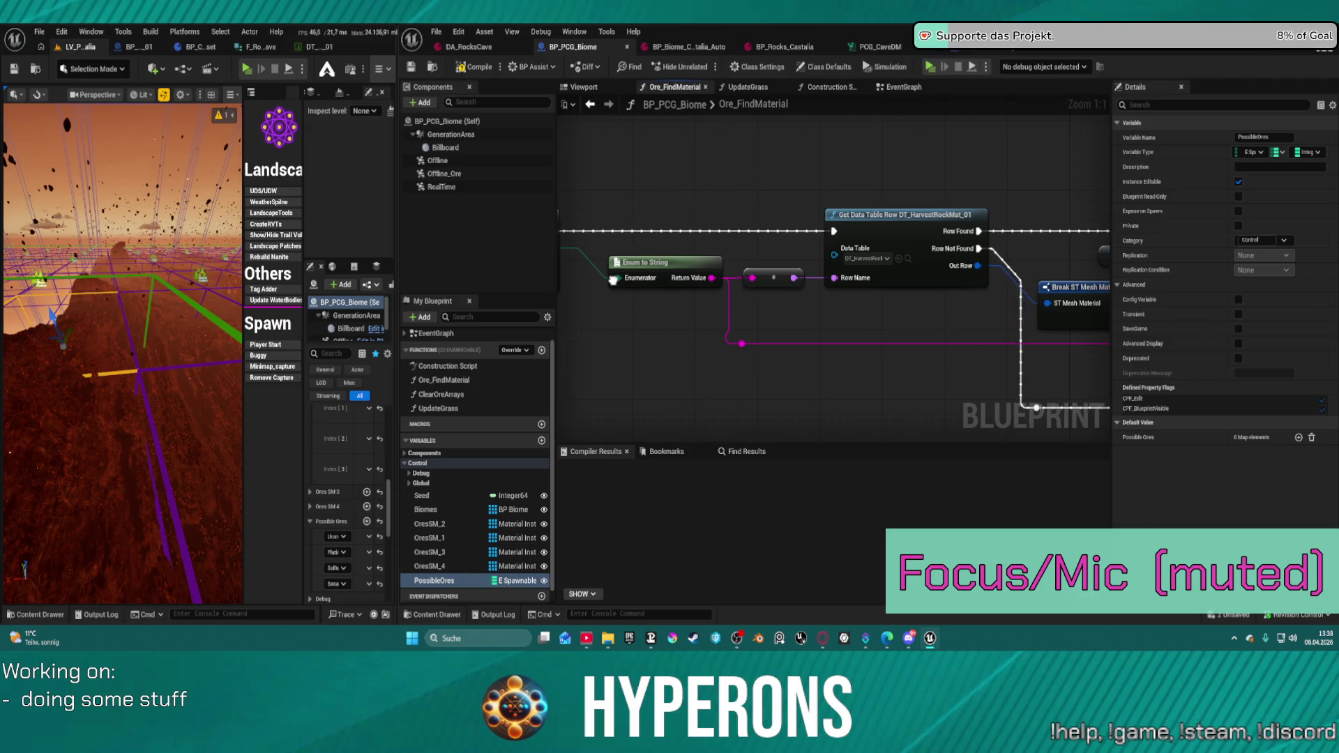
- Rearrange the snapped windows to widen the level editor and its property list
mouse_move(613, 280)
left_mouse_down()
mouse_move(813, 273)
mouse_move(551, 220)
mouse_move(935, 205)
mouse_move(756, 220)
mouse_move(997, 273)
mouse_move(977, 237)
mouse_move(743, 232)
mouse_move(1035, 243)
left_mouse_up()
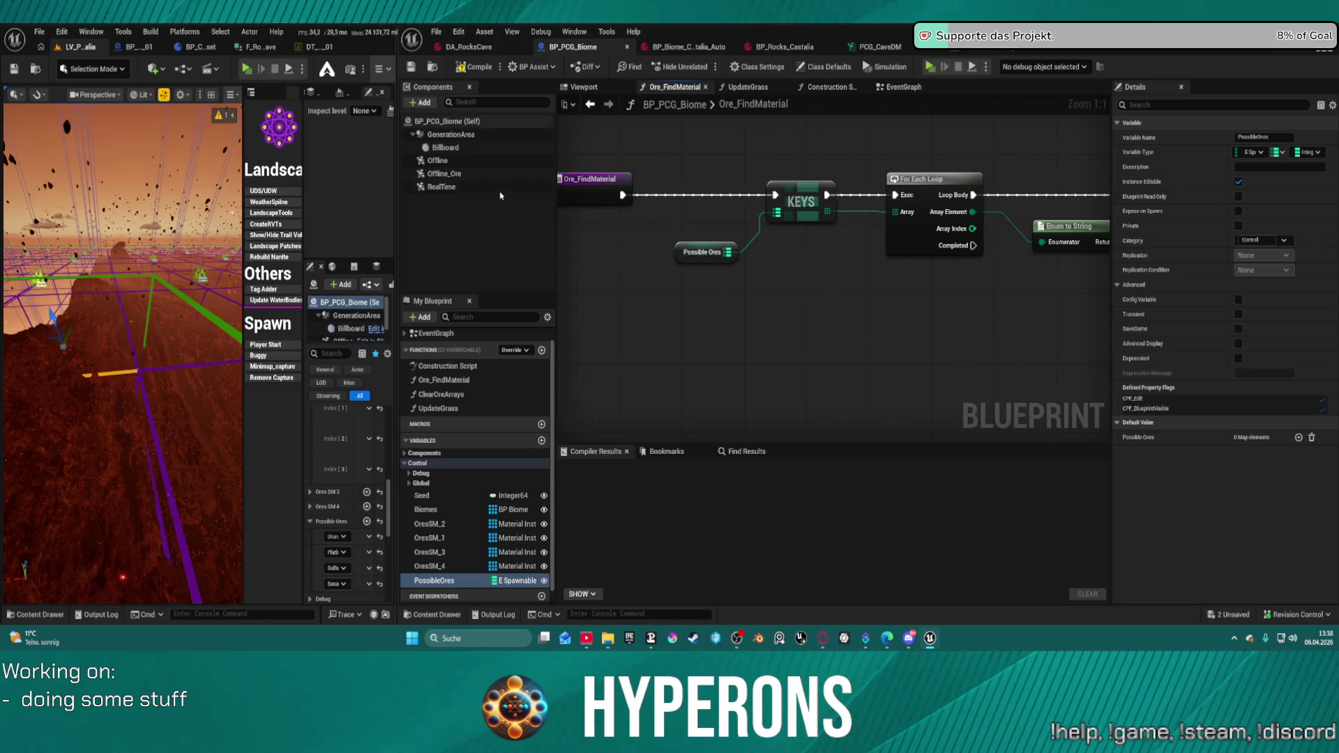
mouse_move(403, 314)
left_mouse_down()
mouse_move(418, 349)
mouse_move(547, 418)
mouse_move(551, 453)
left_mouse_up()
scroll(500, 541, "down", 2)
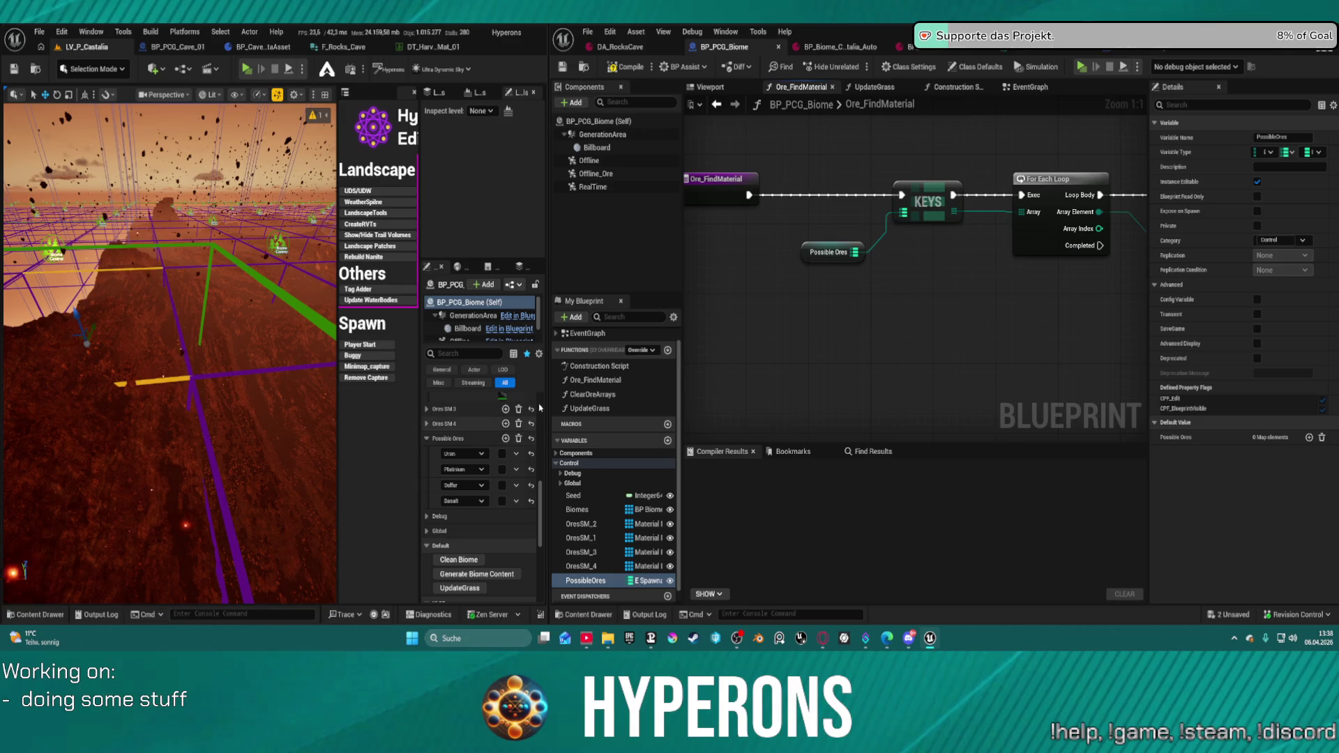
left_click_drag(549, 386, 717, 397)
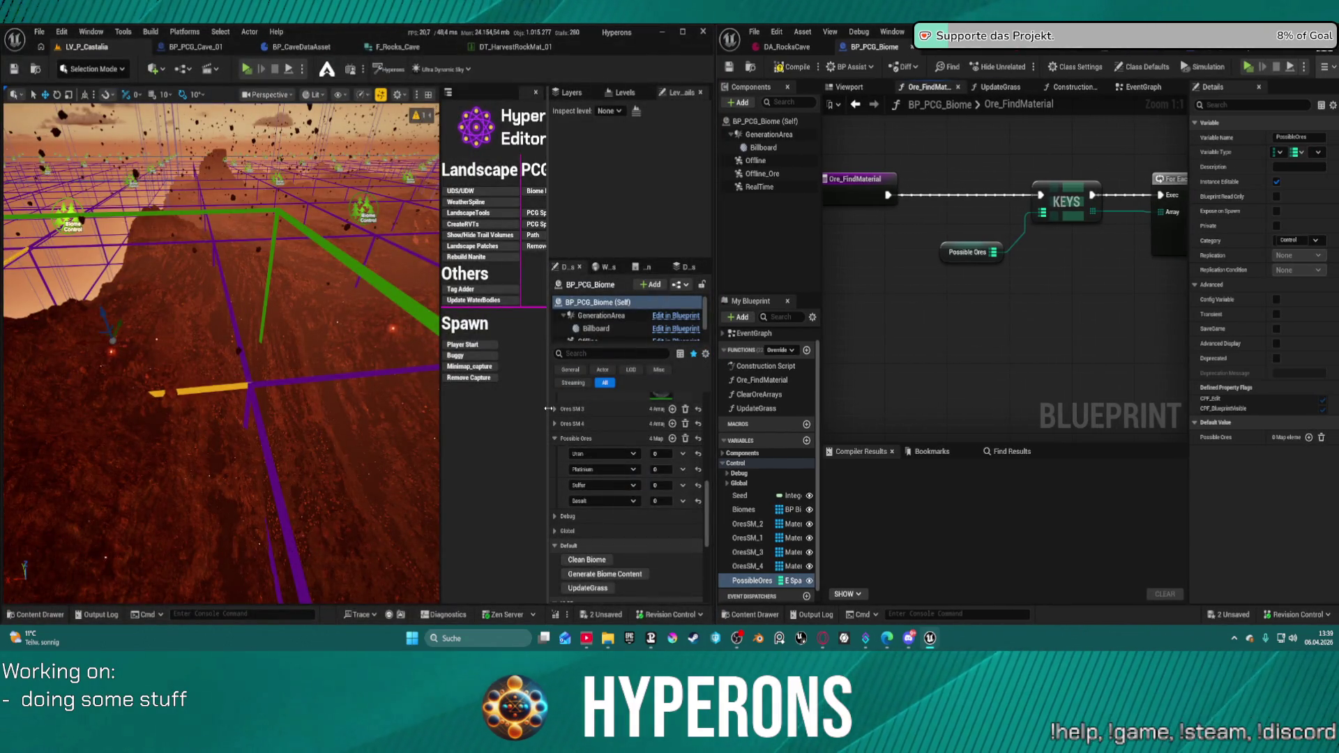
left_click_drag(525, 408, 487, 415)
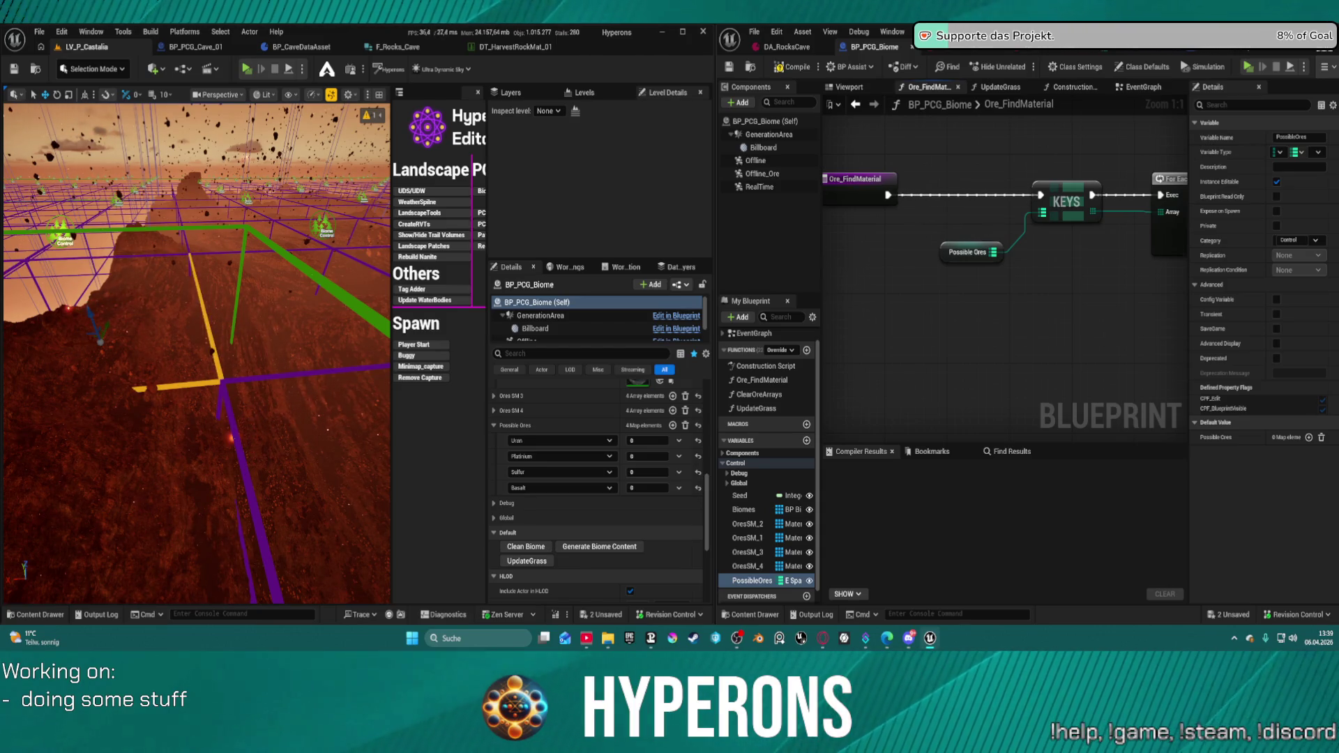
- Locate Get Data Table Row's DT_HarvestRockMat_01 table in the RandomSpawner/Rocks folder
mouse_move(973, 330)
left_mouse_down()
mouse_move(916, 333)
mouse_move(697, 404)
mouse_move(230, 392)
left_mouse_up()
left_click_drag(860, 266, 982, 284)
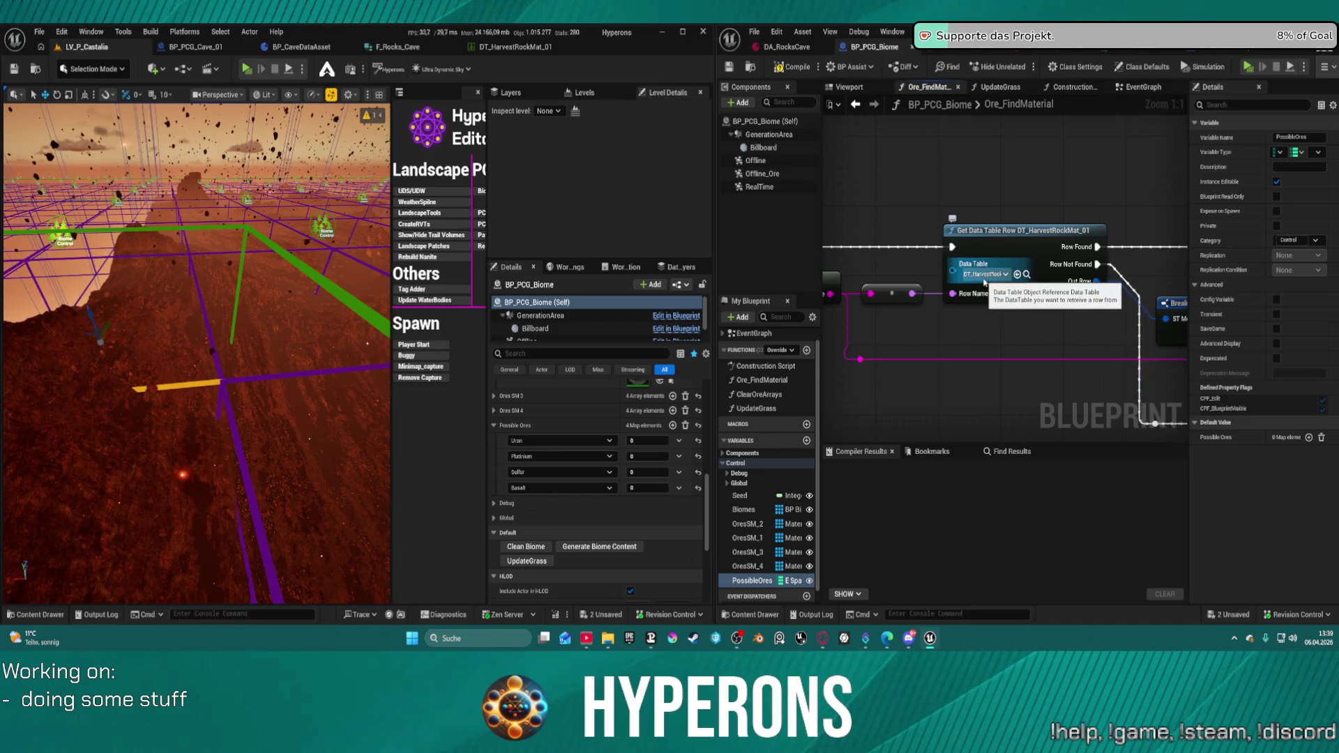
left_click(1025, 276)
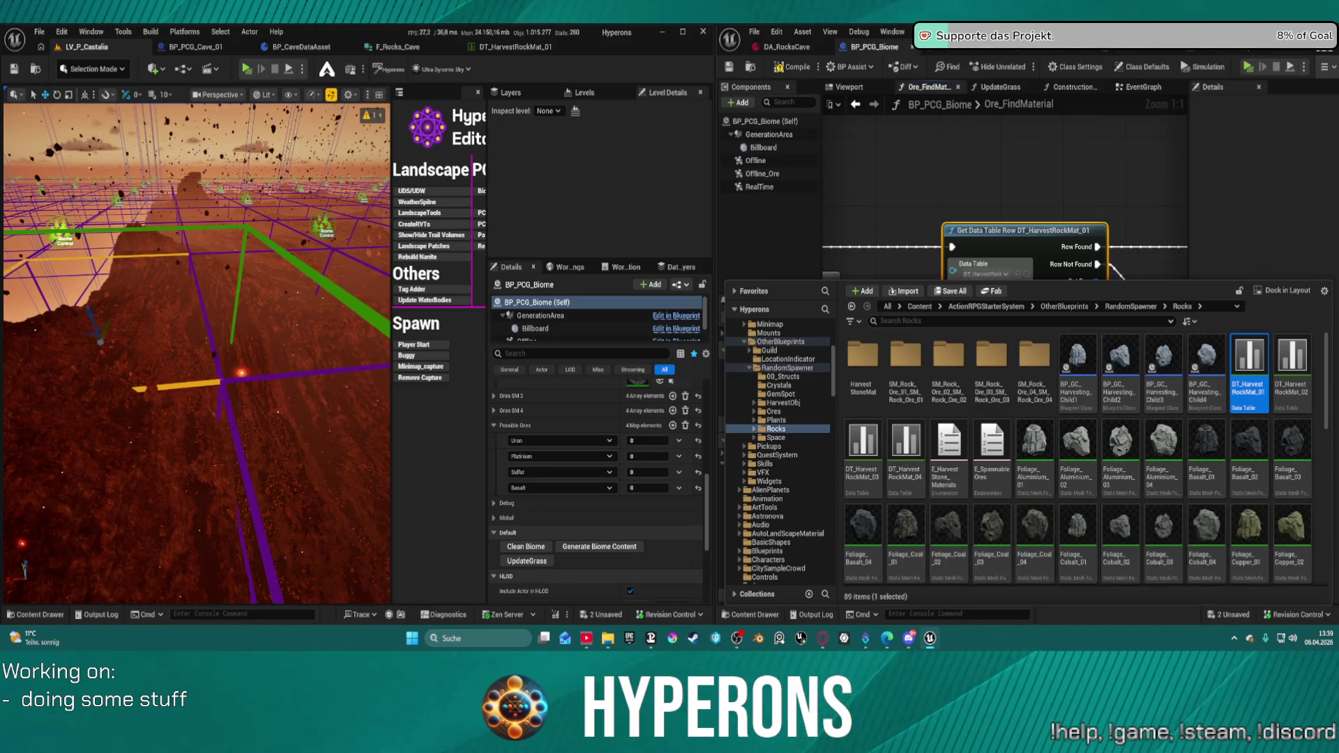
- Use File > Recent Levels to switch the editor to the DEV_Cave level
left_click(38, 32)
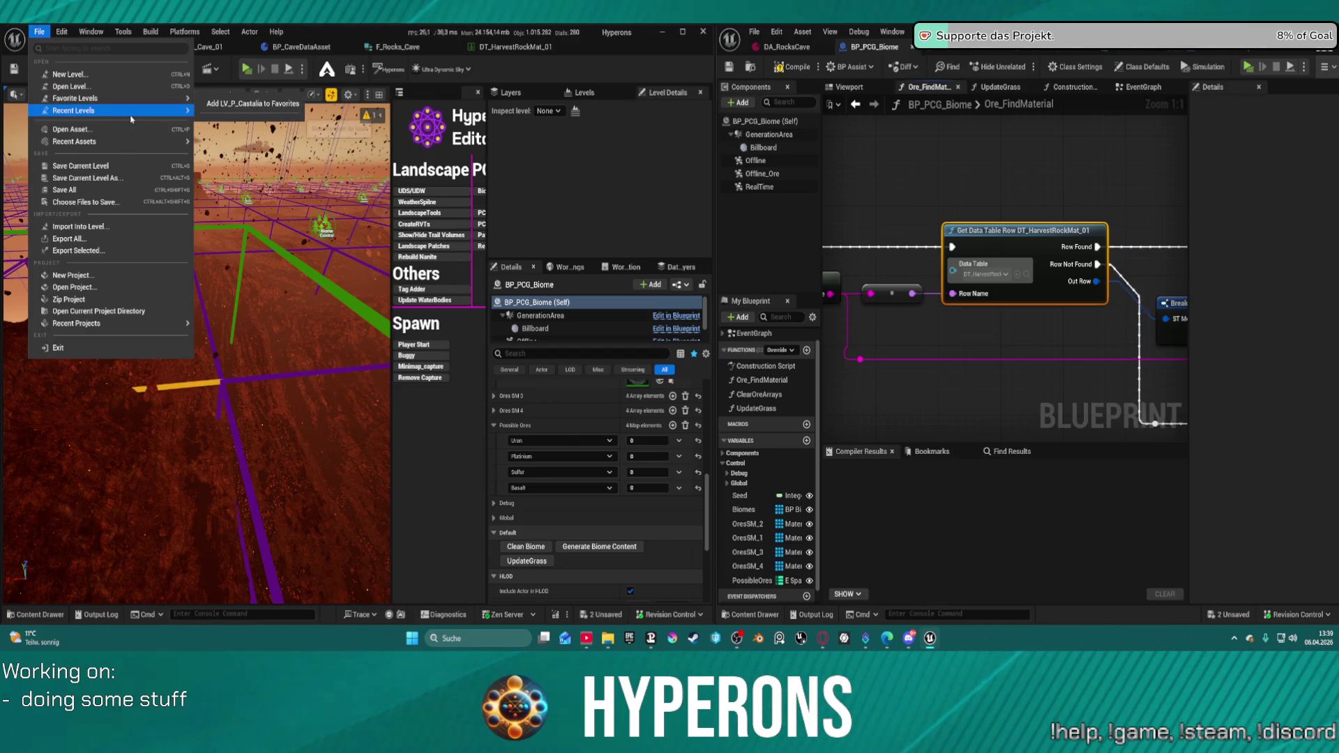
mouse_move(142, 111)
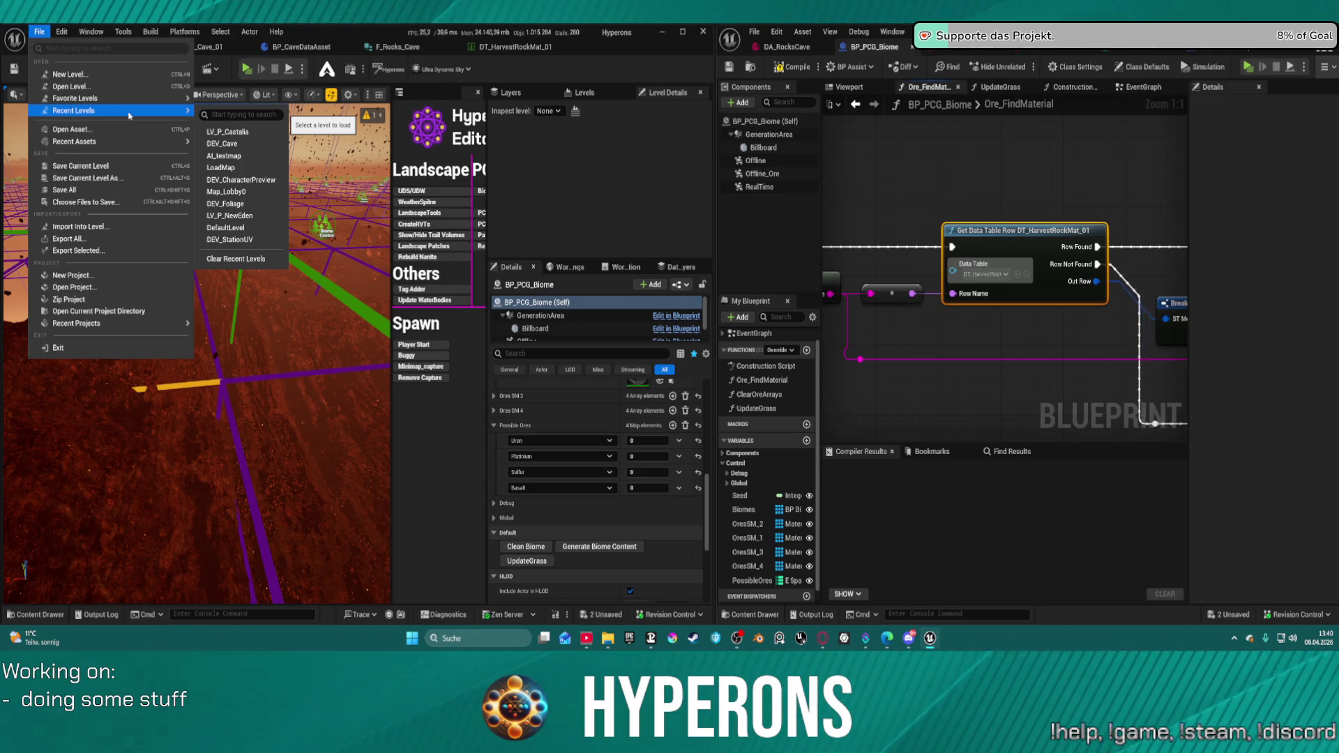
key("Escape")
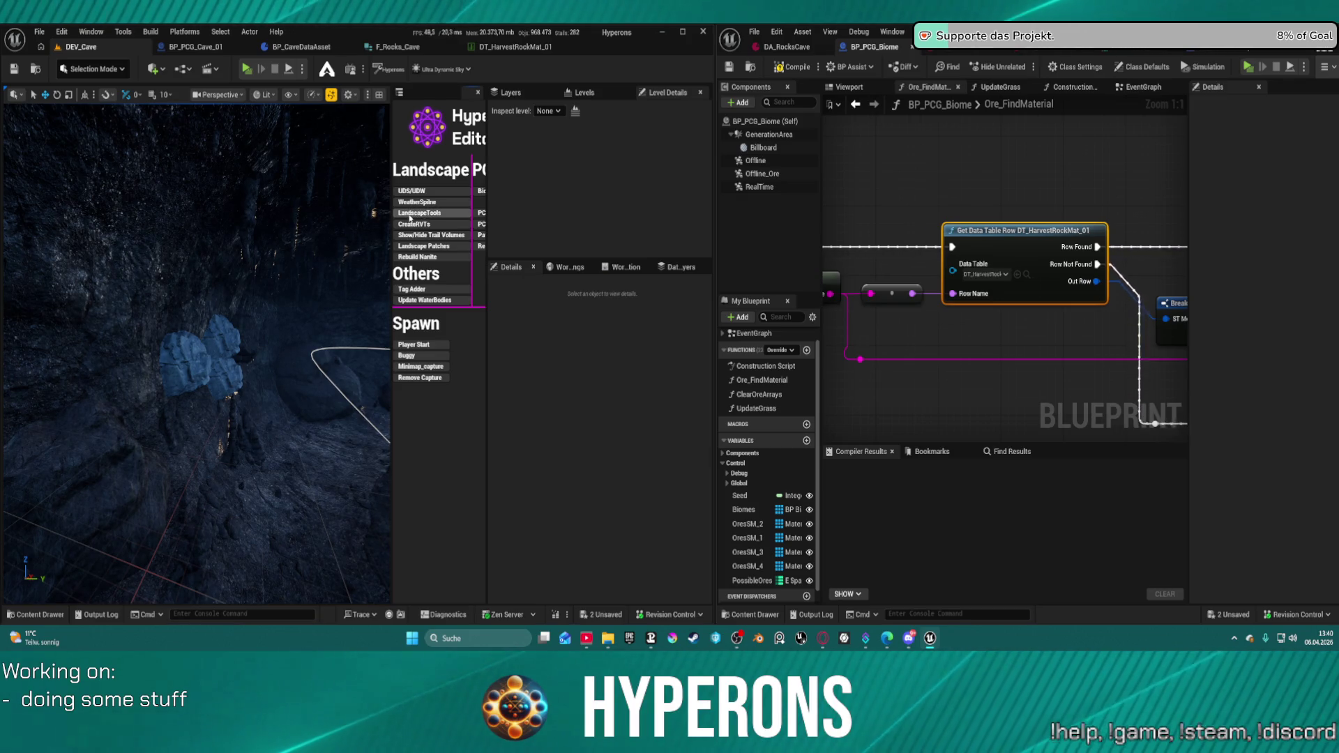
- Review the Ore_FindMaterial chain from Break ST Mesh Material to the ADDUNIQUE nodes, then show the PCG graph
scroll(920, 211, "down", 8)
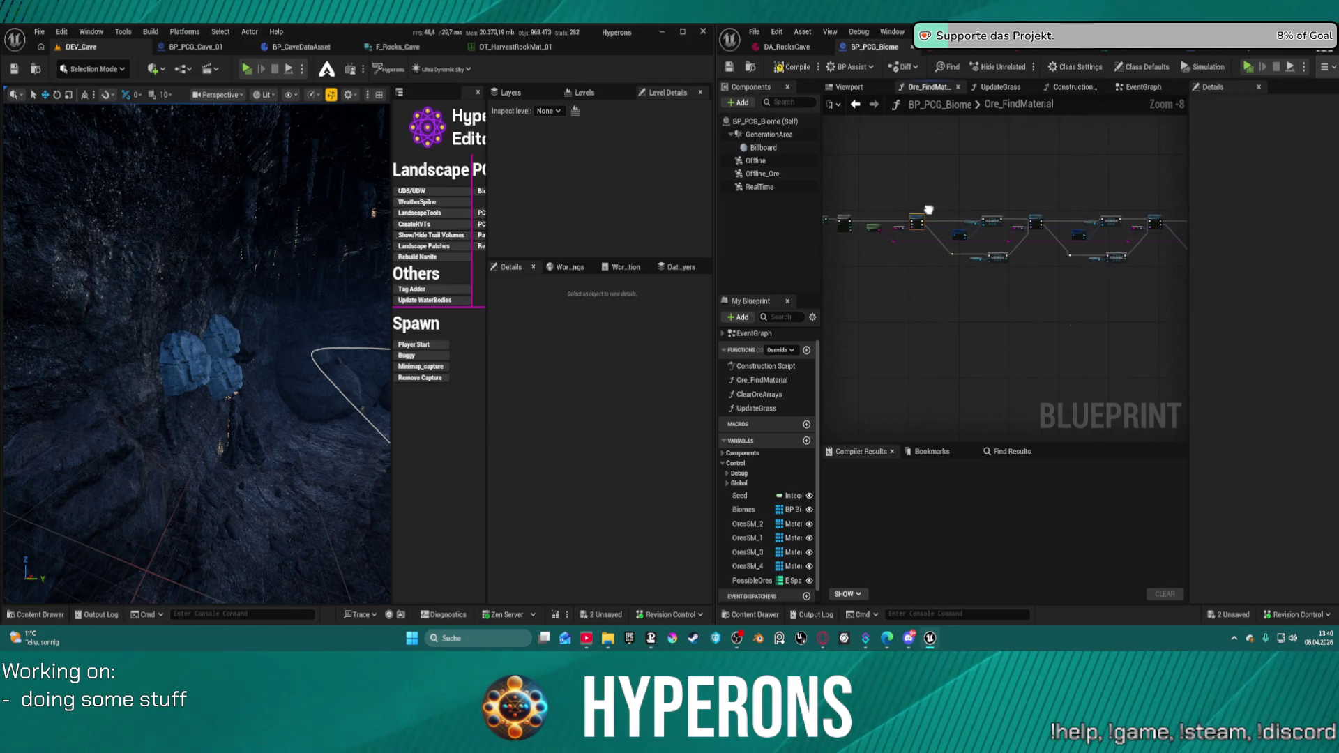
left_click_drag(928, 210, 822, 252)
scroll(950, 276, "up", 6)
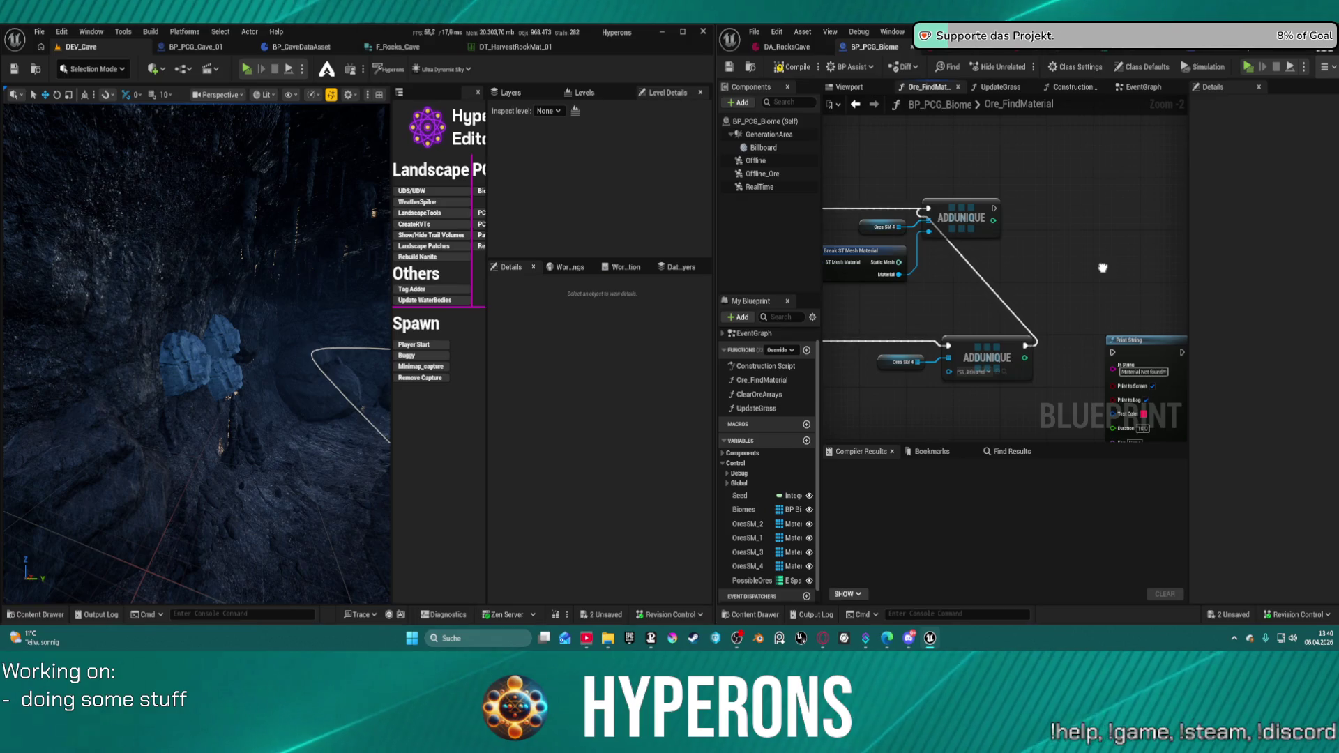
left_click_drag(1103, 268, 1122, 245)
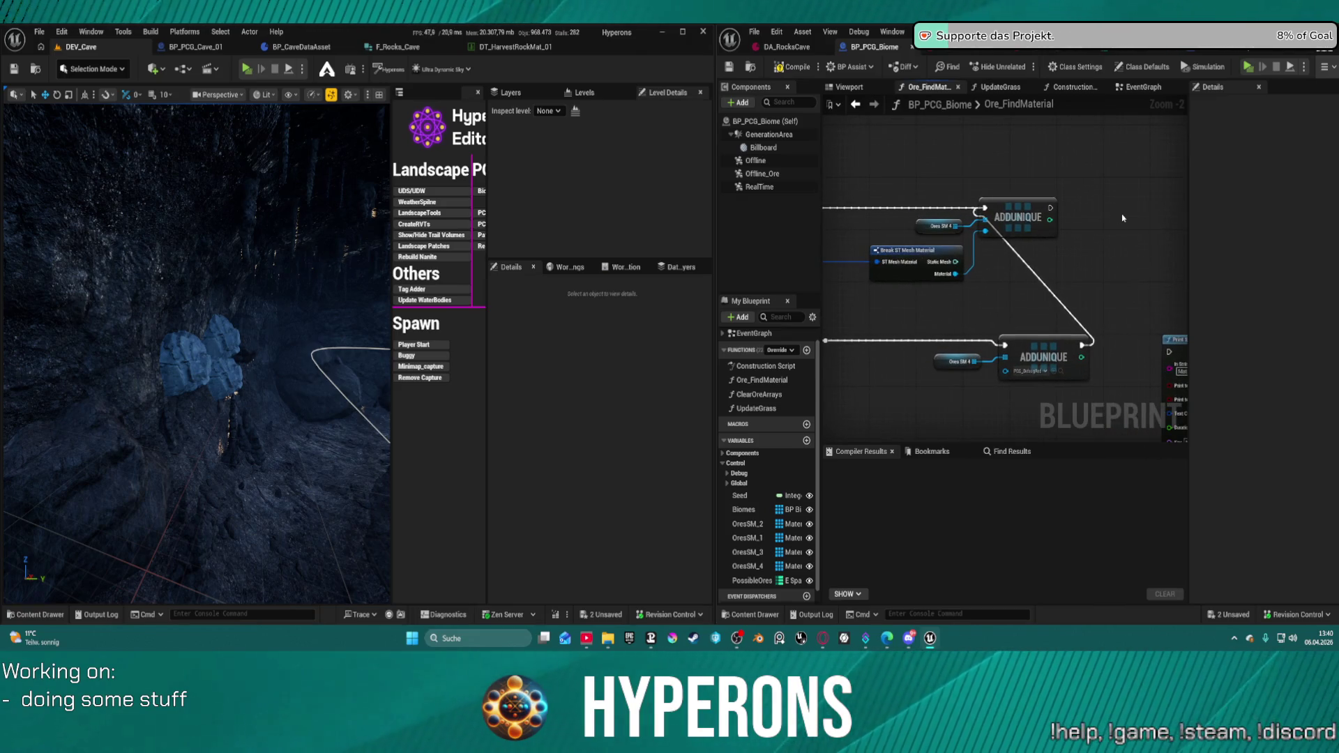
left_click(1140, 53)
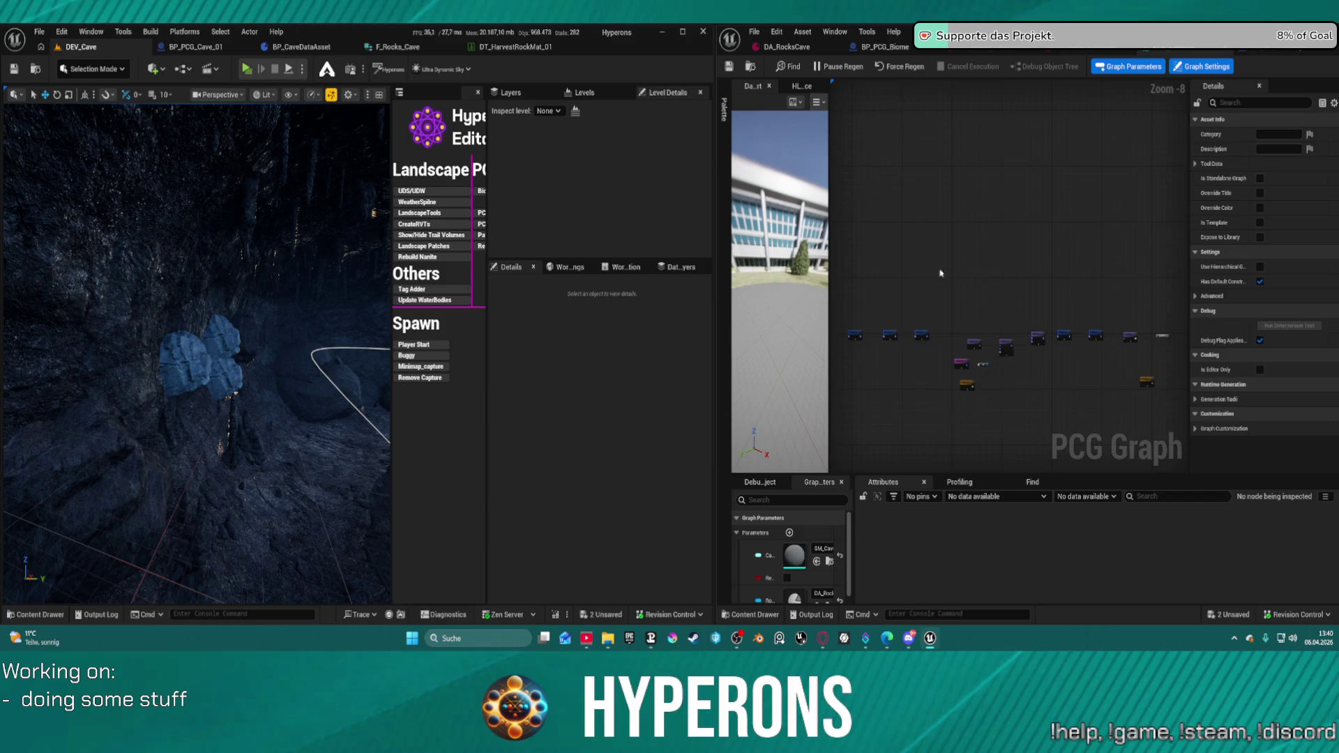
- Survey the PCG graph's Input/Output, Add Attribute, Random Choice and Filter Data nodes, then open DA_RocksCave
scroll(940, 274, "up", 4)
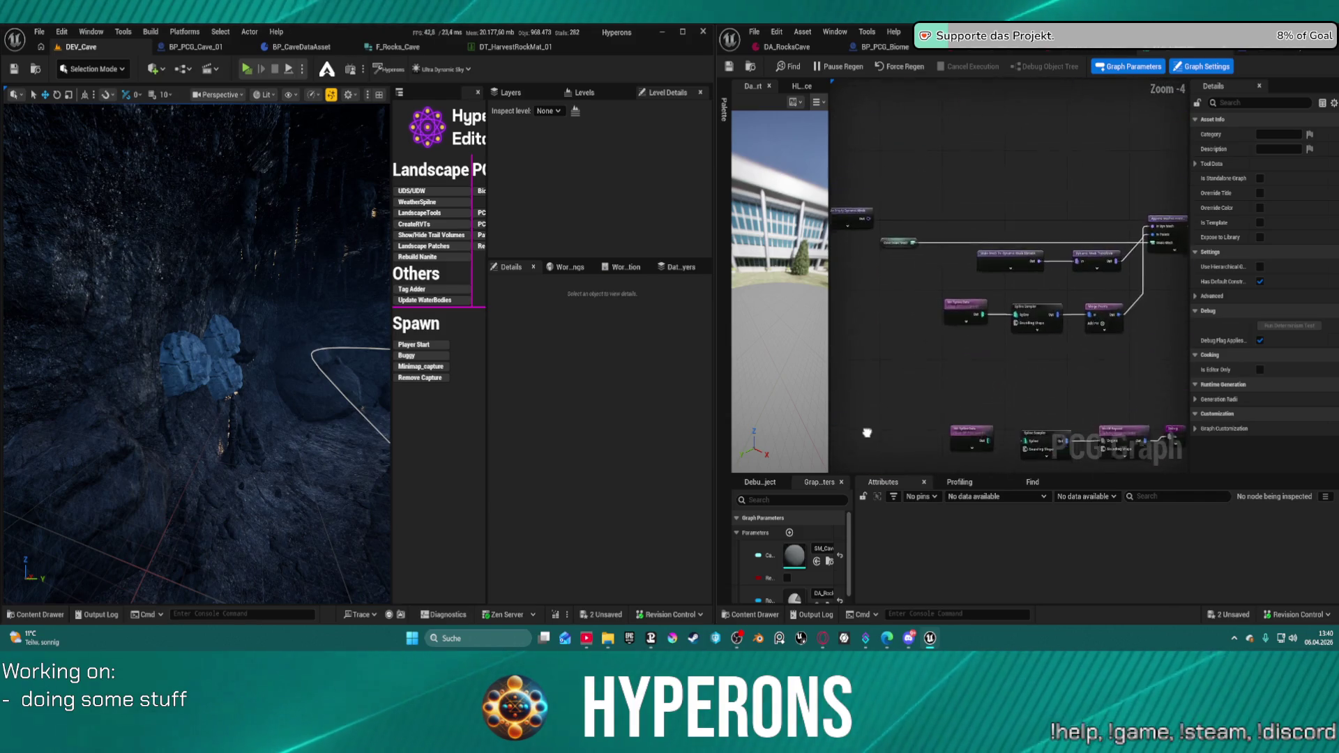
left_click_drag(867, 433, 1014, 416)
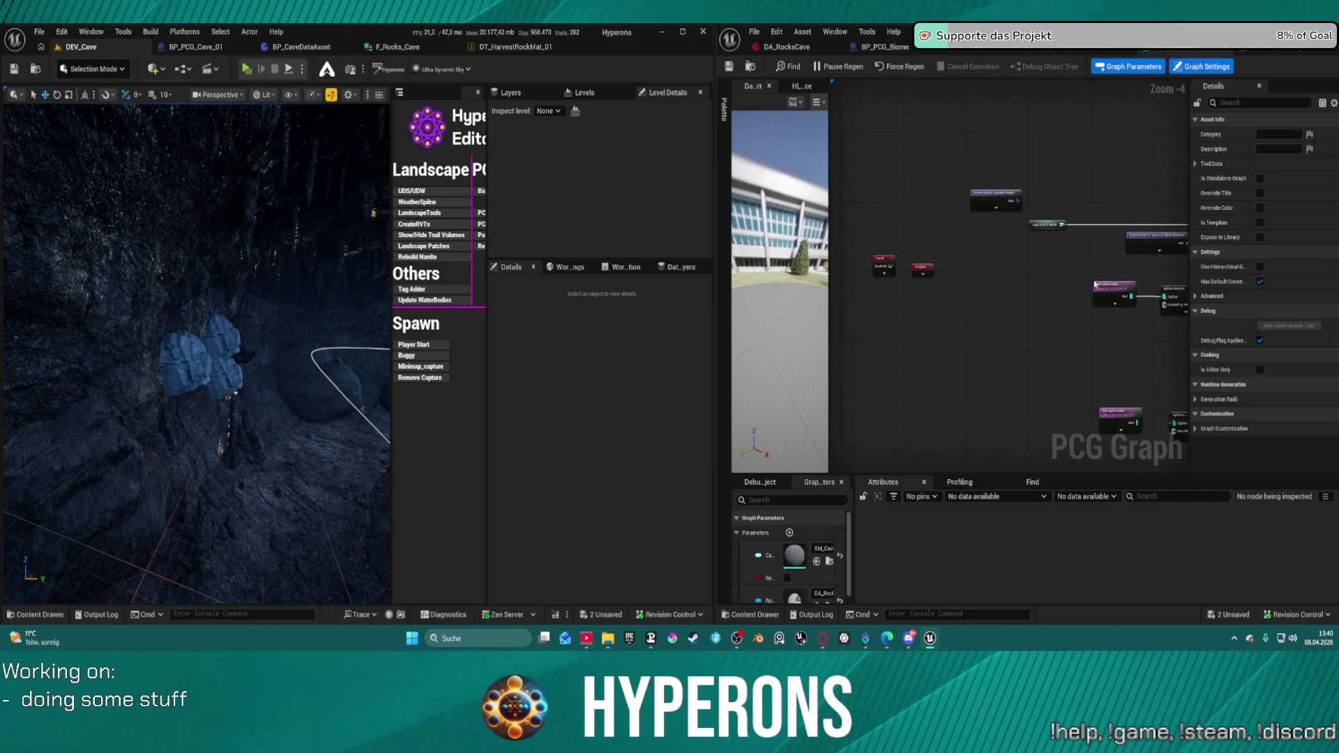
scroll(1095, 285, "up", 4)
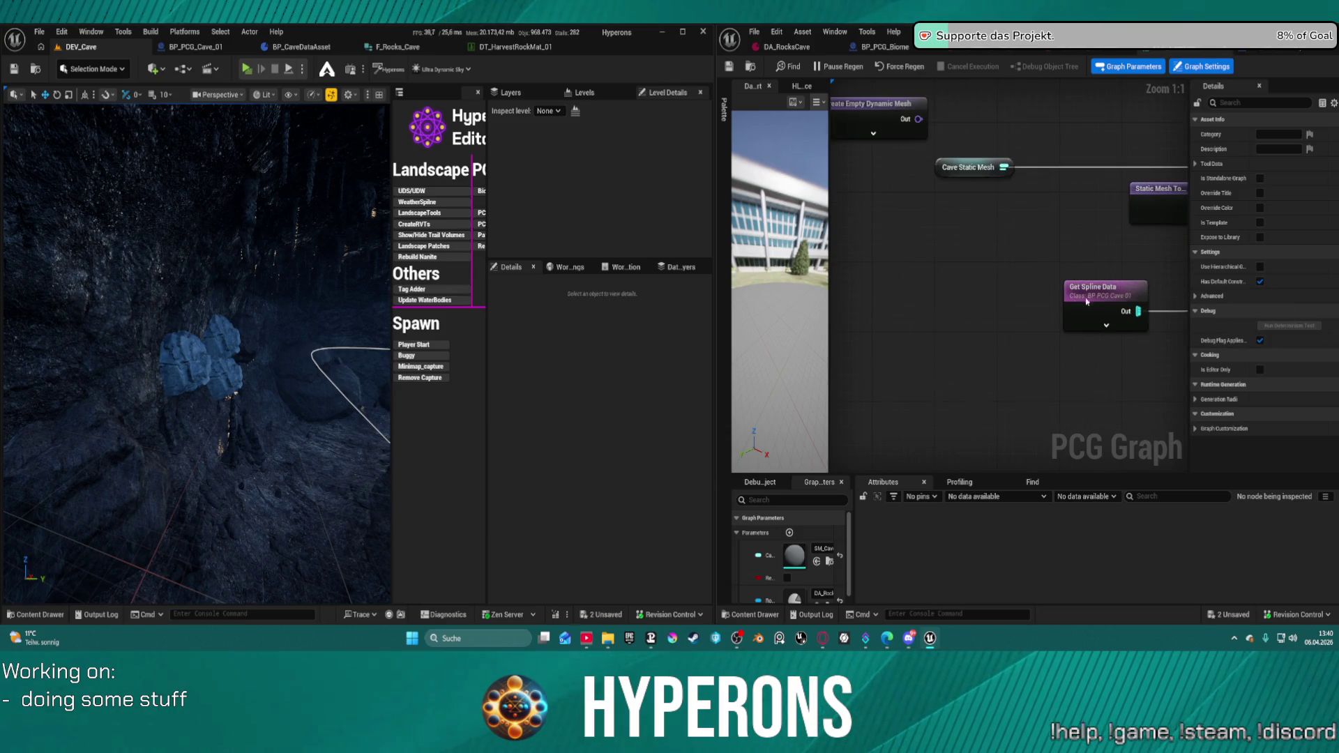
scroll(1023, 308, "down", 2)
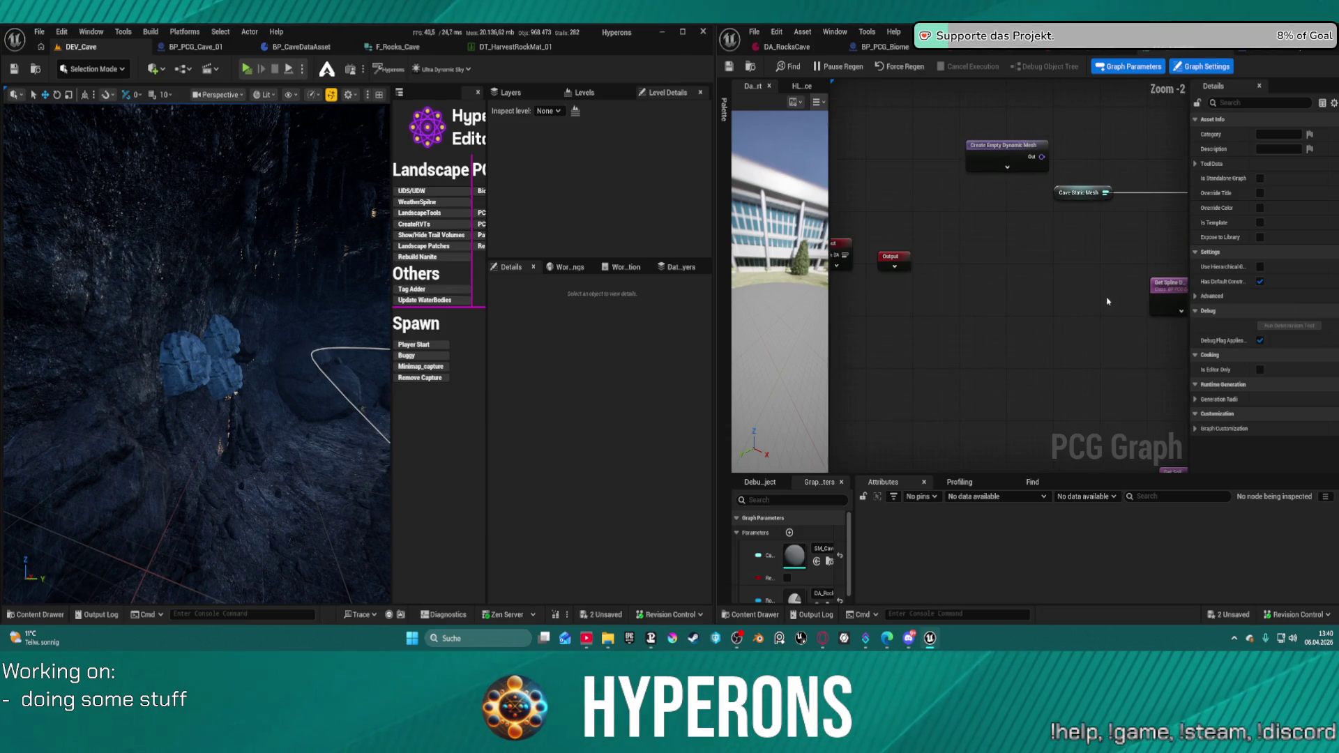
scroll(1108, 301, "down", 7)
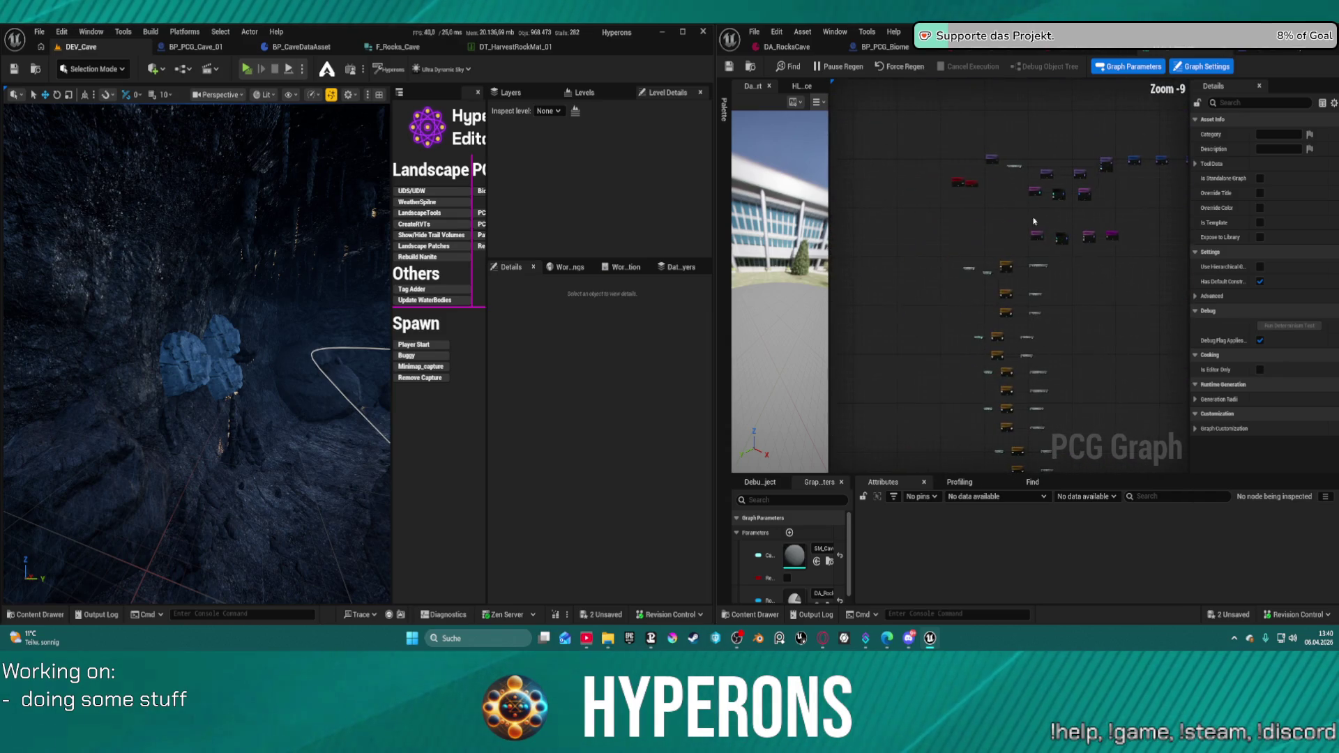
scroll(1120, 316, "up", 3)
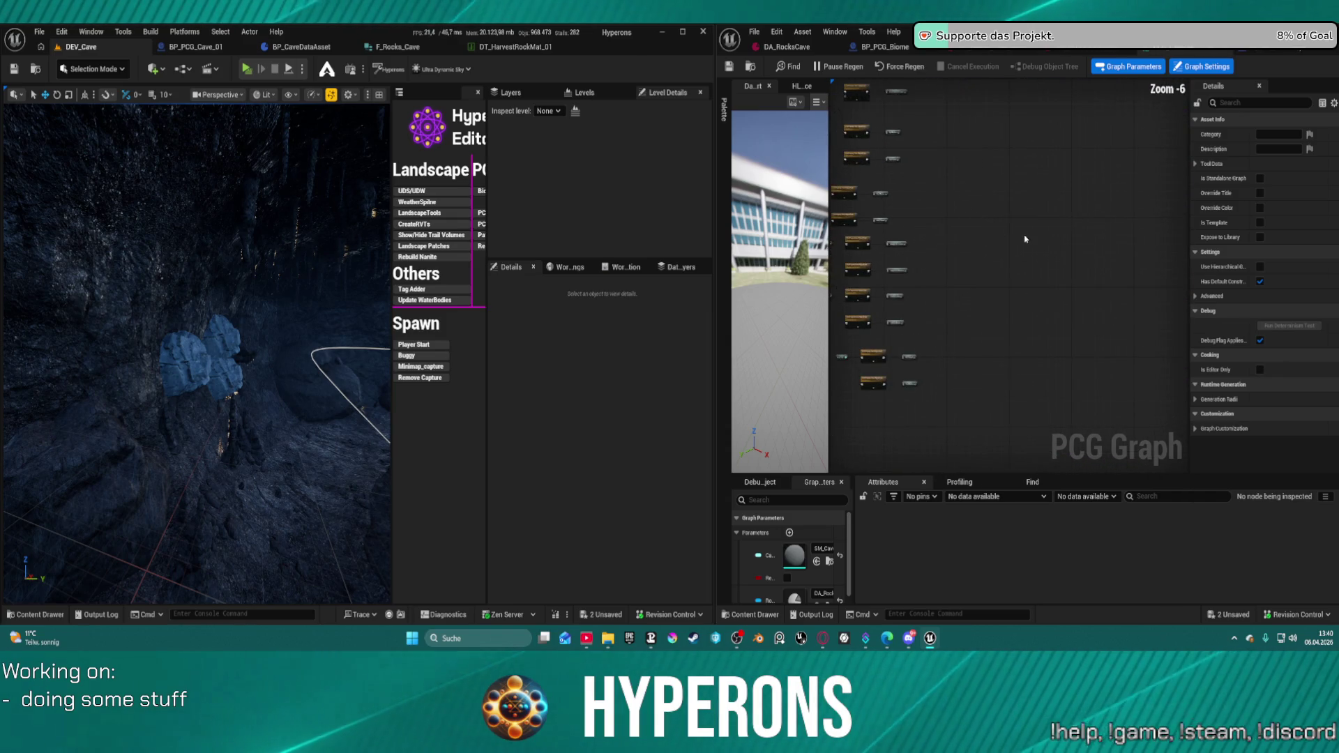
scroll(942, 265, "down", 4)
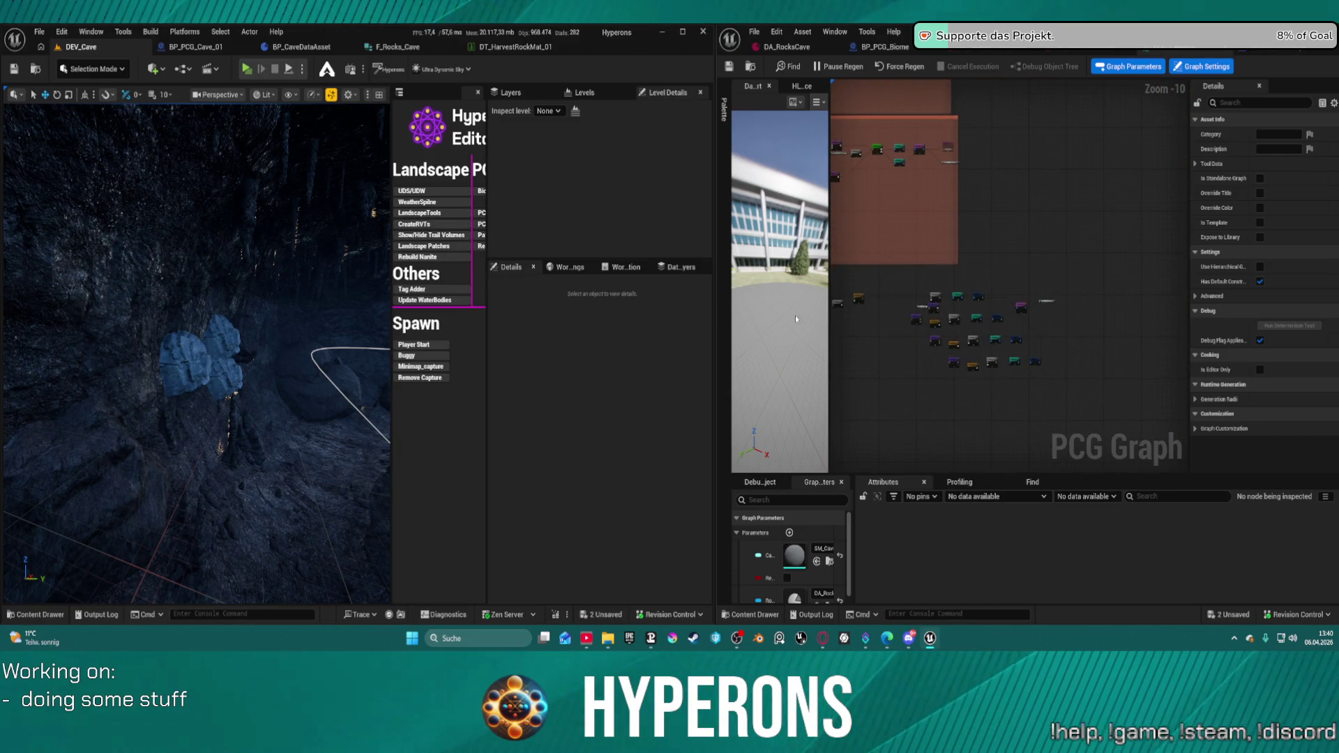
scroll(897, 362, "up", 10)
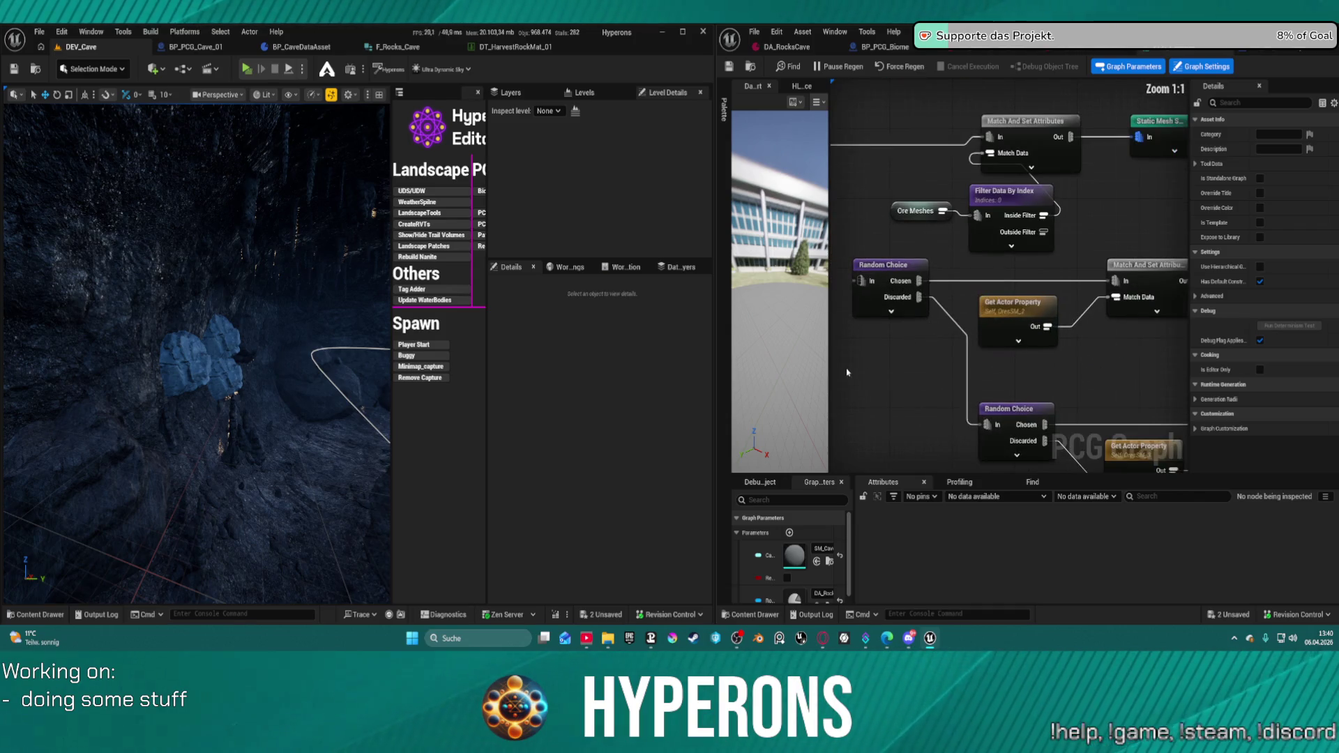
left_click_drag(1011, 349, 1011, 209)
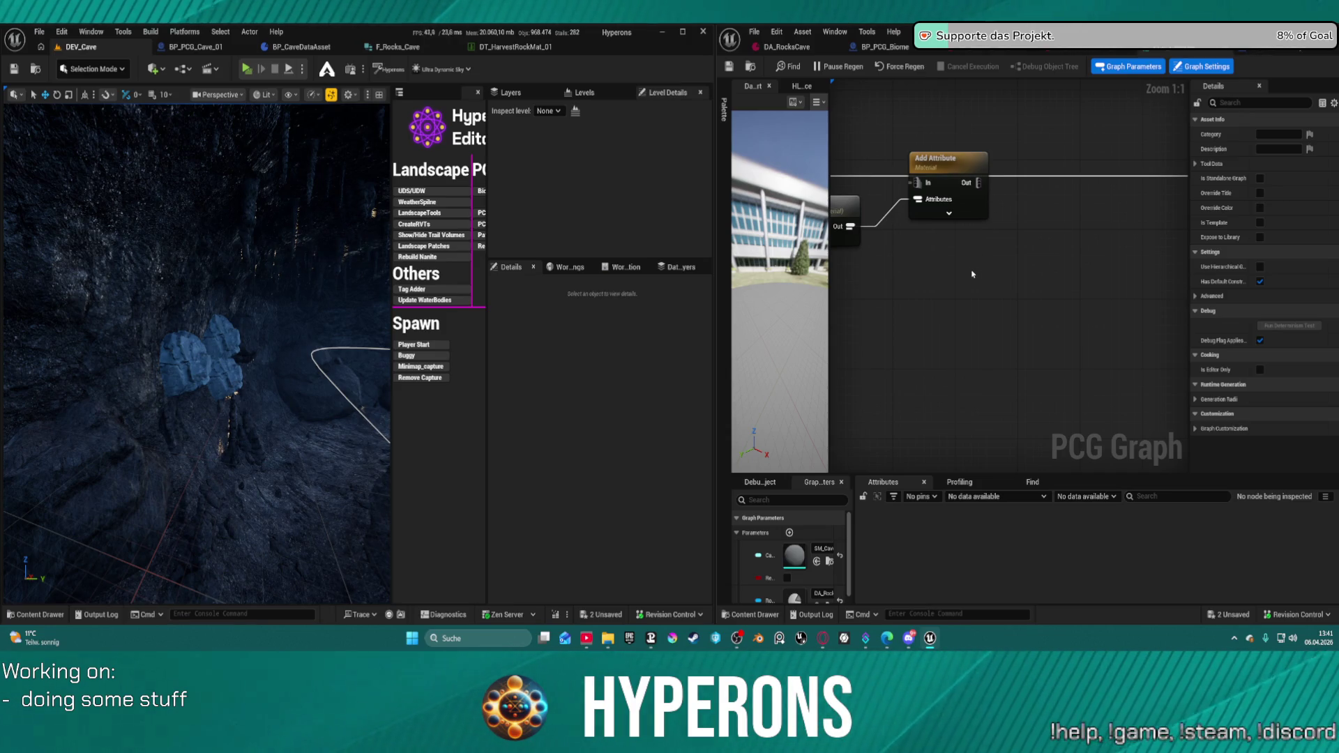
mouse_move(1040, 272)
left_mouse_down()
mouse_move(997, 286)
mouse_move(997, 330)
mouse_move(1087, 310)
mouse_move(1047, 312)
mouse_move(1061, 328)
mouse_move(957, 306)
left_mouse_up()
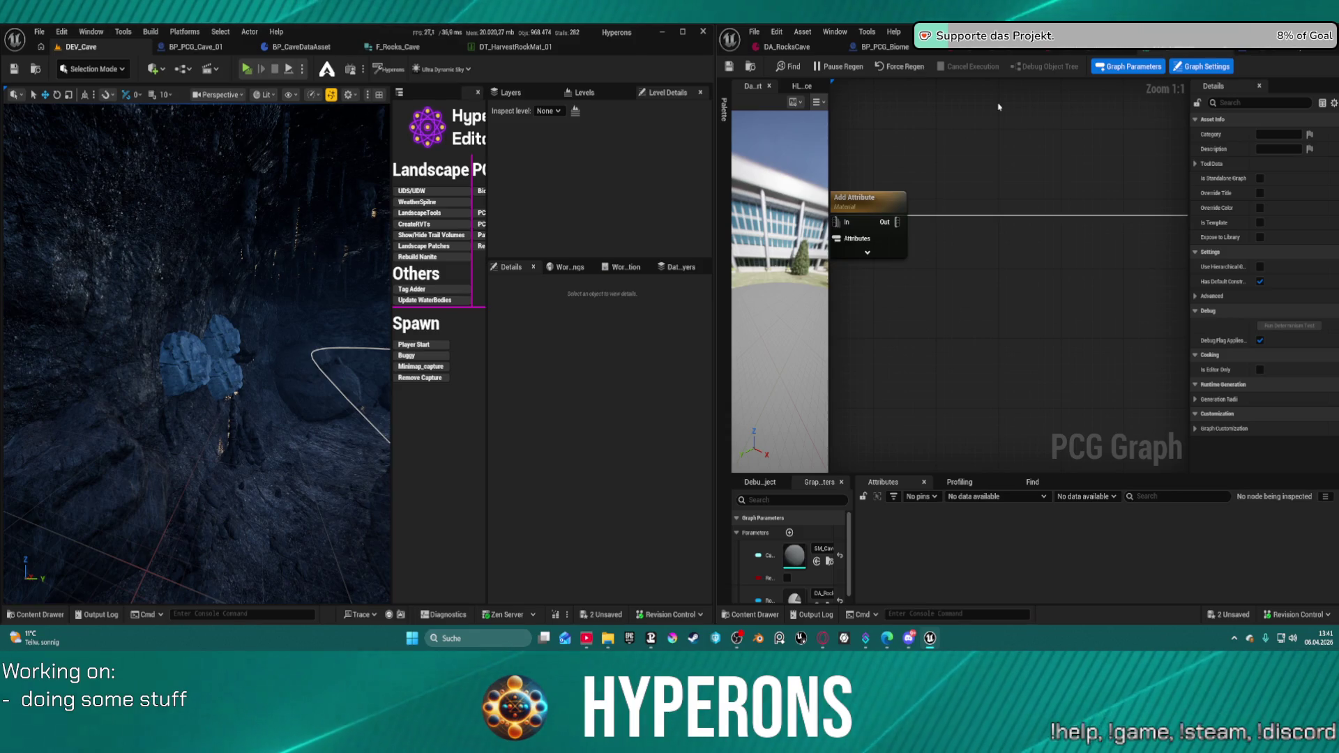
left_click(993, 52)
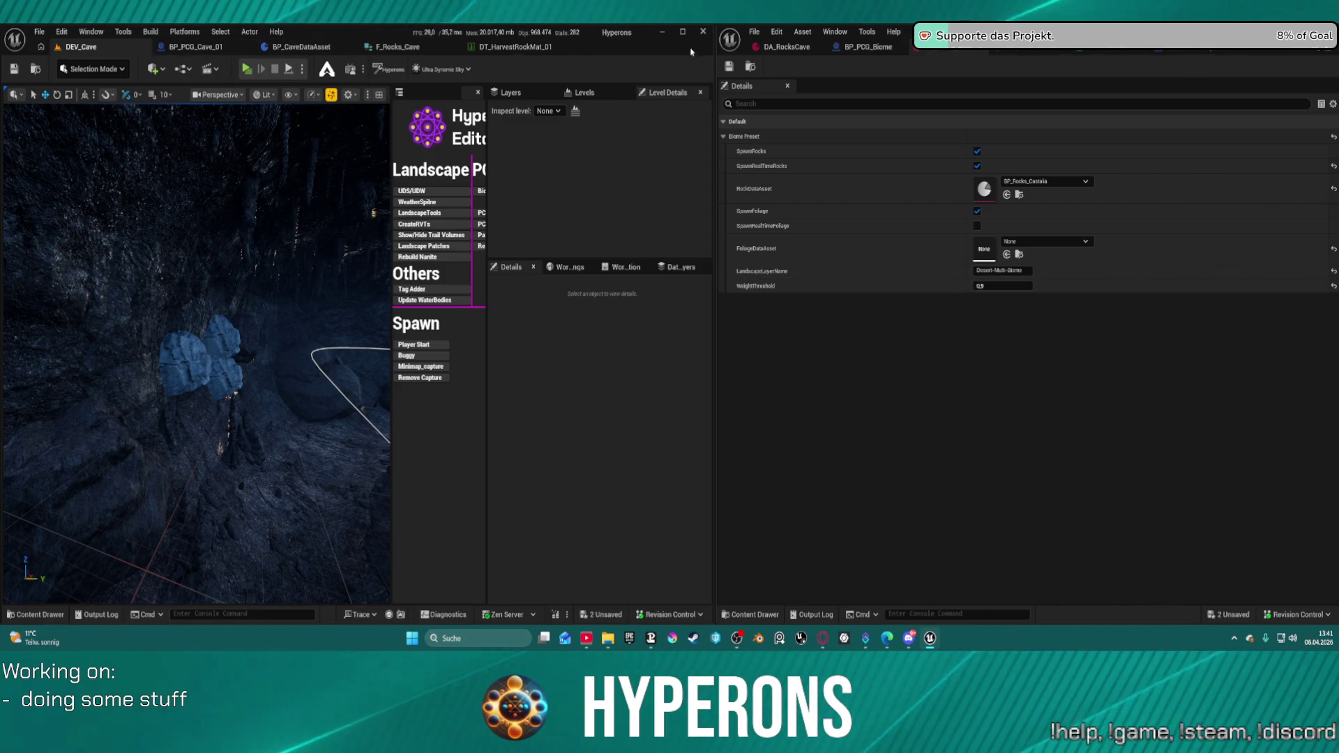
- Switch back to the BP_PCG_Biome blueprint's Ore_FindMaterial graph
left_click(865, 47)
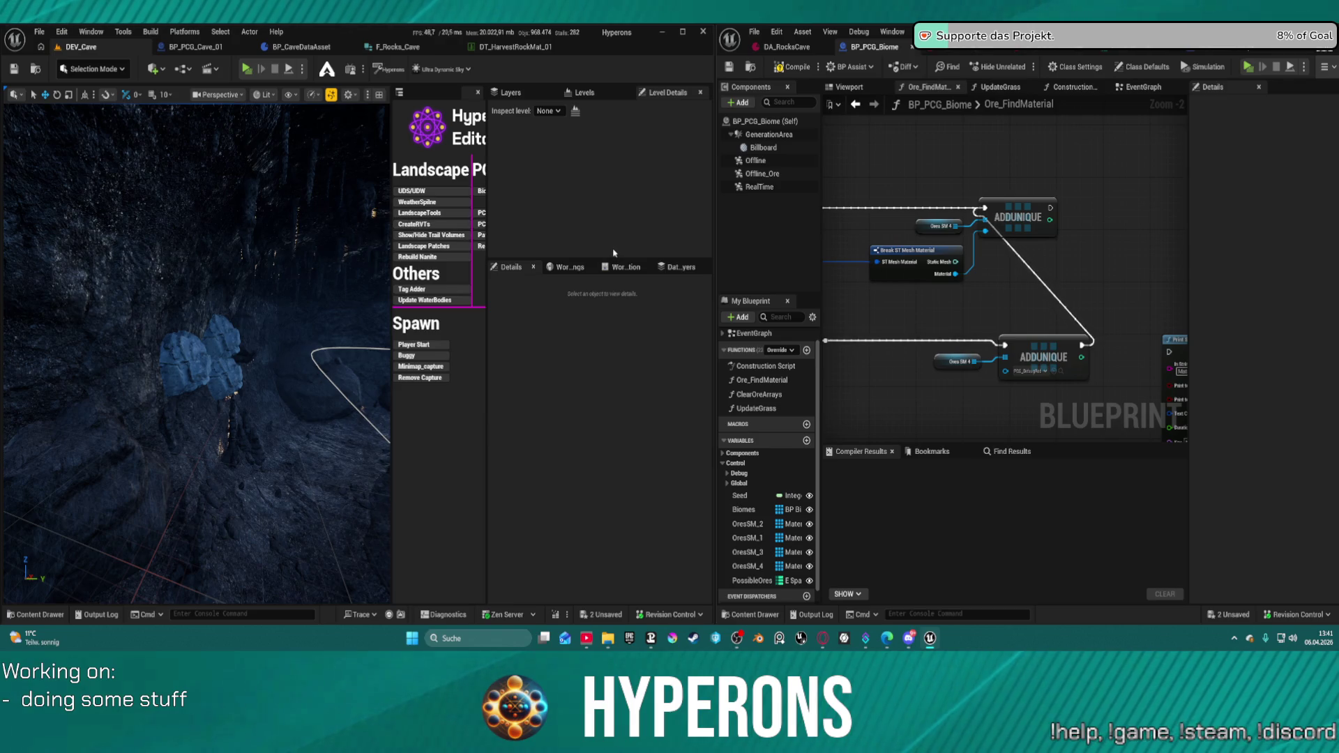
- Open Foliage_Sulfur_01 from the Content Drawer's Rocks folder to view its SM_Rock_Ore_01 settings
key("ctrl+space")
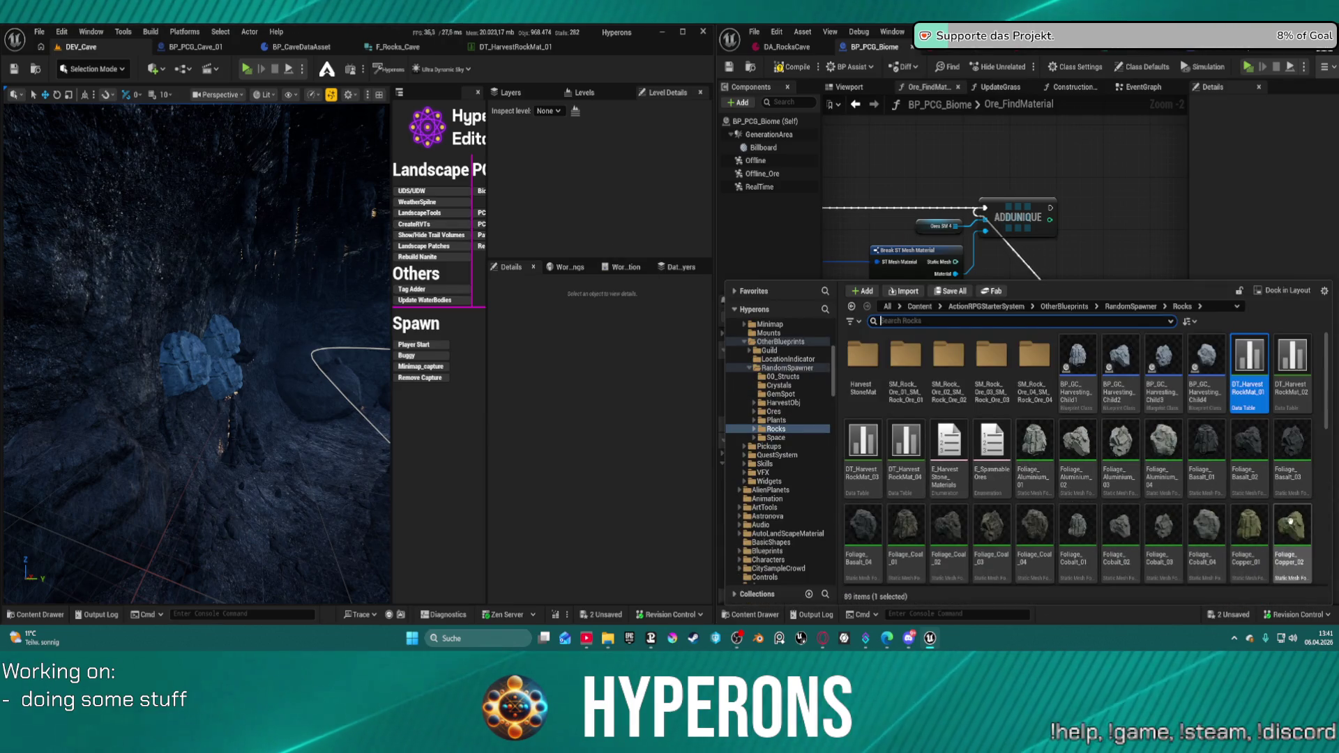
scroll(1290, 519, "down", 5)
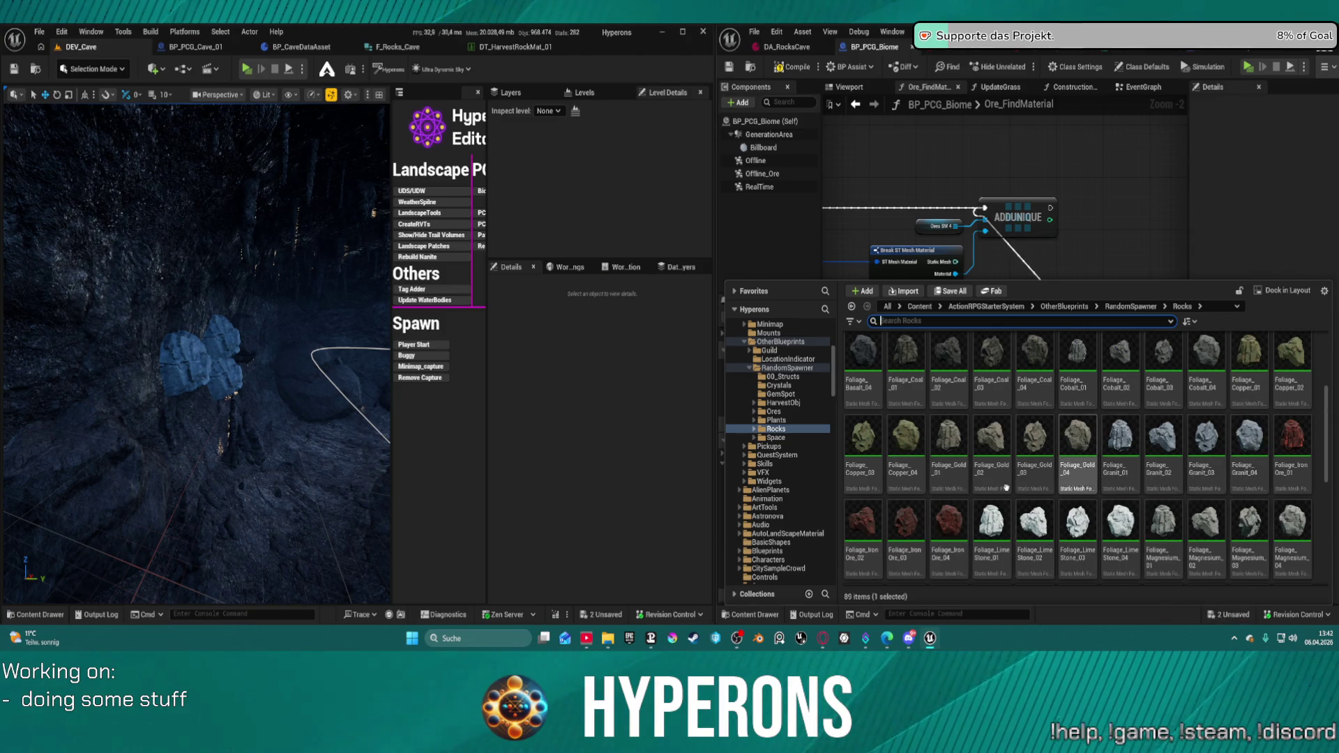
scroll(1006, 488, "down", 10)
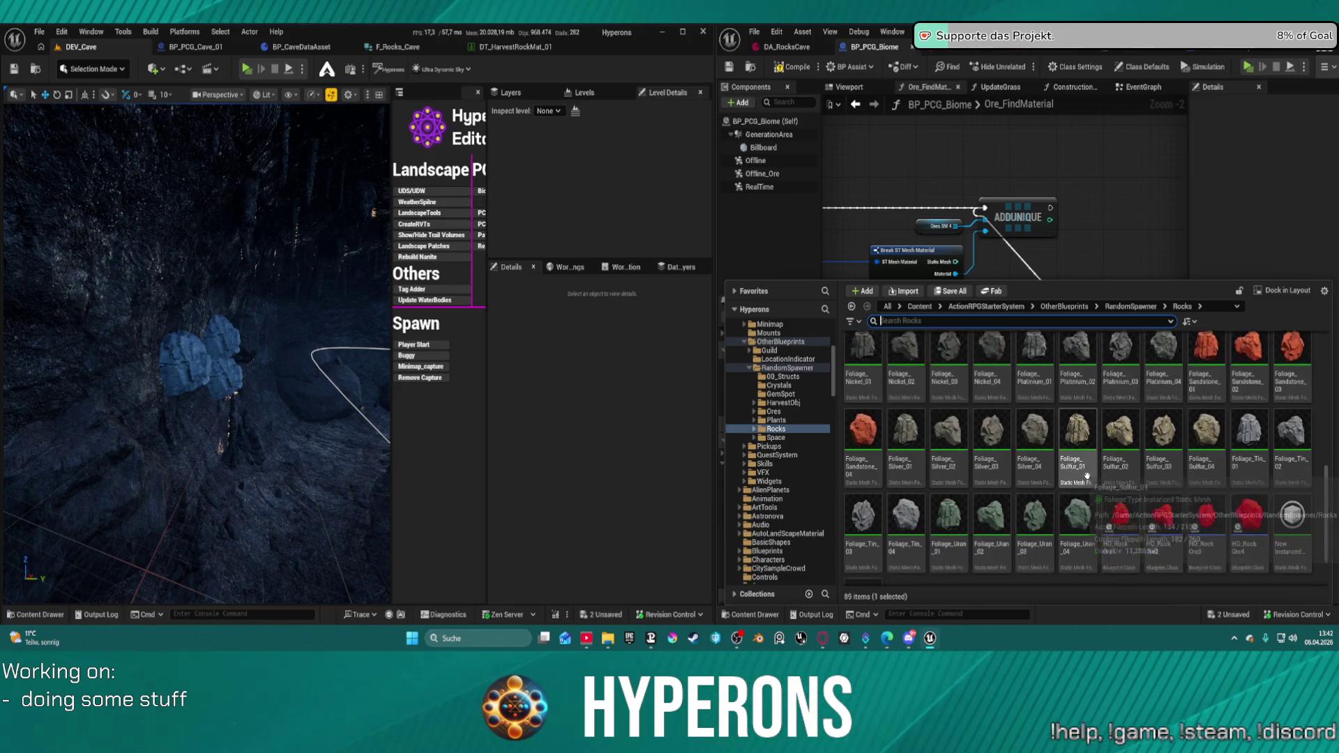
scroll(1086, 476, "down", 2)
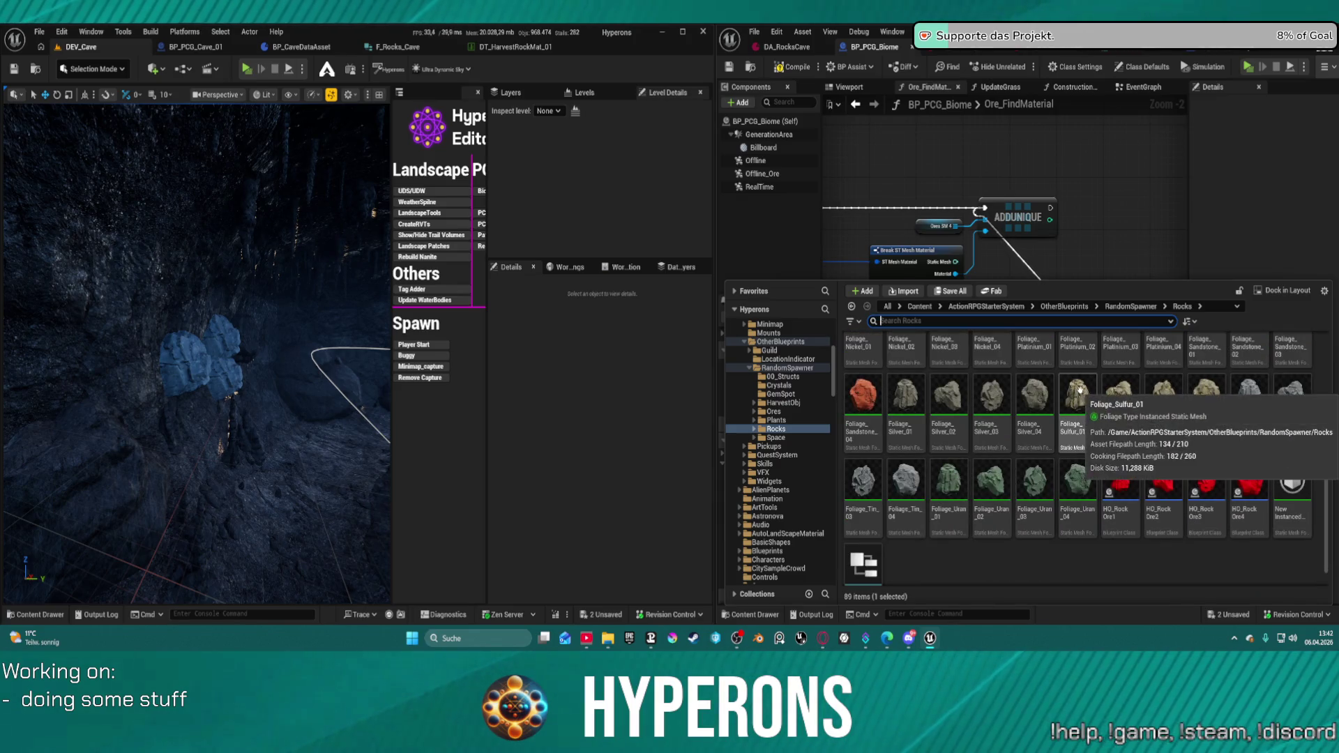
left_click(1072, 395)
double_click(1077, 395)
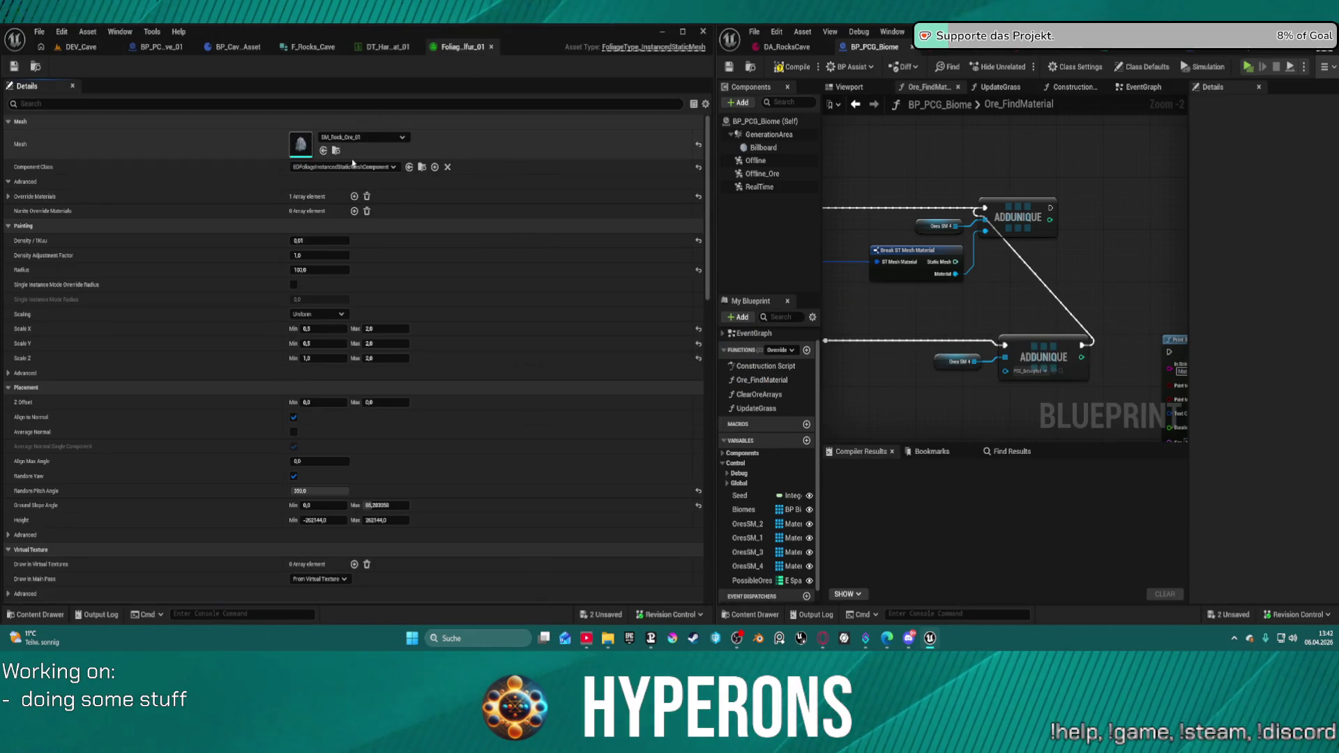
- Assign MI_Ore_Sulfur_01 to Element 0 of SM_Rock_Ore_01, found by searching 'sulfur 01'
double_click(298, 140)
left_click_drag(230, 349, 184, 357)
key("ctrl+space")
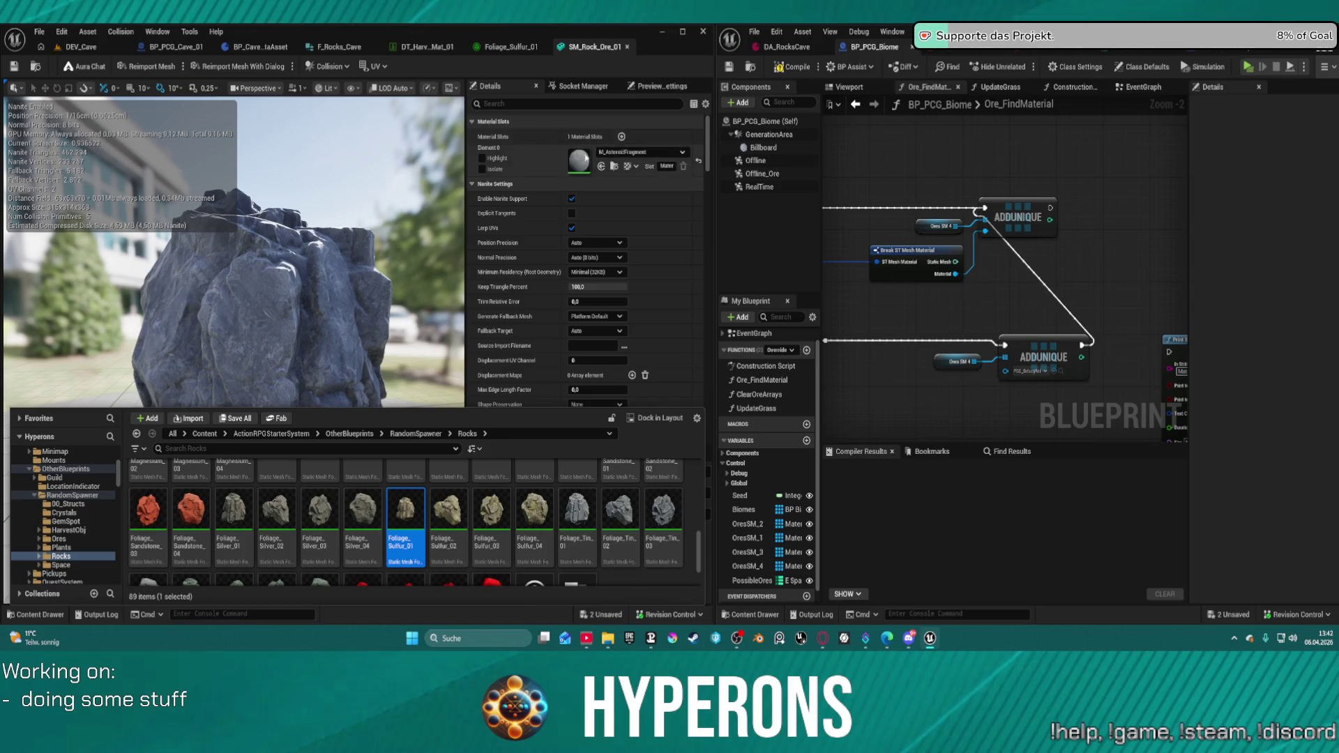
left_click(613, 152)
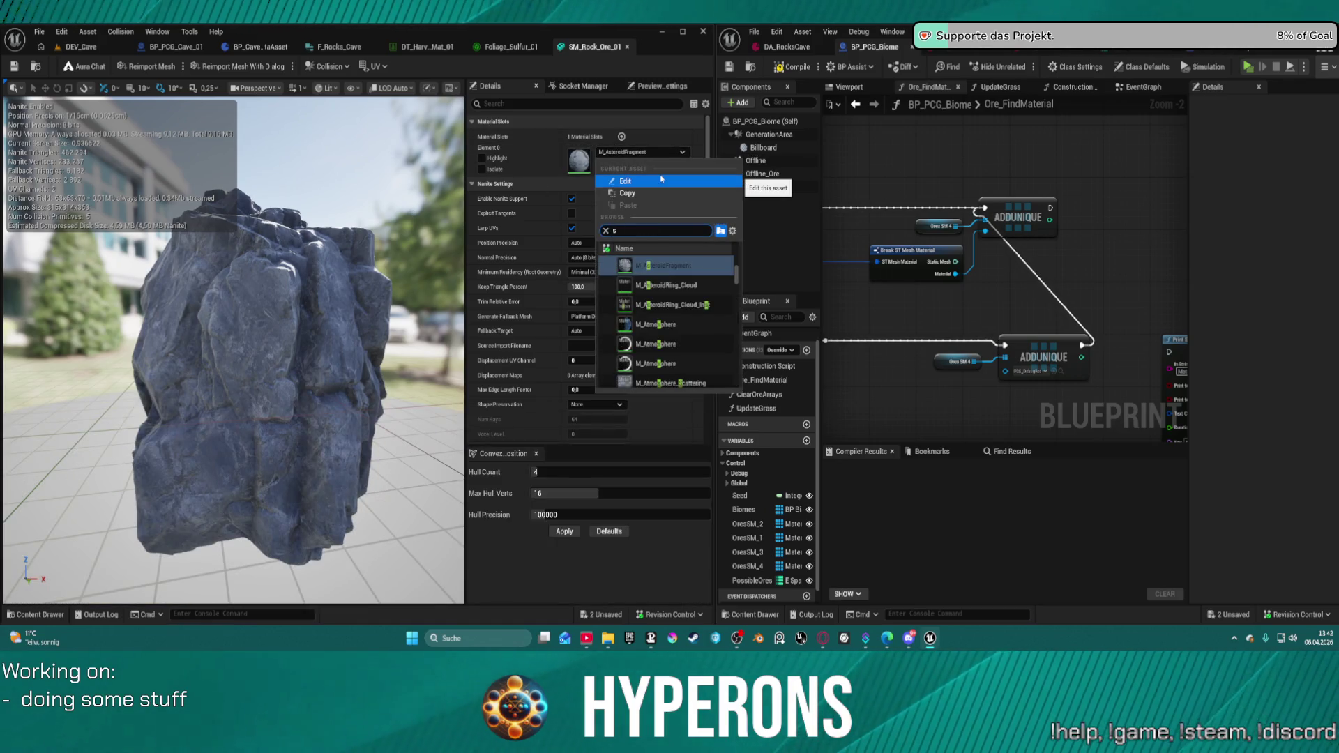
type("ulf")
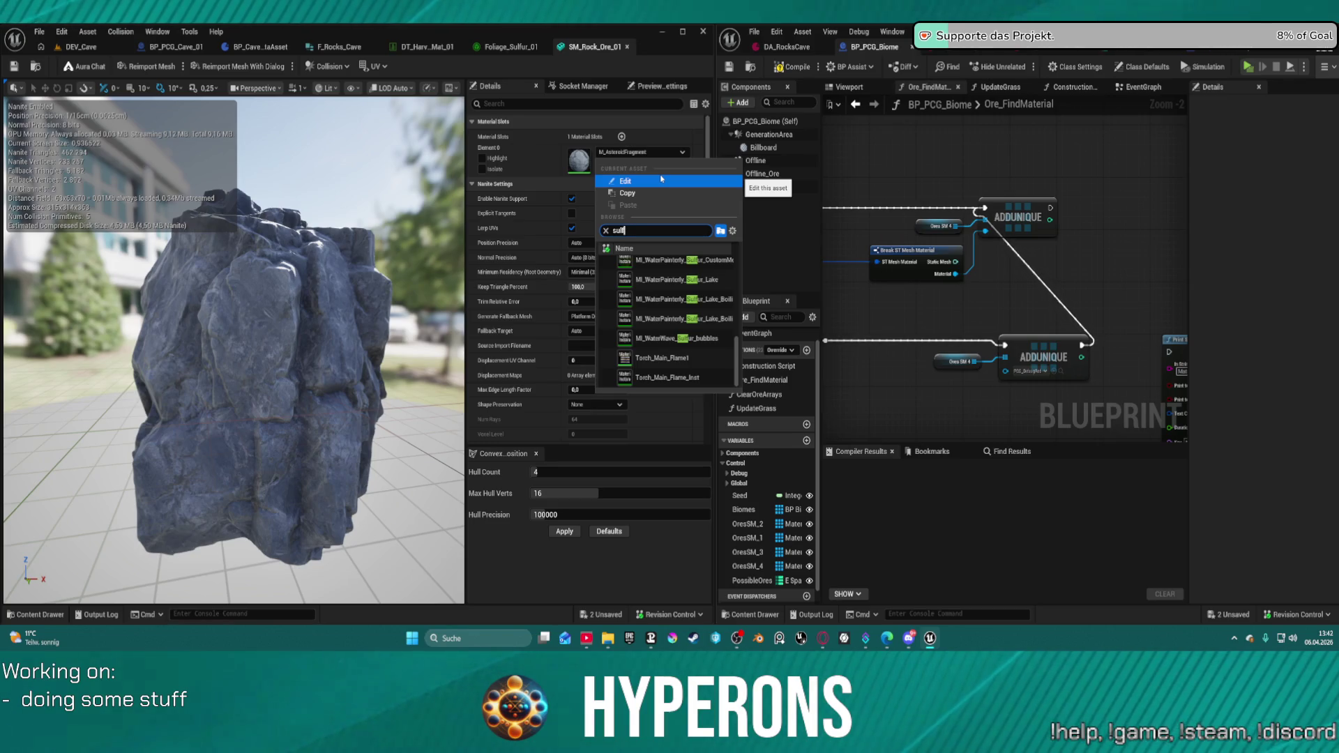
type("ur")
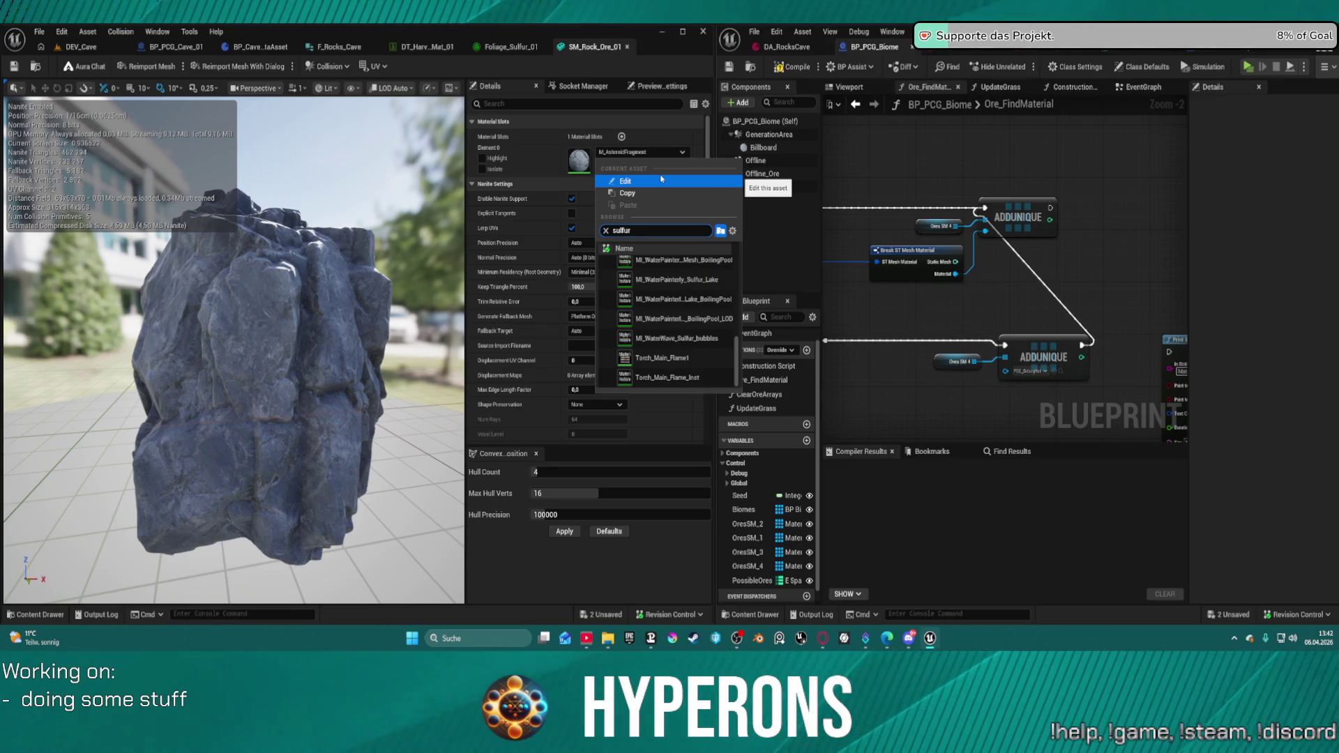
type(" 01")
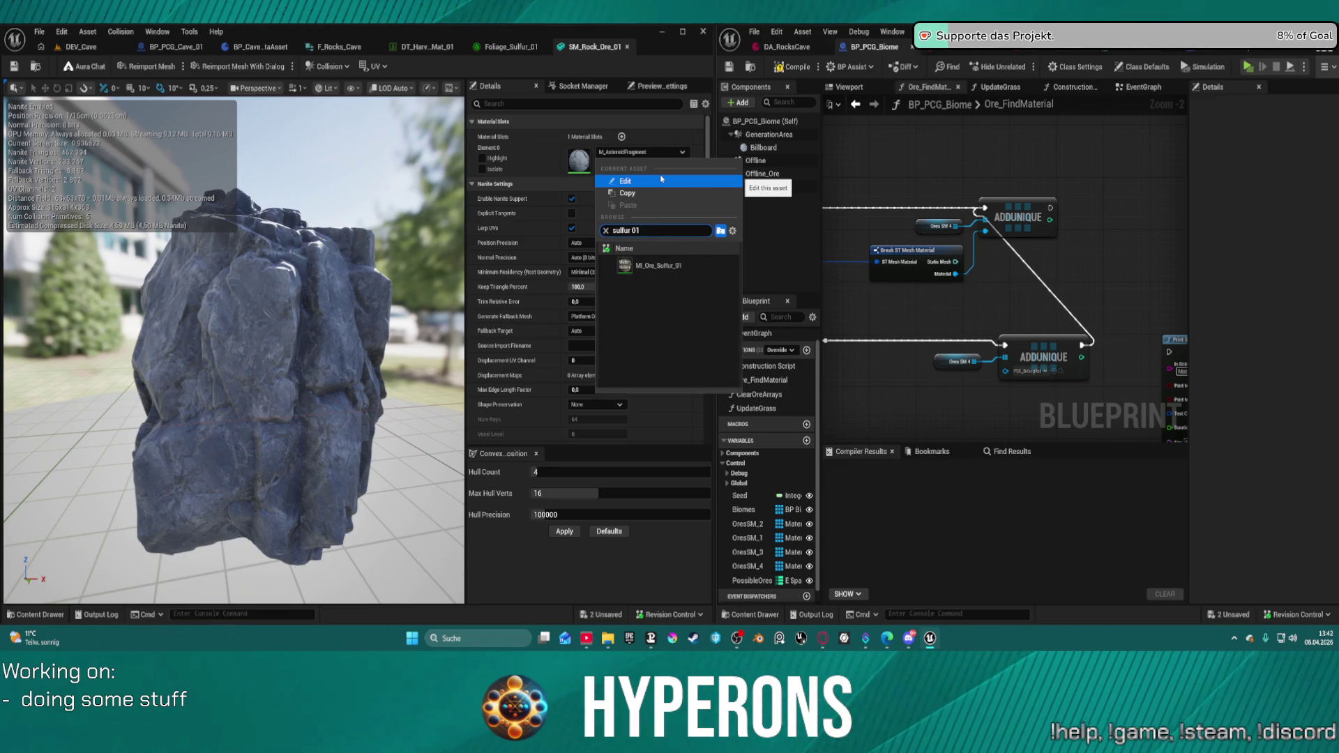
left_click(653, 267)
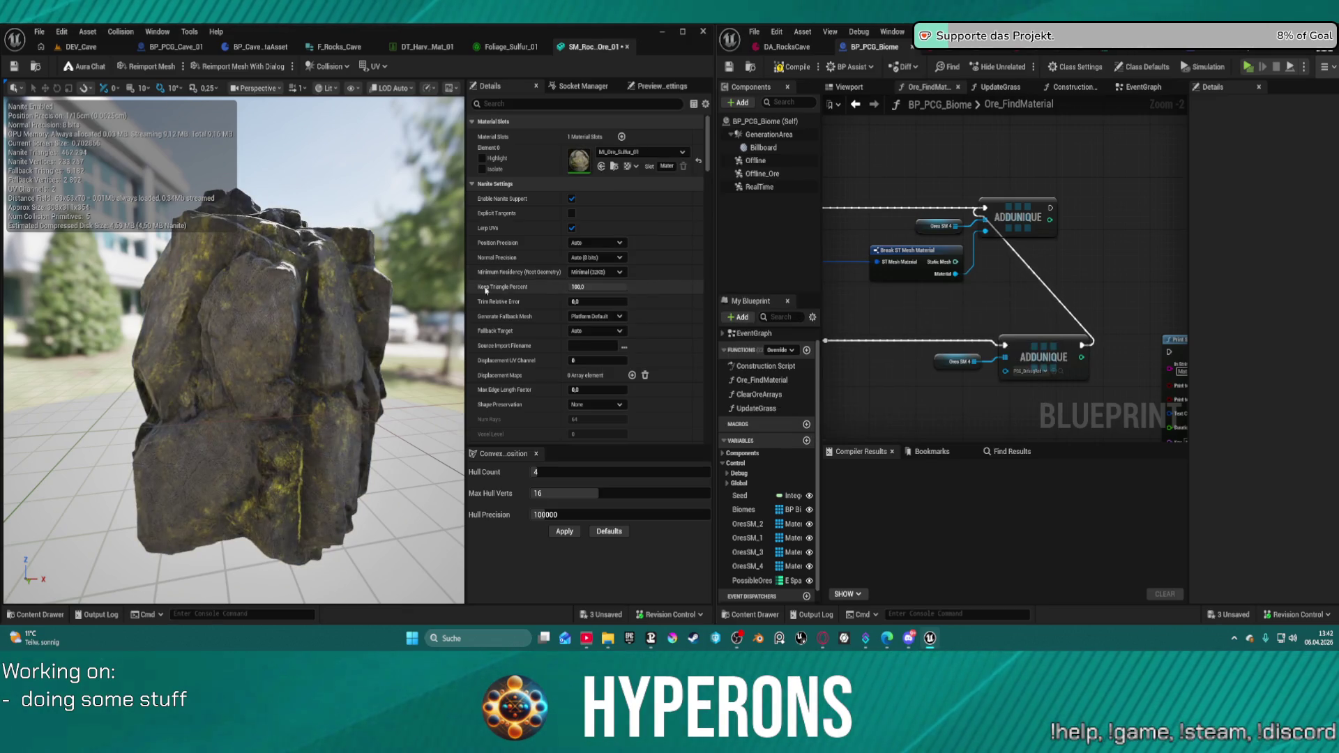
- Fly around the rock inspecting its yellow sulfur veins, then undo to restore M_AsteroidFragment
left_click_drag(233, 349, 304, 300)
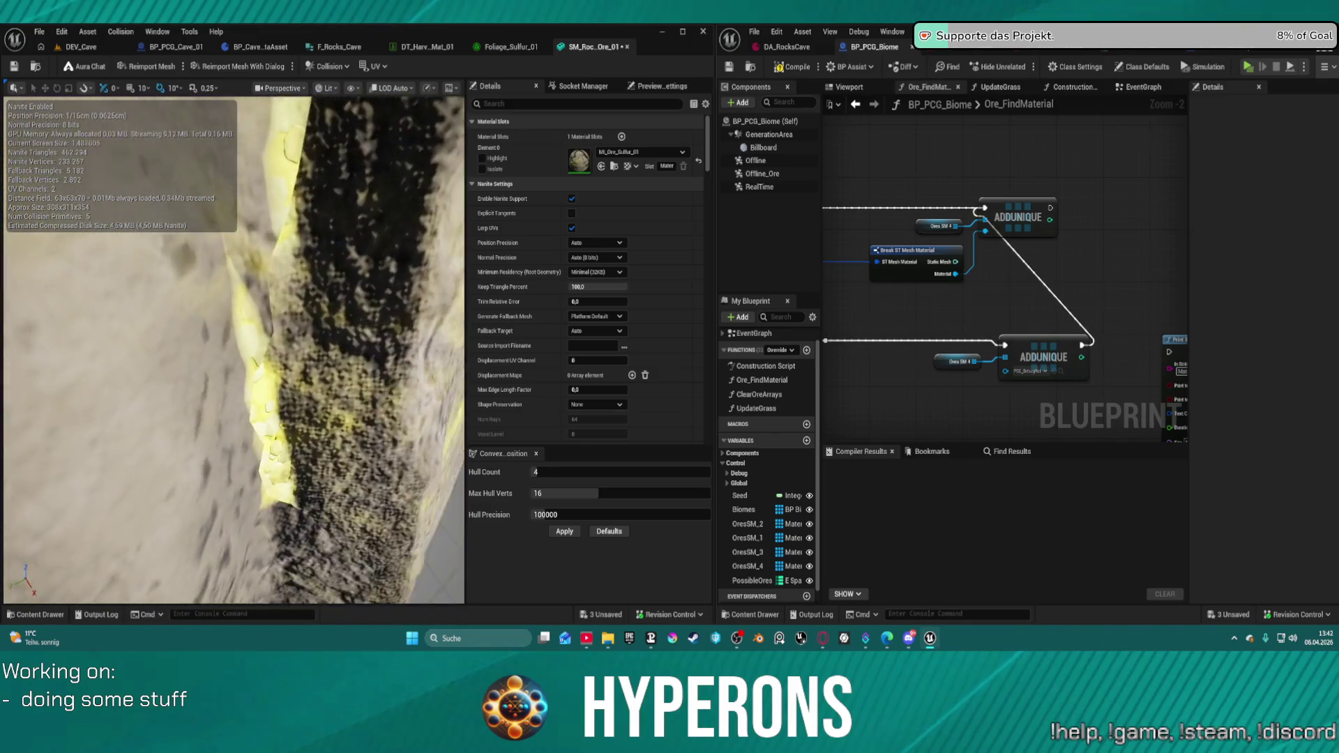
left_click_drag(303, 300, 324, 292)
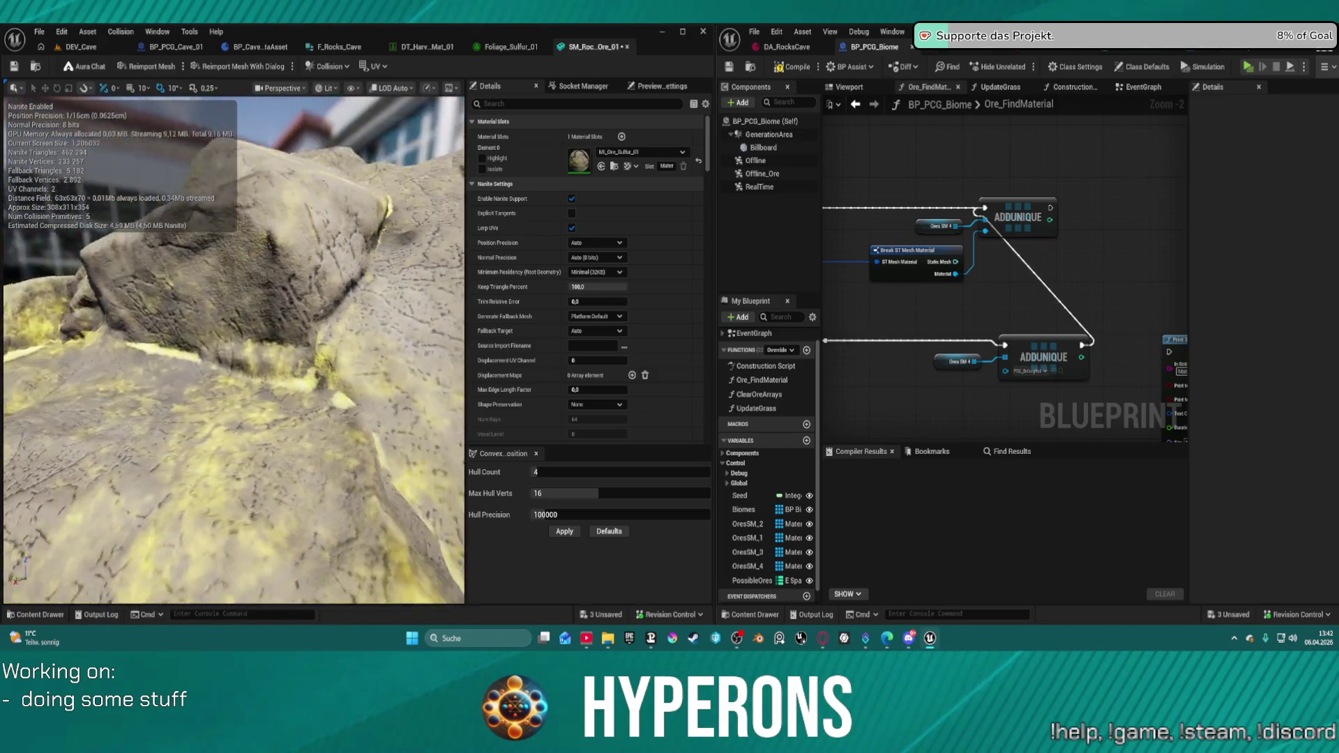
left_click_drag(324, 292, 345, 283)
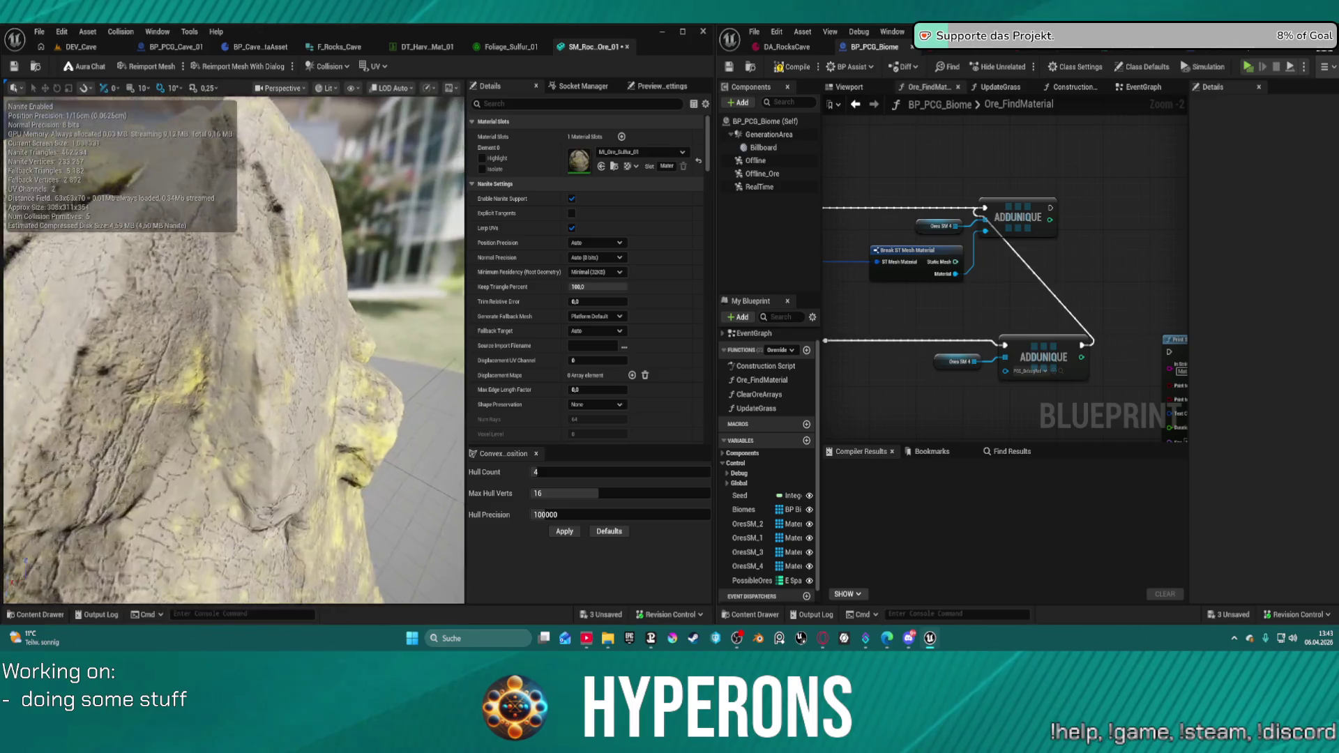
left_click_drag(345, 283, 369, 273)
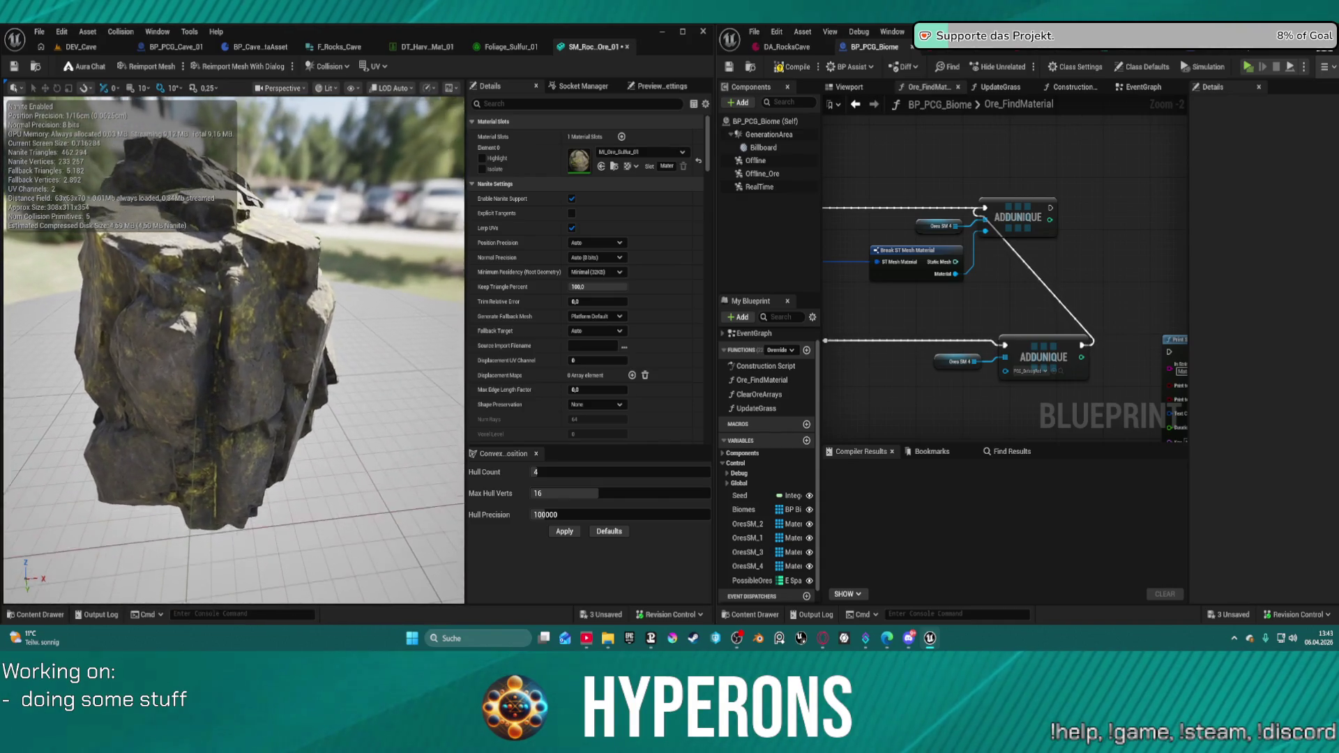
left_click_drag(370, 273, 422, 252)
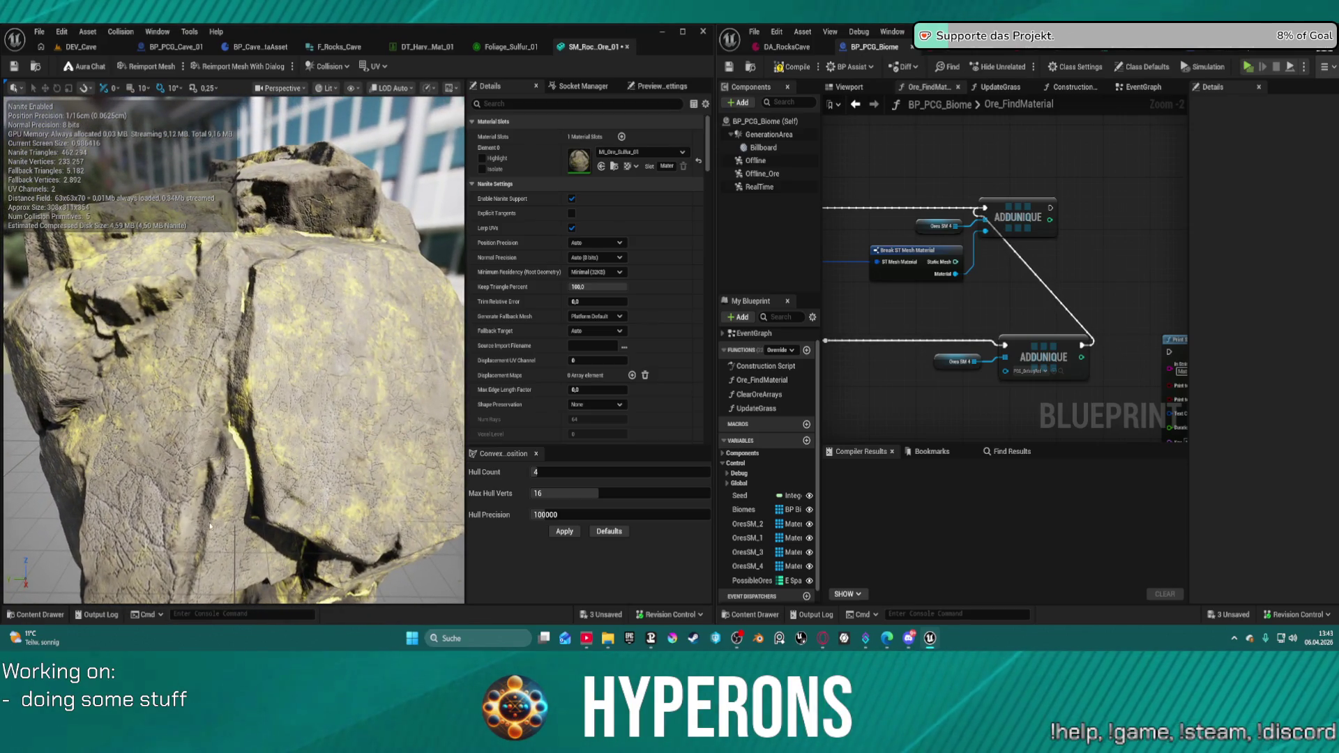
key("ctrl+z")
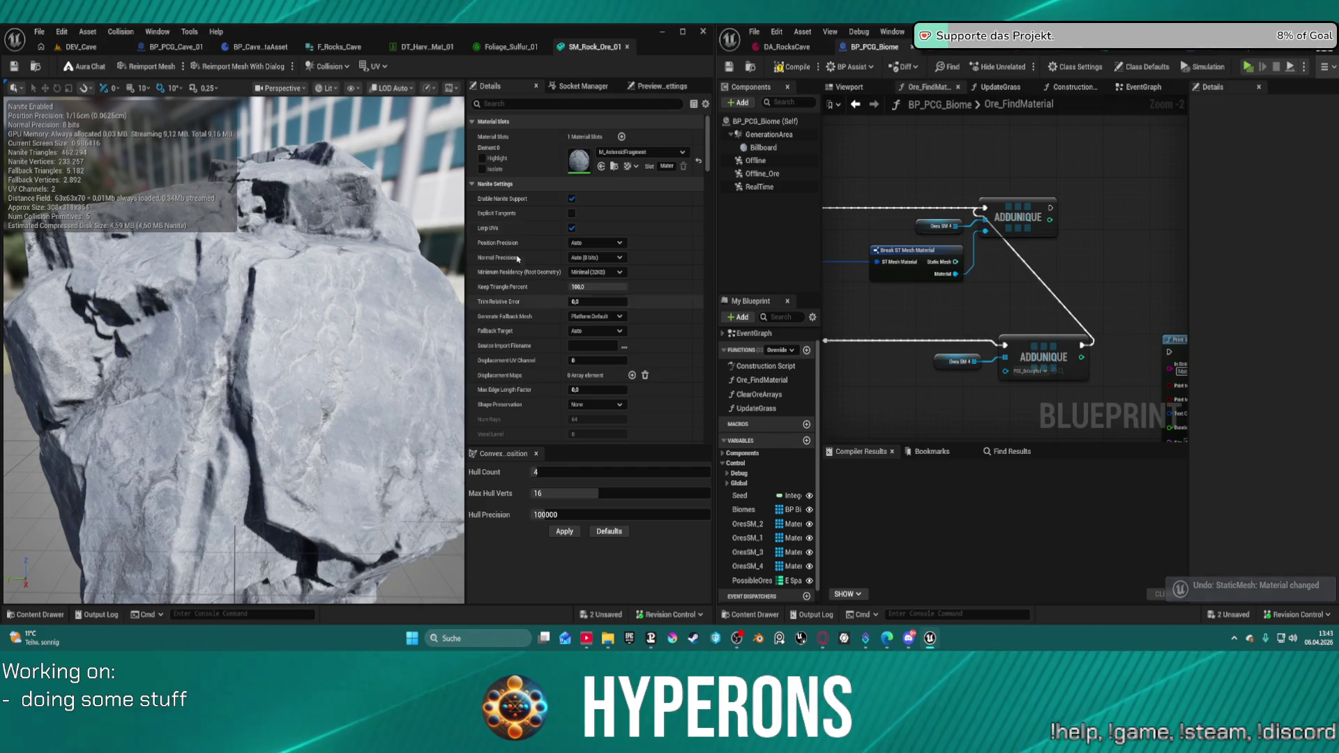
key("ctrl+space")
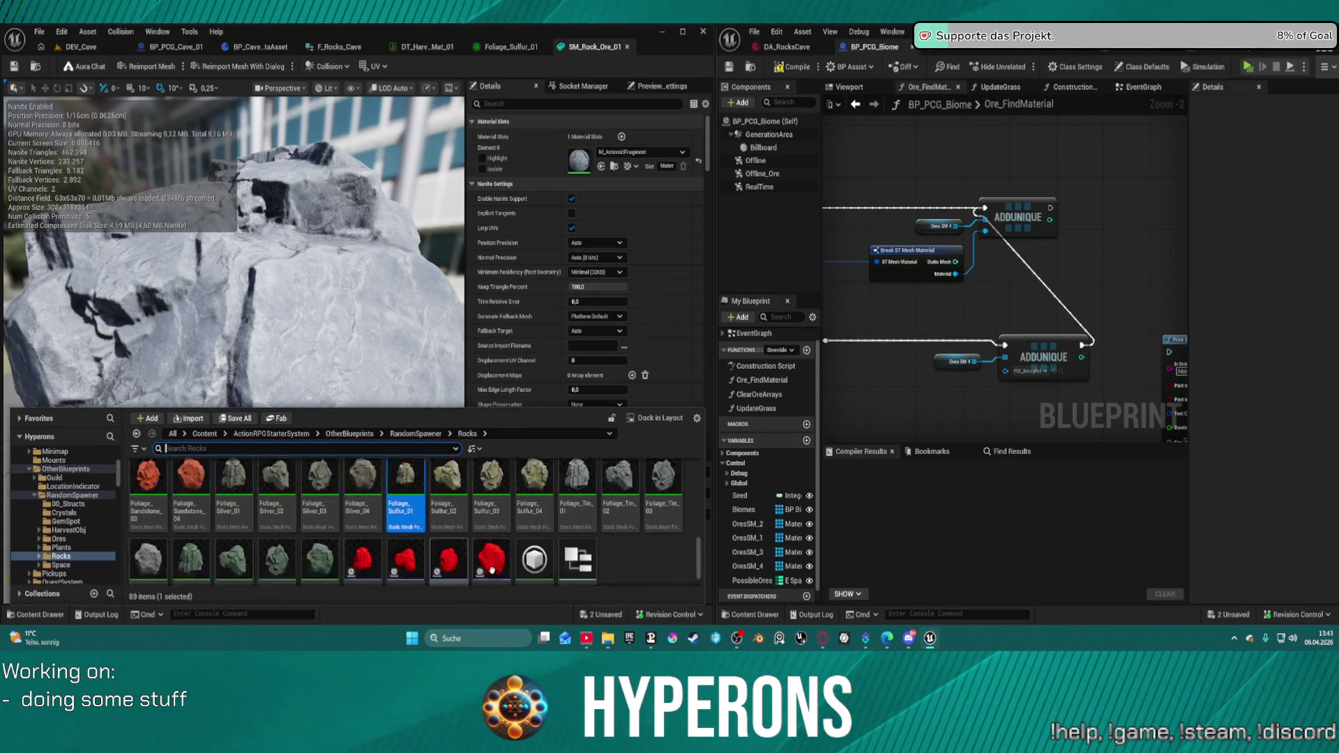
scroll(492, 570, "down", 1)
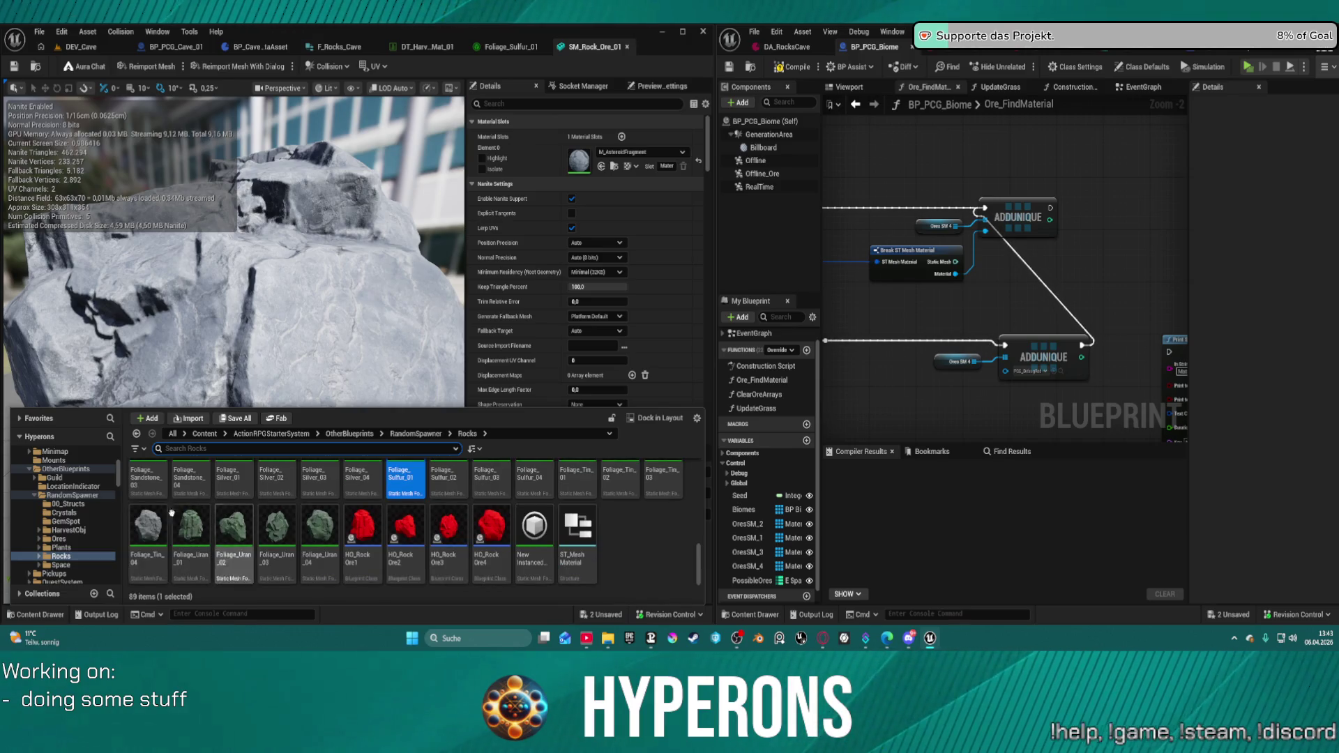
left_click(276, 532)
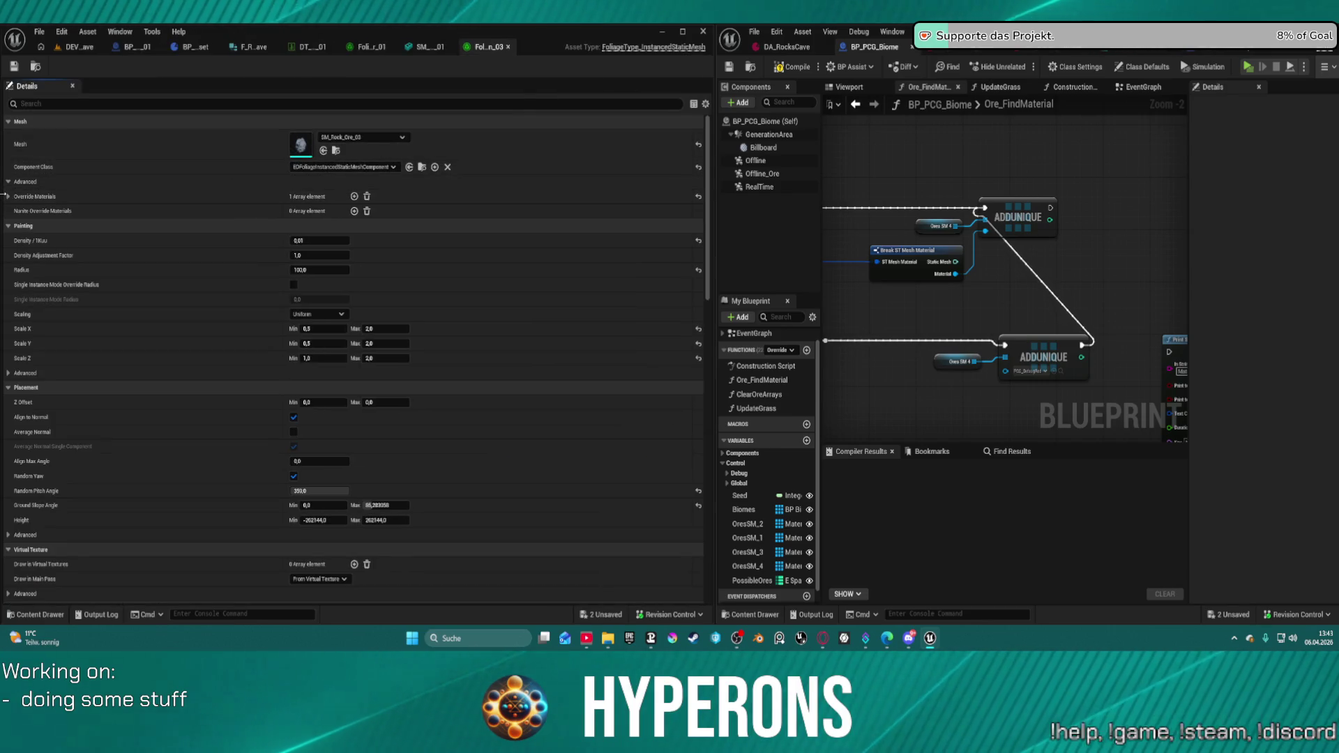
left_click(37, 197)
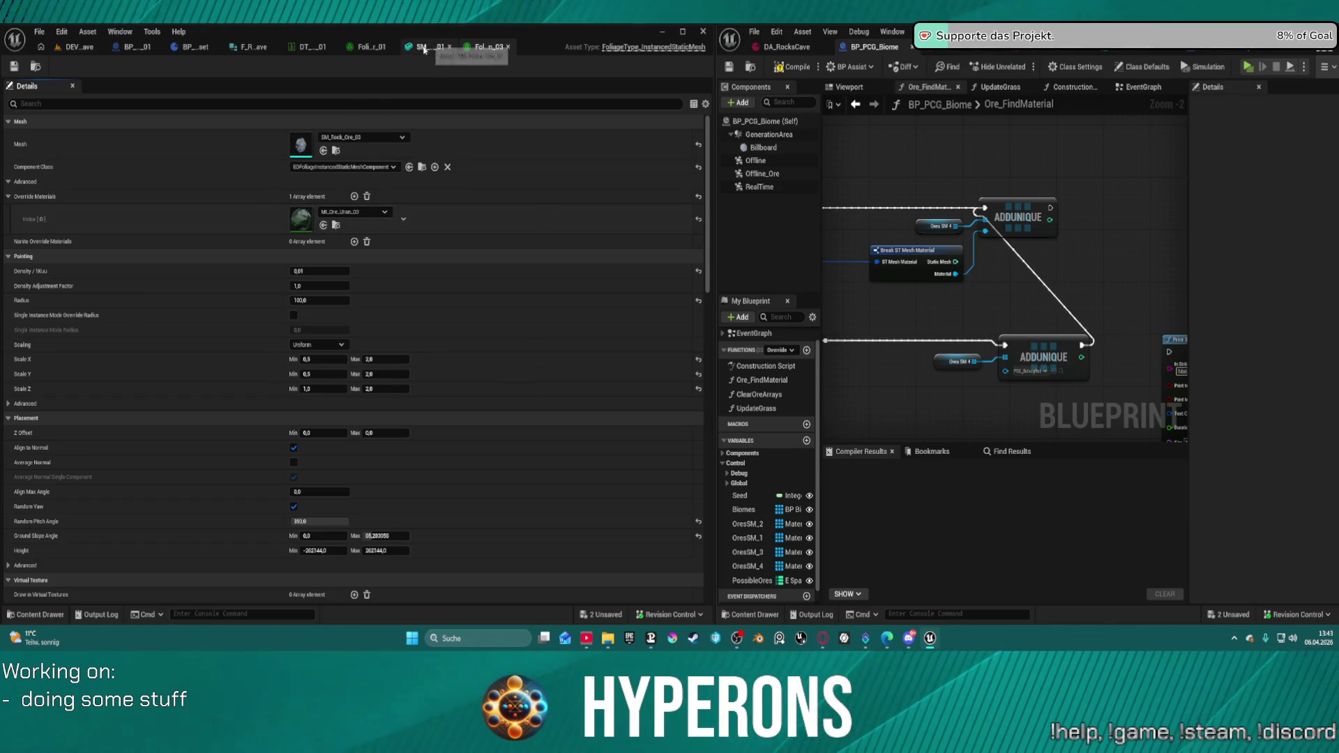
left_click(507, 46)
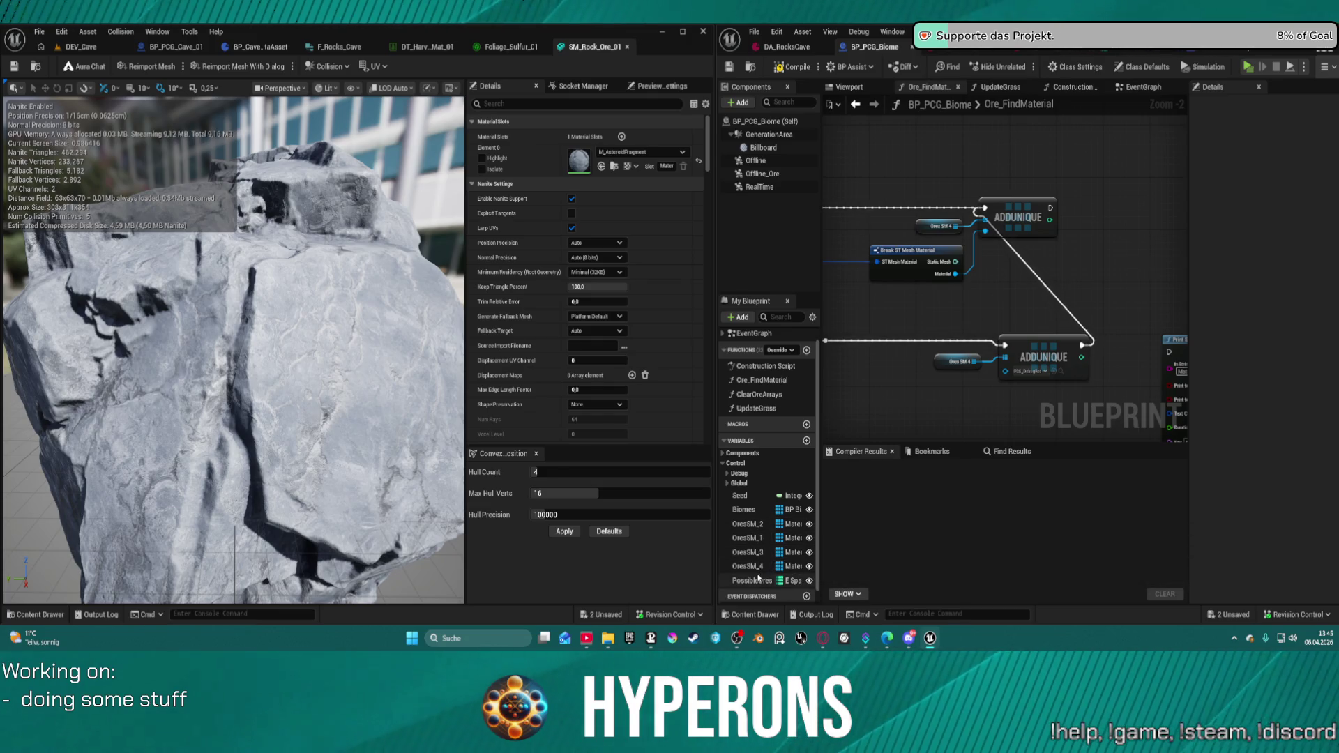
- Inspect OresSM_2 and the Offline_Ore component, then open its assigned PCG_Ore graph
left_click(747, 523)
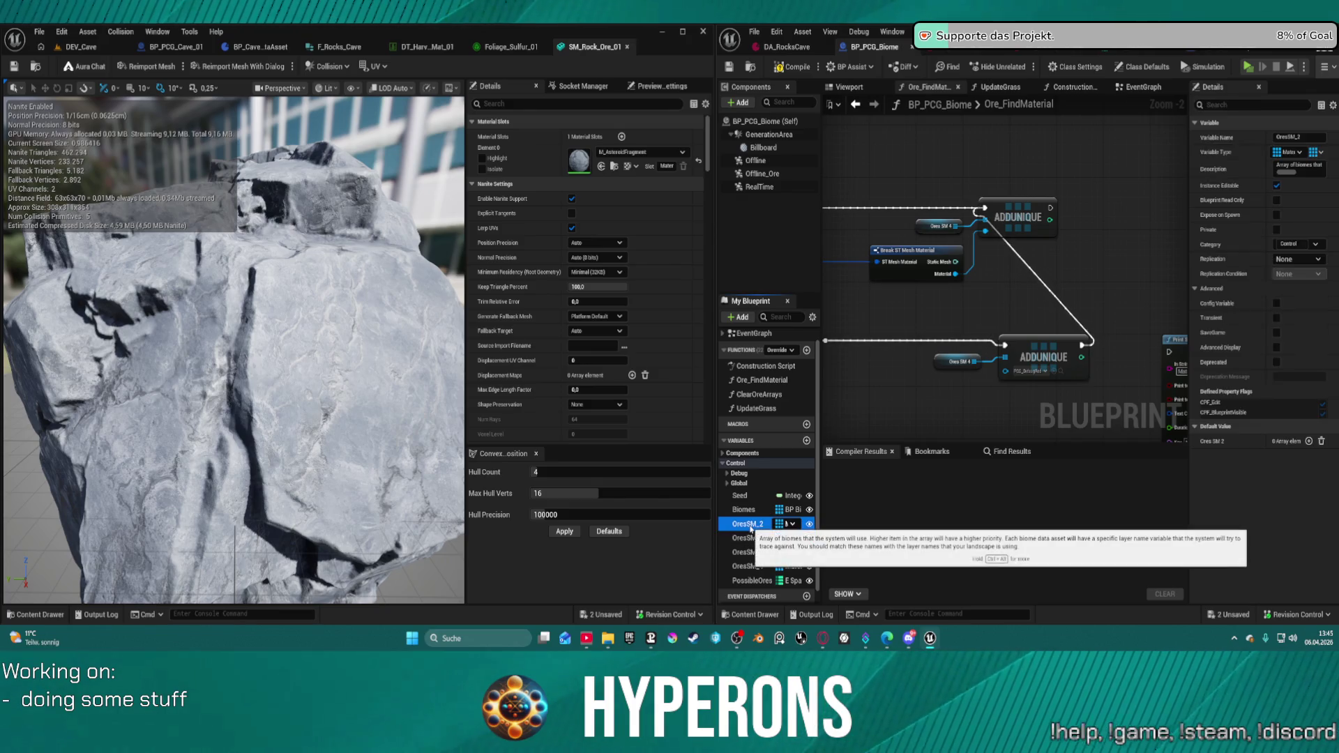
scroll(903, 155, "down", 1)
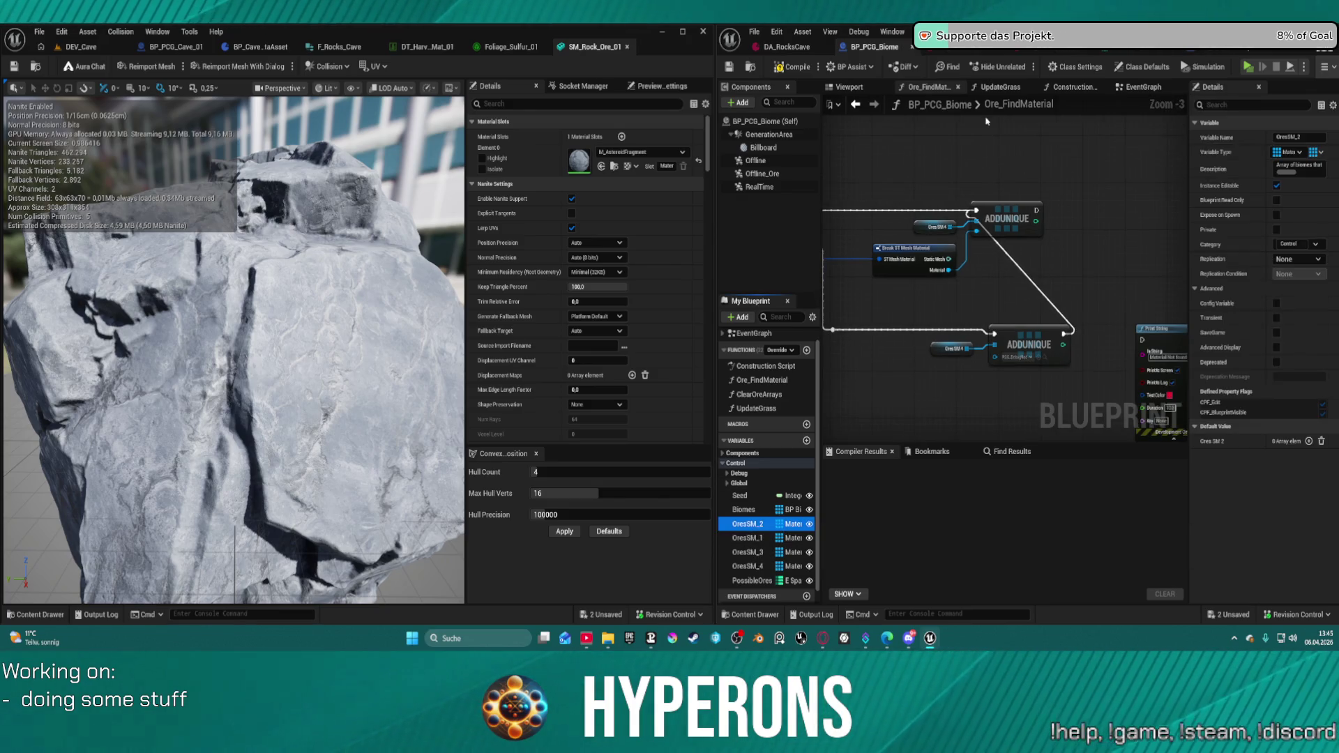
left_click(762, 173)
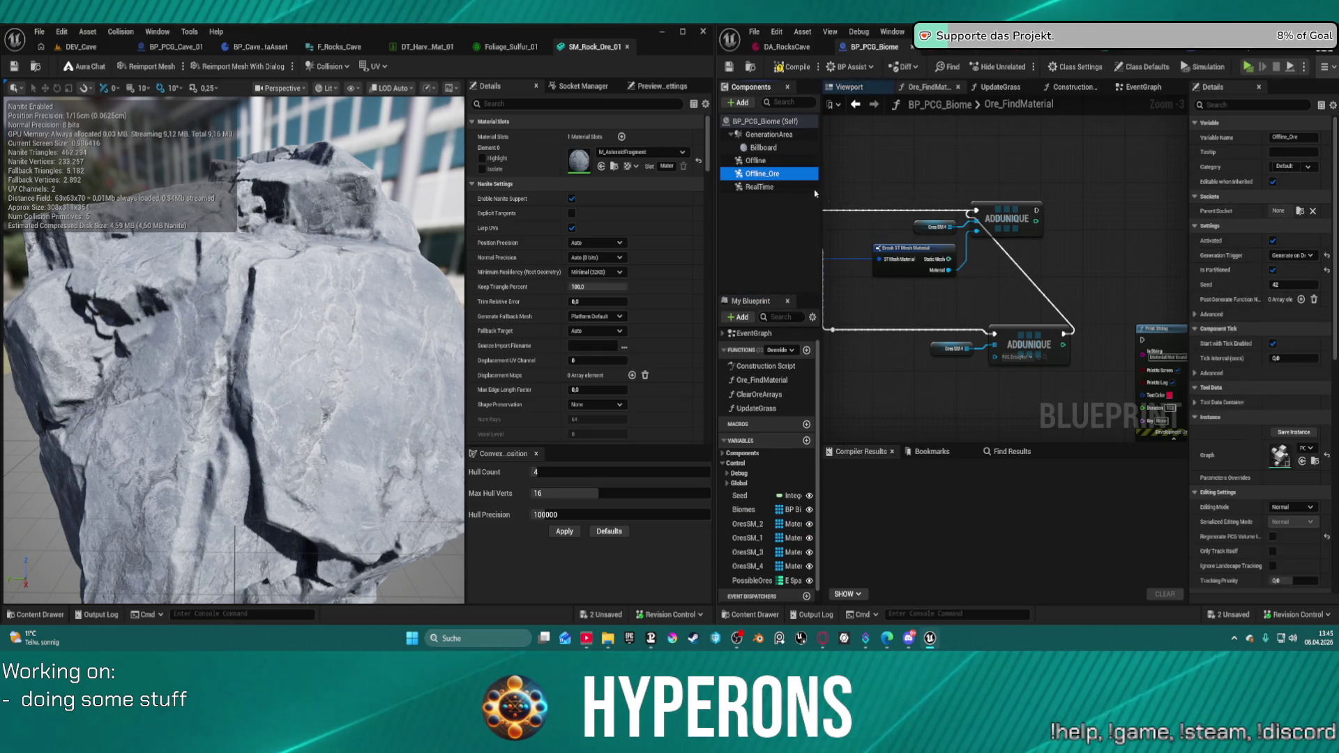
double_click(1279, 454)
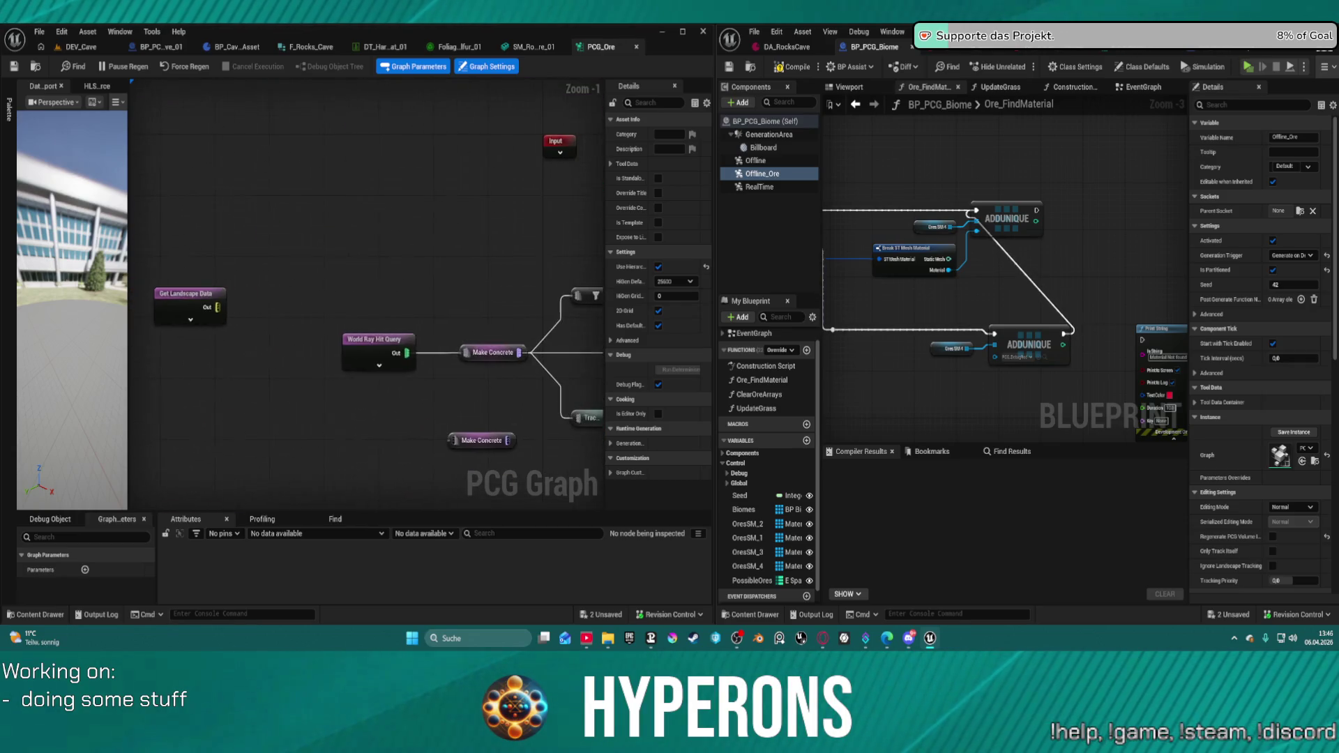
left_click(756, 160)
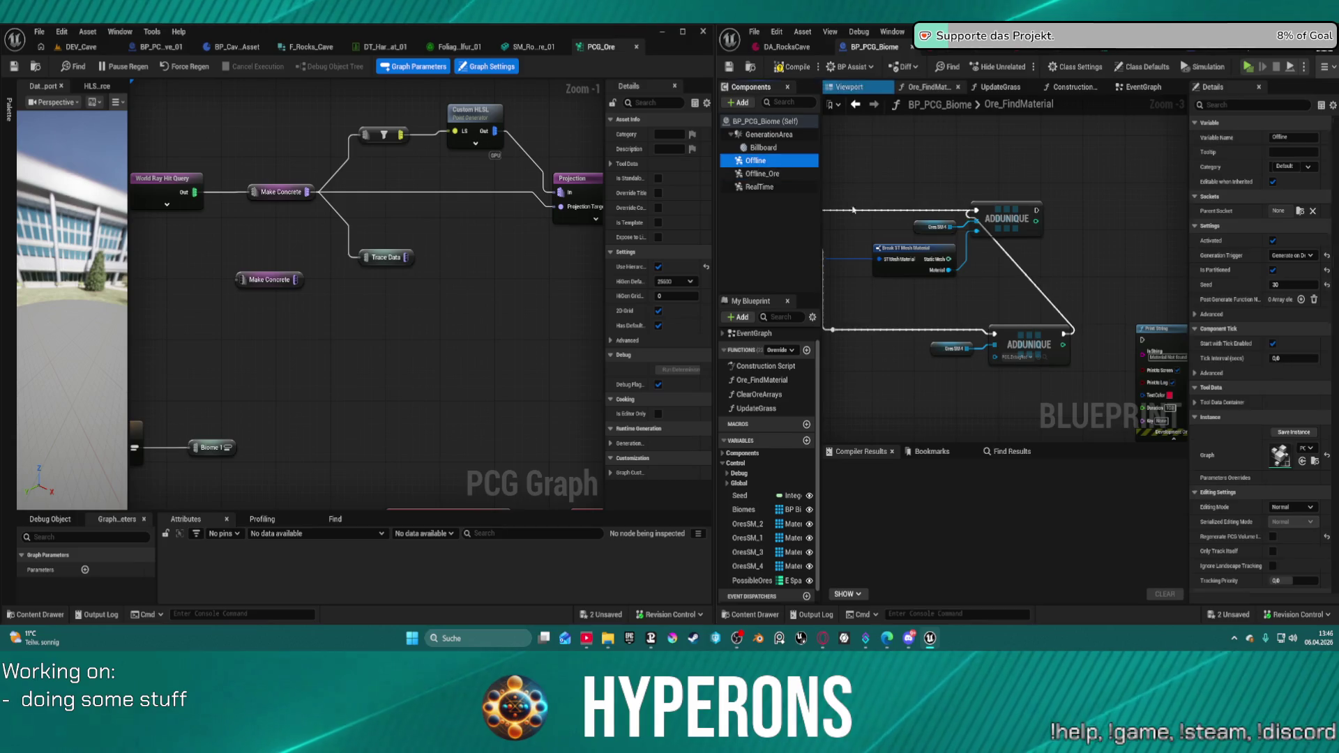
double_click(1278, 457)
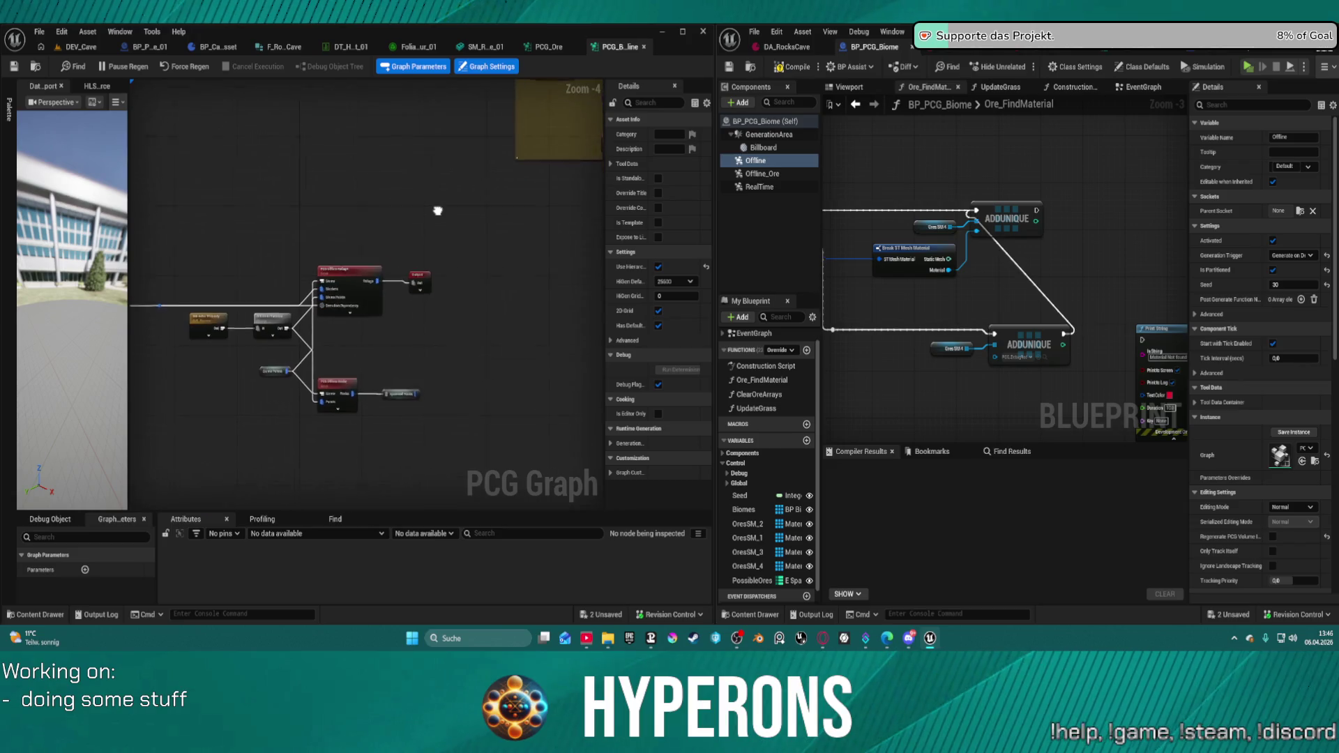
left_click(332, 385)
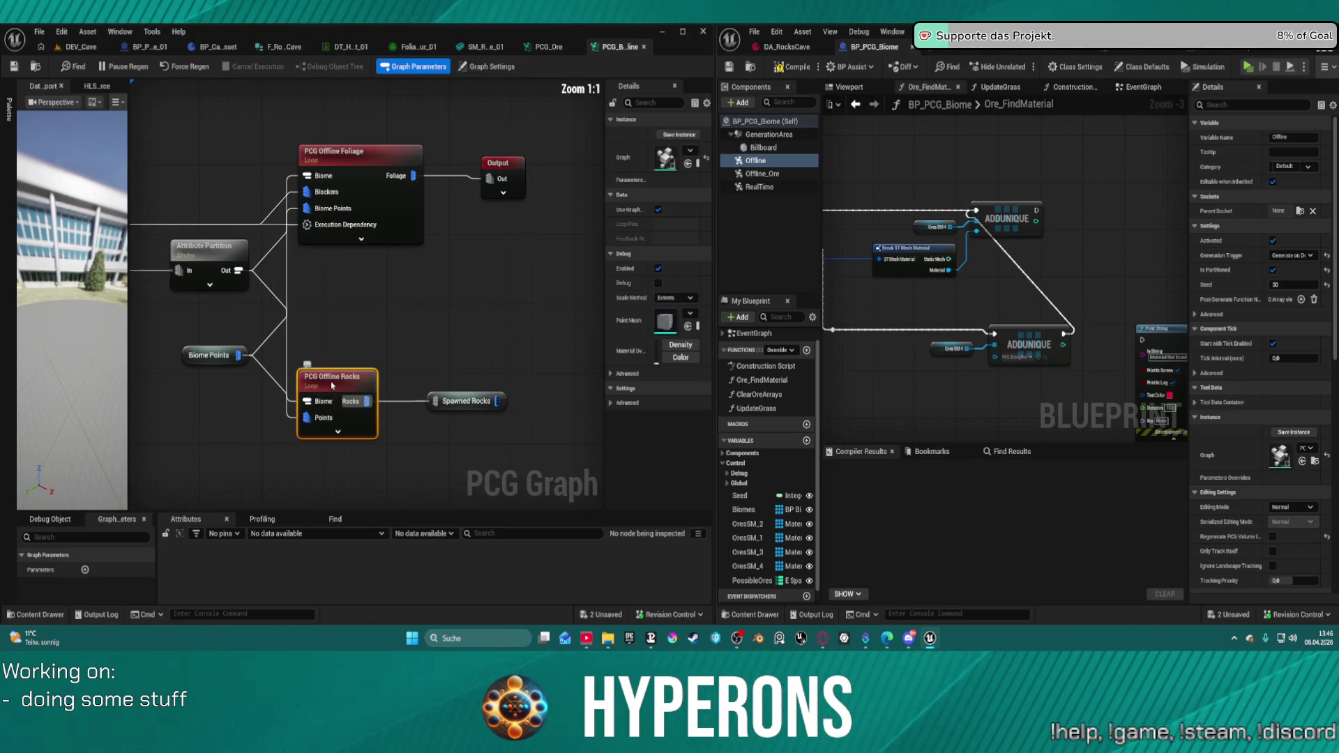
double_click(341, 376)
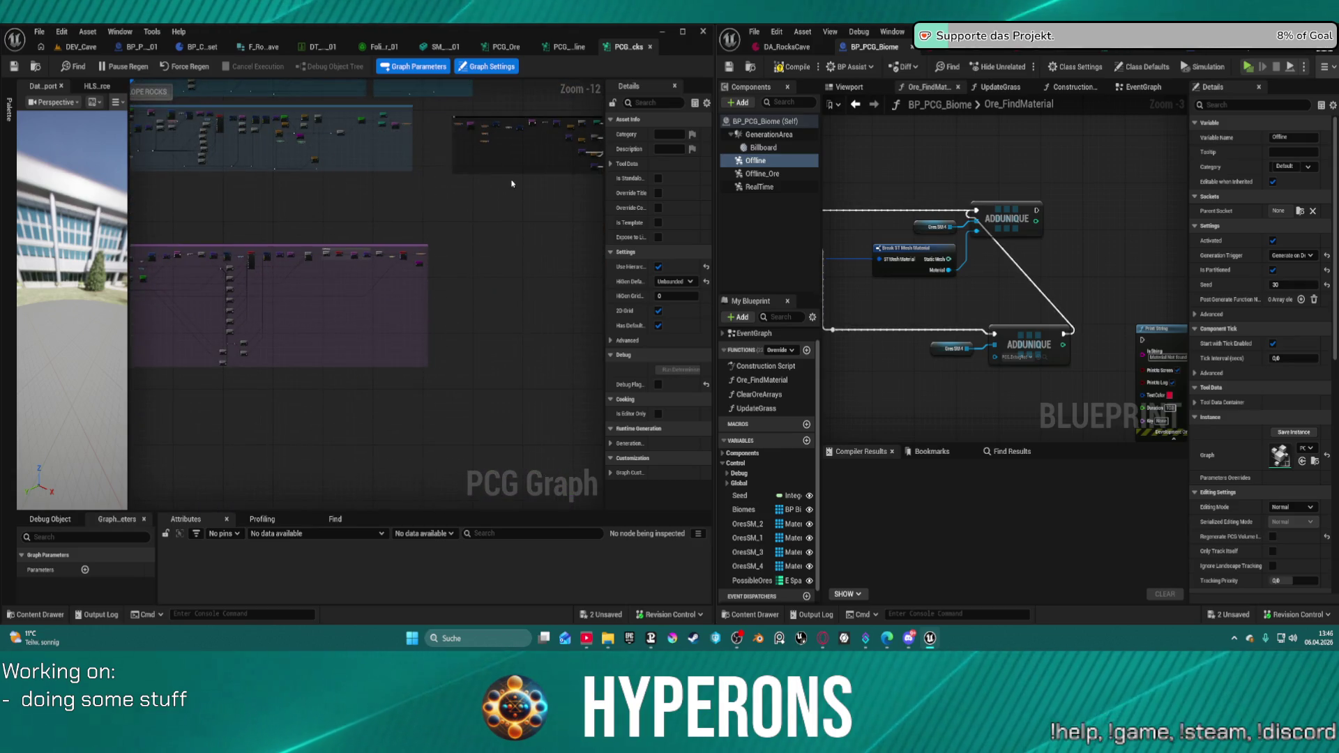
left_click_drag(524, 239, 321, 260)
scroll(384, 205, "up", 12)
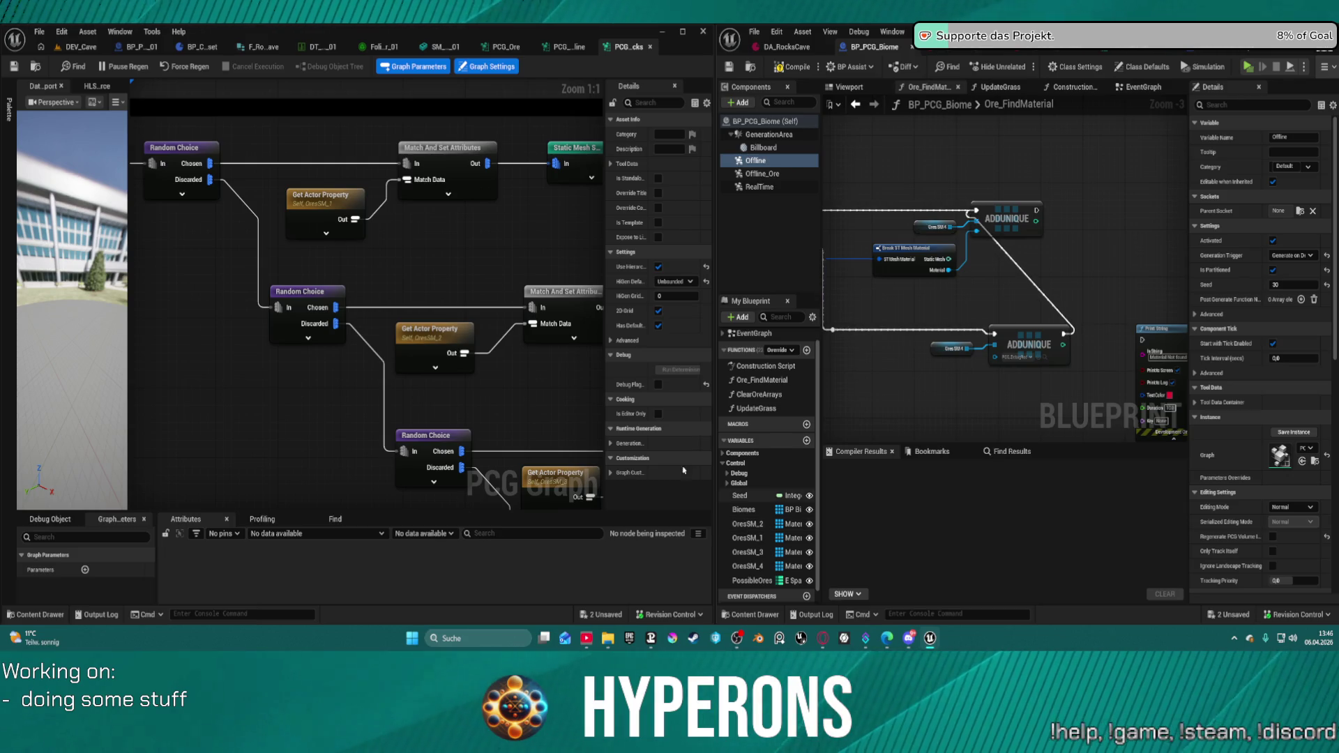
left_click(446, 148)
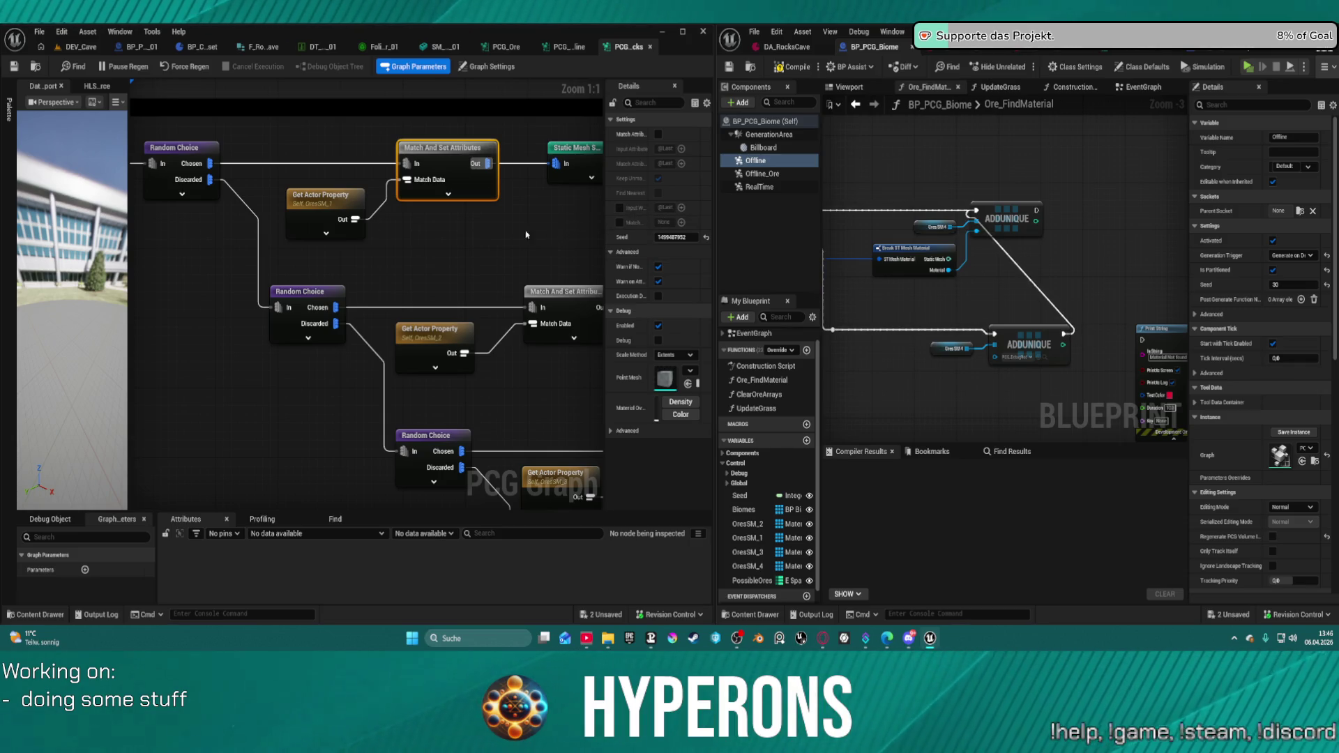
mouse_move(522, 235)
left_mouse_down()
mouse_move(219, 246)
mouse_move(314, 239)
mouse_move(460, 200)
left_mouse_up()
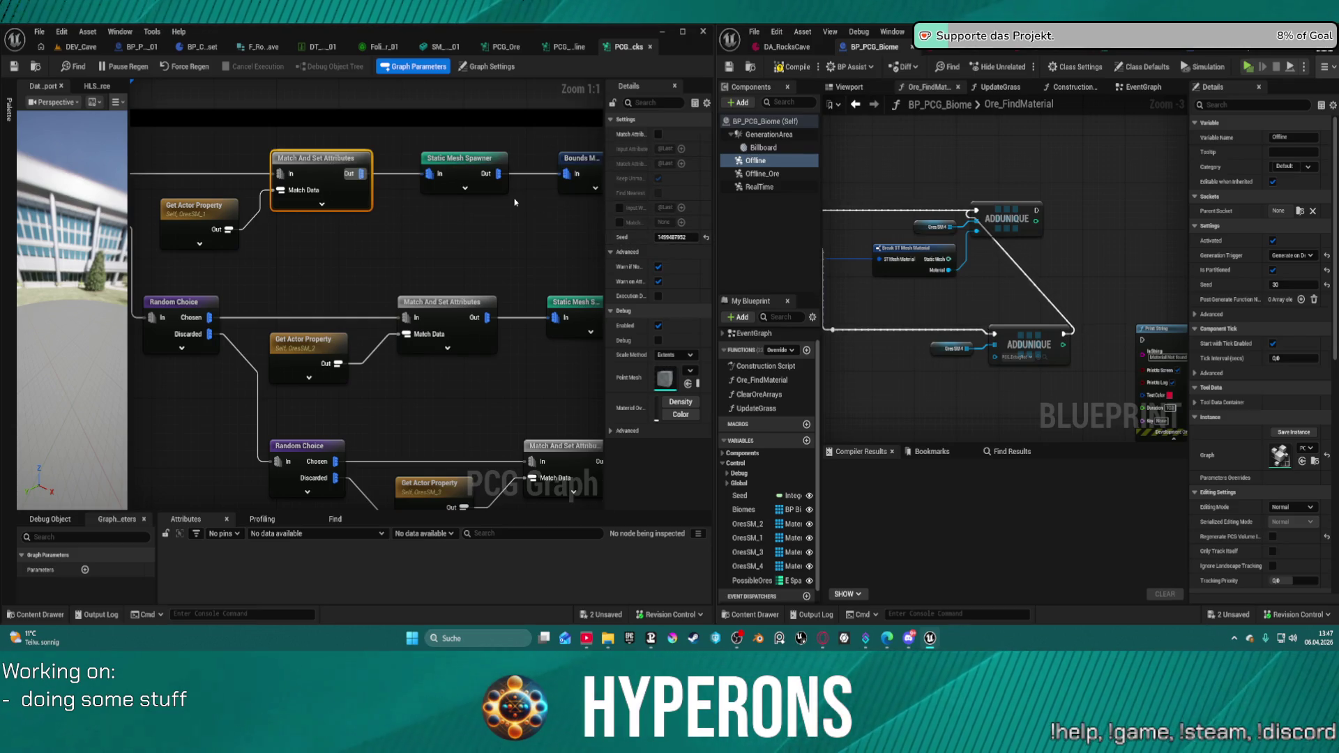
scroll(432, 229, "down", 3)
left_click_drag(433, 229, 544, 217)
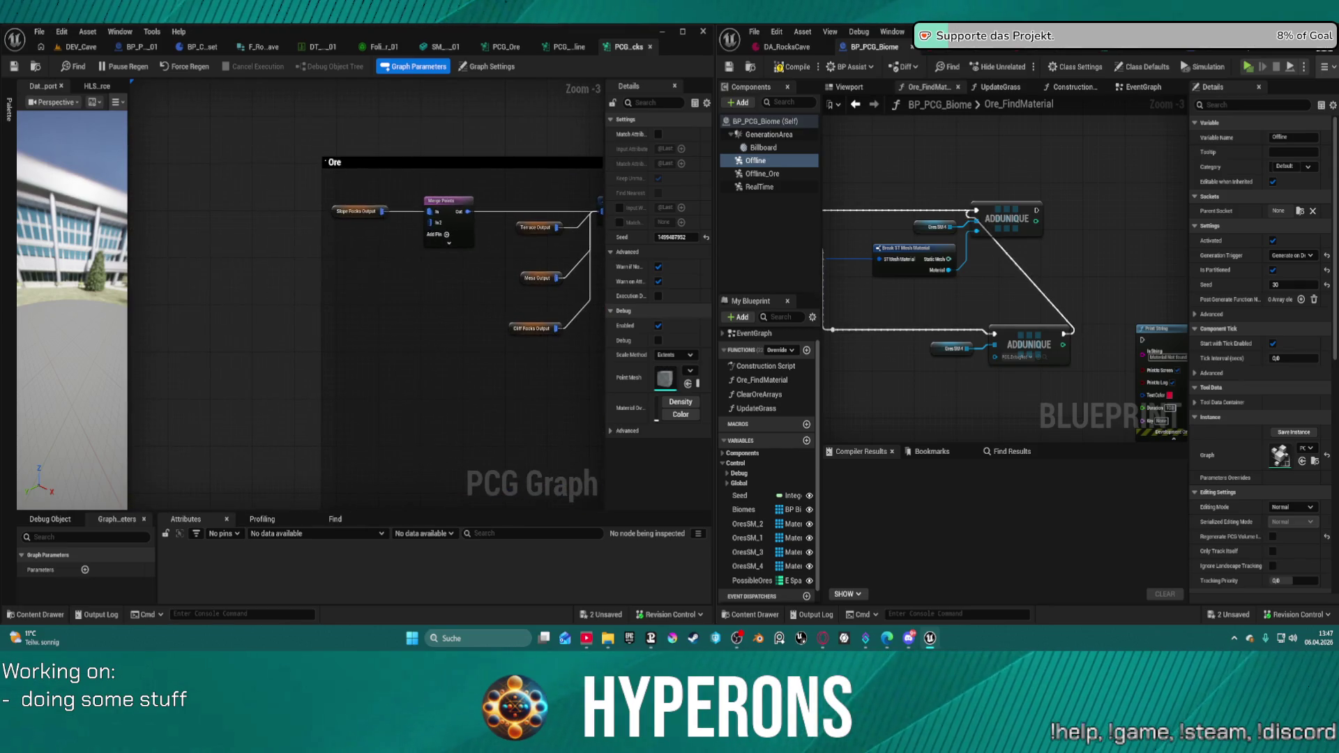
- Inspect the Static Mesh Spawner's By Attribute material override, then BP_PCG_Biome's OresSM_4 variable
mouse_move(488, 279)
left_mouse_down()
mouse_move(321, 202)
mouse_move(241, 221)
left_mouse_up()
left_click_drag(398, 135, 292, 161)
left_click(291, 161)
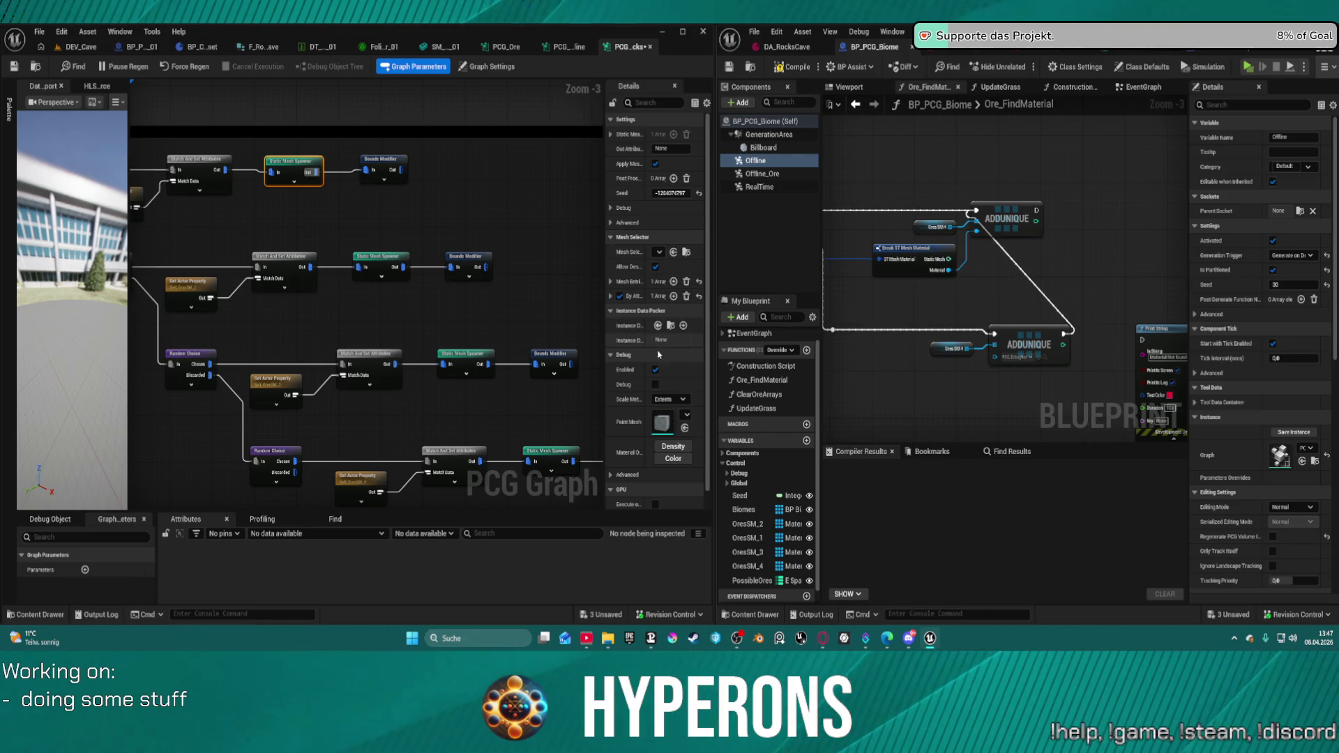
left_click(611, 297)
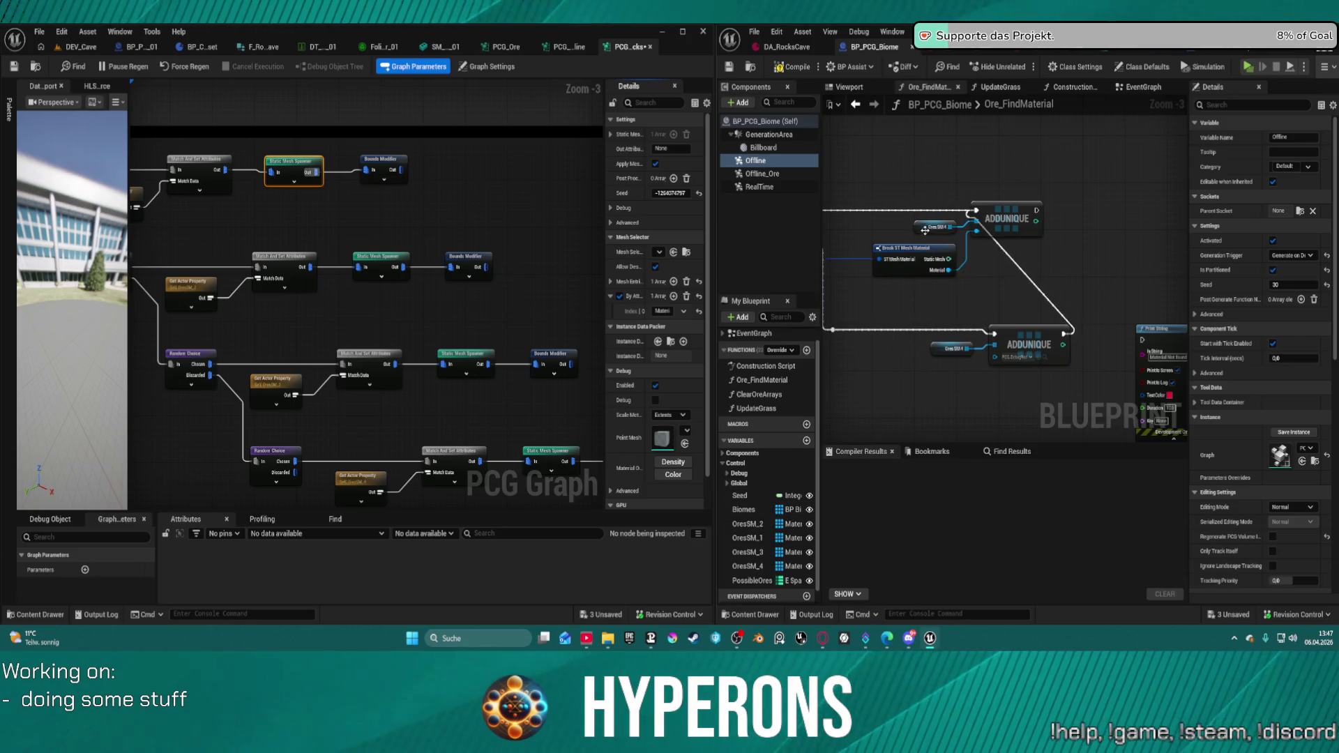
left_click(935, 226)
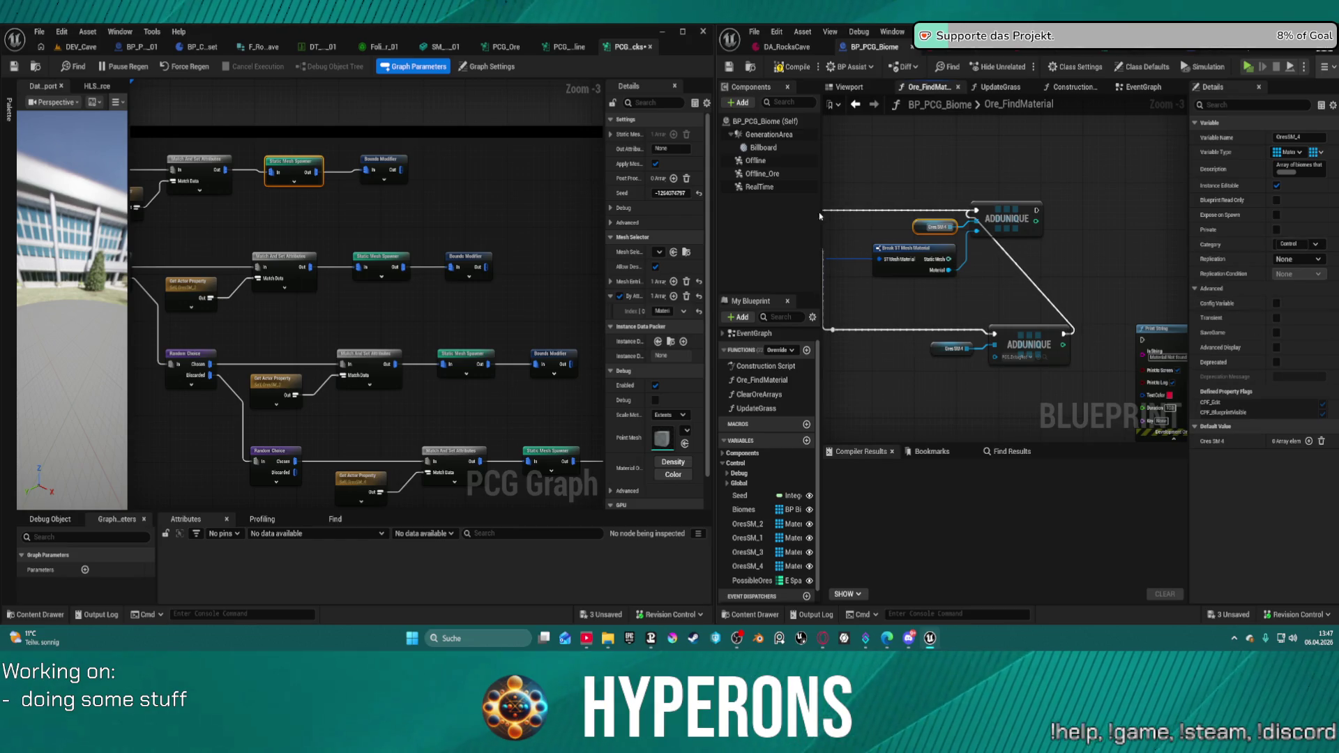
left_click_drag(1183, 224, 1092, 203)
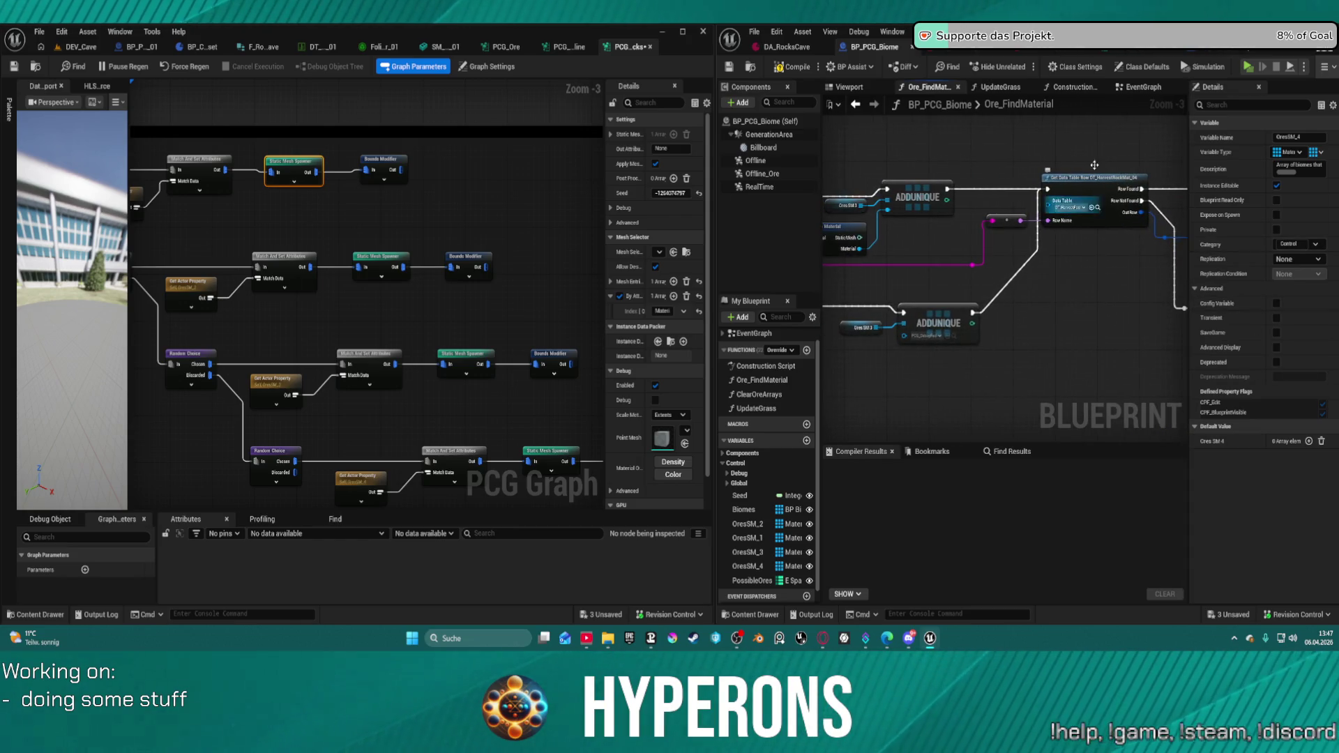
- Review the ore Data Table, then show a PCG graph on the right and the rocks subgraph on the left
left_click(306, 50)
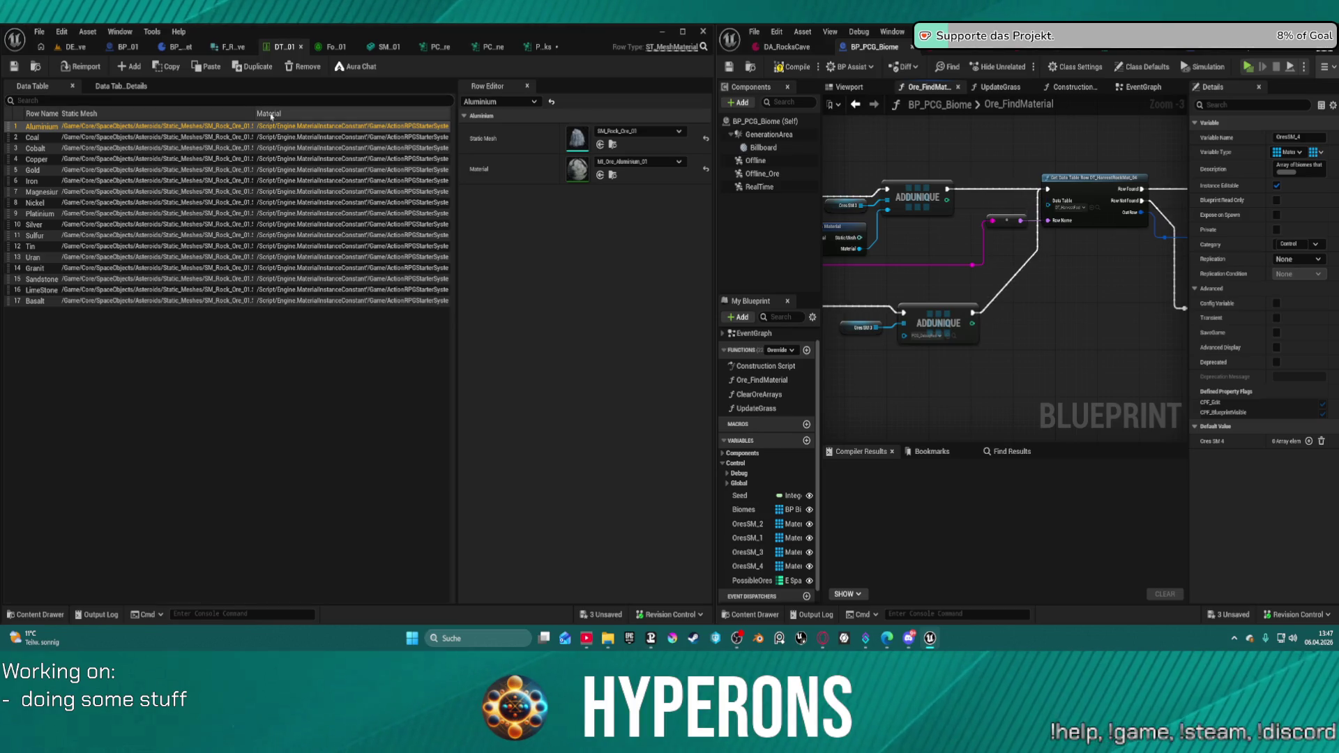
mouse_move(1118, 257)
left_mouse_down()
mouse_move(962, 286)
mouse_move(928, 252)
mouse_move(825, 222)
left_mouse_up()
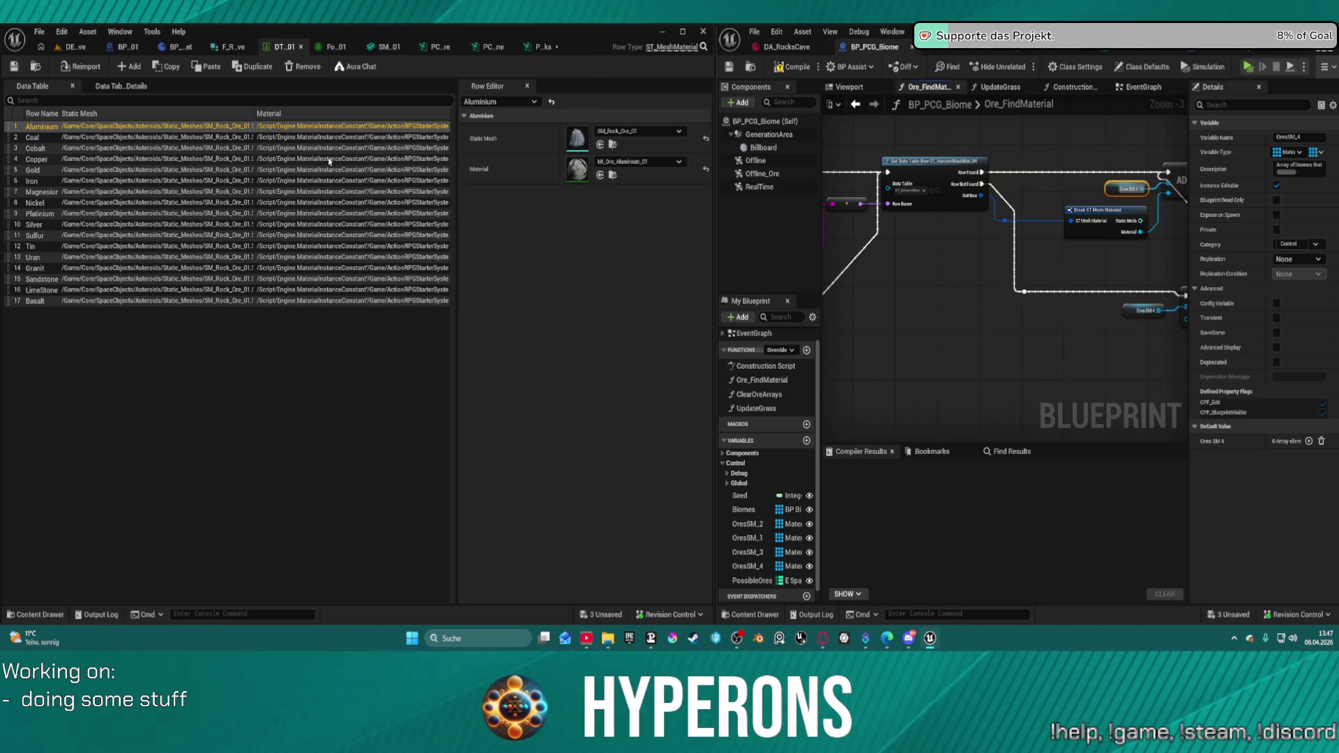
left_click(1141, 50)
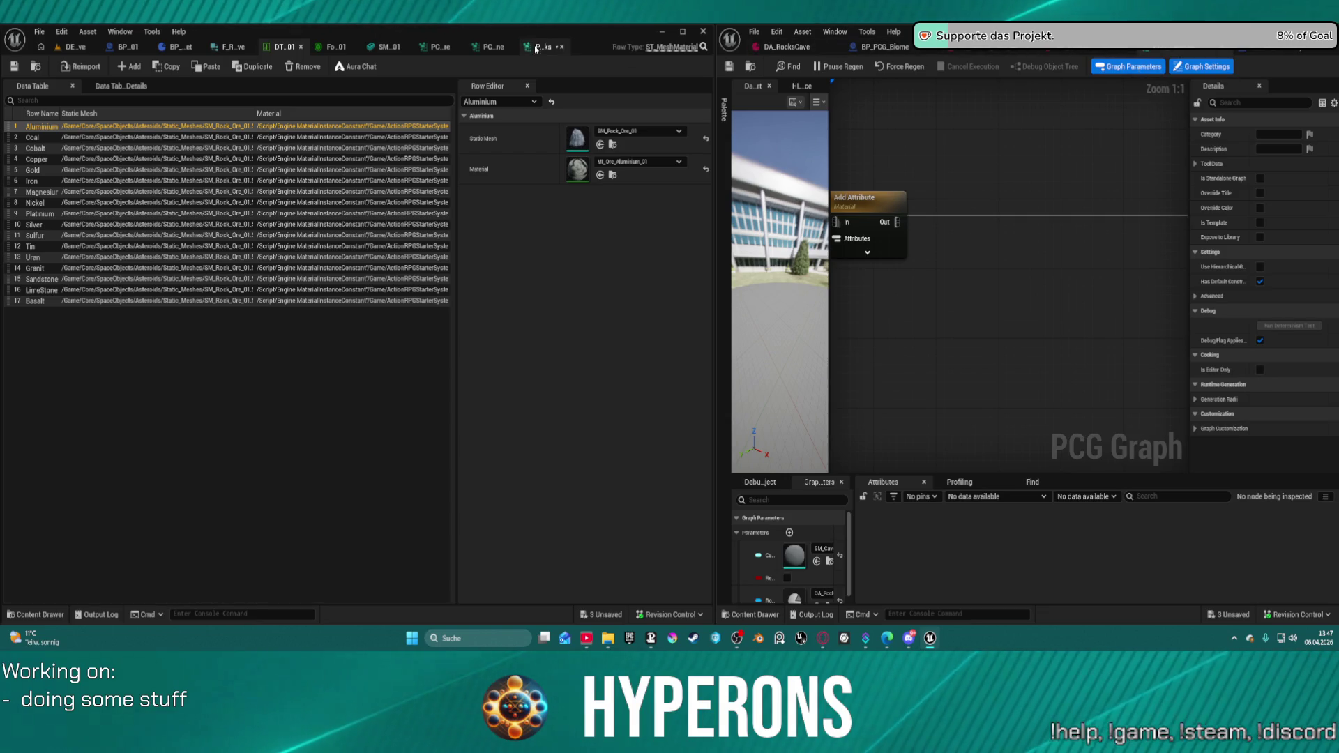
left_click(539, 49)
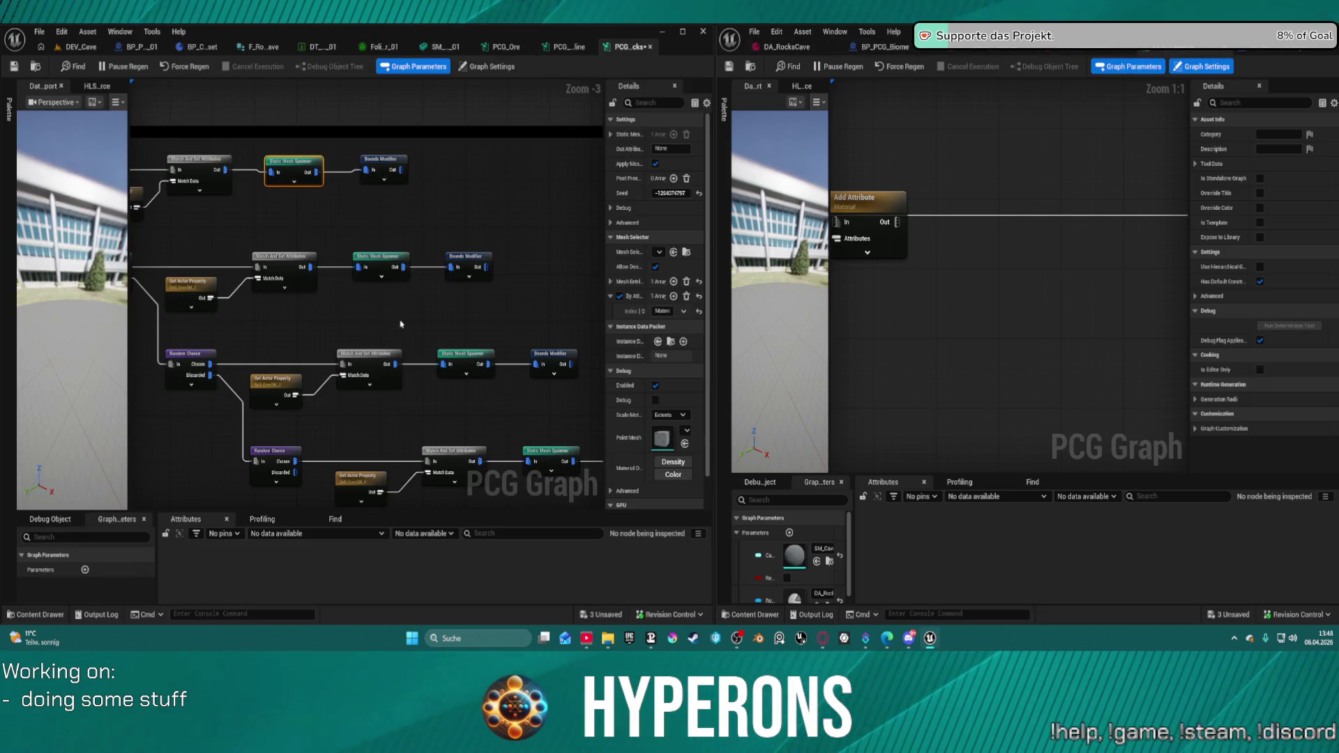
left_click_drag(400, 244, 293, 383)
left_click_drag(461, 354, 558, 343)
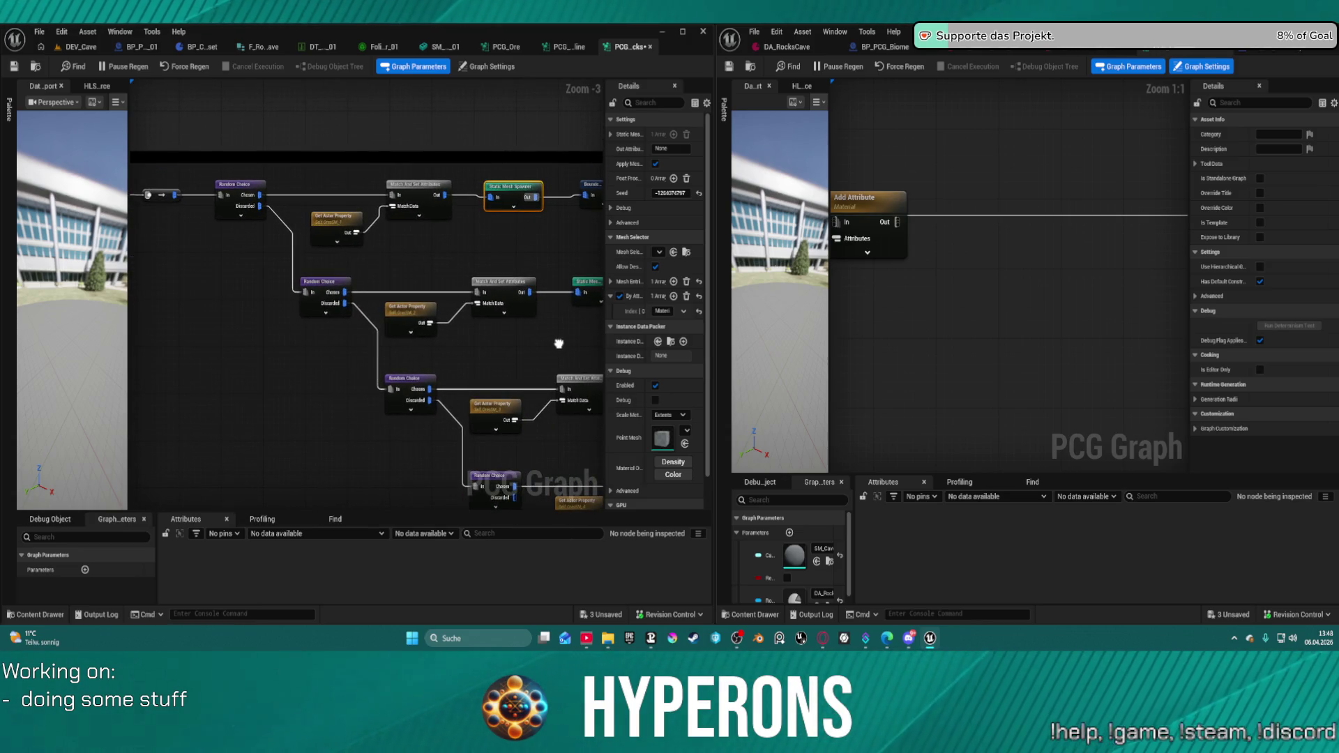
- Widen the Details panel to read the rock Static Mesh Spawner's mesh entries
mouse_move(559, 343)
left_mouse_down()
mouse_move(532, 318)
mouse_move(449, 324)
mouse_move(508, 329)
mouse_move(493, 343)
mouse_move(493, 323)
left_mouse_up()
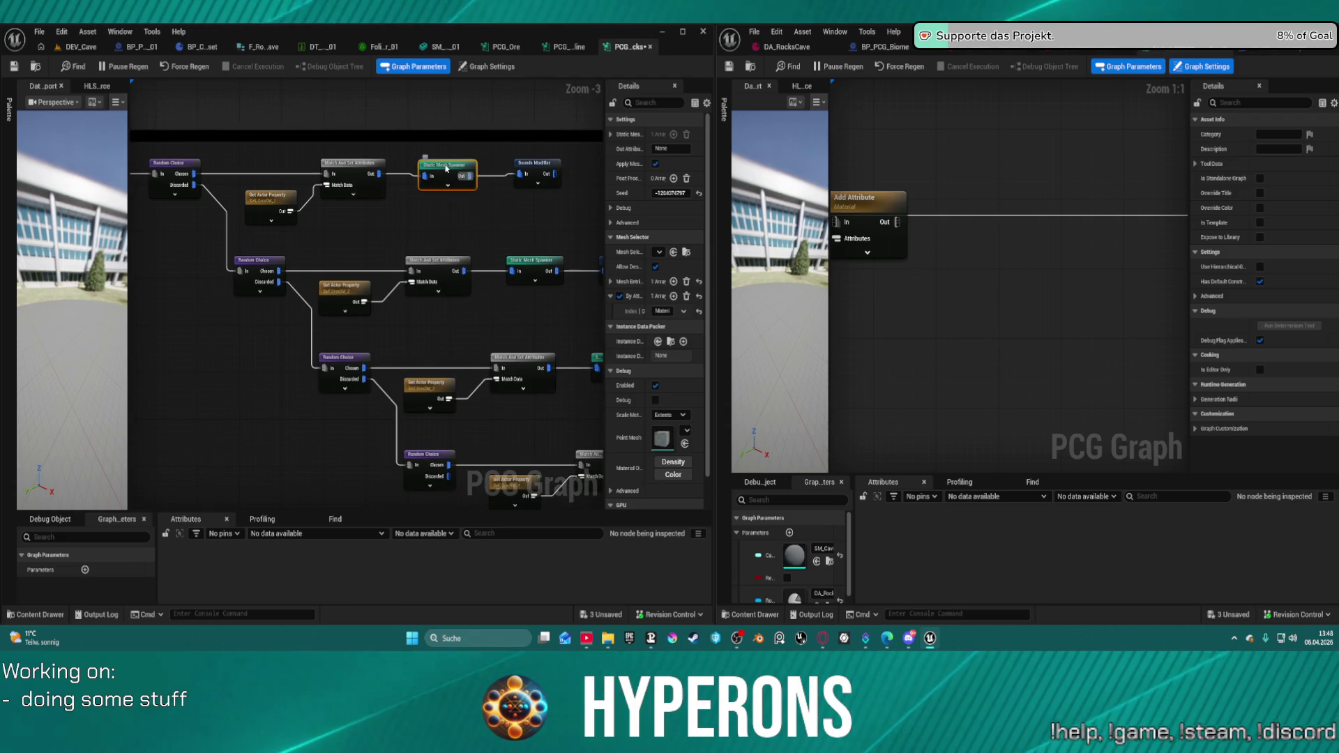
left_click_drag(605, 253, 387, 255)
left_click(394, 281)
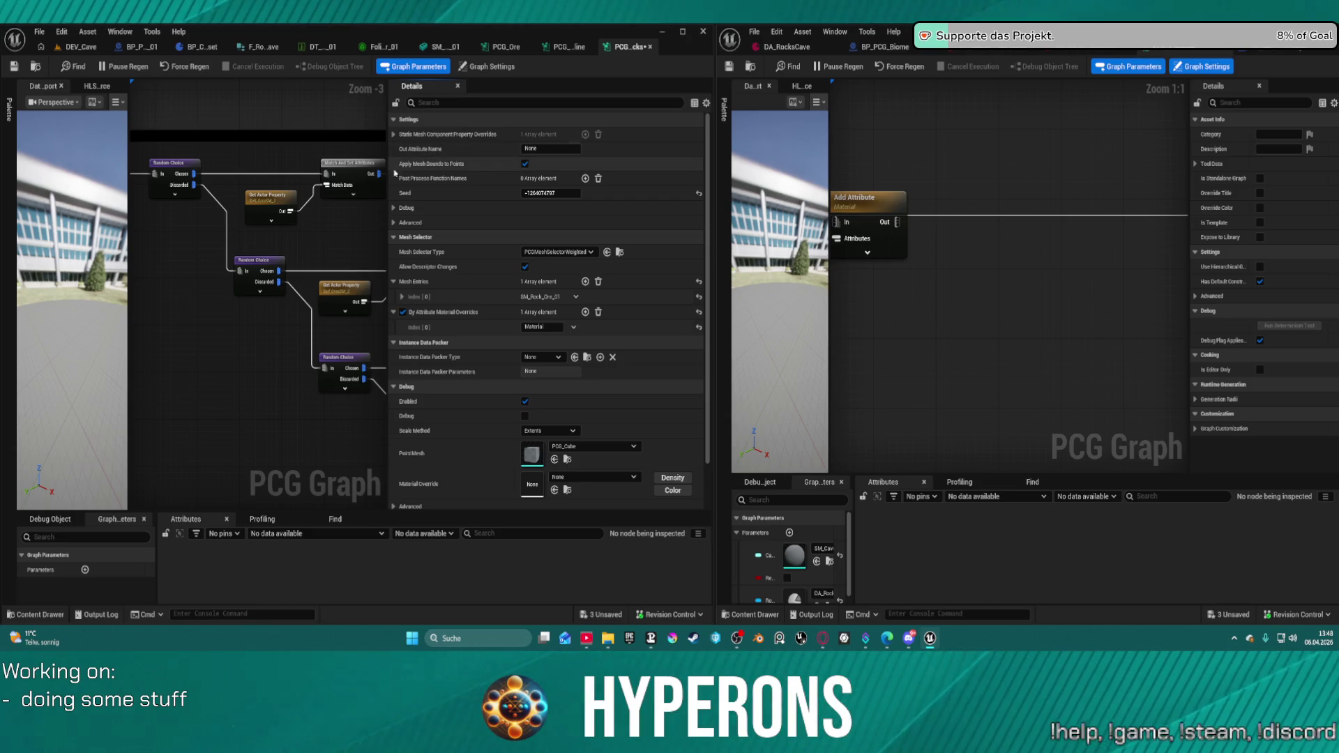
- Compare the spawners' mesh entries, SM_Rock_Ore_01 versus SM_Rock_Ore_04, zooming out and back in
mouse_move(330, 261)
left_mouse_down()
mouse_move(244, 249)
mouse_move(265, 268)
mouse_move(209, 239)
mouse_move(239, 259)
mouse_move(310, 259)
mouse_move(286, 233)
mouse_move(170, 269)
mouse_move(170, 248)
mouse_move(210, 214)
mouse_move(216, 338)
left_mouse_up()
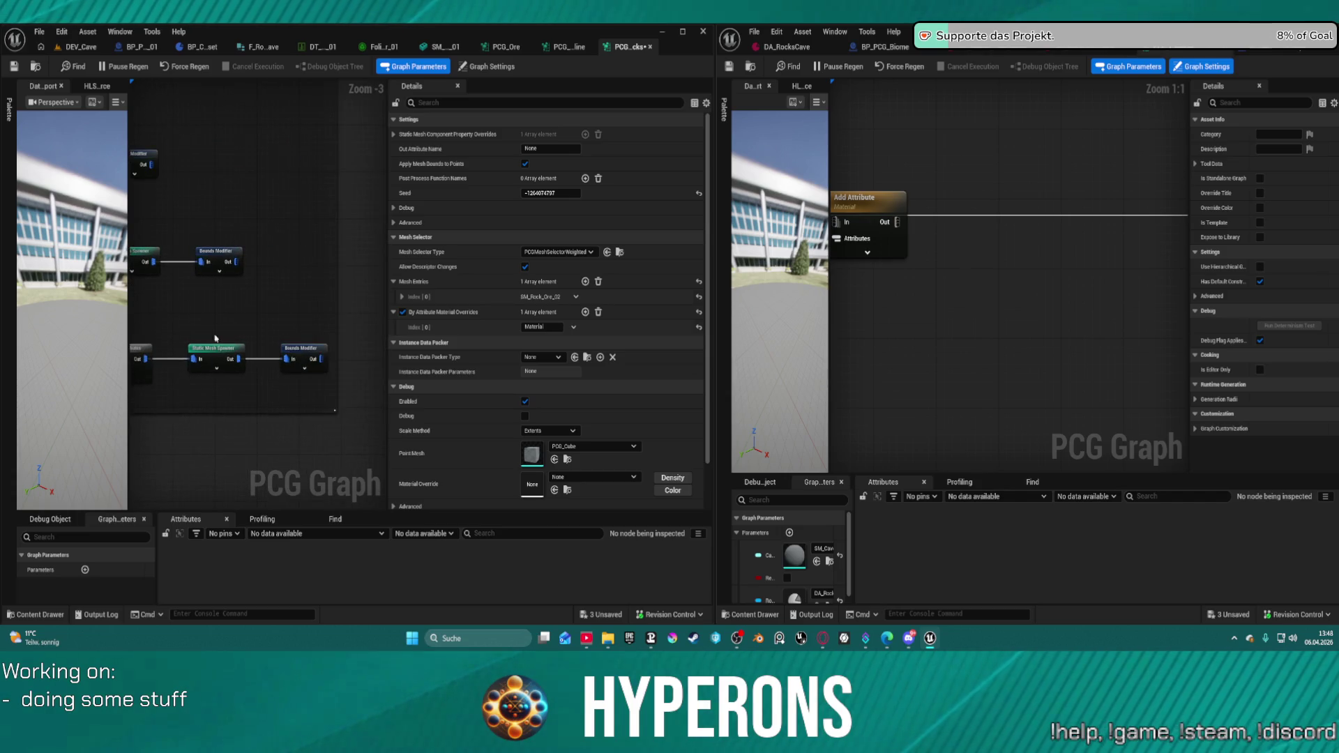
left_click(208, 349)
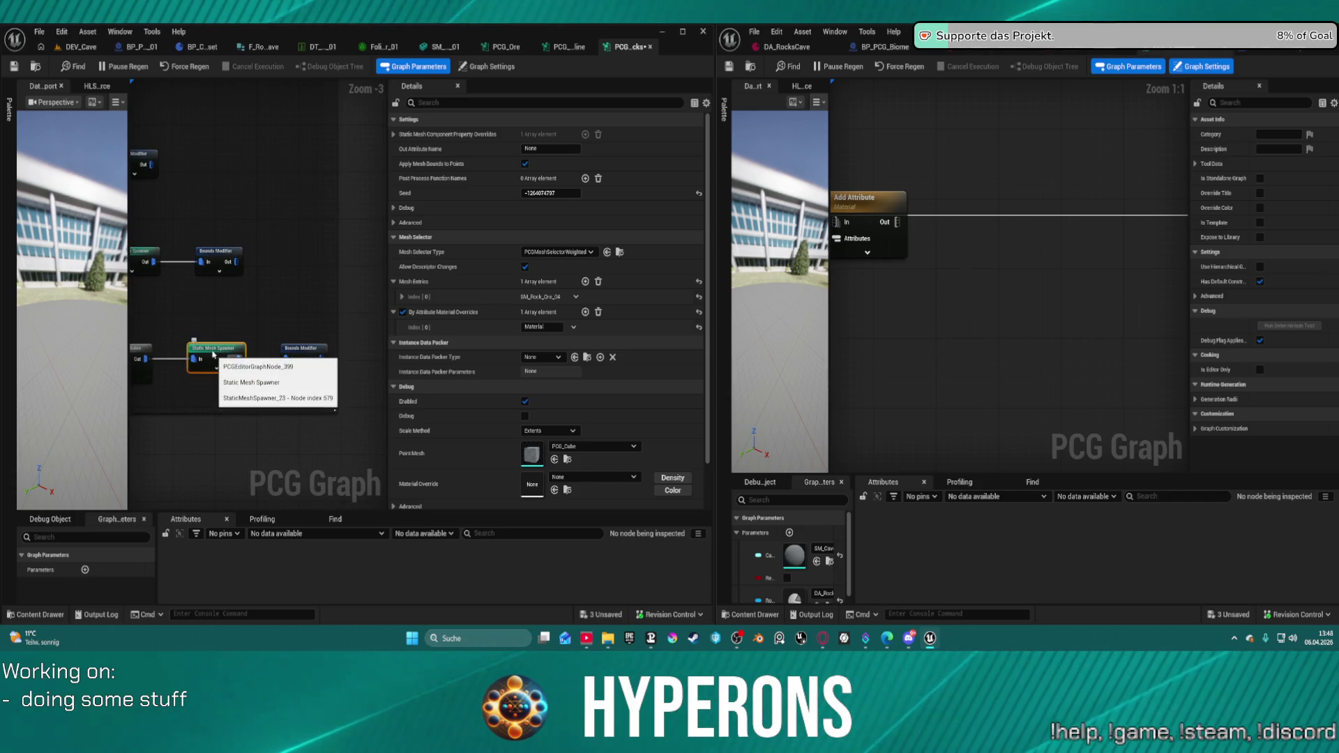
mouse_move(207, 349)
left_mouse_down()
mouse_move(248, 323)
mouse_move(379, 335)
mouse_move(343, 348)
mouse_move(307, 321)
left_mouse_up()
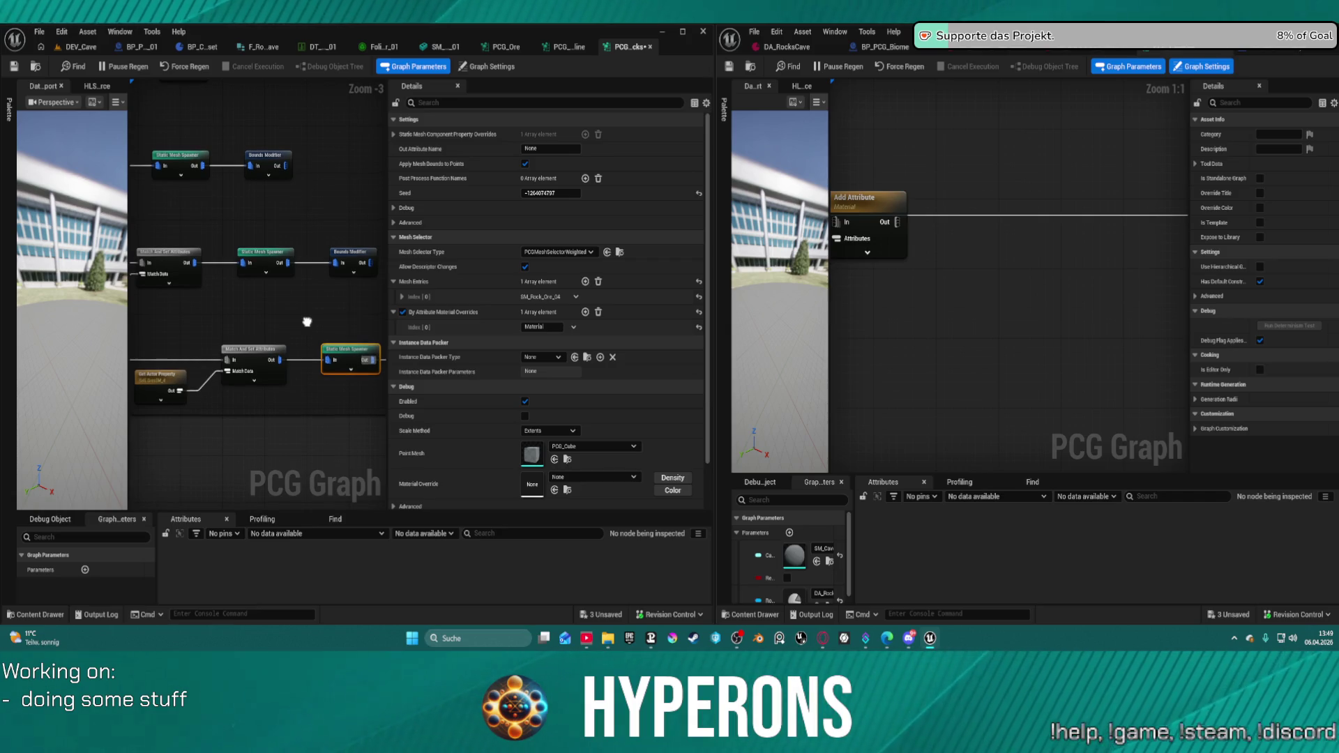
scroll(307, 321, "down", 3)
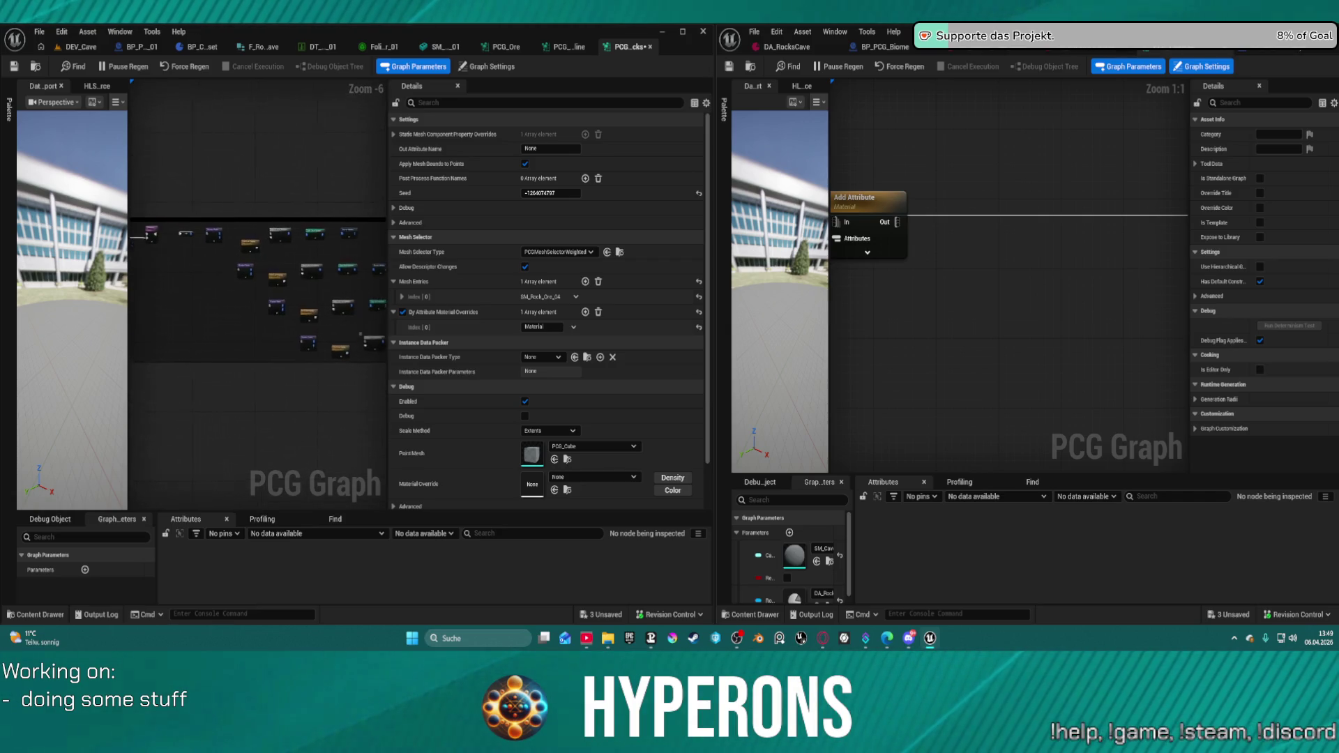
left_click_drag(395, 332, 350, 328)
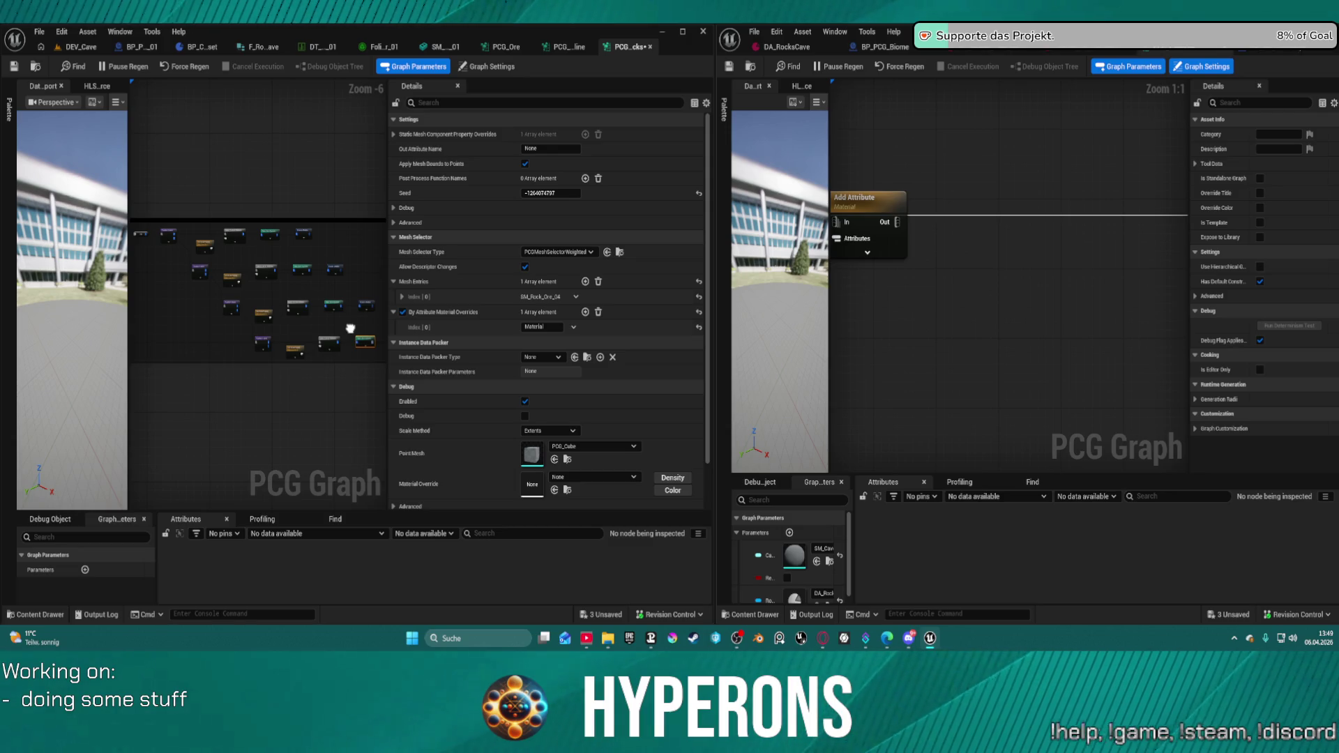
left_click_drag(350, 328, 350, 340)
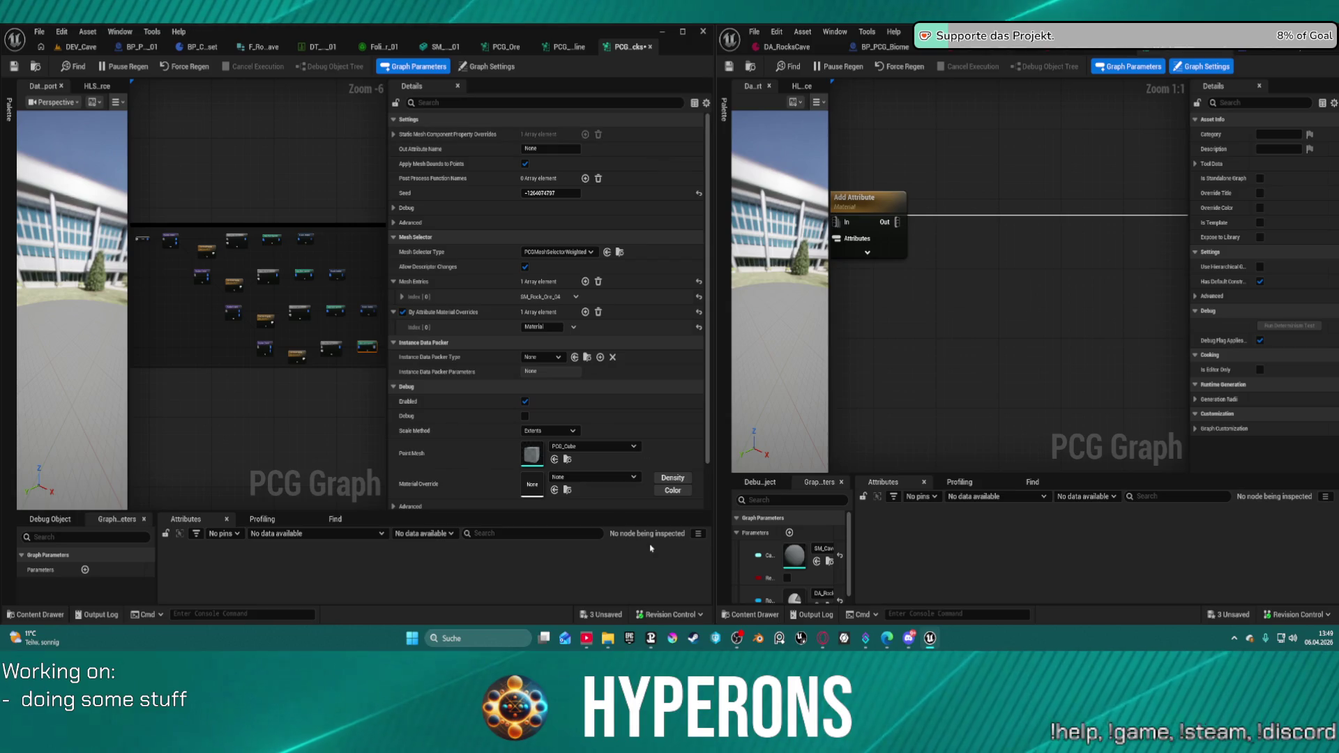
scroll(199, 241, "up", 6)
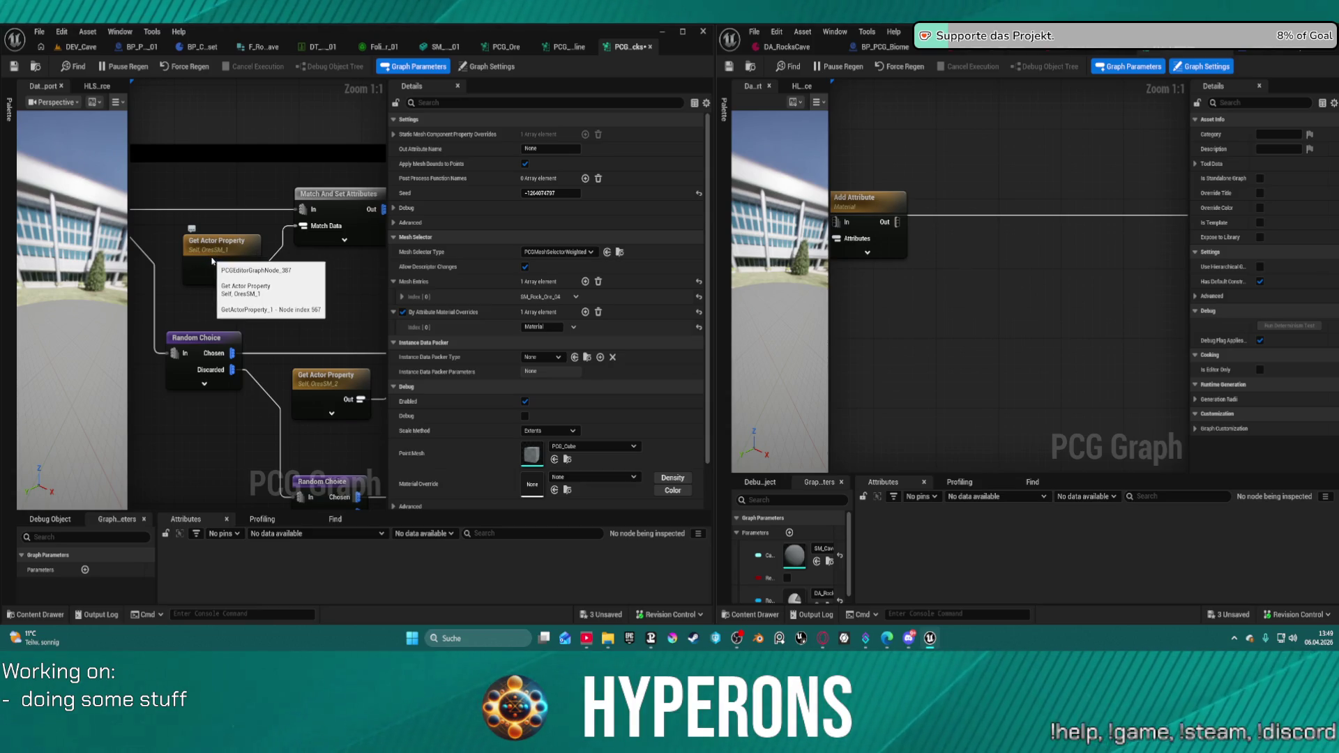
- Select the first Random Choice node to confirm its 0.25 Ratio, then widen the left window
scroll(342, 325, "down", 3)
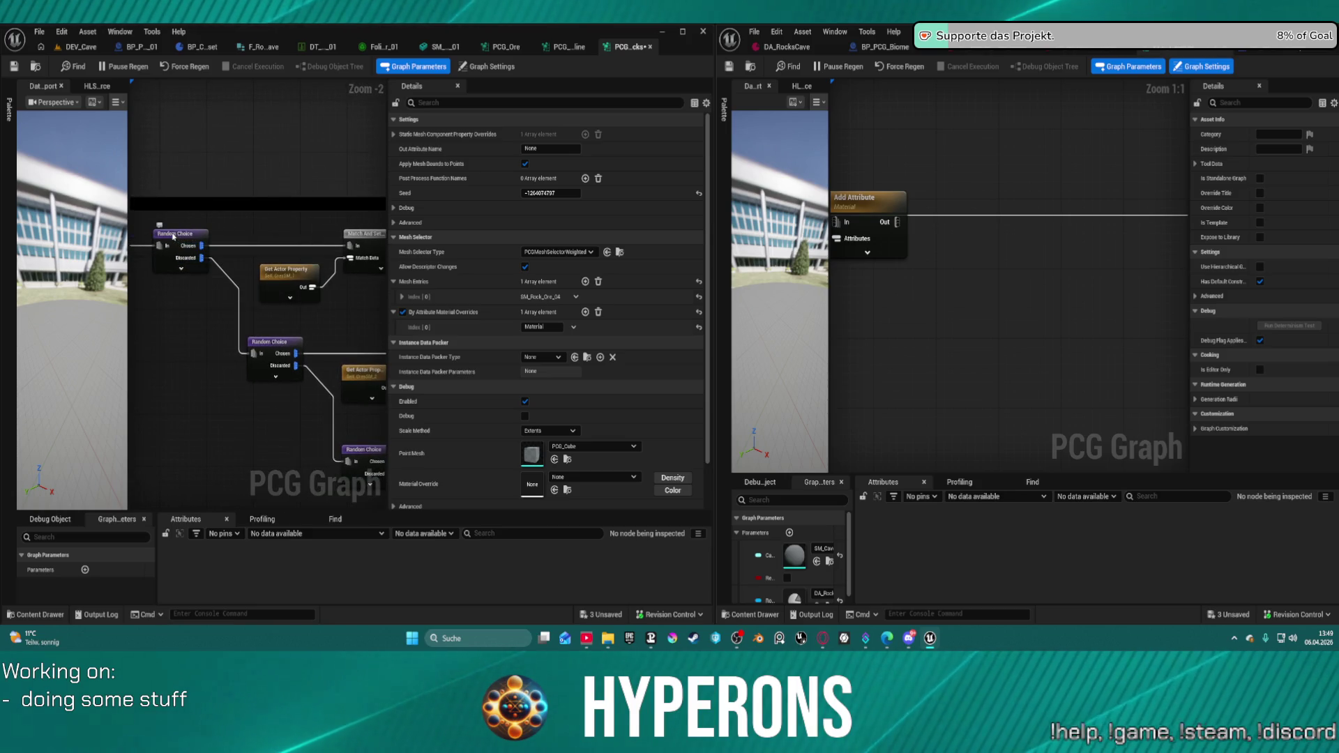
left_click(182, 236)
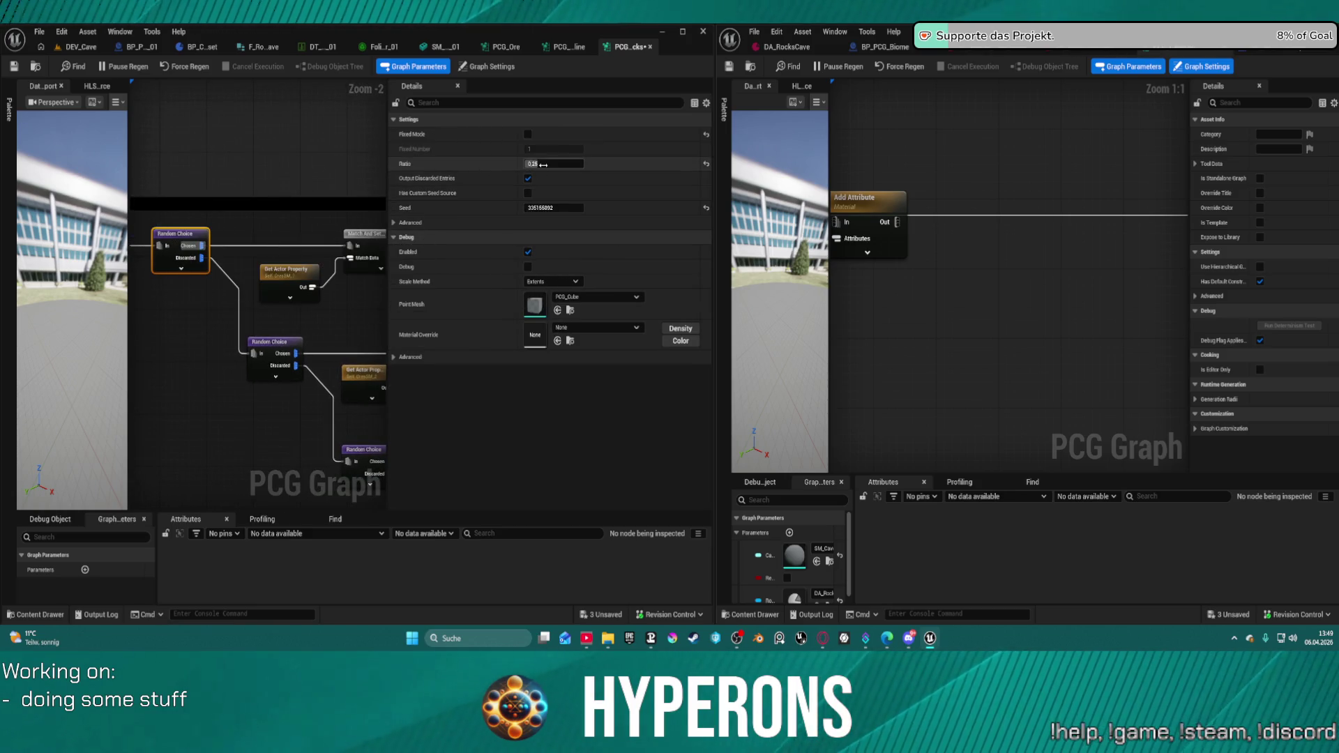
mouse_move(330, 299)
left_mouse_down()
mouse_move(293, 278)
mouse_move(330, 131)
mouse_move(251, 133)
mouse_move(363, 178)
mouse_move(328, 161)
mouse_move(300, 104)
mouse_move(277, 181)
mouse_move(202, 215)
mouse_move(114, 206)
mouse_move(89, 236)
left_mouse_up()
left_click_drag(715, 181, 877, 181)
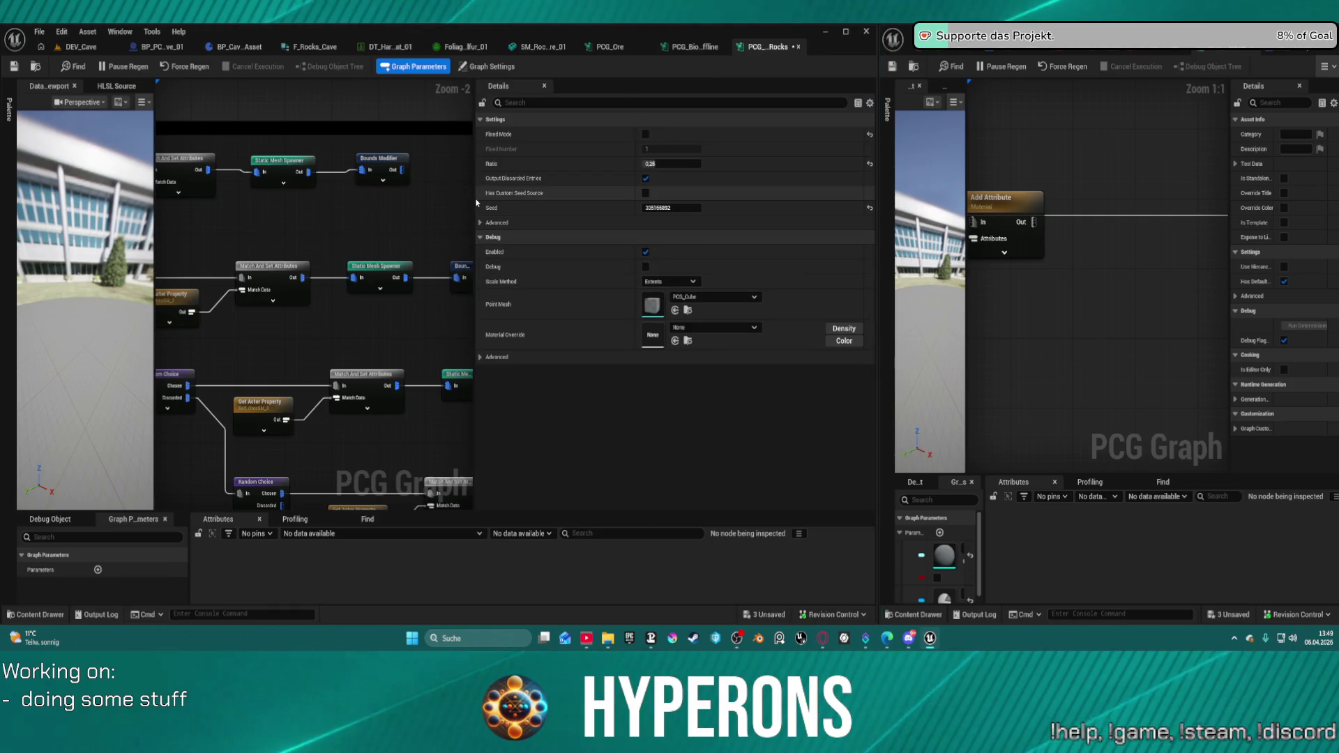
- Inspect the top spawner's material override, Get Actor Property's ore variable and Match And Set Attributes
left_click_drag(476, 199, 736, 209)
mouse_move(610, 461)
left_mouse_down()
mouse_move(663, 349)
mouse_move(716, 281)
mouse_move(547, 275)
mouse_move(448, 254)
left_mouse_up()
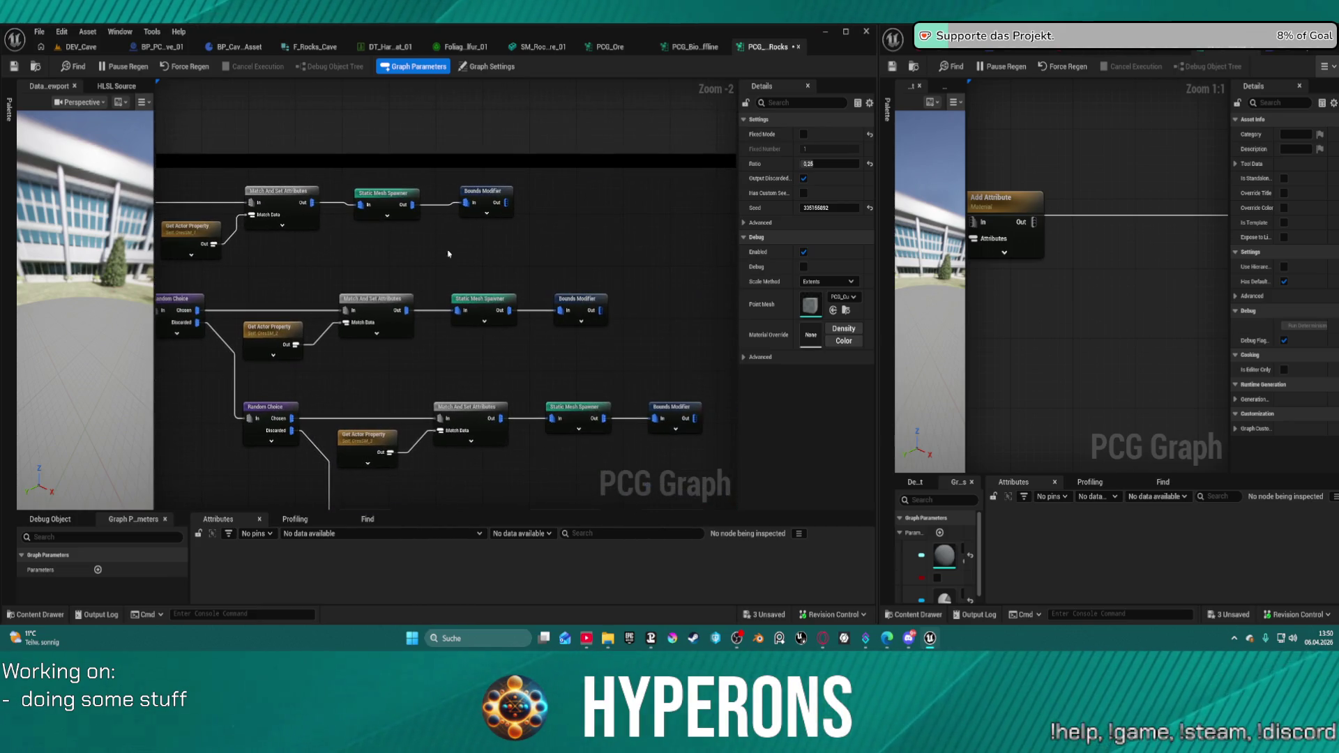
left_click(378, 203)
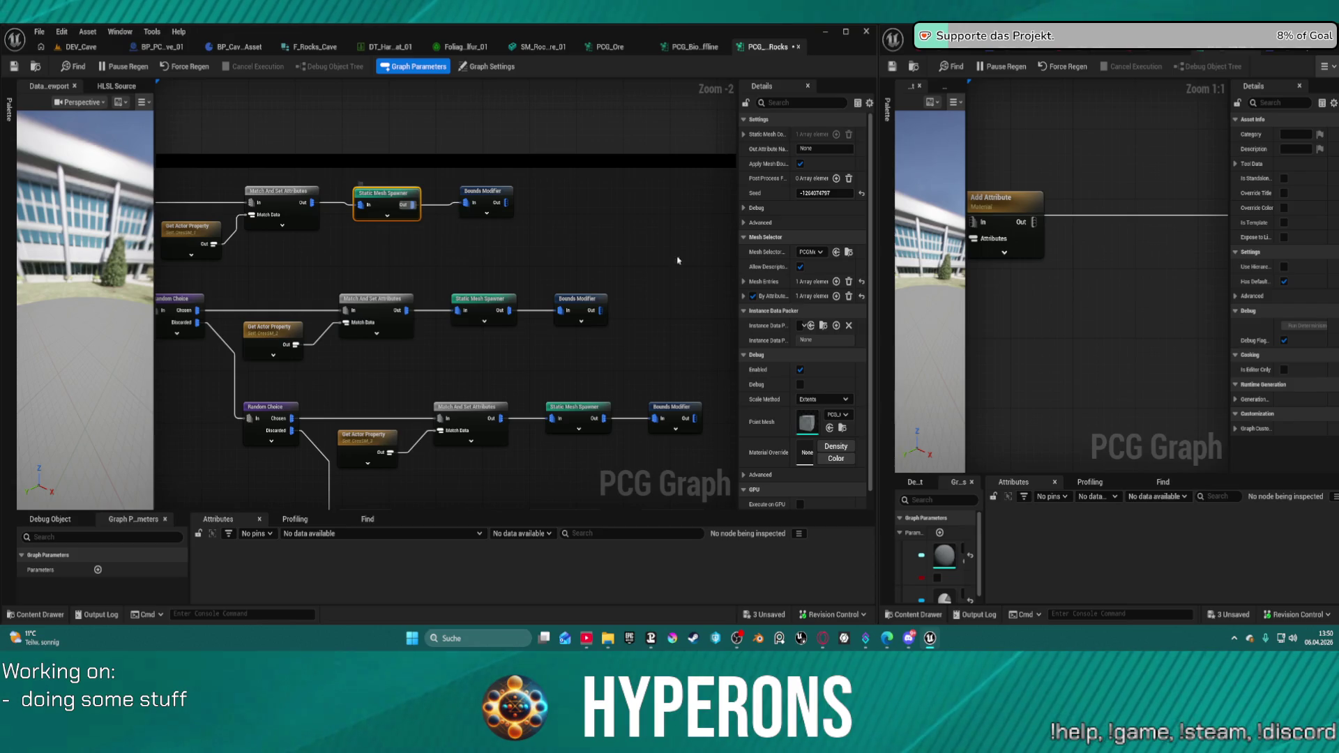
left_click(742, 297)
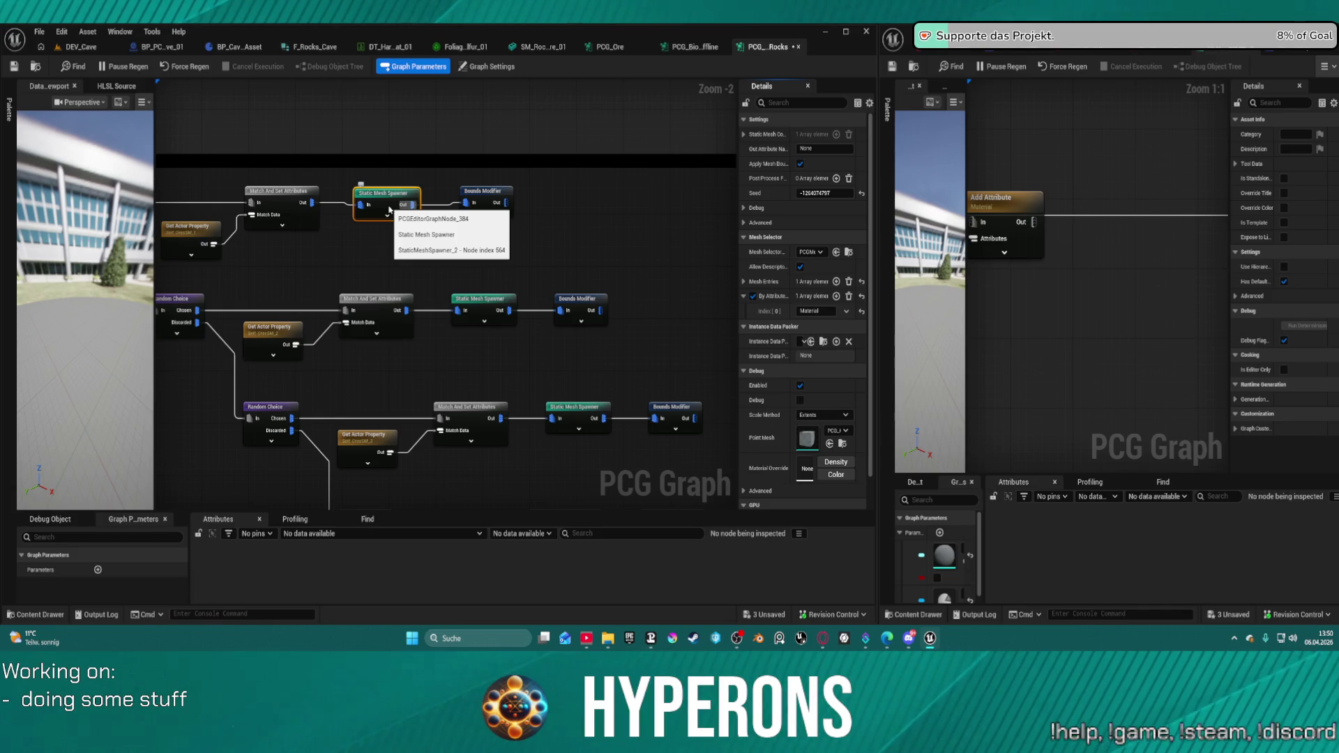
left_click(186, 243)
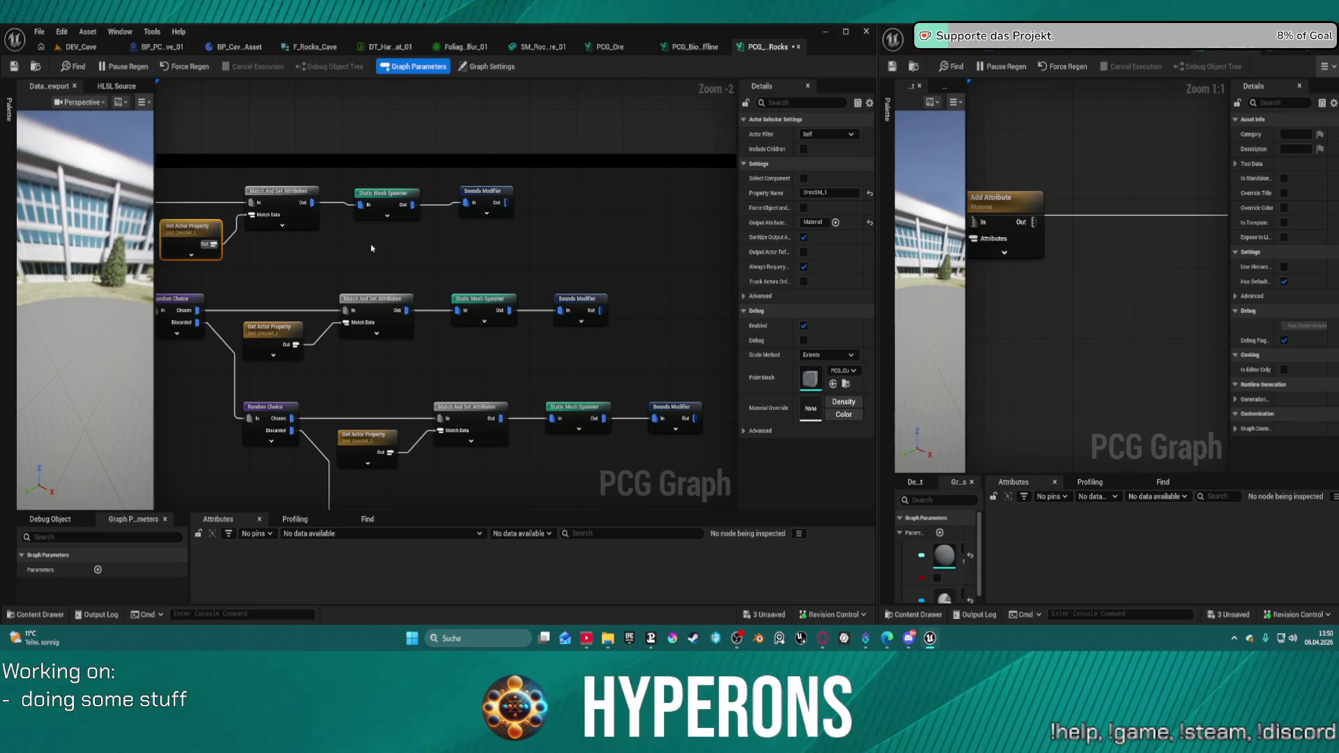
left_click(274, 200)
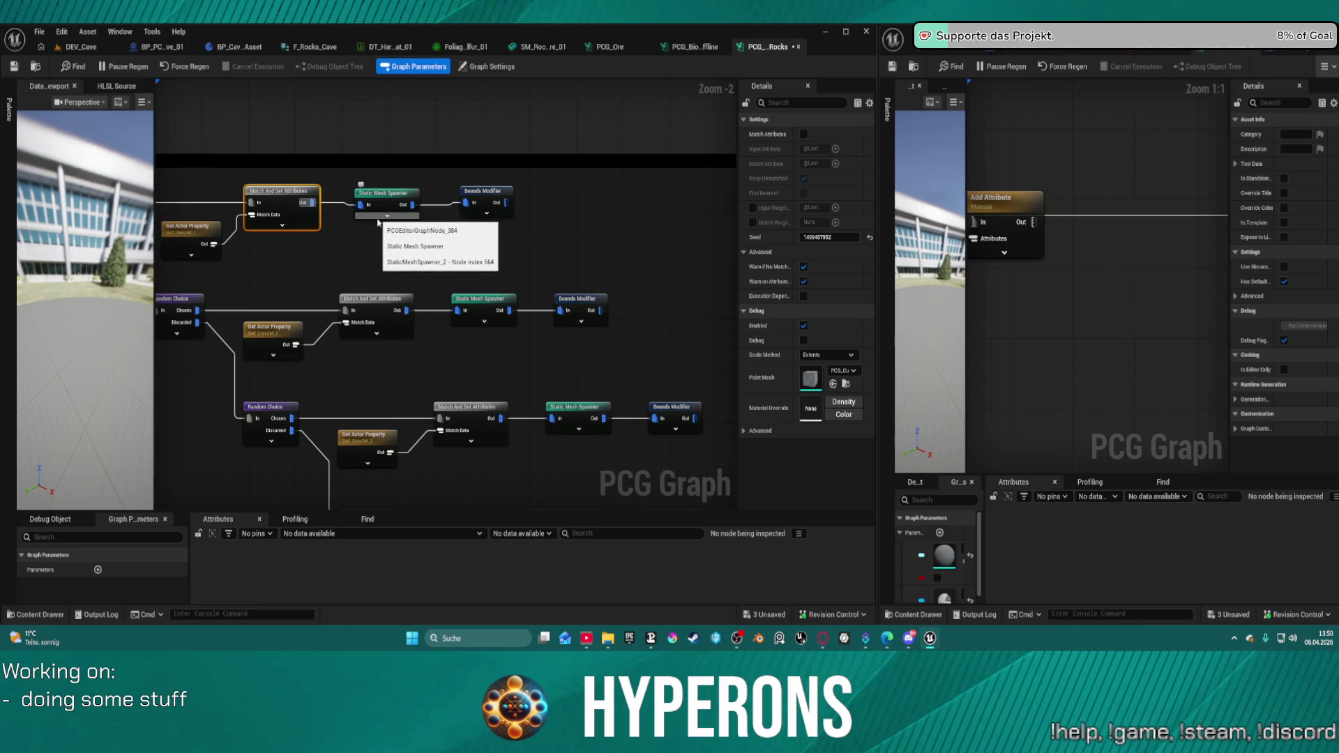
left_click(387, 202)
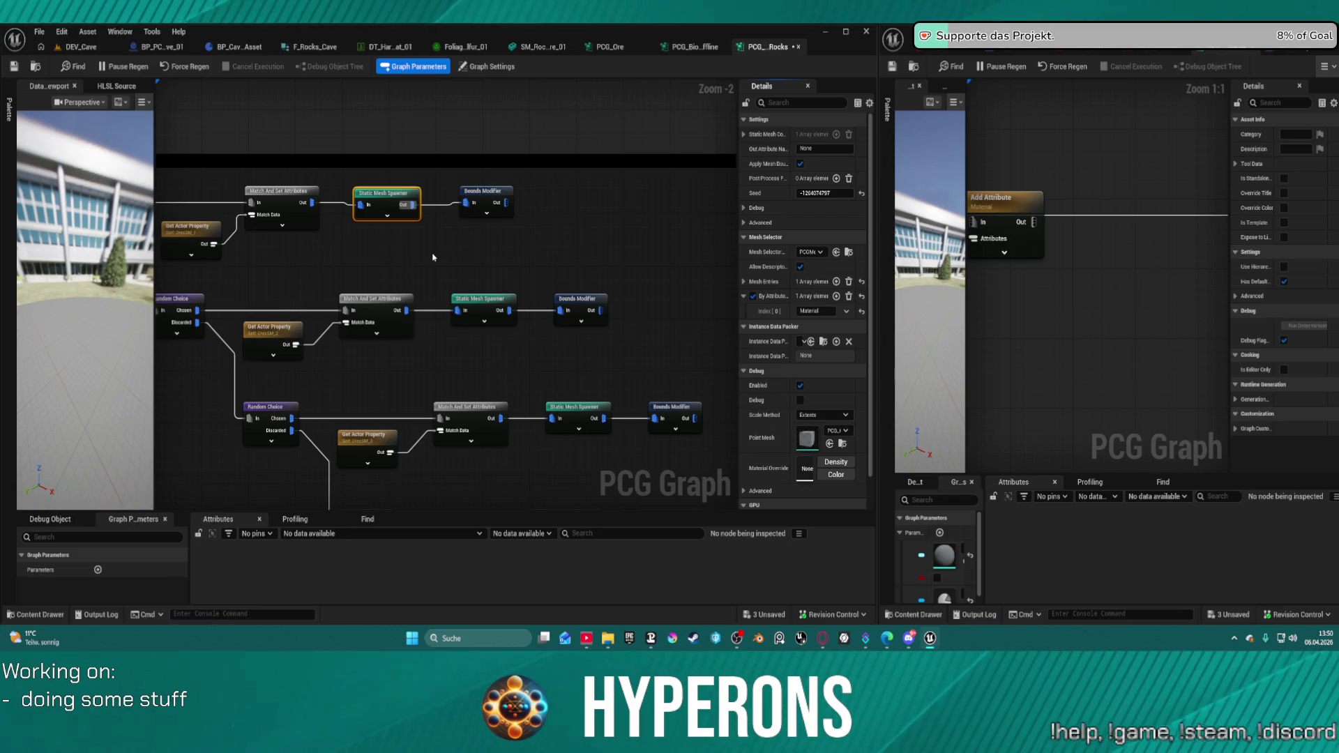
- Survey the Ore Points and Difference chains, then return to the DEV_Cave level
mouse_move(432, 257)
left_mouse_down()
mouse_move(698, 246)
mouse_move(955, 346)
left_mouse_up()
scroll(446, 293, "down", 3)
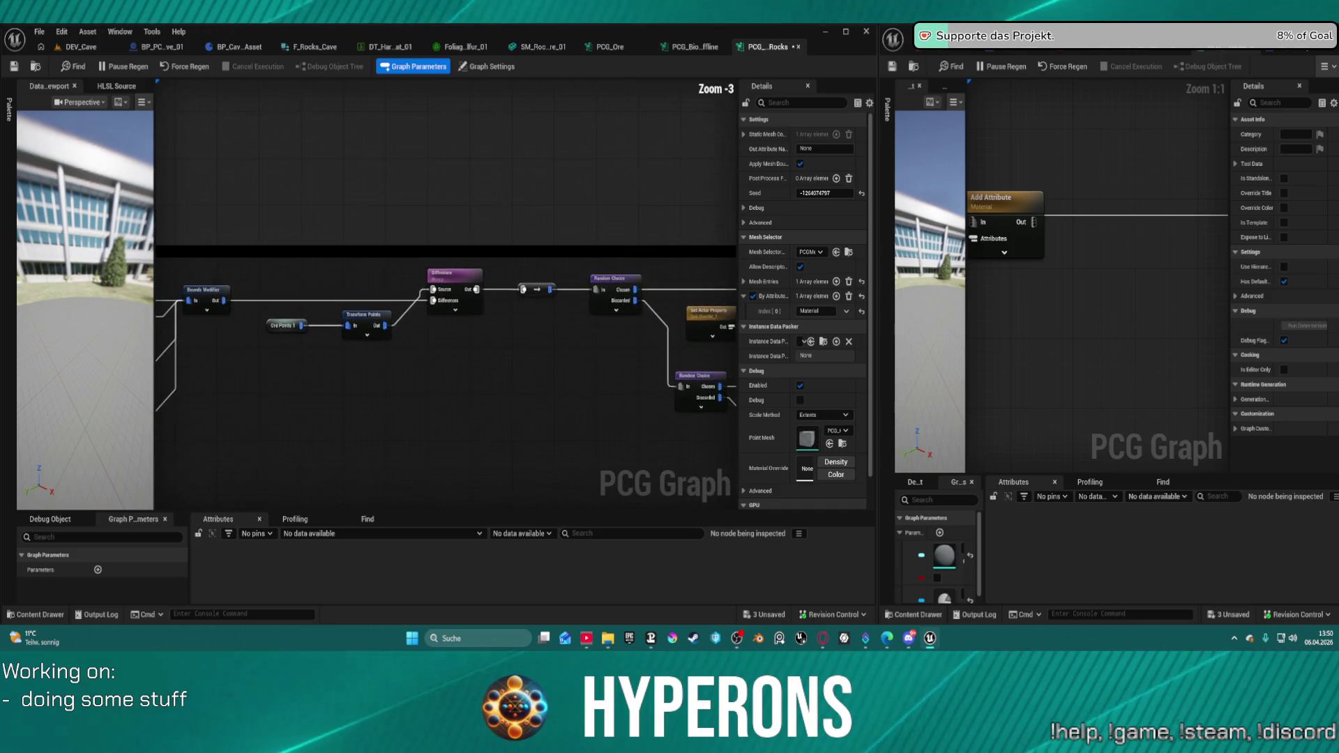
mouse_move(627, 314)
left_mouse_down()
mouse_move(400, 224)
mouse_move(571, 224)
mouse_move(453, 218)
left_mouse_up()
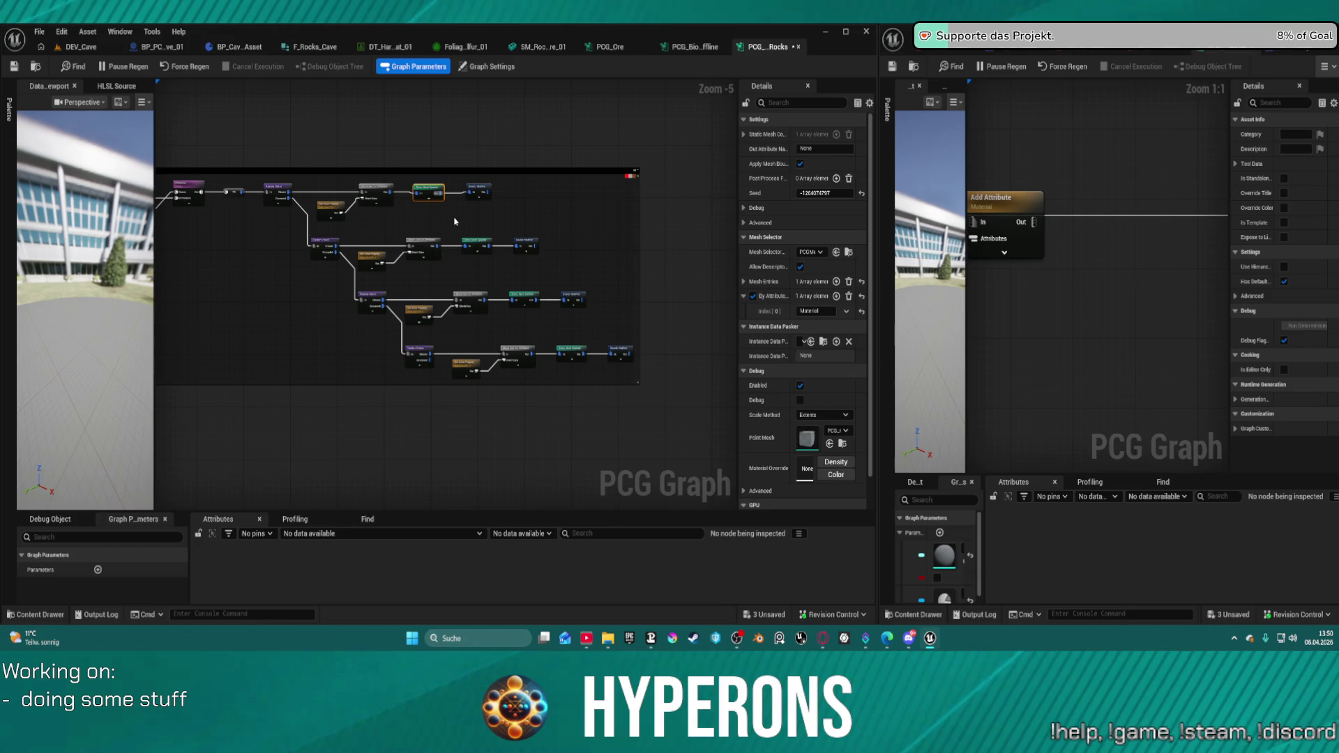
scroll(938, 551, "down", 1)
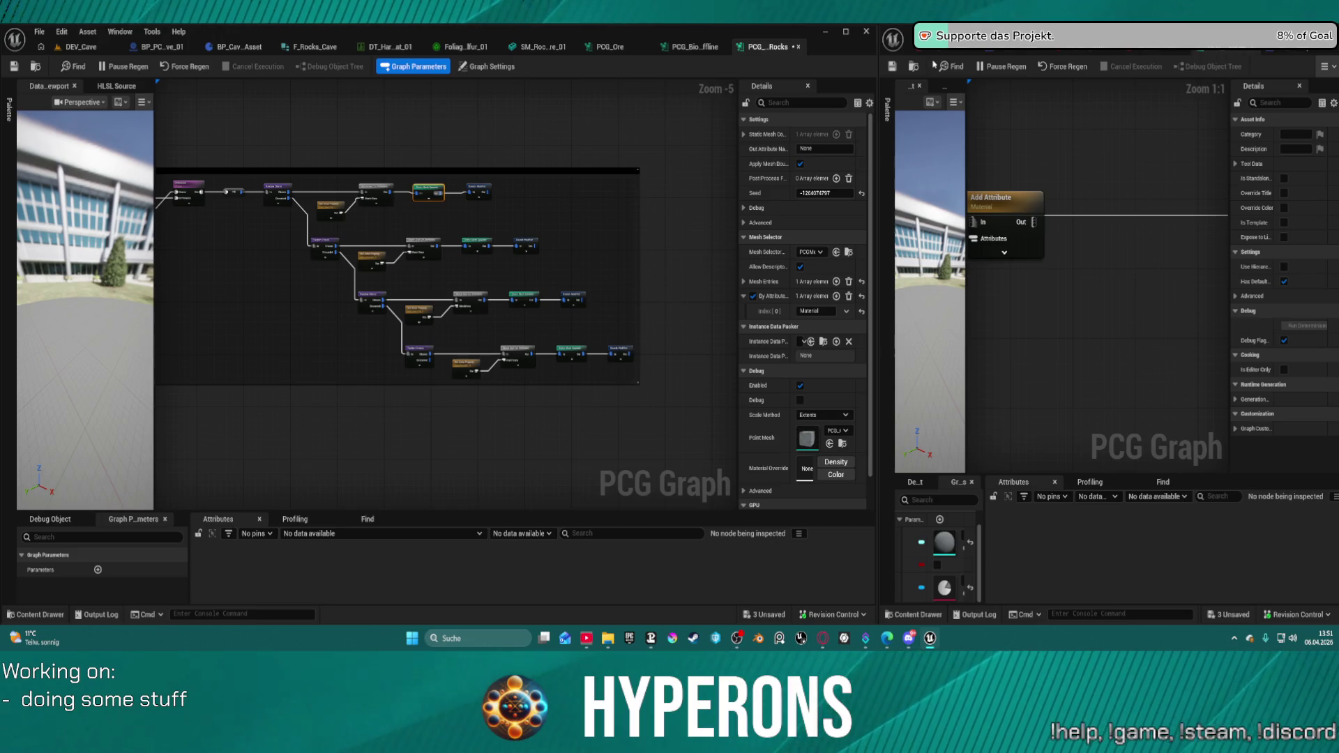
left_click(81, 49)
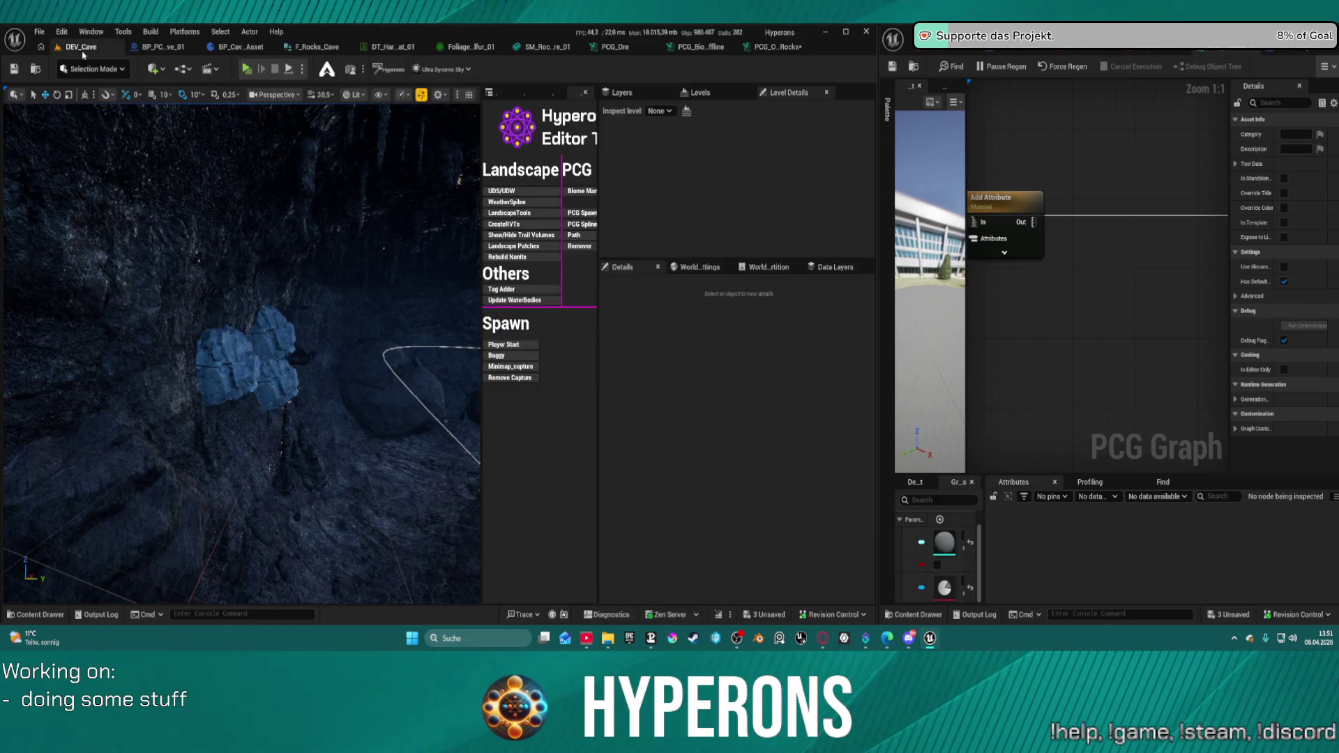
- Create a new level from the Basic template
left_click(38, 33)
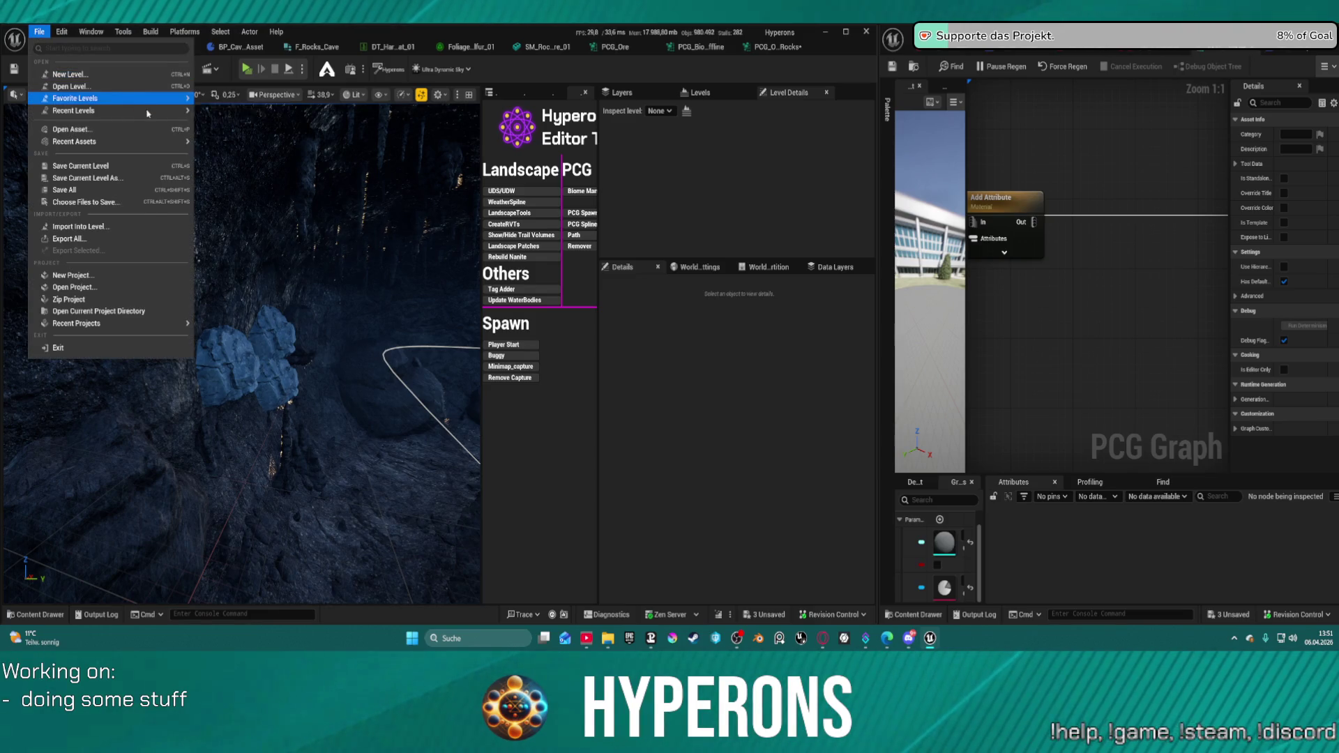
mouse_move(168, 110)
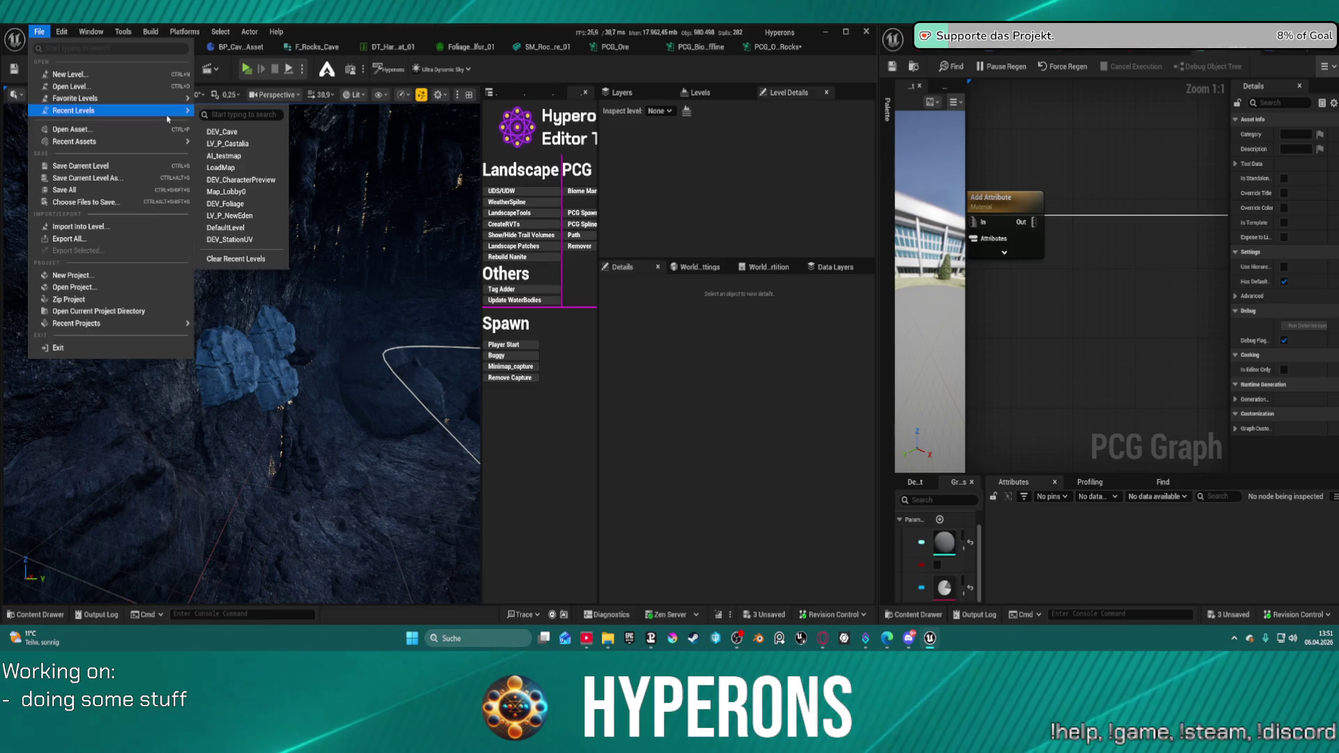
left_click(112, 73)
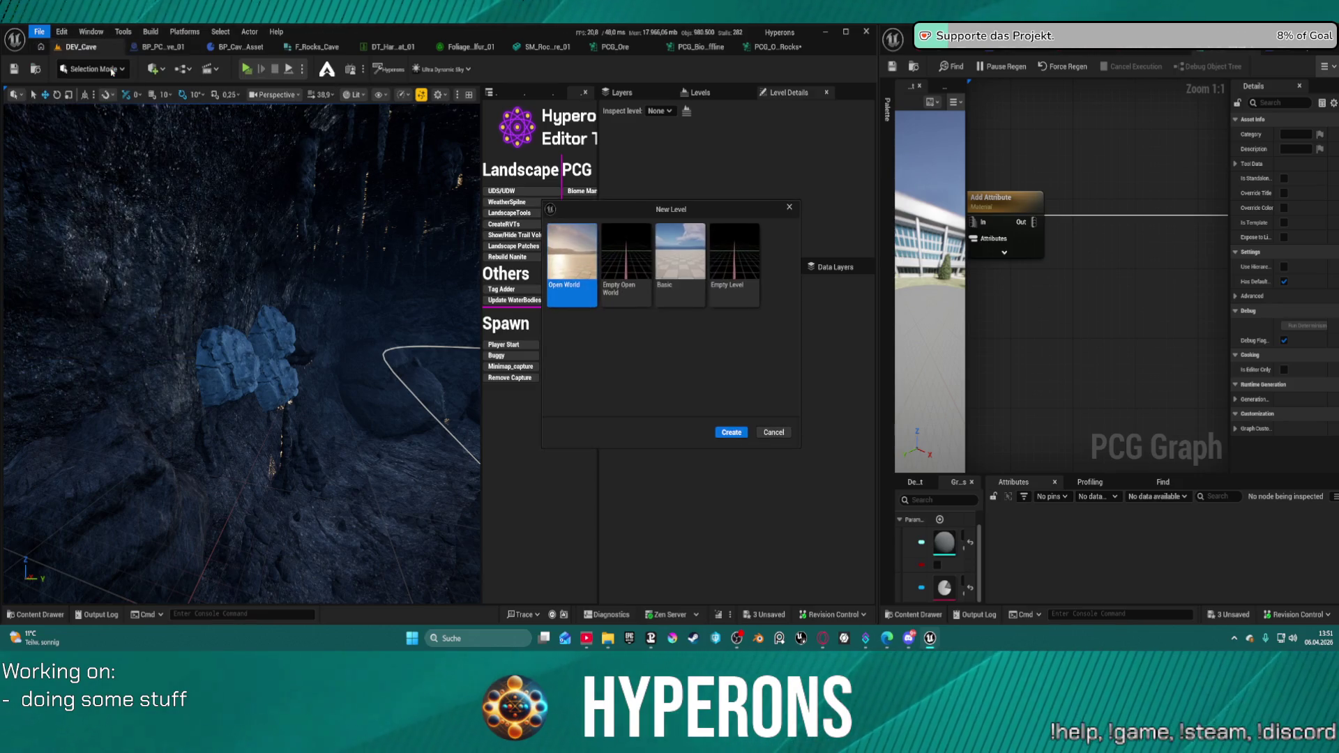
left_click(695, 255)
double_click(695, 255)
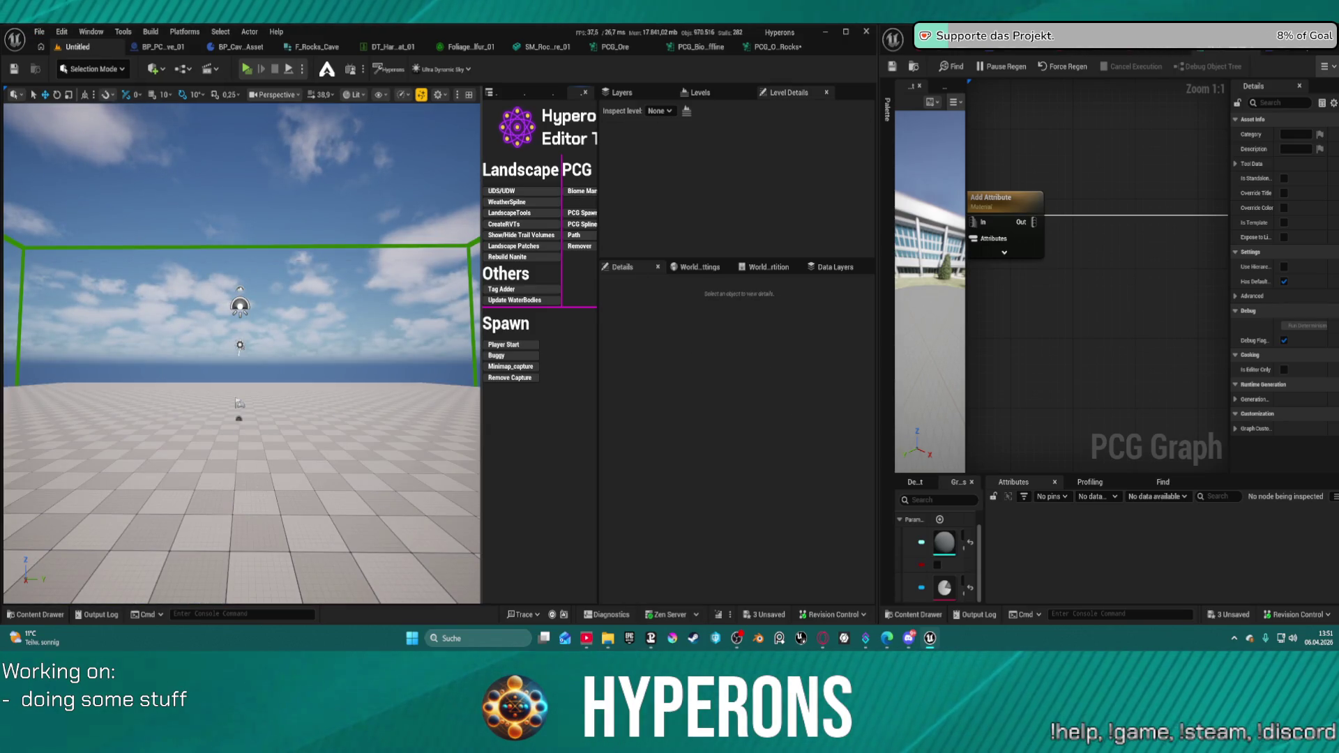
- Maximize the viewport and fly the camera over the empty checkered floor
key("F11")
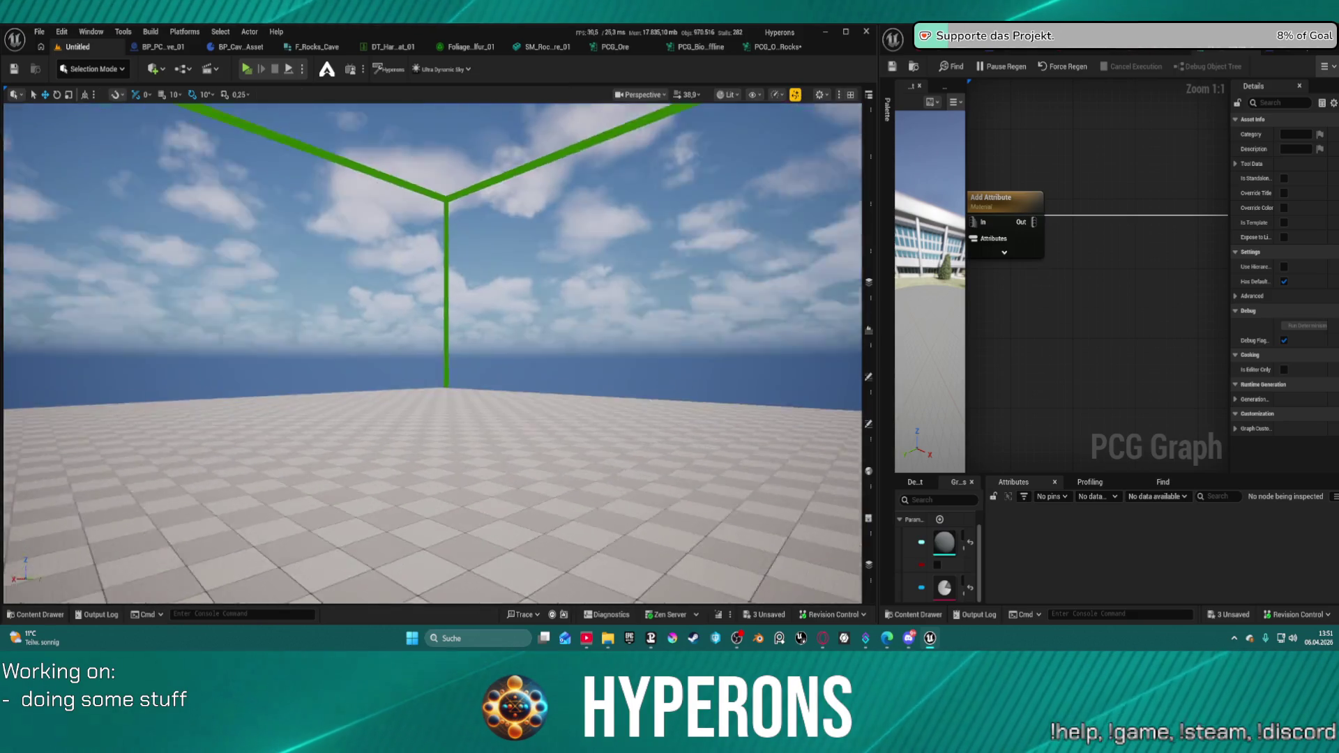
key("w")
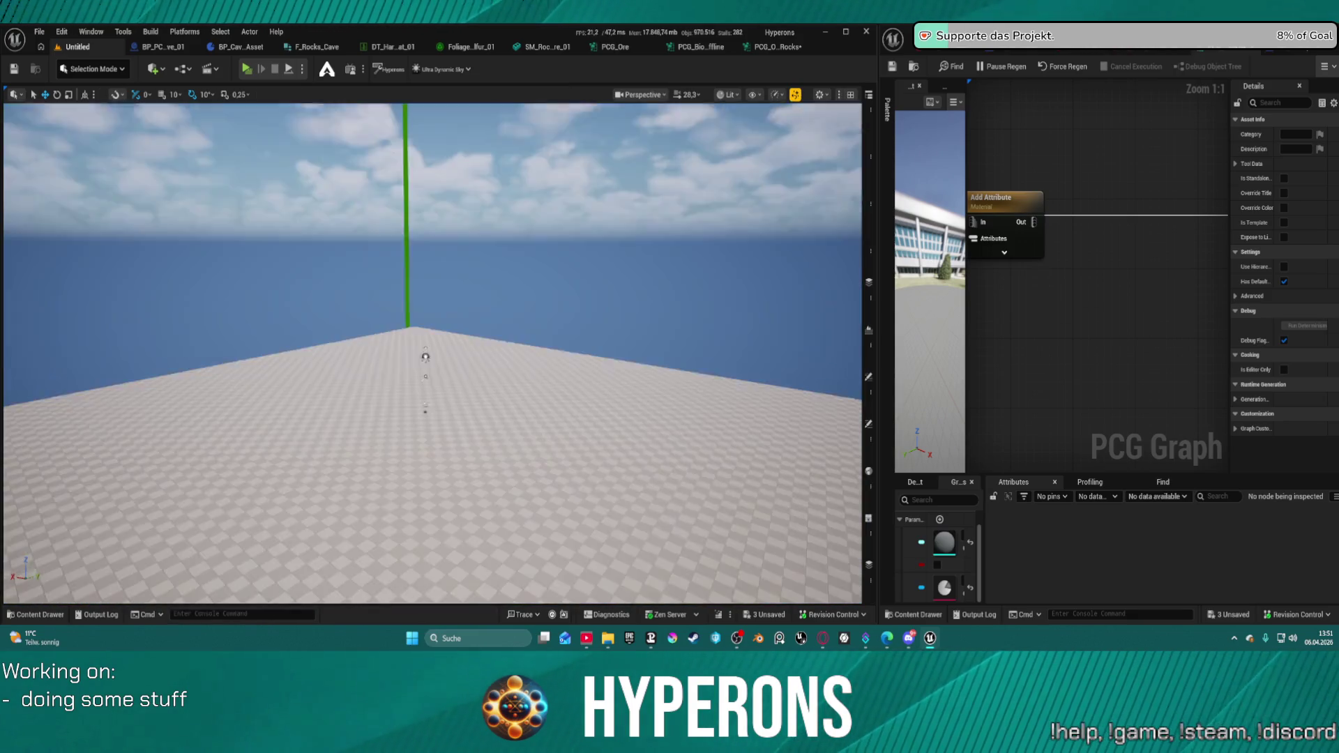
key("e")
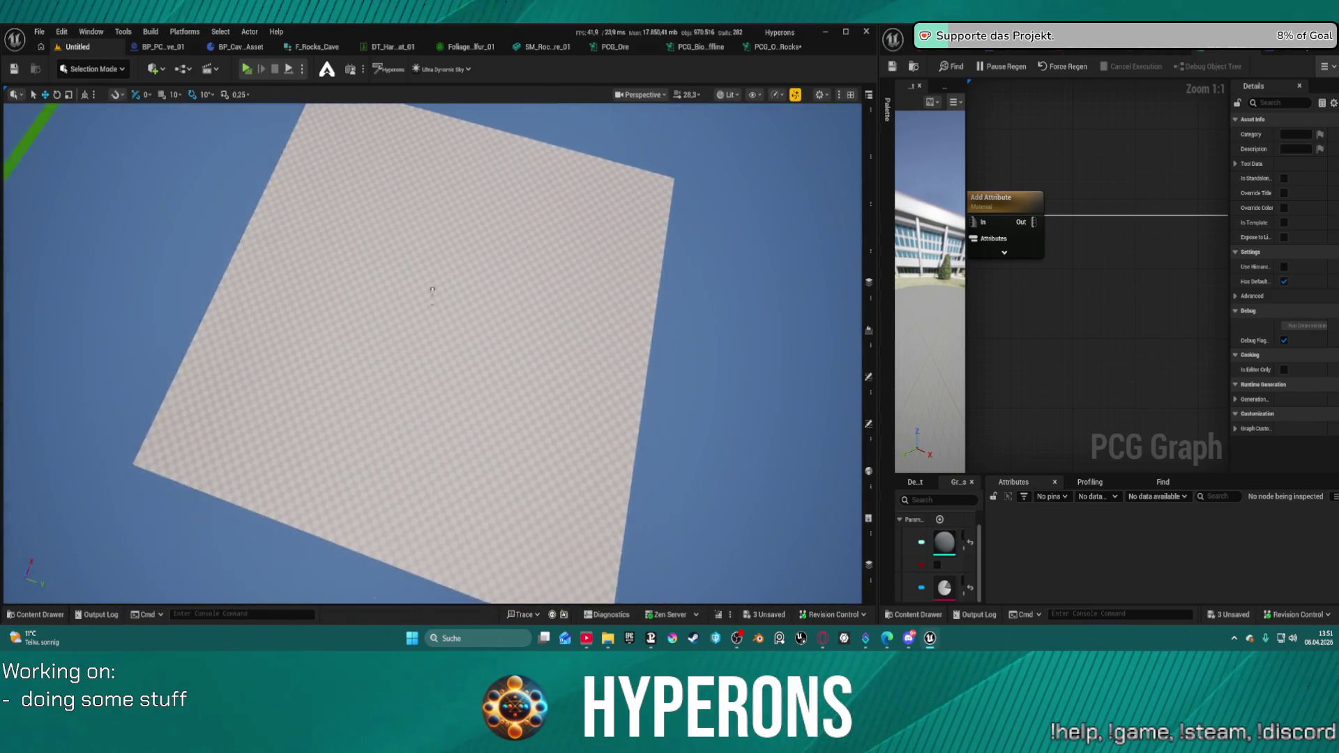
key("q")
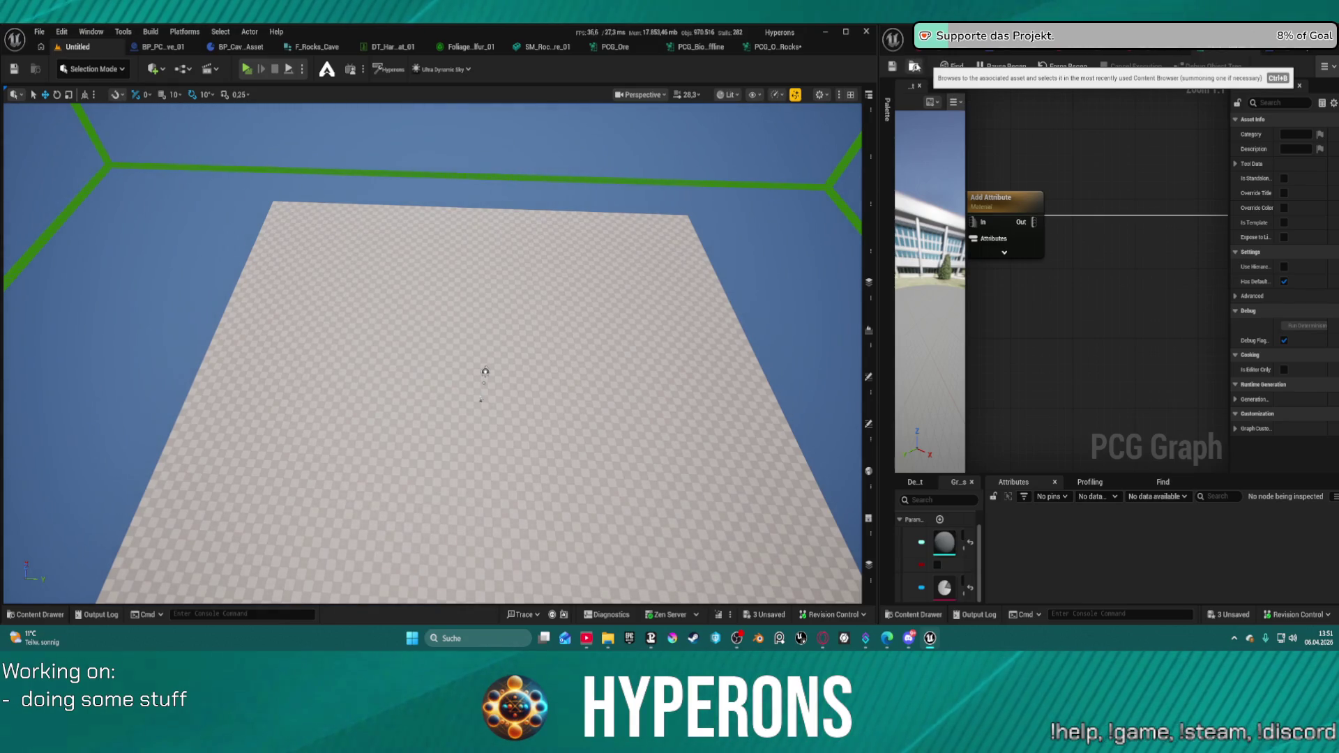
left_click(927, 70)
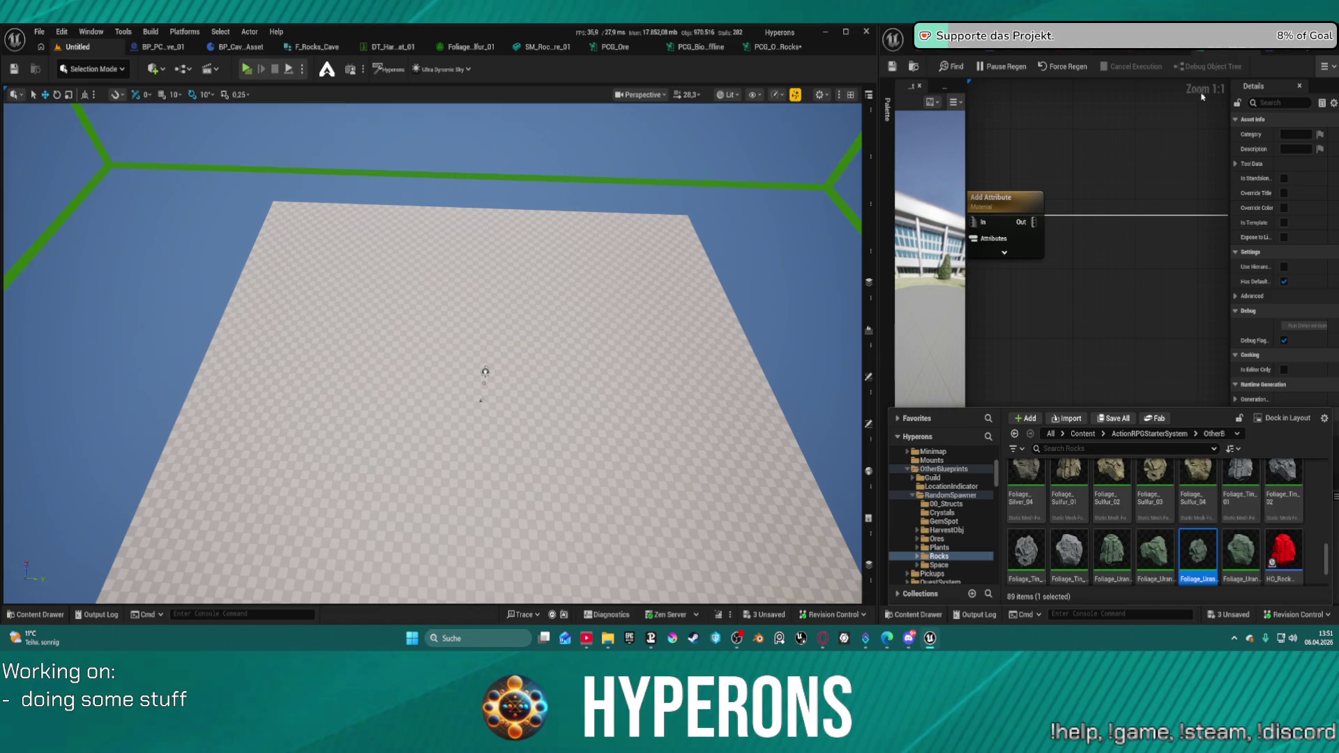
- Create an empty PCG graph named PCG_Ore_Mat_test in System02 and drag it into the level
left_click(913, 67)
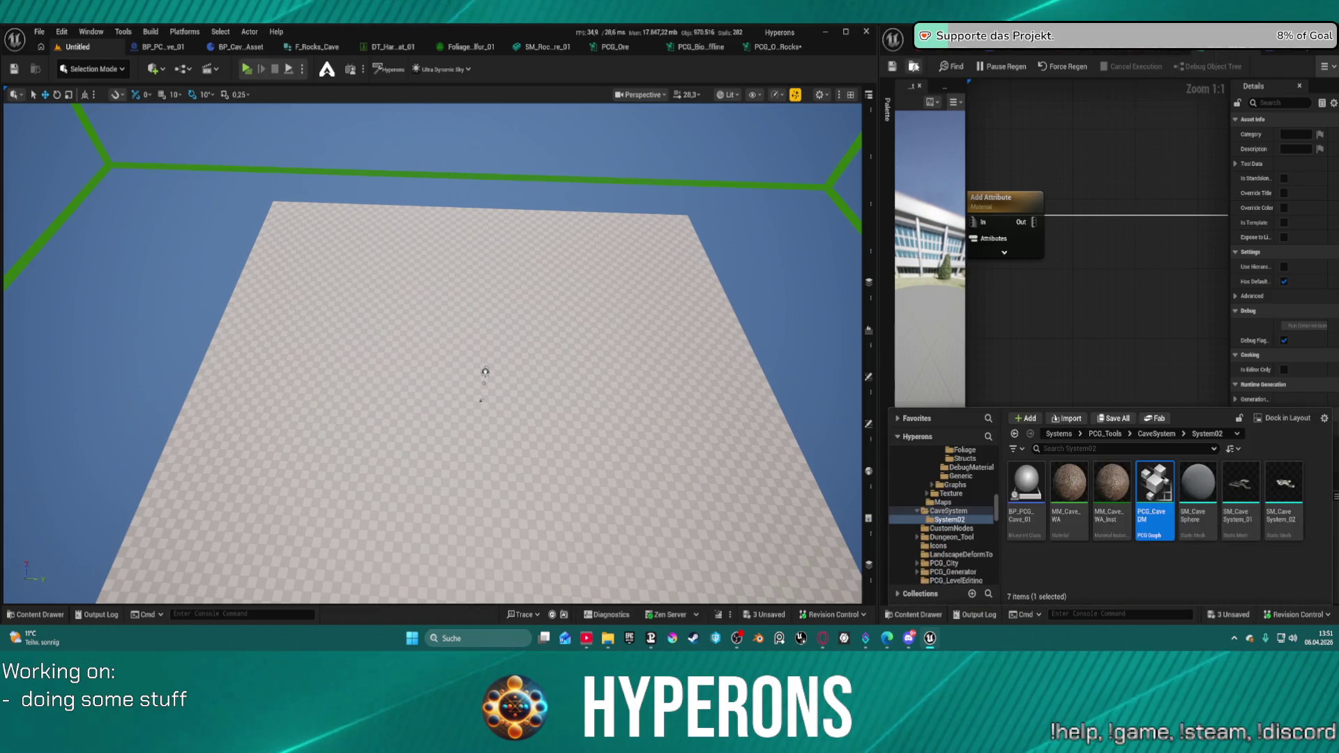
right_click(1130, 566)
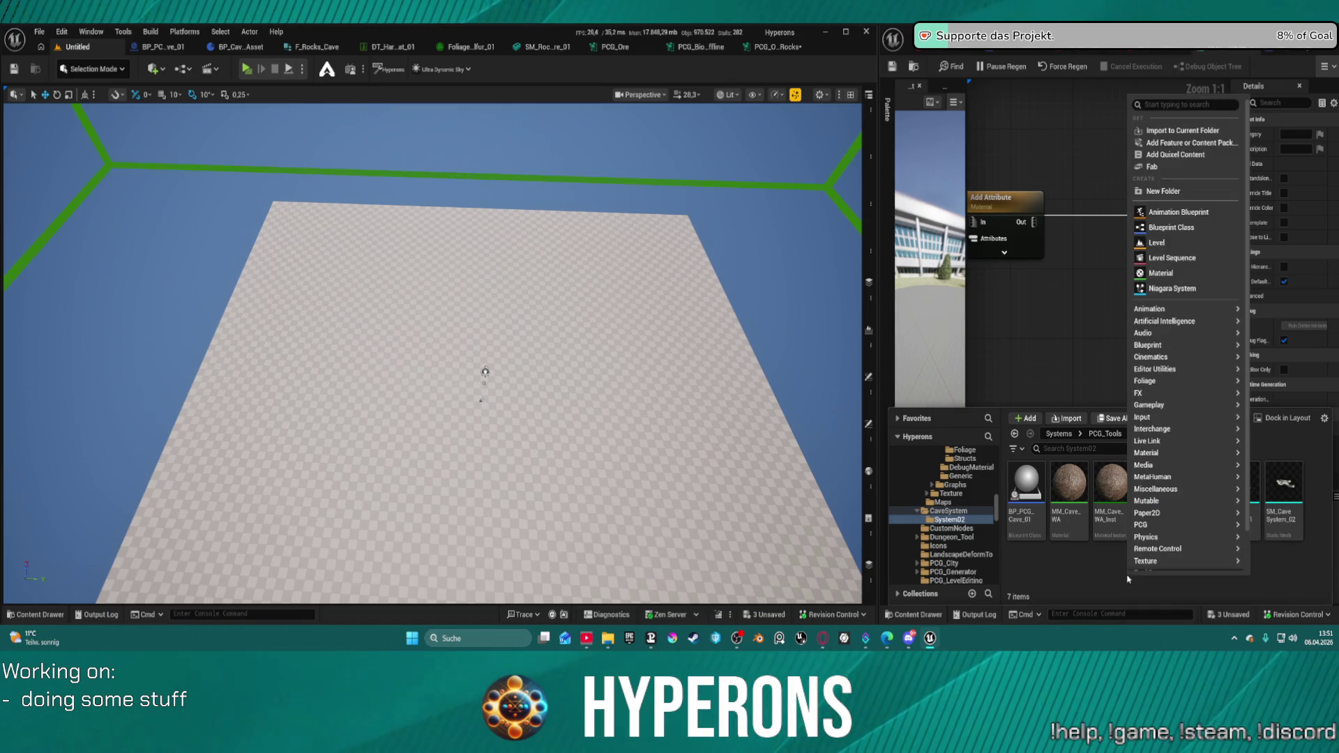
mouse_move(1172, 525)
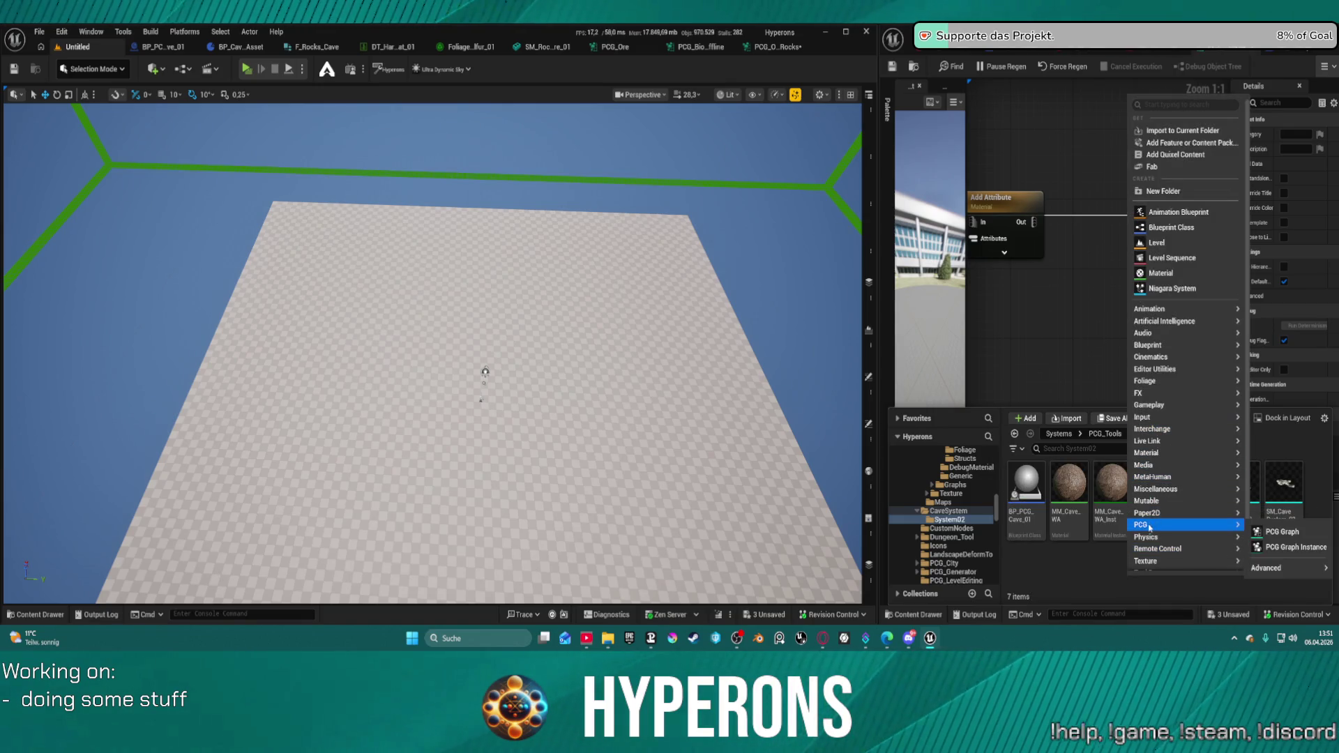
left_click(1283, 531)
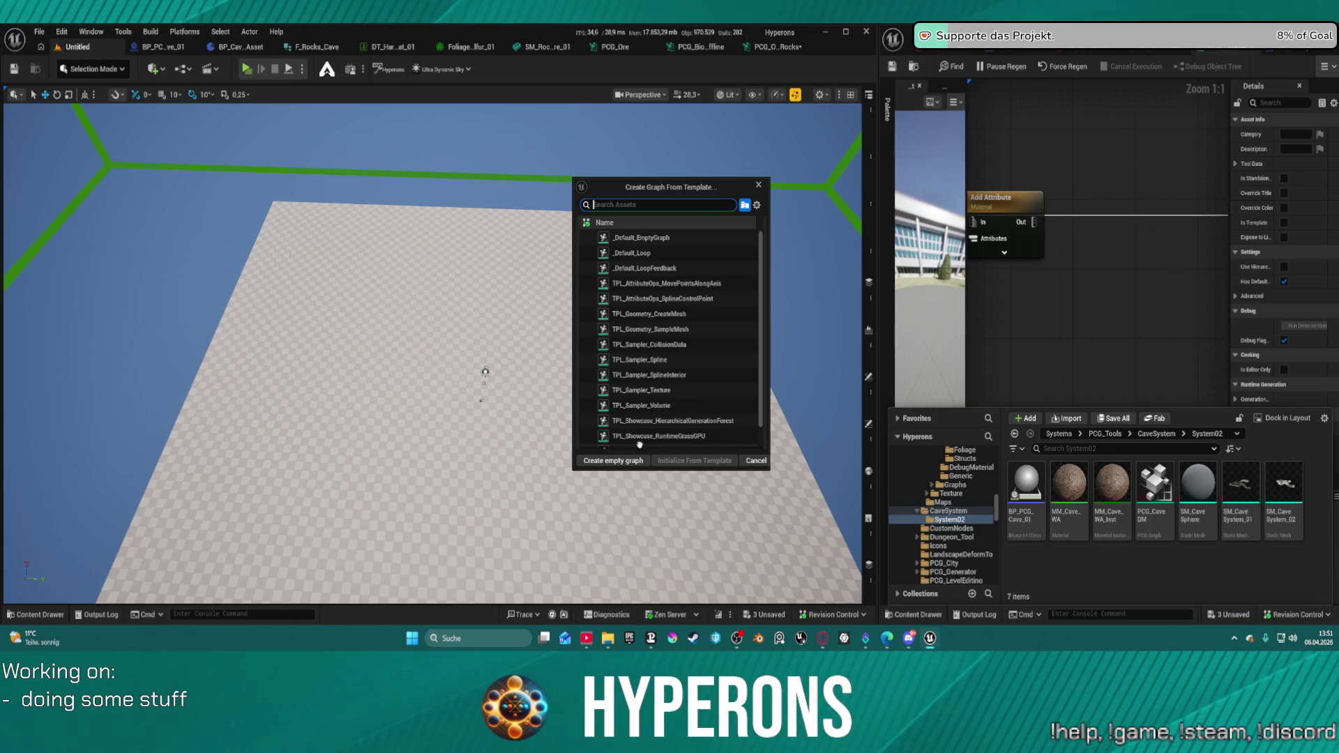
left_click(613, 460)
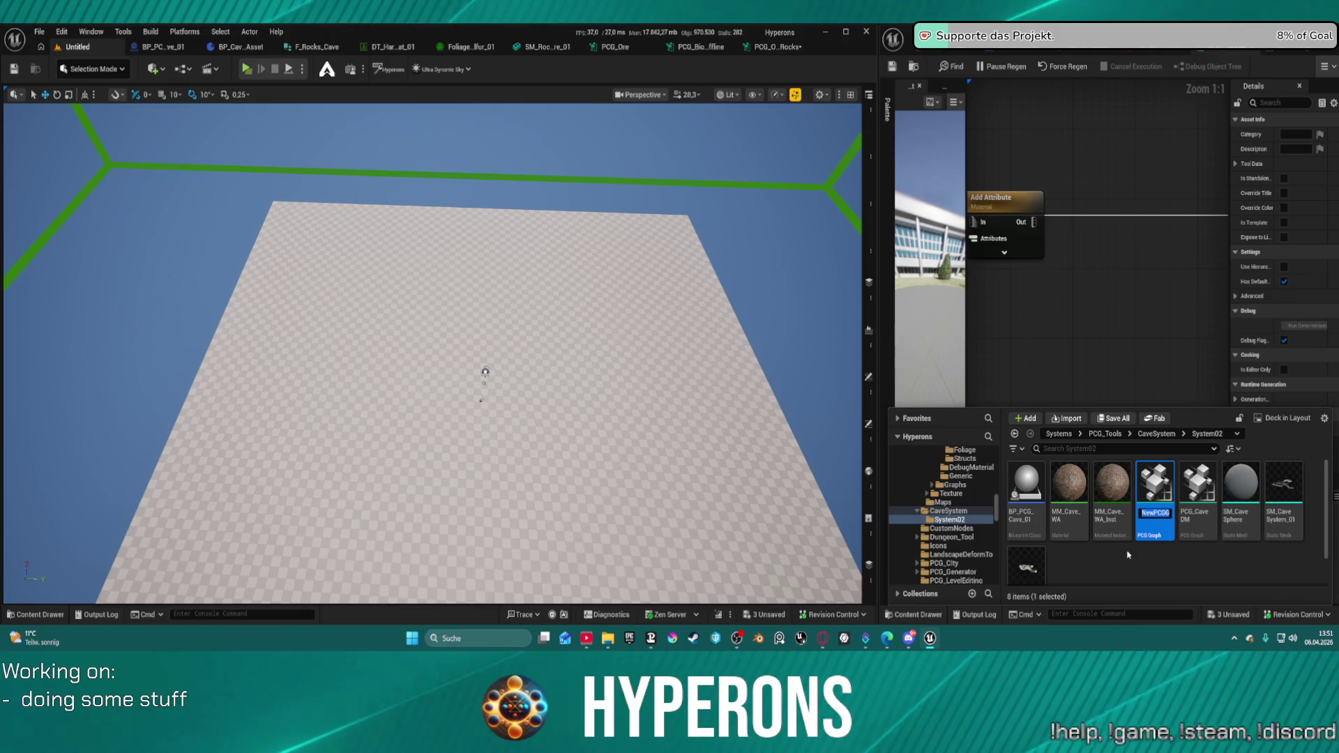
type("_Ore_Mat_")
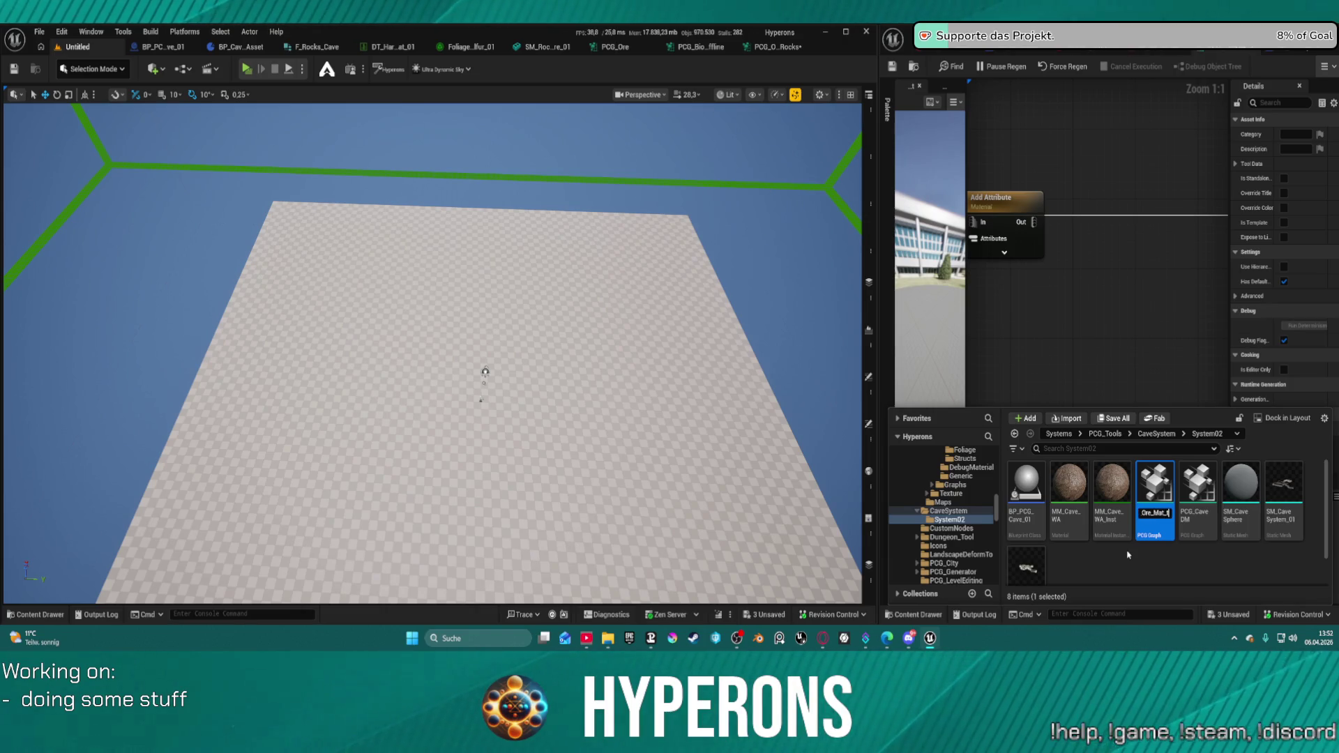
type("t")
key("Return")
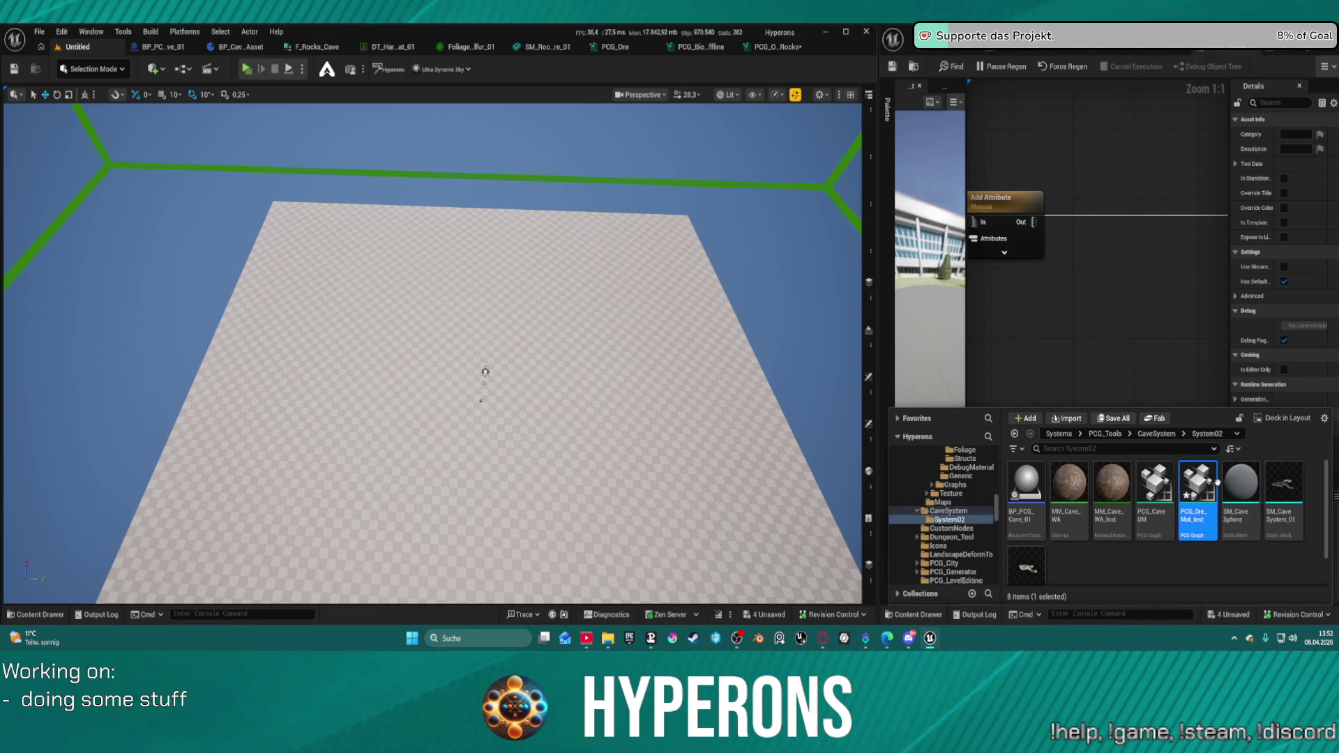
mouse_move(1208, 484)
left_mouse_down()
mouse_move(476, 354)
mouse_move(484, 391)
left_mouse_up()
- Frame the new PCG volume and open PCG_Ore_Mat_test for editing
key("f")
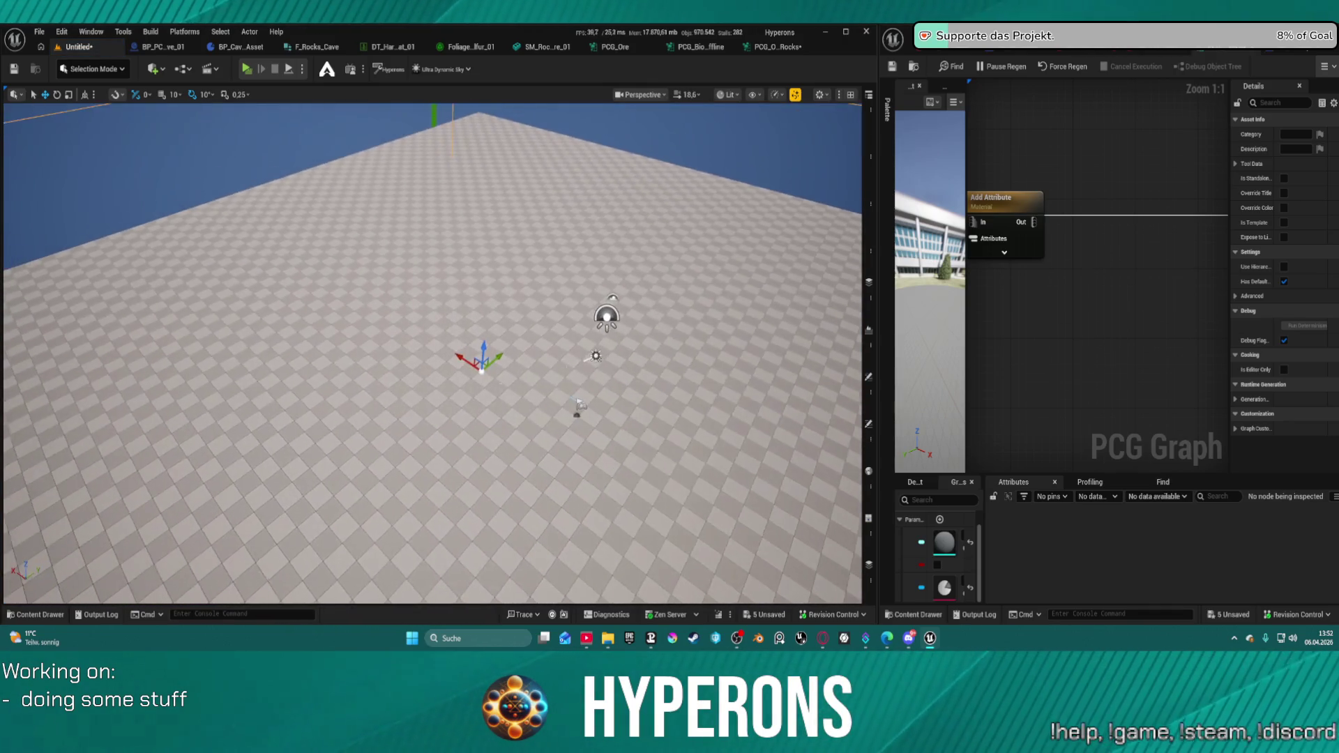
scroll(1116, 230, "down", 3)
left_click_drag(1219, 244, 1191, 244)
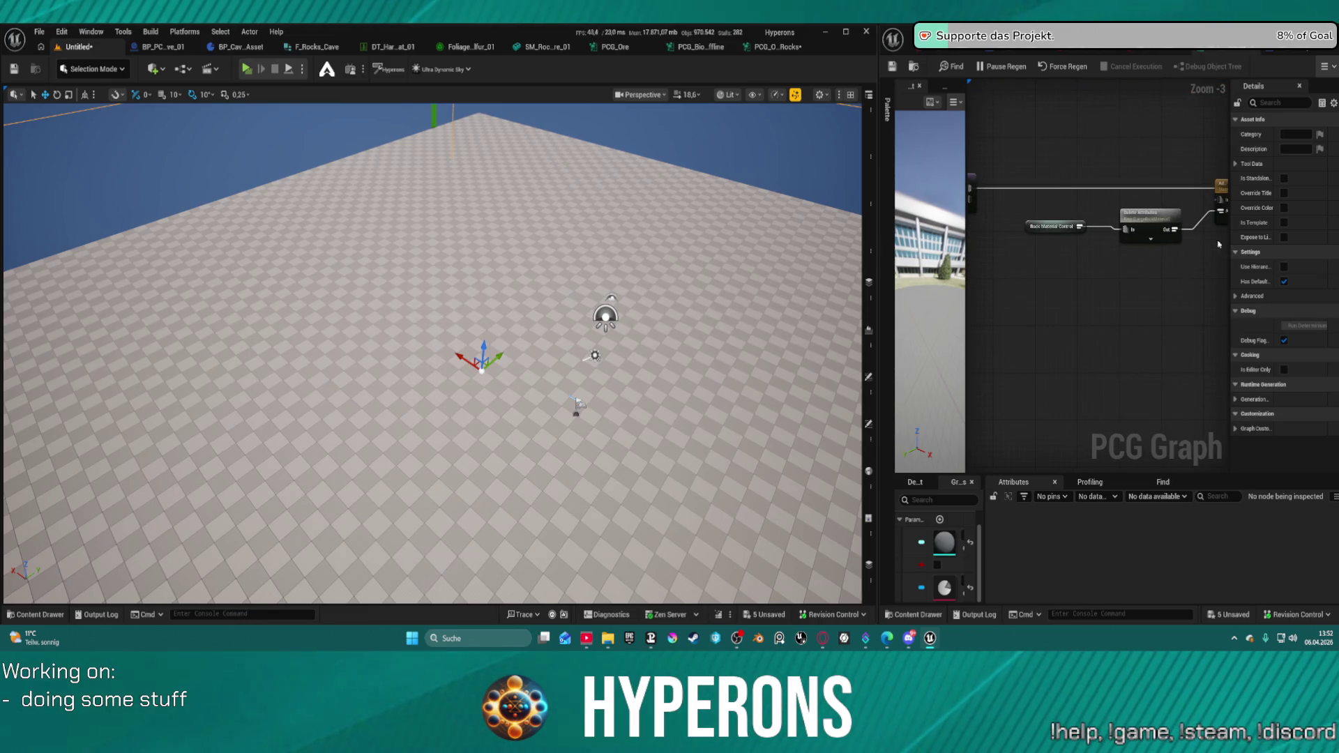
key("ctrl+space")
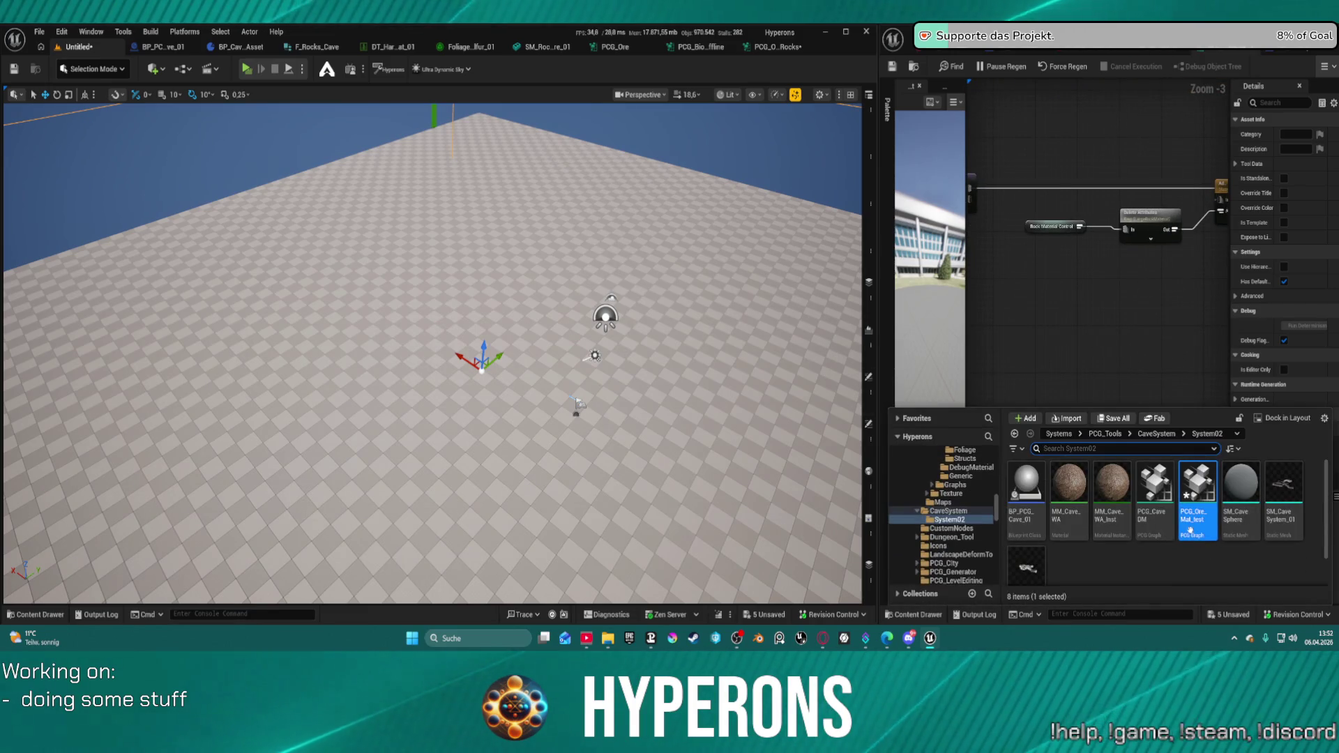
left_click_drag(894, 159, 276, 159)
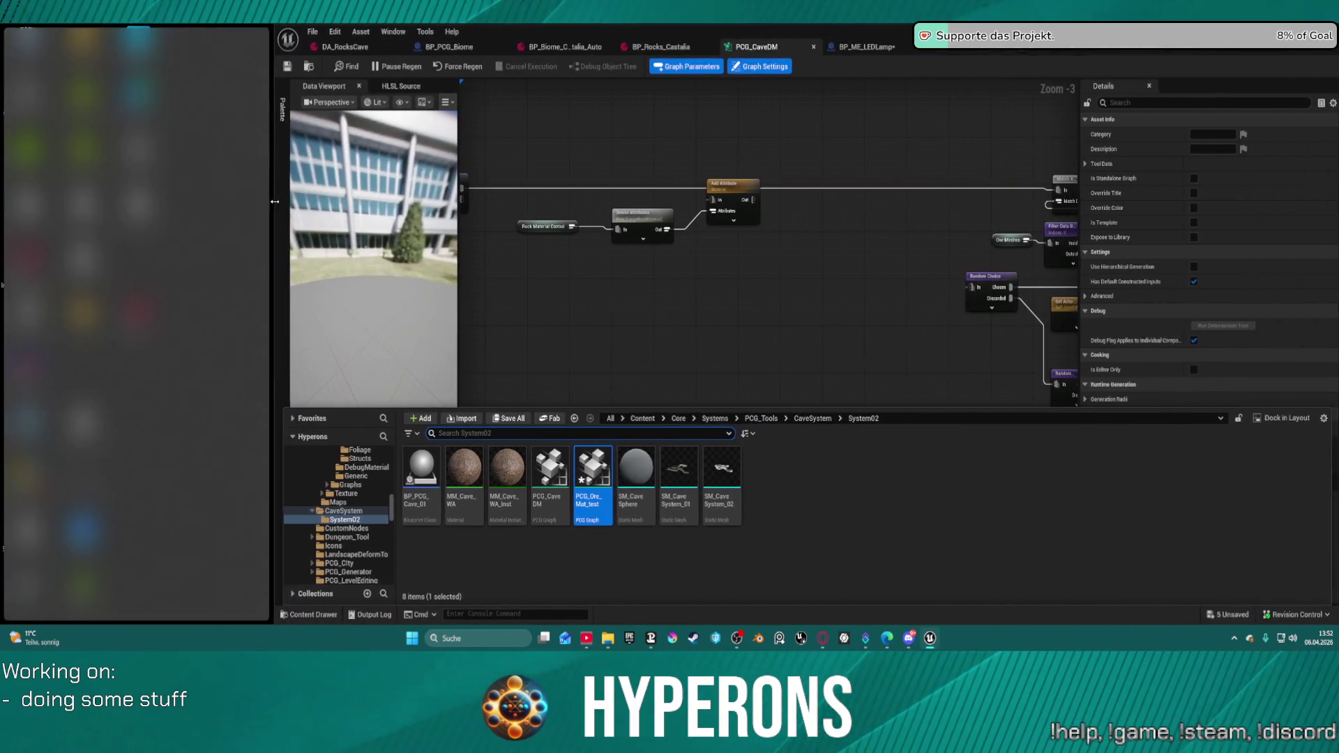
double_click(591, 474)
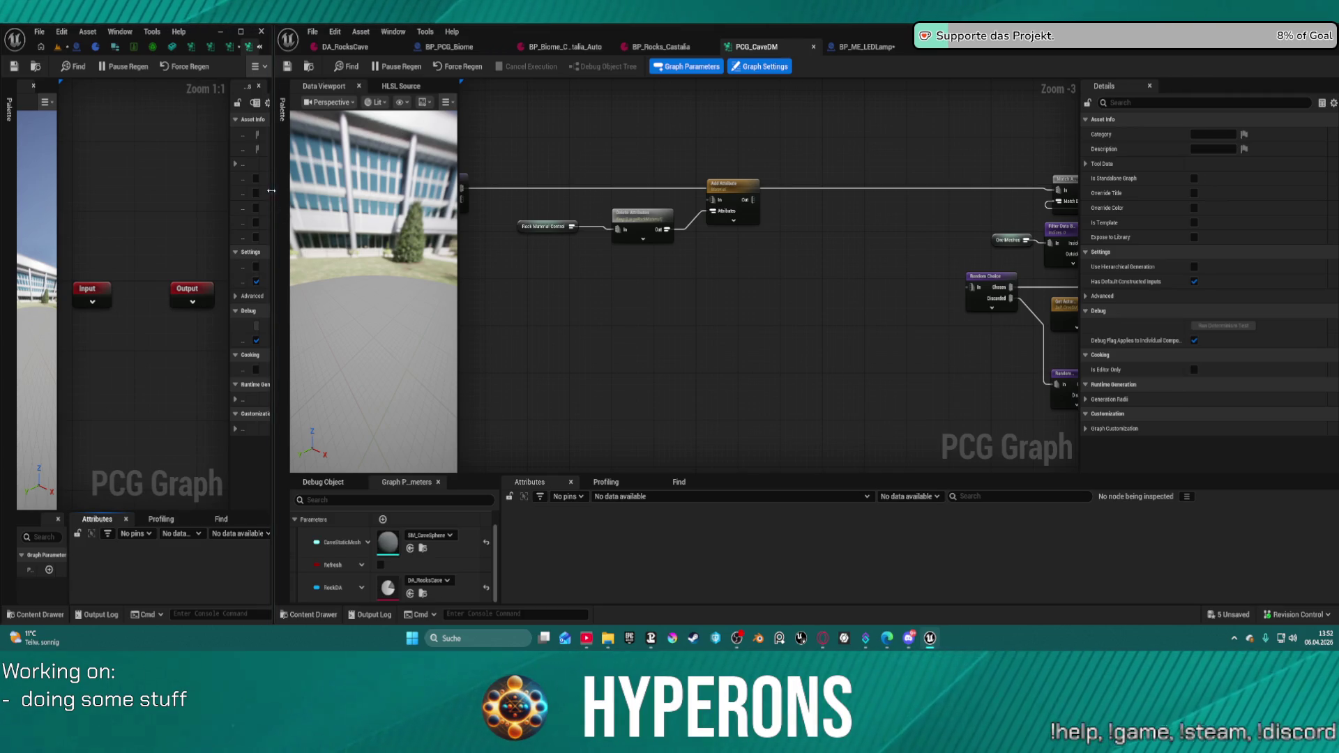
- Copy PCG_CaveDM's Random Choice, Match And Set Attributes and spawner nodes into PCG_Ore_Mat_test
left_click_drag(271, 191, 772, 190)
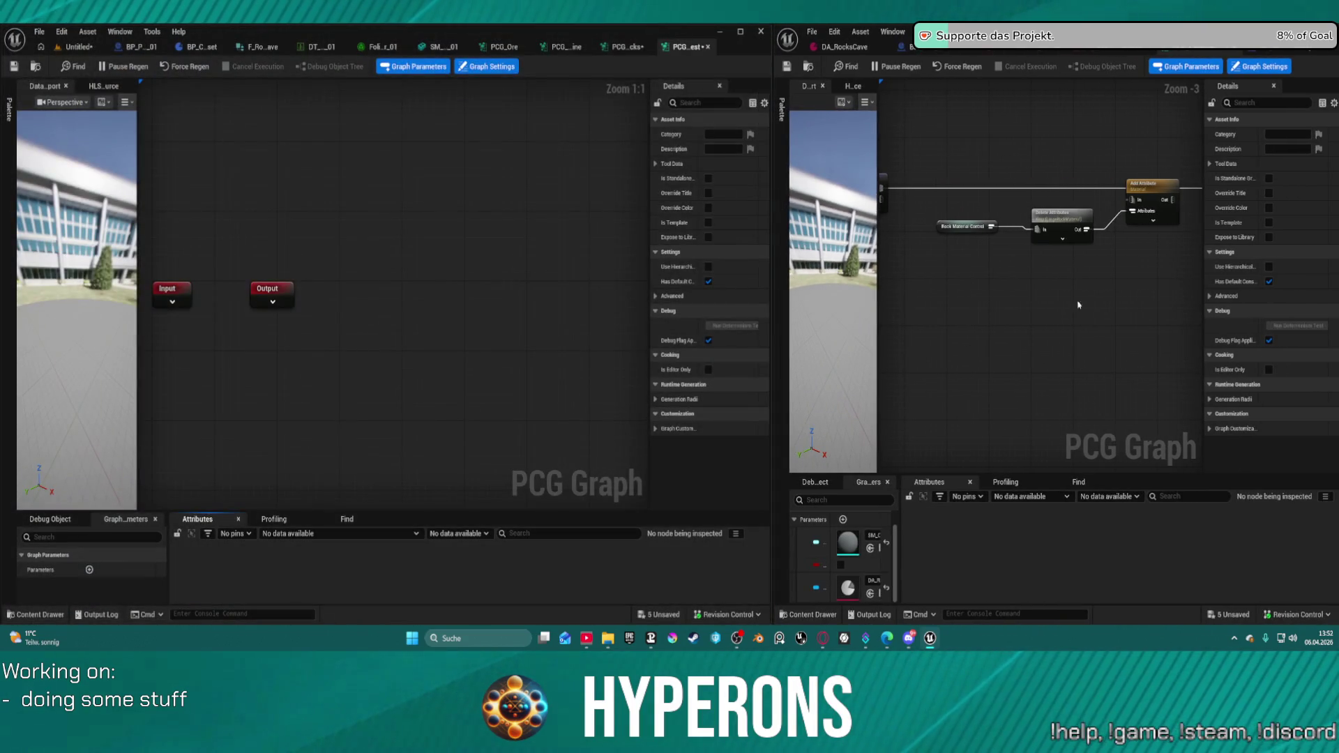
left_click_drag(1078, 305, 993, 351)
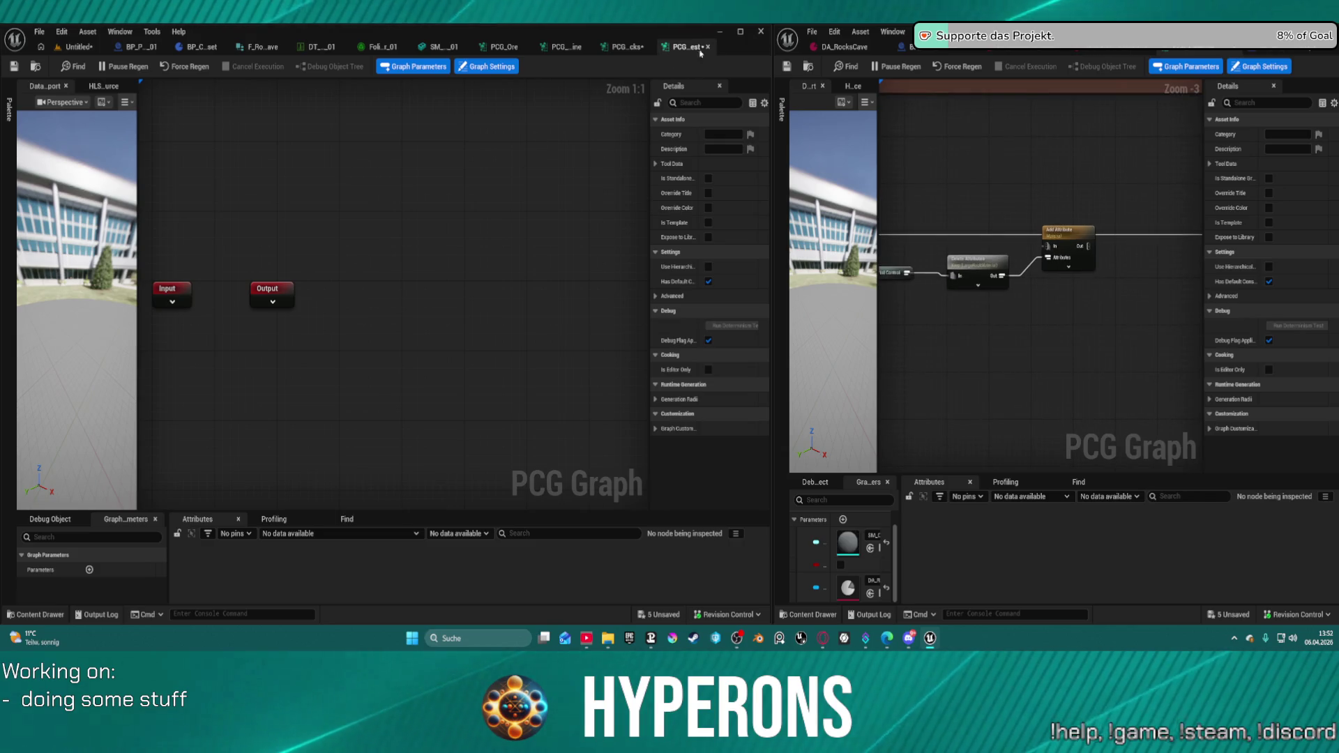
scroll(1106, 349, "down", 4)
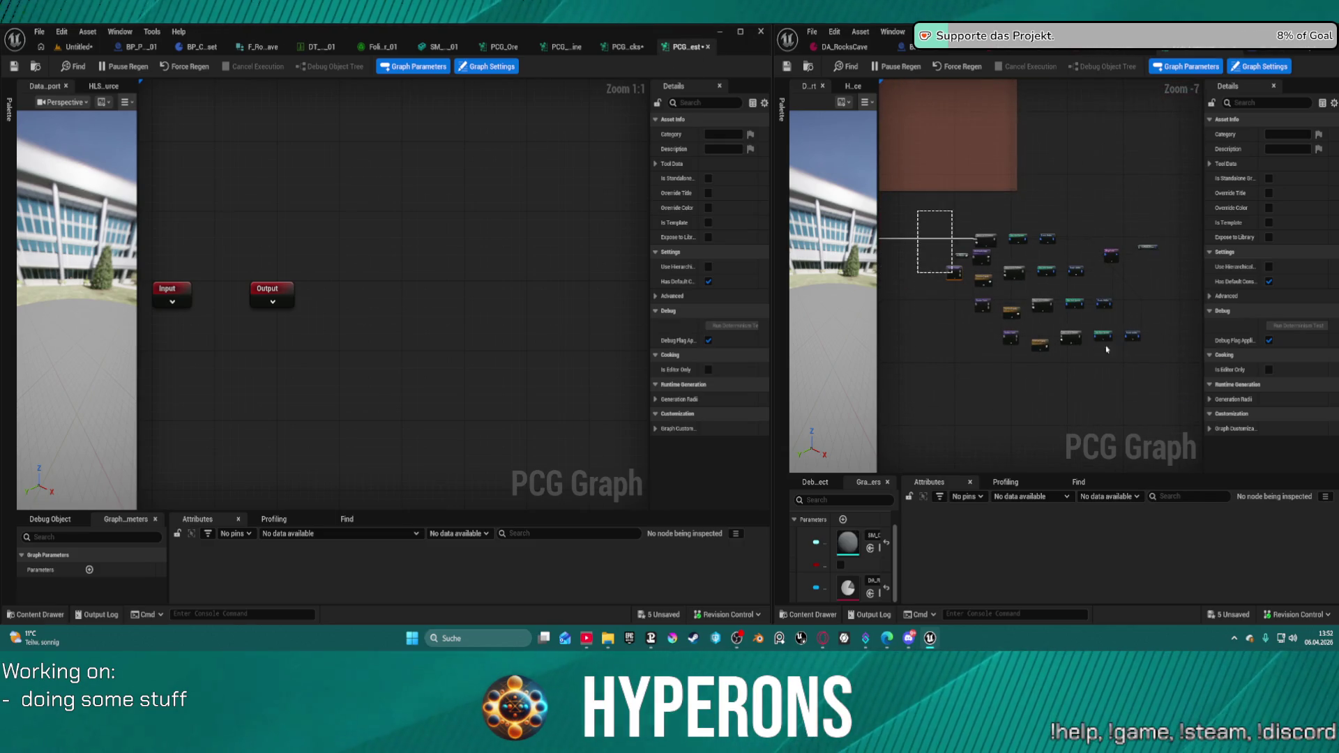
left_click_drag(1107, 349, 1171, 373)
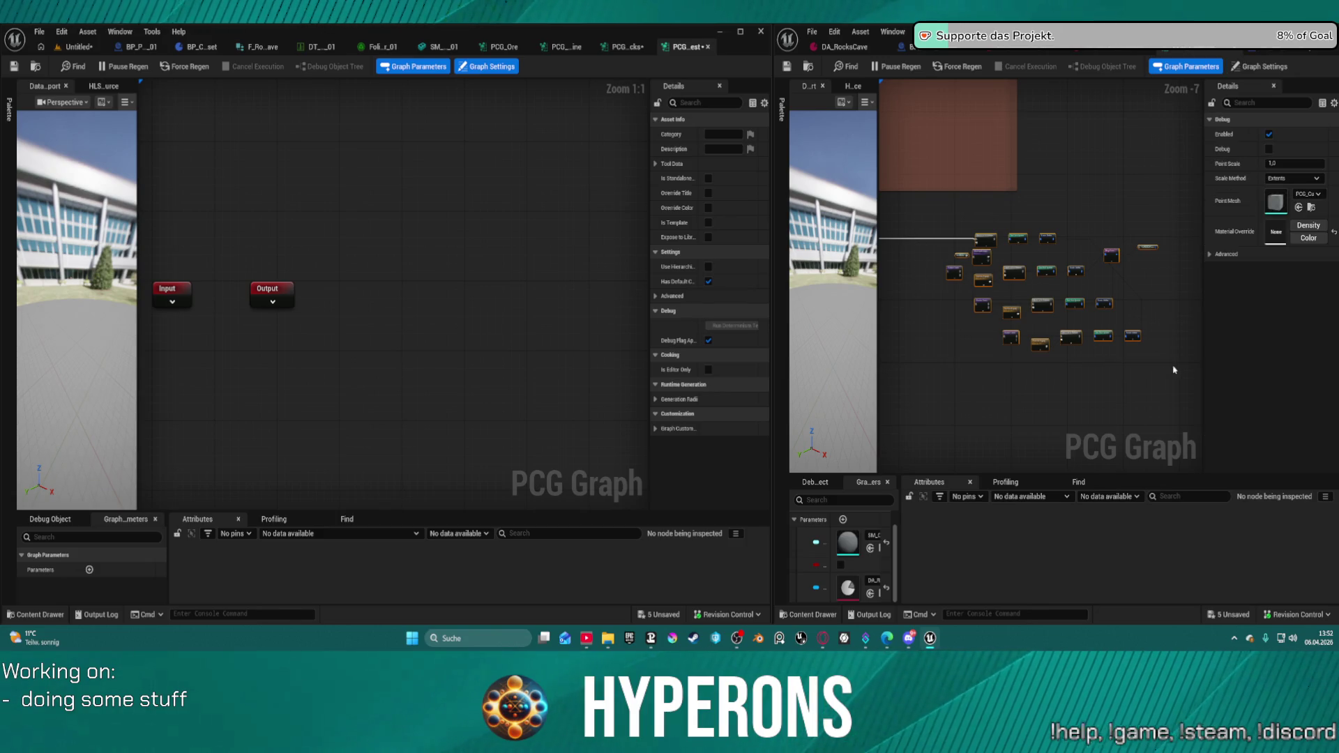
scroll(524, 348, "down", 4)
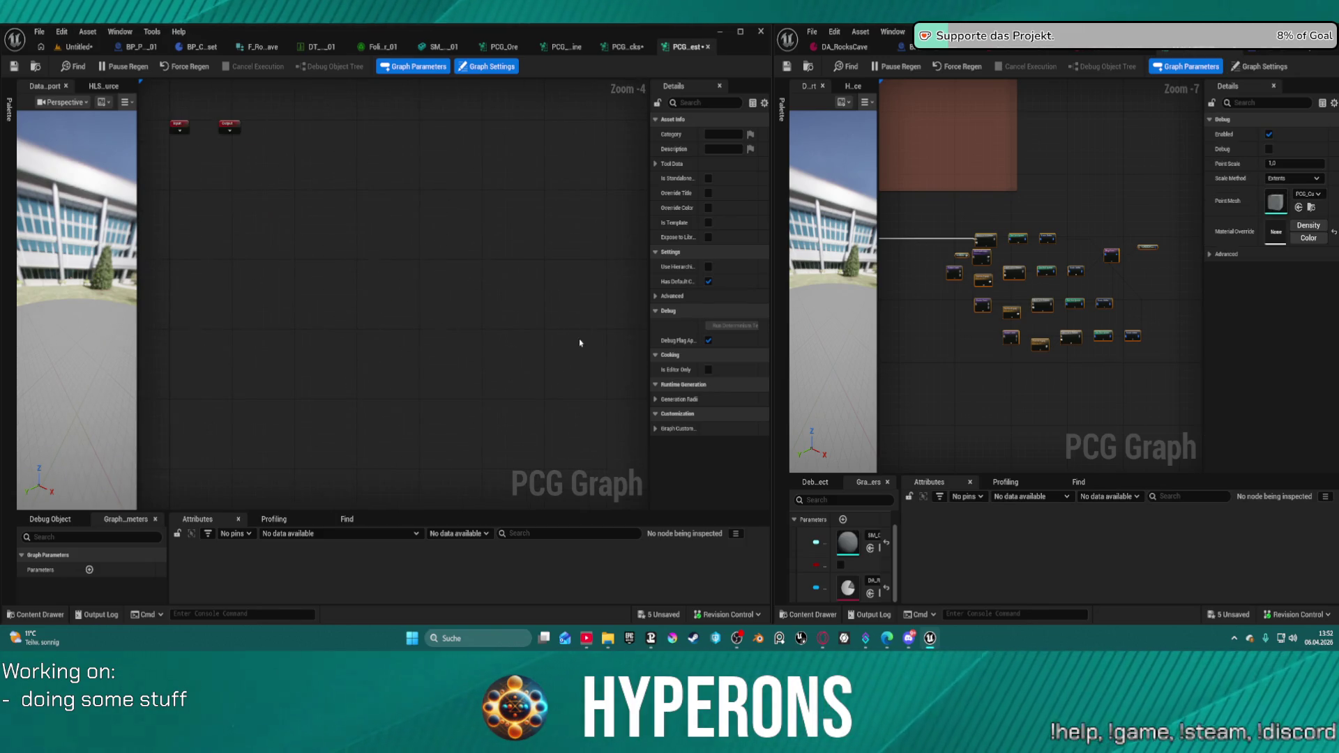
key("ctrl+v")
scroll(427, 253, "up", 1)
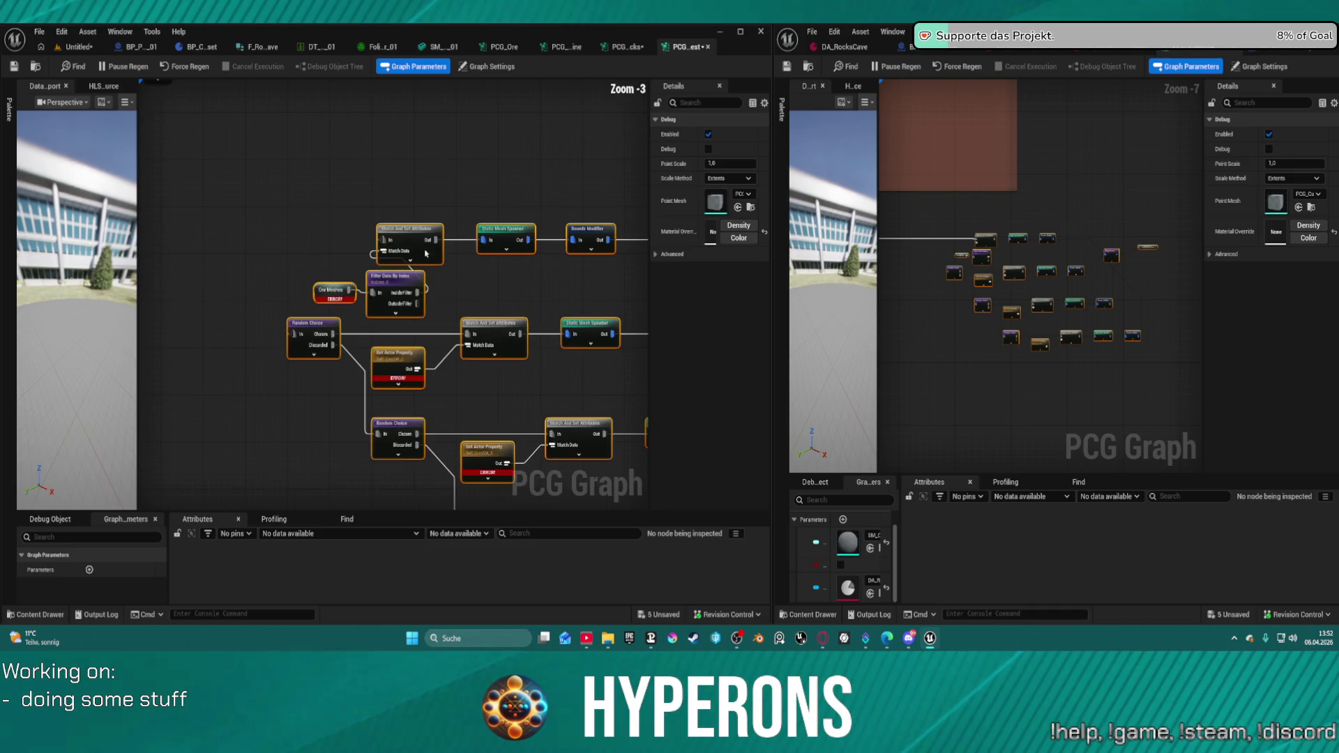
- Add a new float graph parameter, NewProperty, to the PCG graph's parameter list
left_click(320, 235)
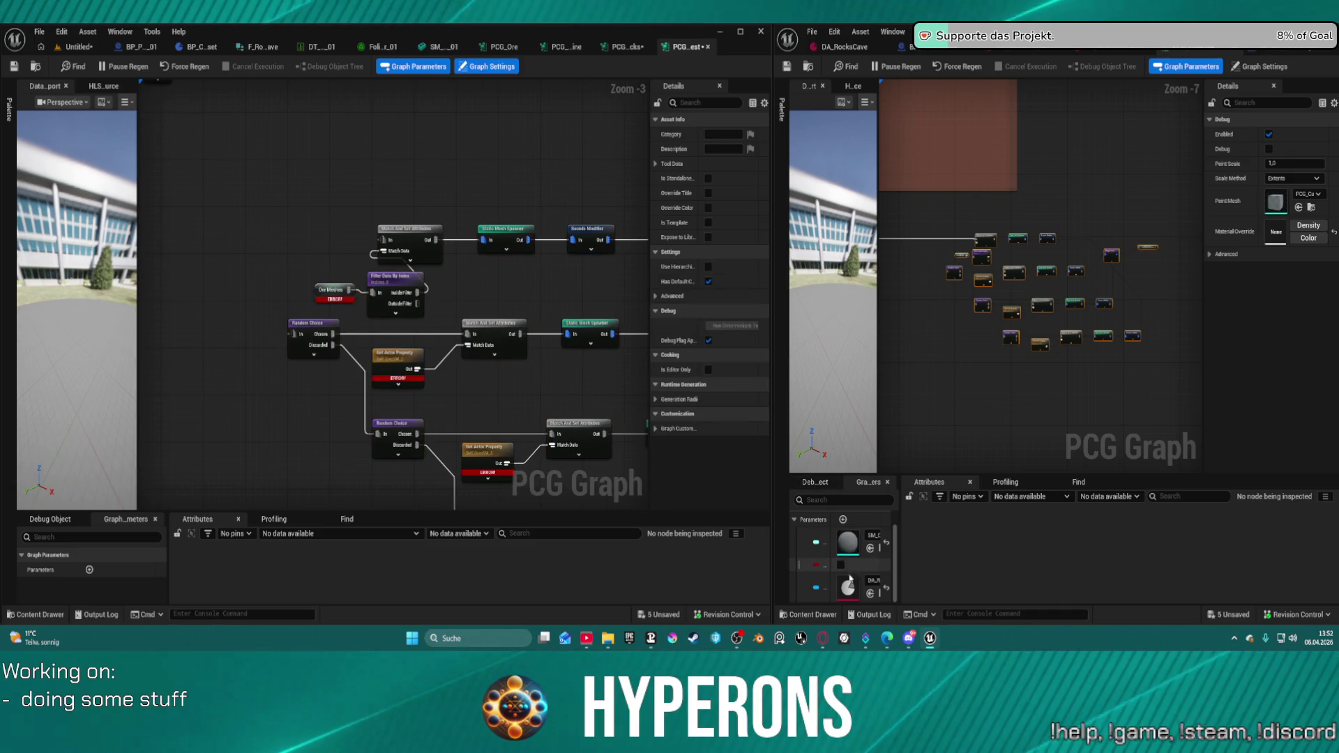
left_click(89, 570)
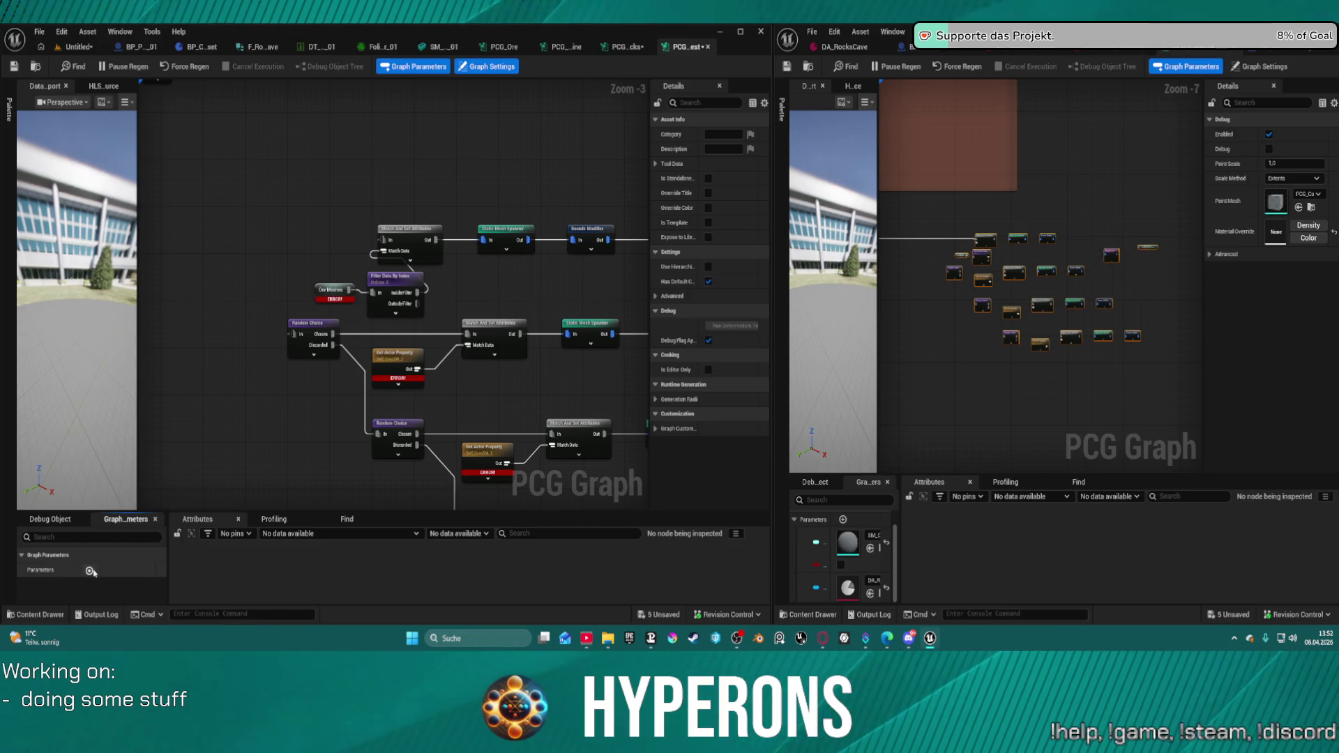
left_click(105, 598)
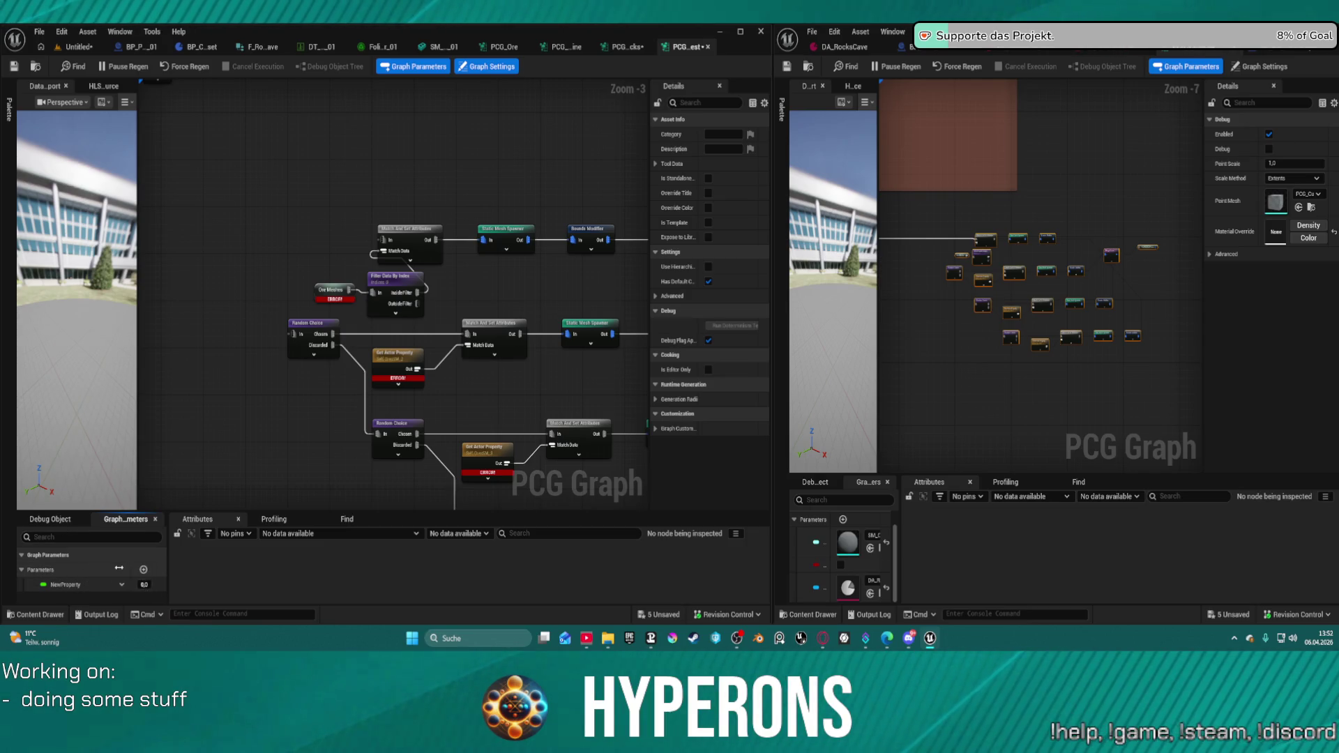
left_click(118, 585)
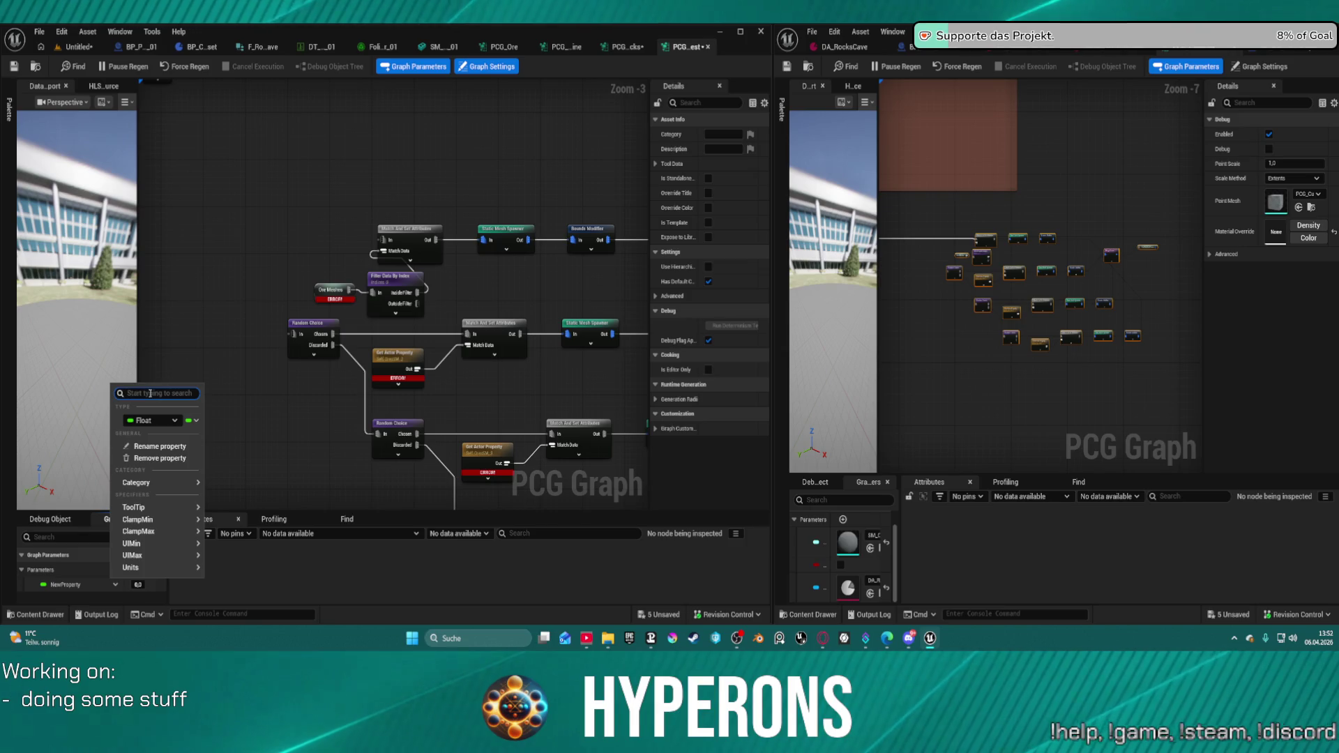
type("Coue")
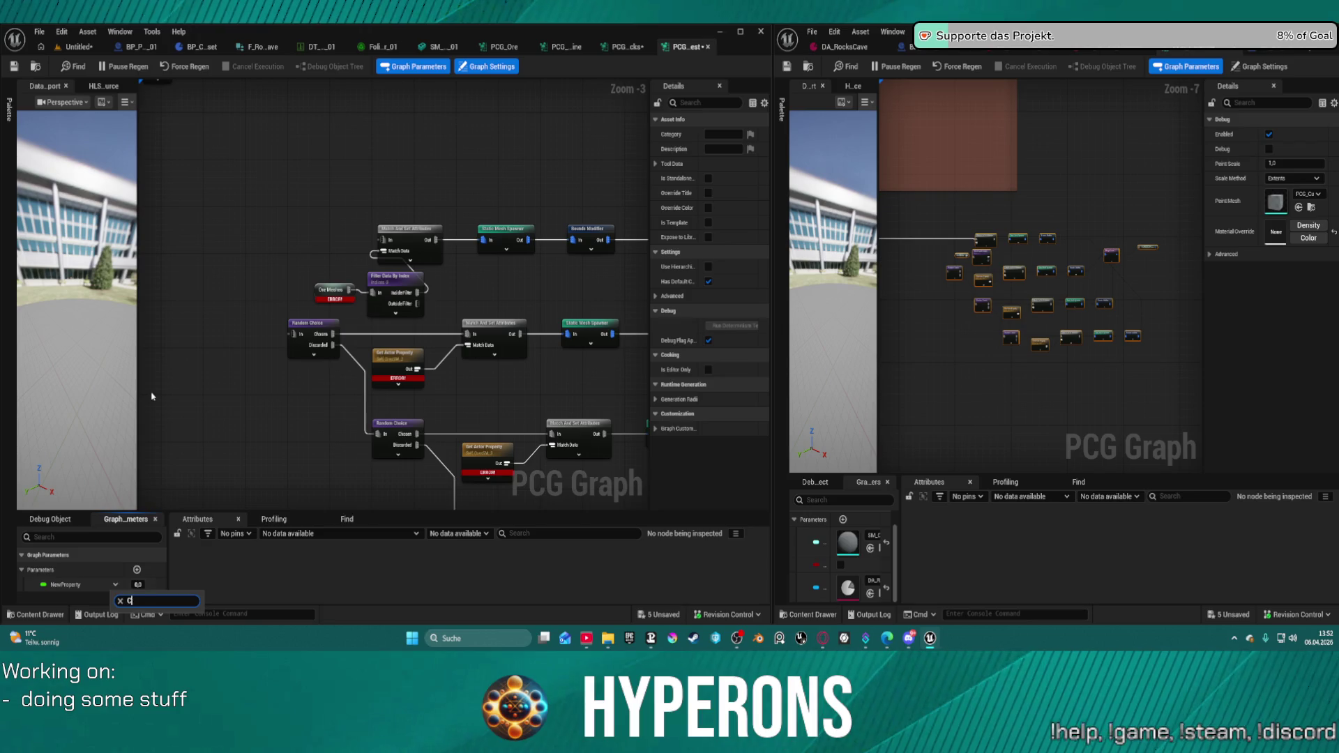
key("BackSpace")
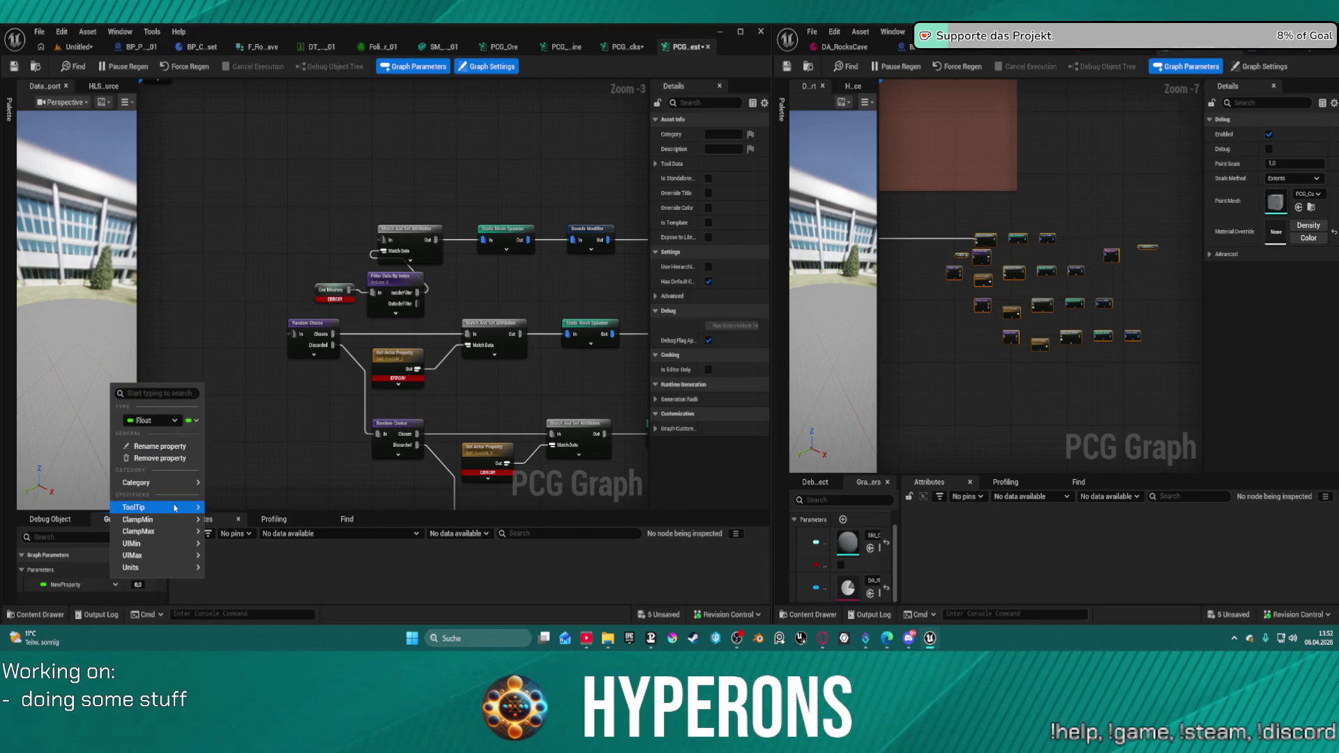
- Search the pin types for 'cave' and retype the parameter as a BP Cave Data Asset reference
left_click(165, 421)
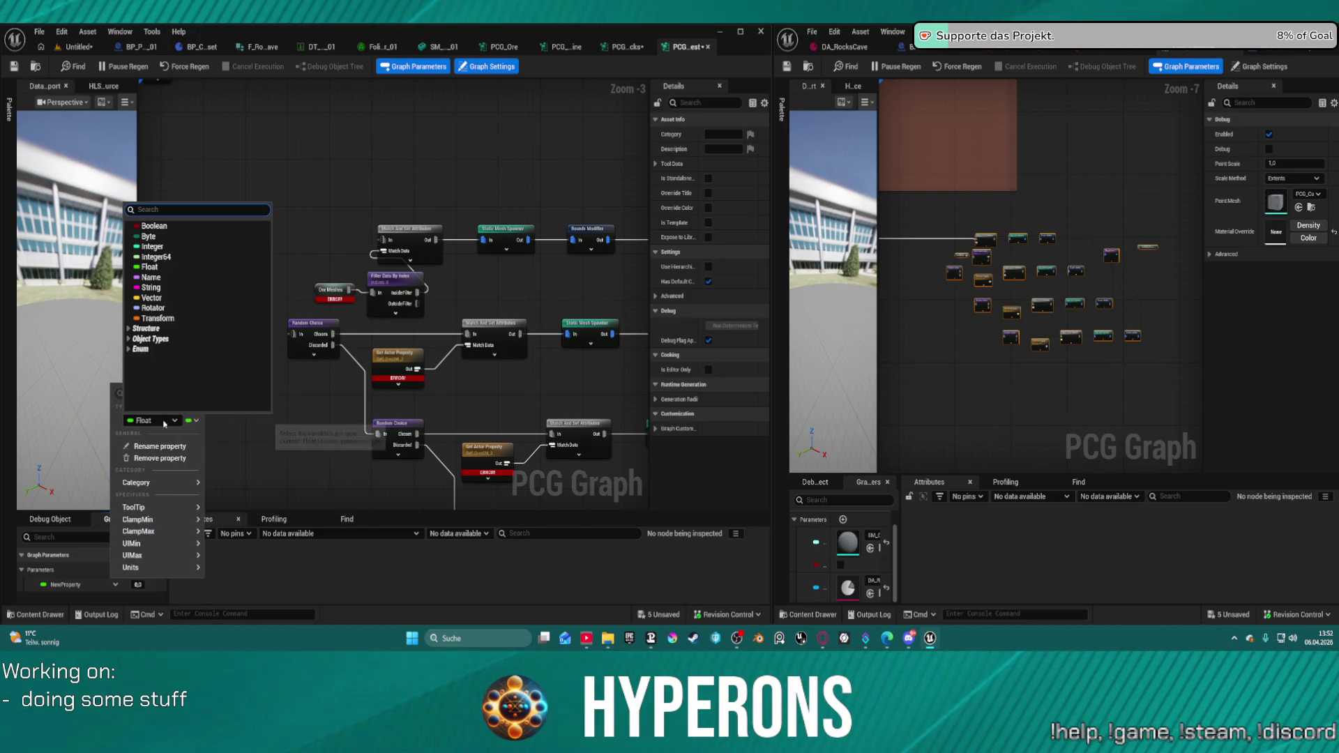
type("cave")
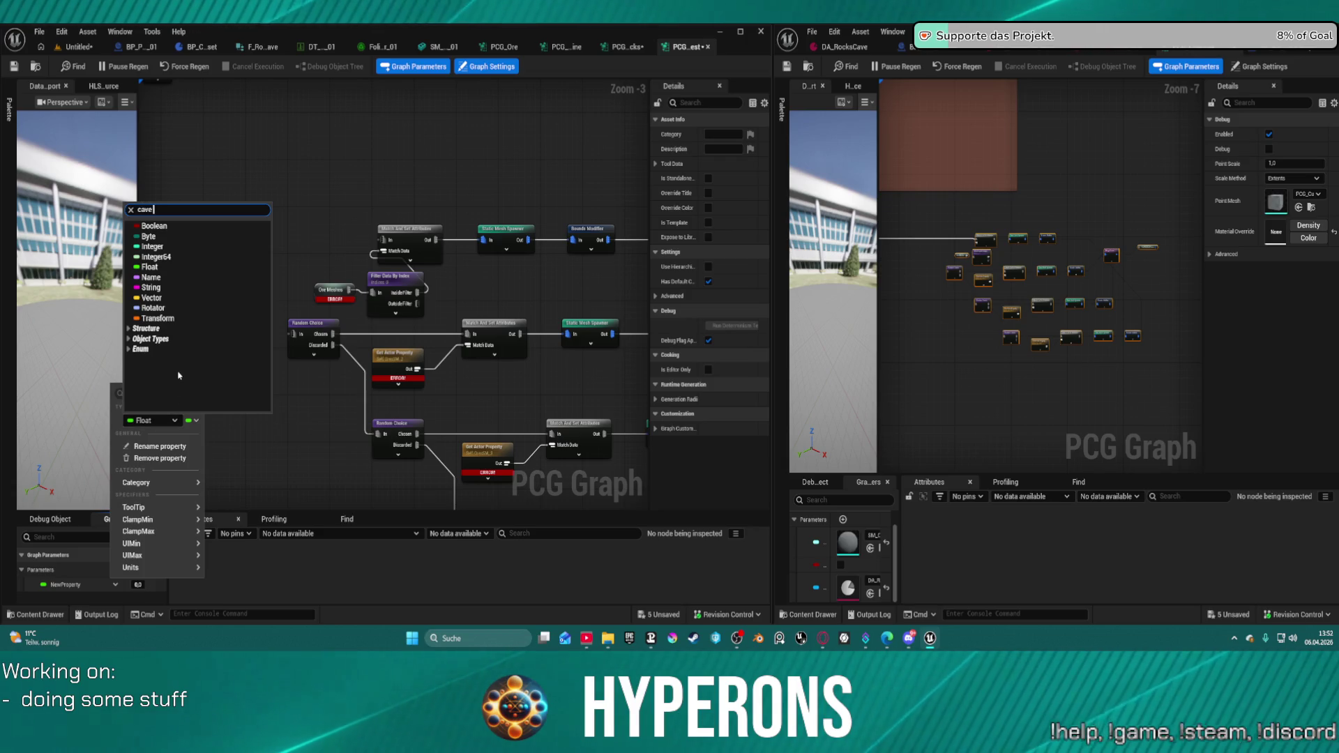
type(" rock")
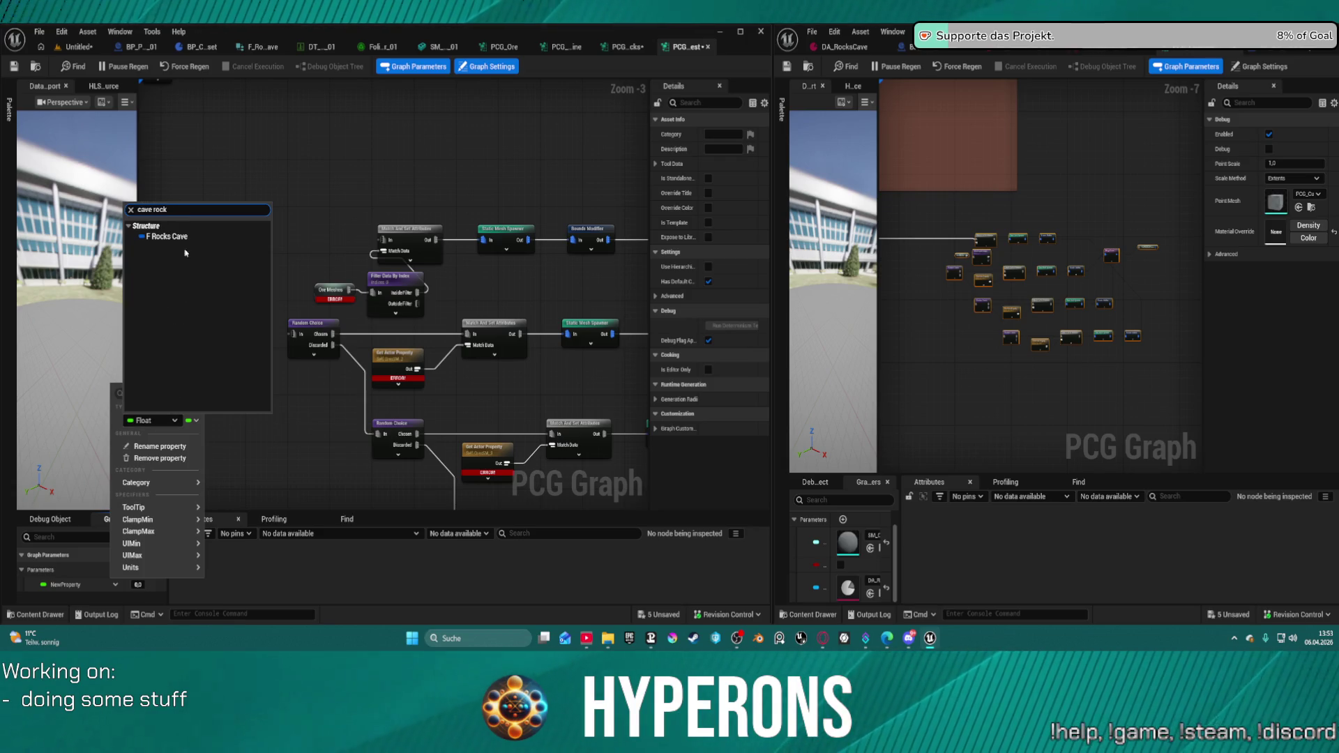
key("BackSpace")
key("BackSpace")
key("BackSpace")
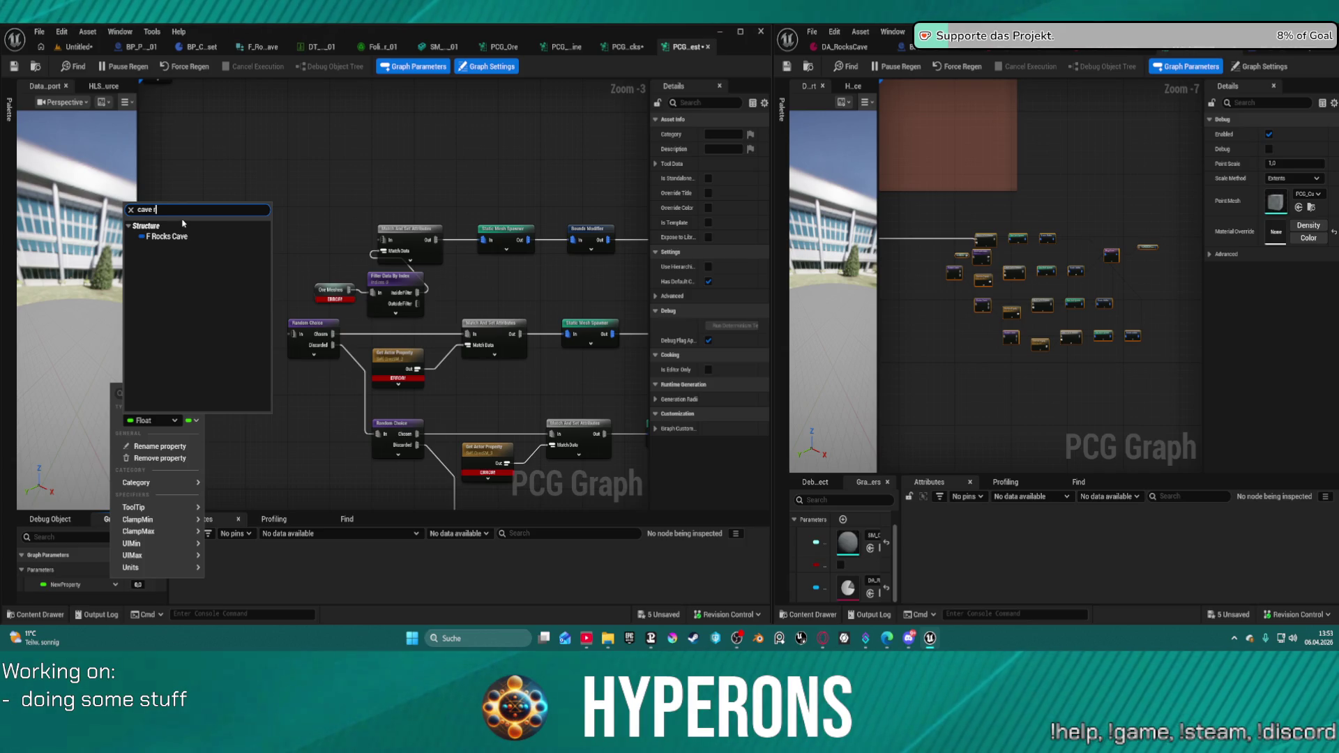
key("BackSpace")
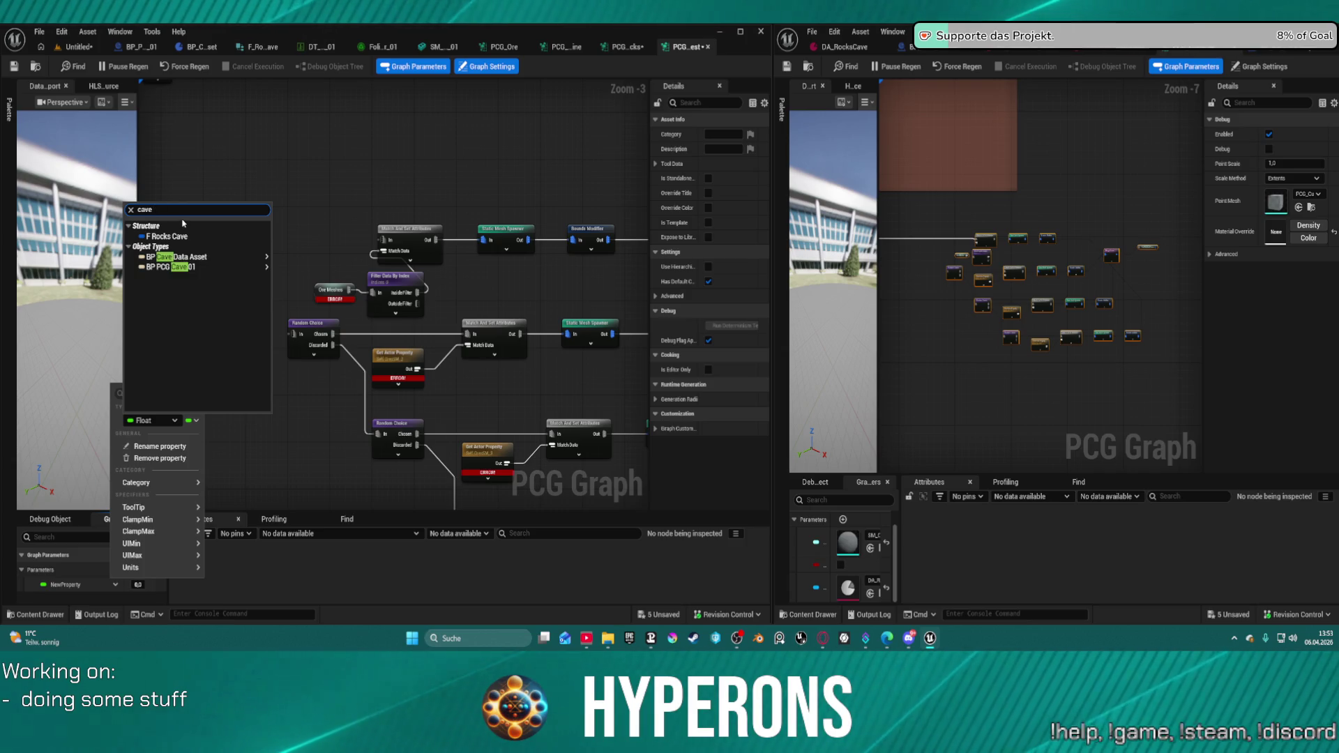
mouse_move(181, 267)
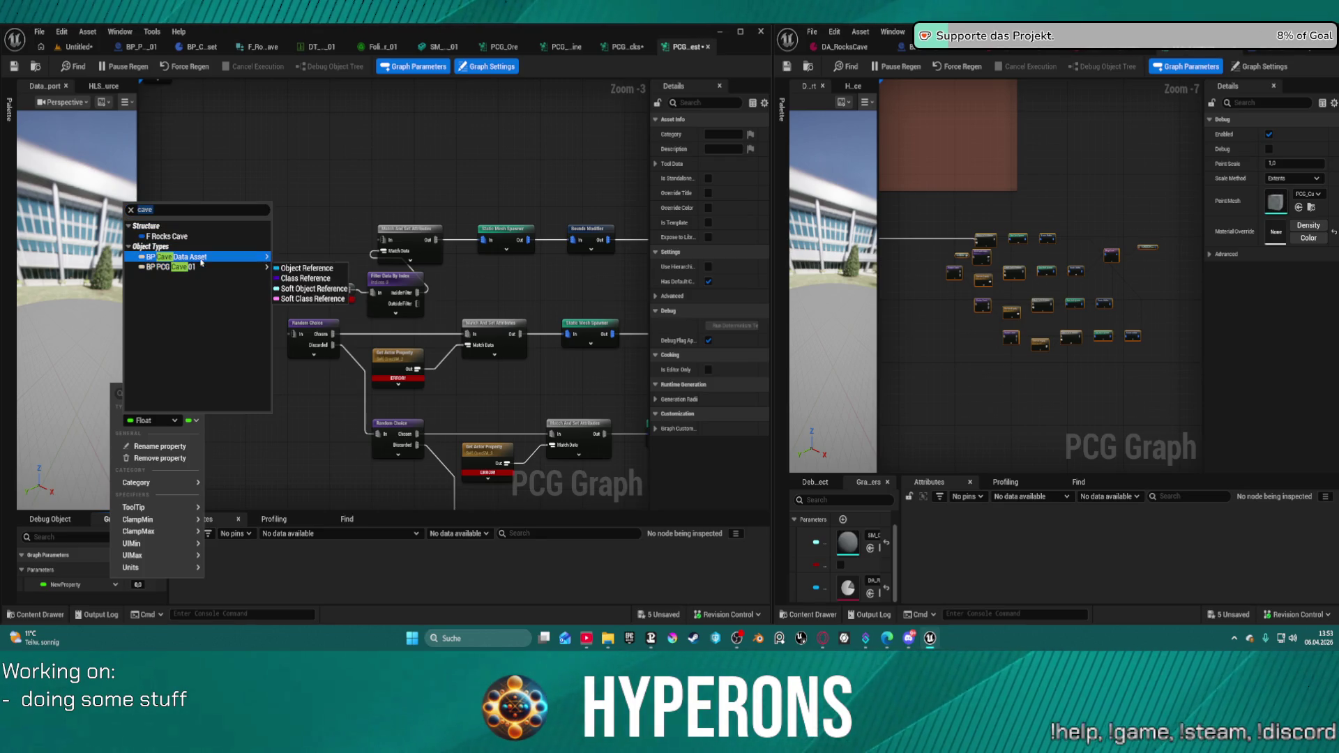
left_click(307, 260)
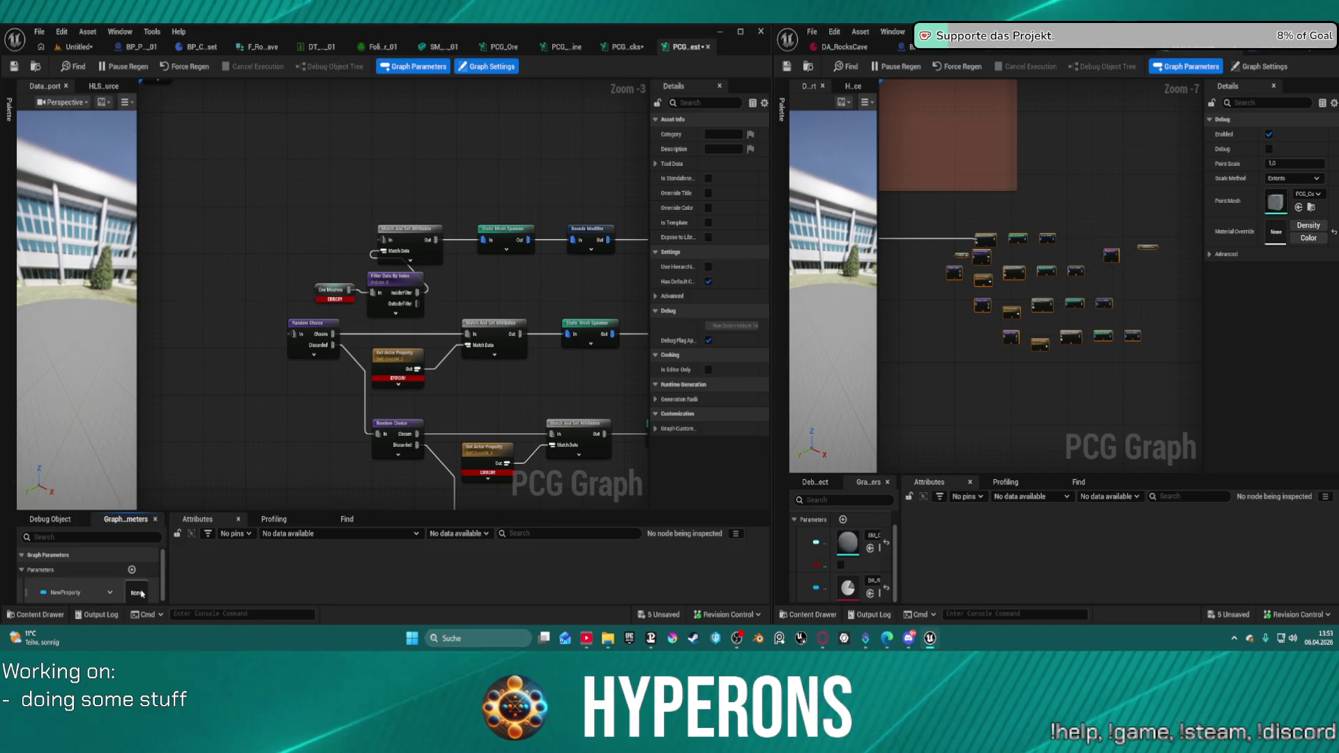
- Set the parameter's value to DA_RocksCave and rename it DA_Asset
mouse_move(166, 540)
left_mouse_down()
mouse_move(215, 558)
mouse_move(131, 570)
left_mouse_up()
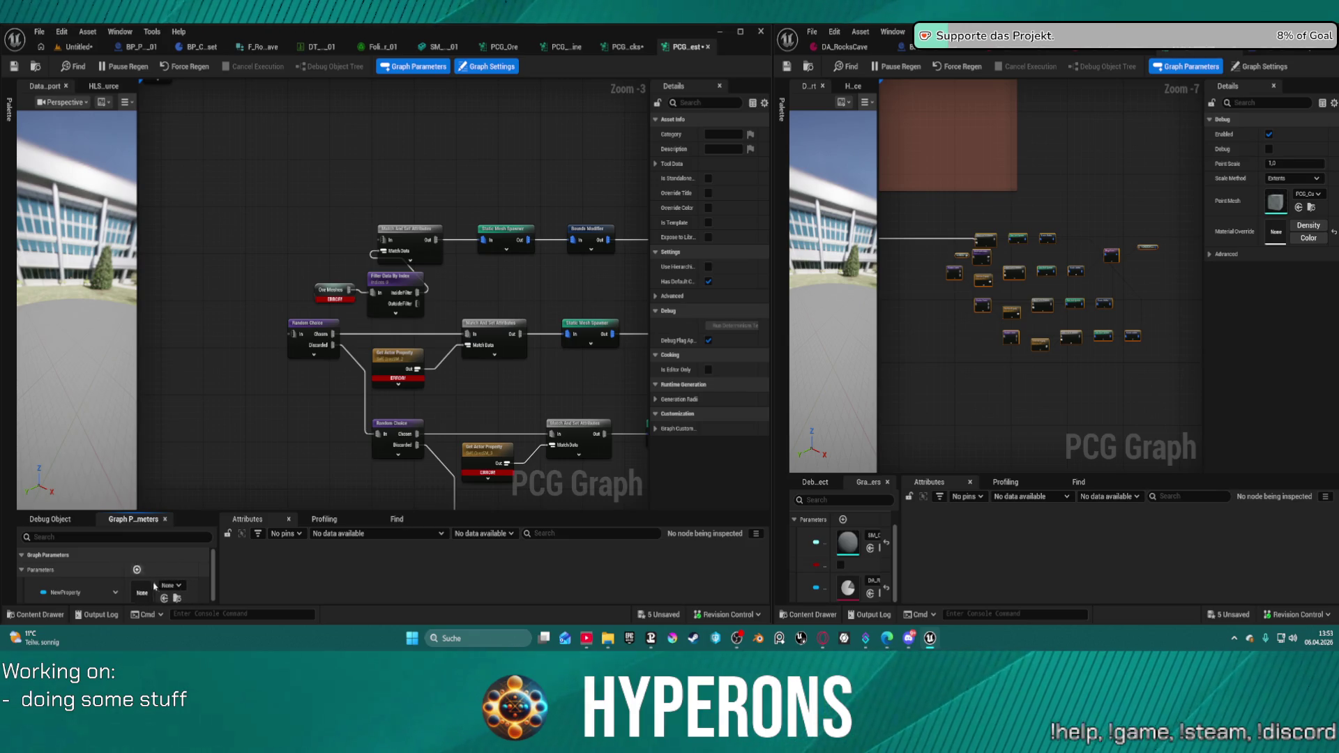
left_click(171, 585)
left_click(219, 451)
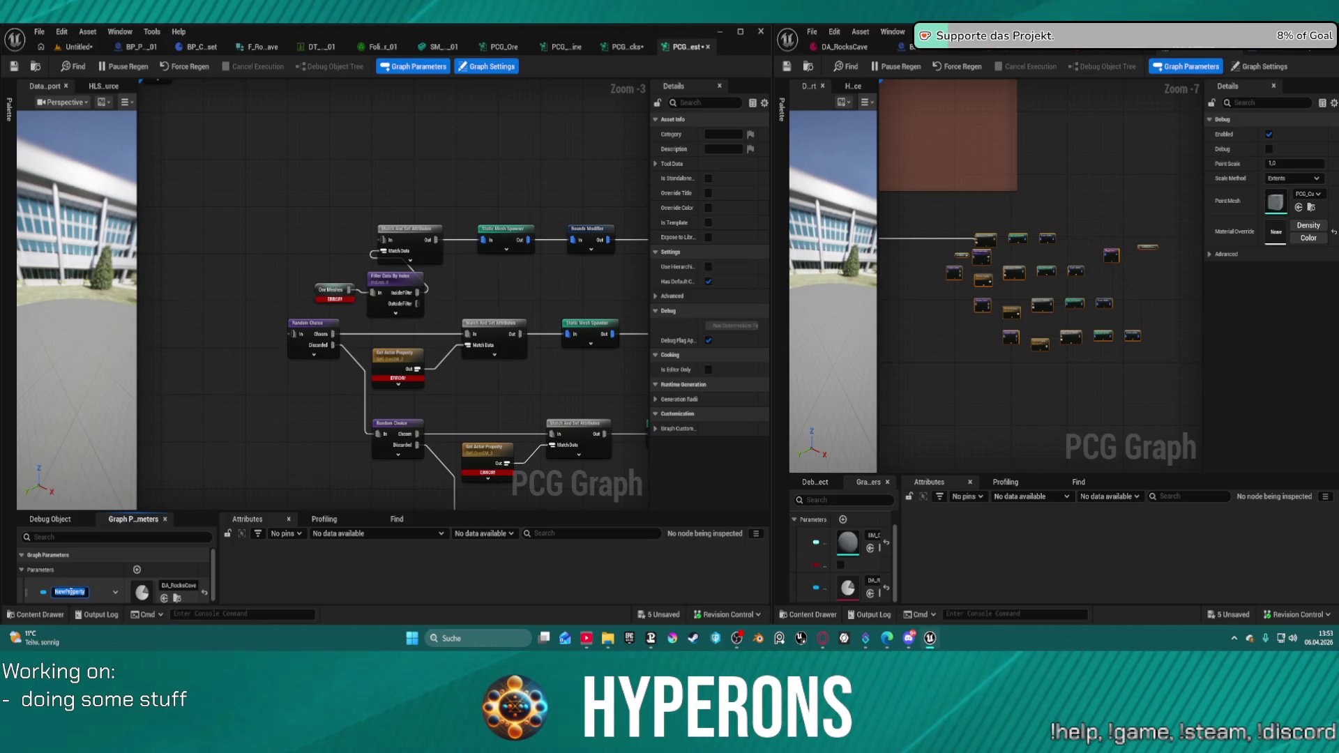
type("Da")
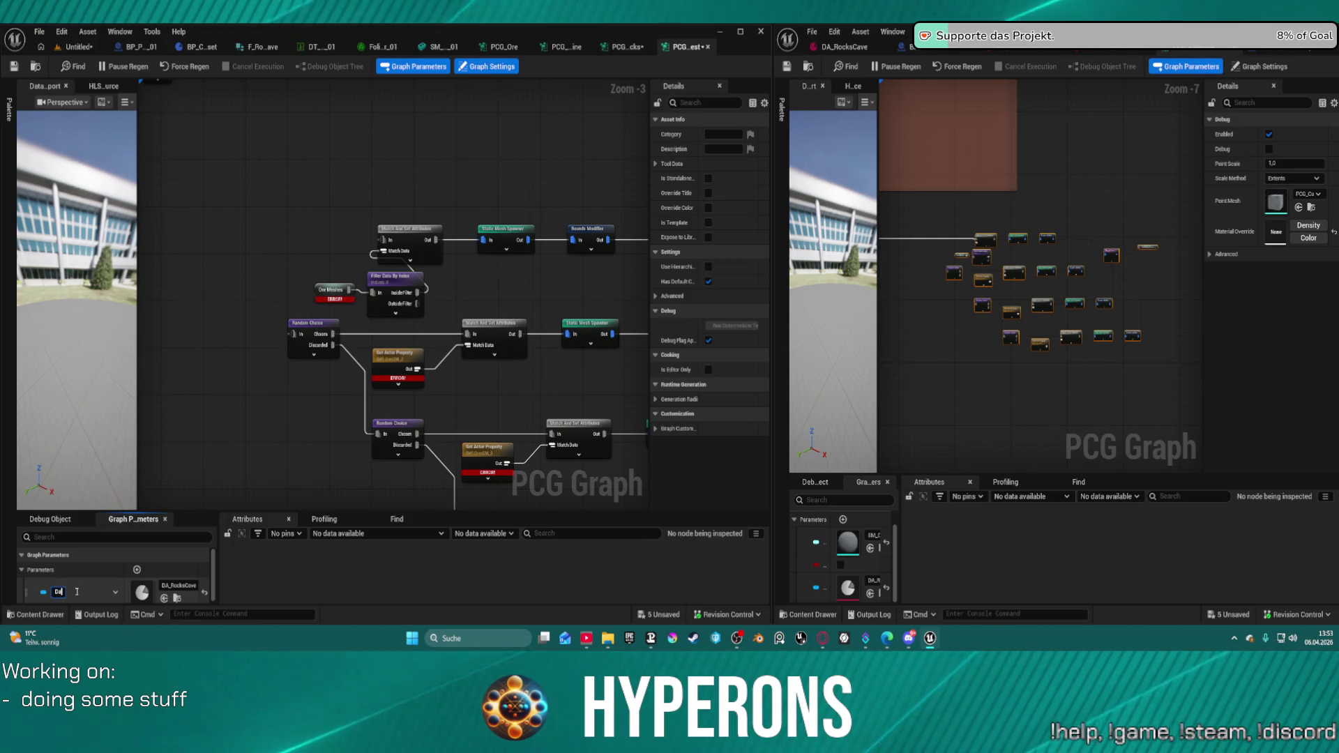
type("Asset")
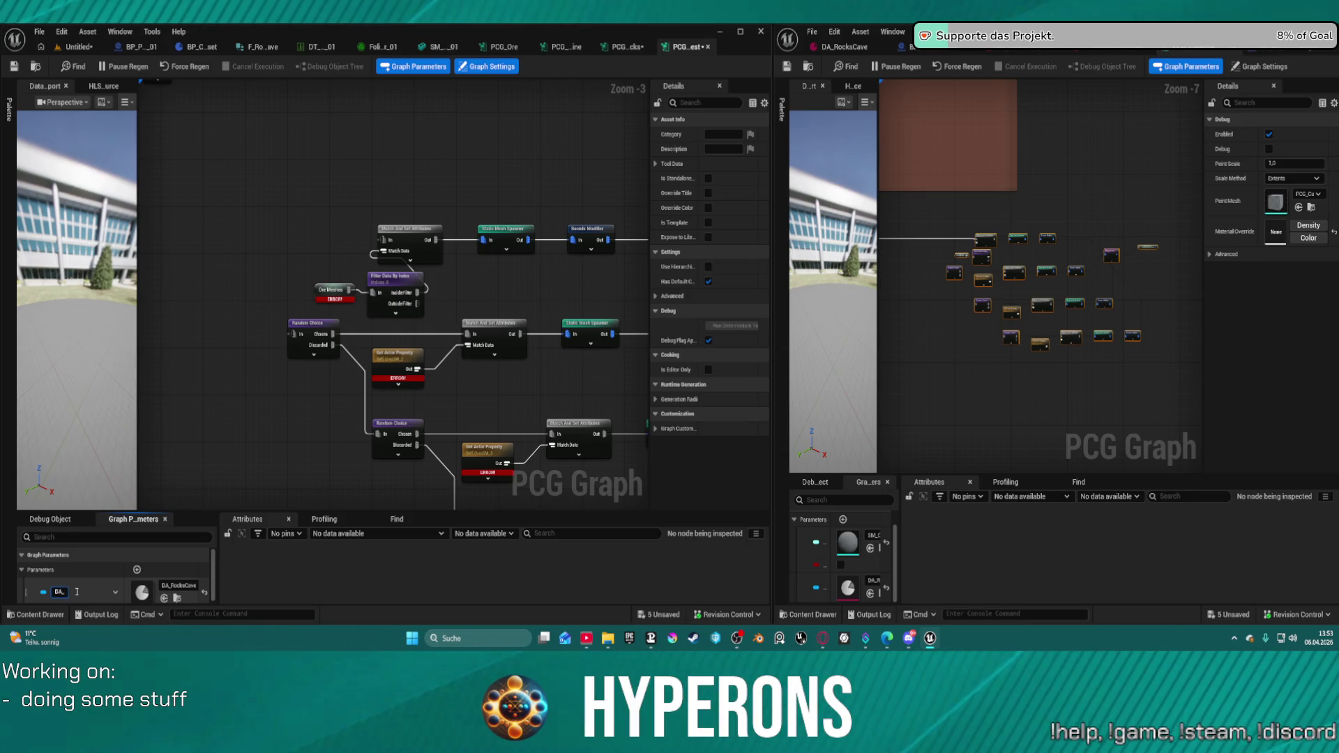
type("_Asset")
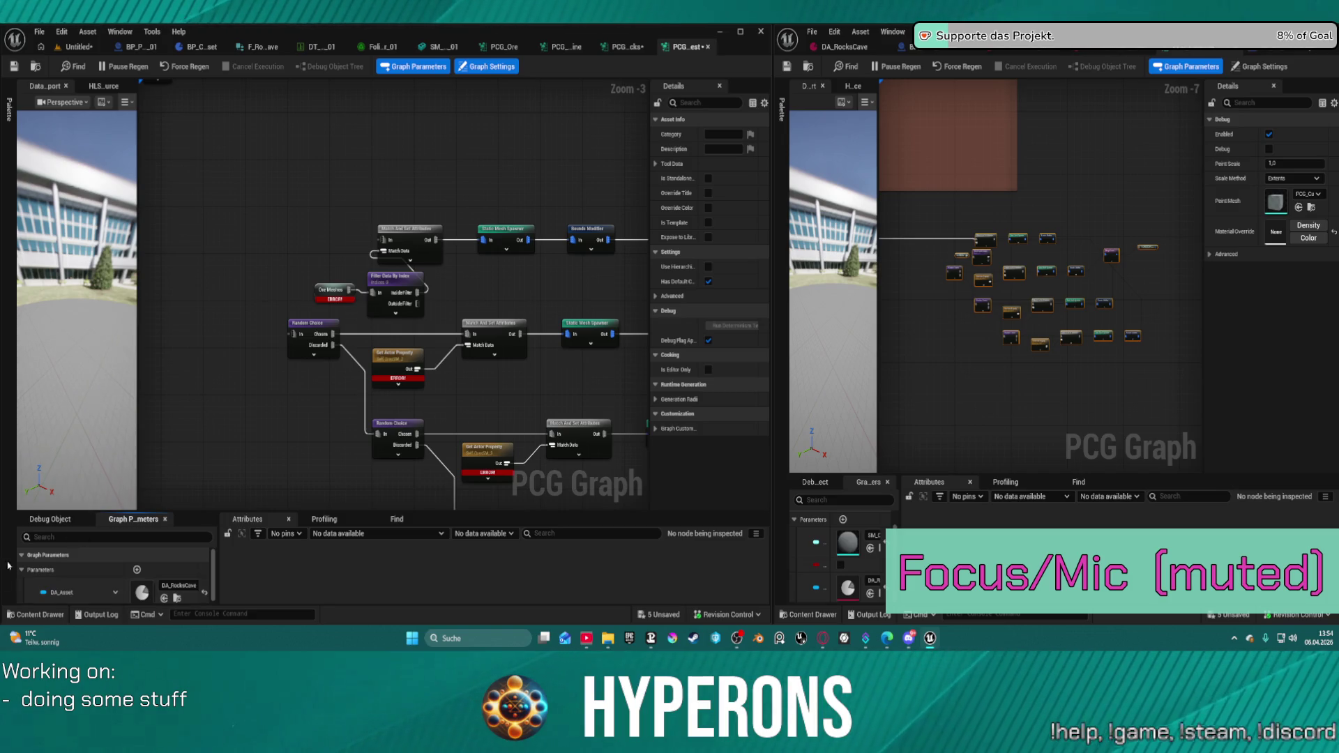
key("ctrl+z")
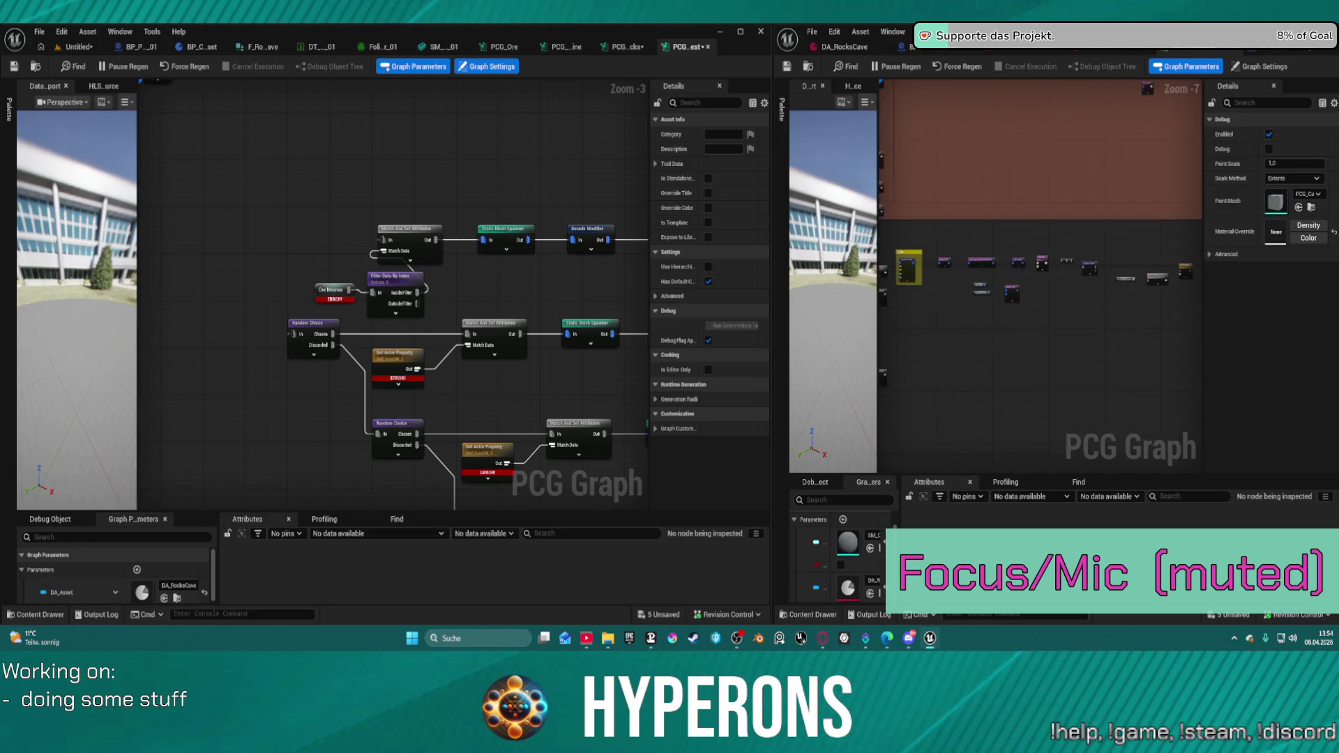
right_click(207, 187)
type("get ac")
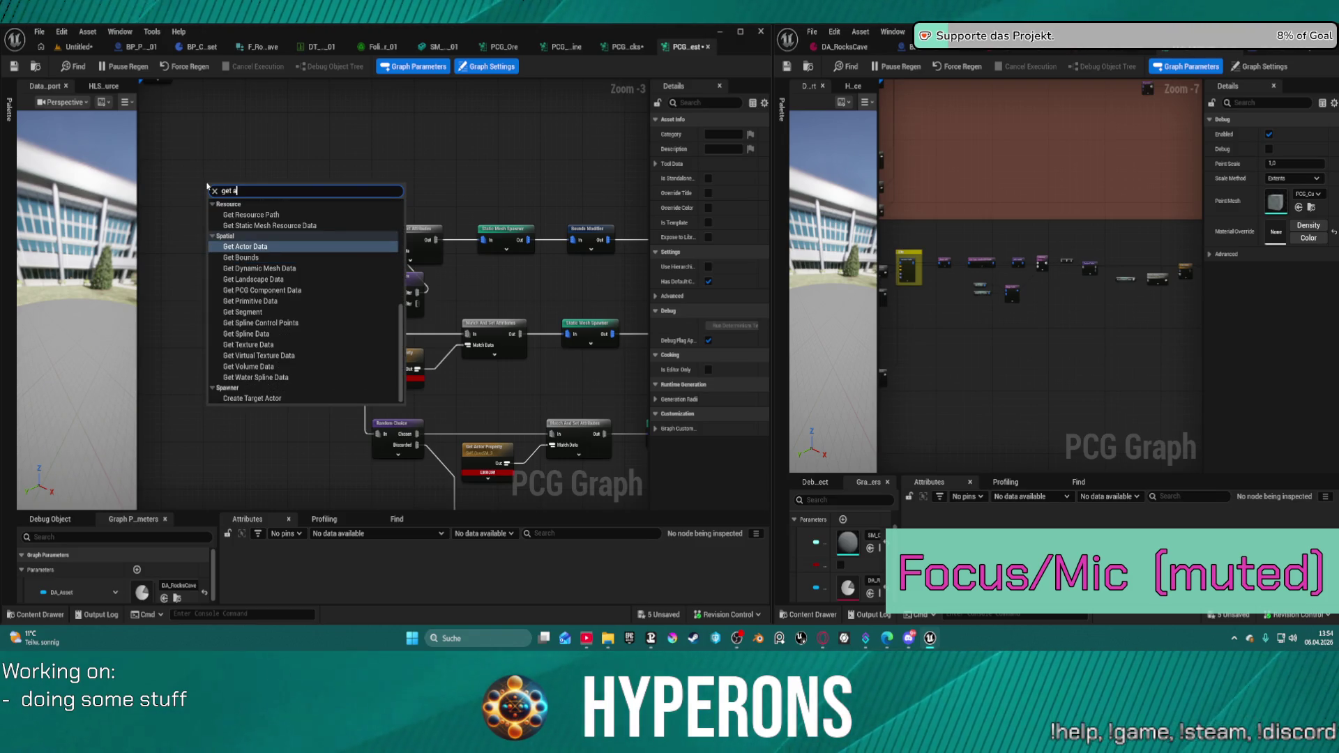
key("BackSpace")
key("BackSpace")
key("BackSpace")
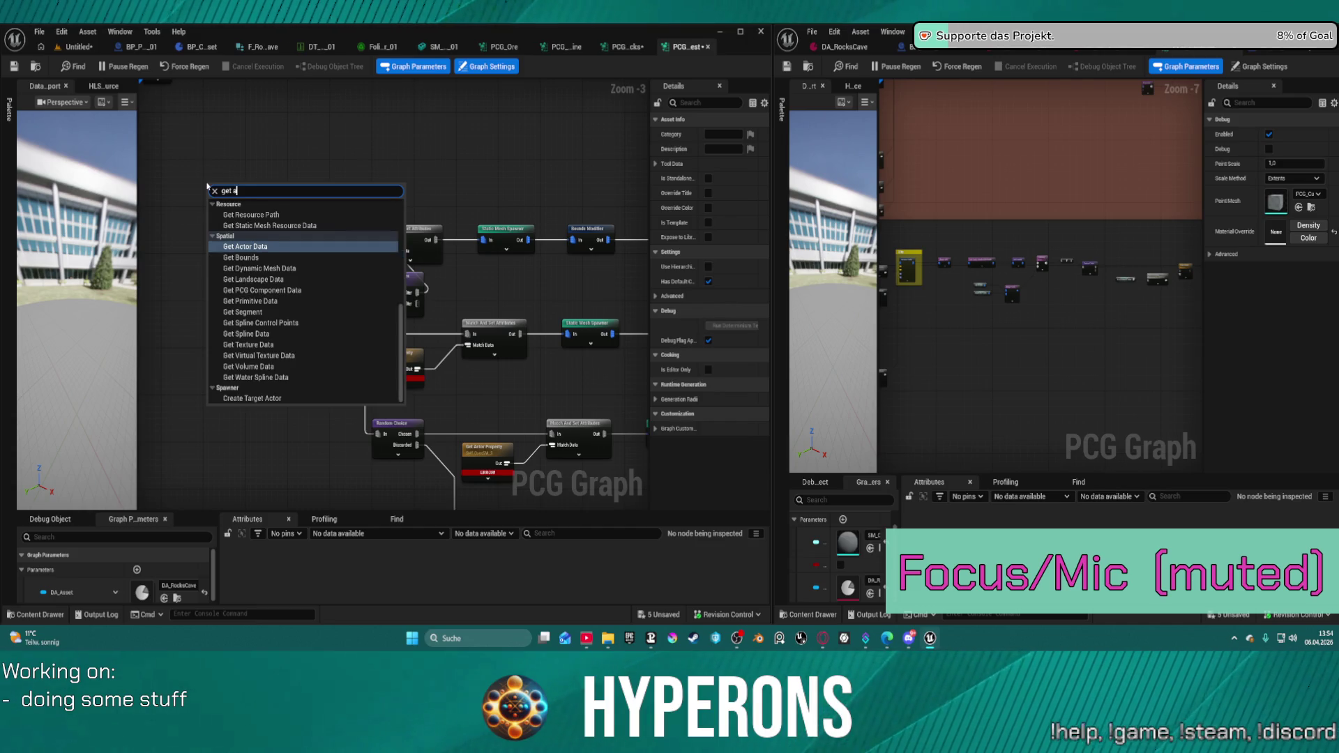
key("Down")
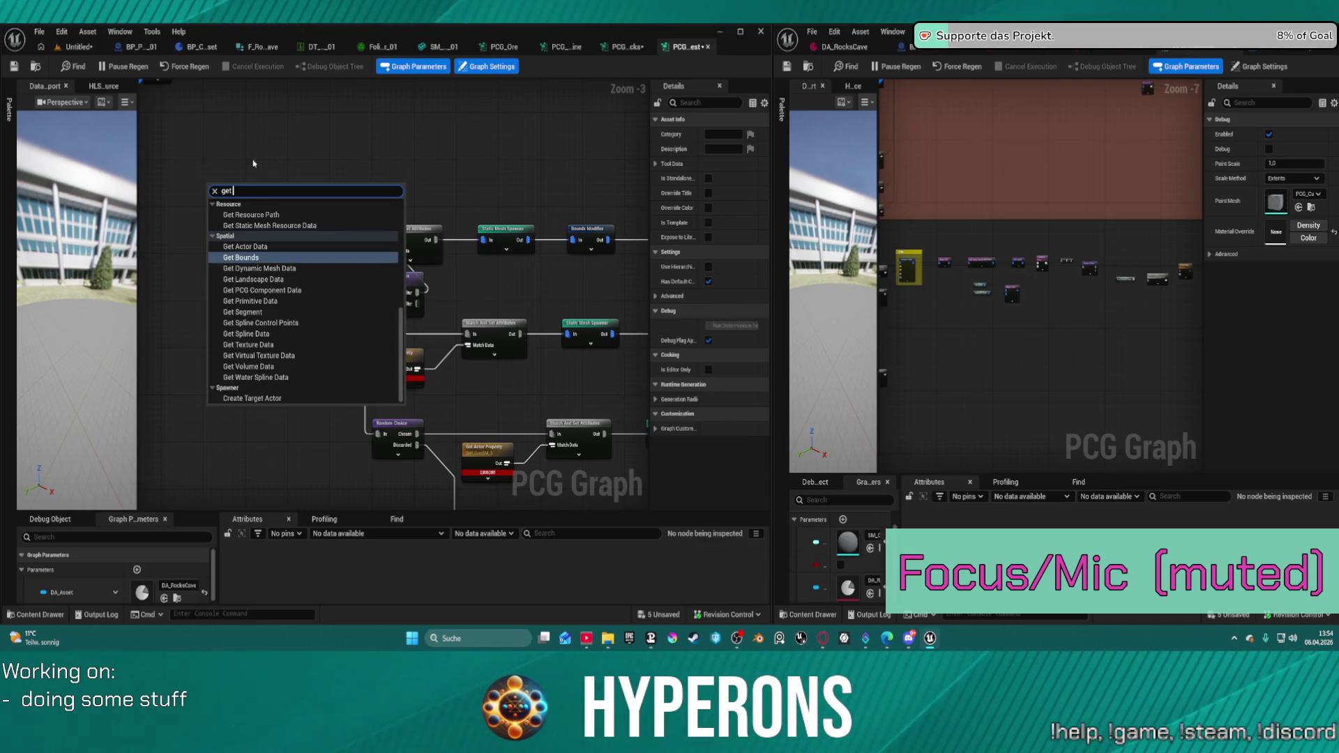
key("Escape")
right_click(244, 169)
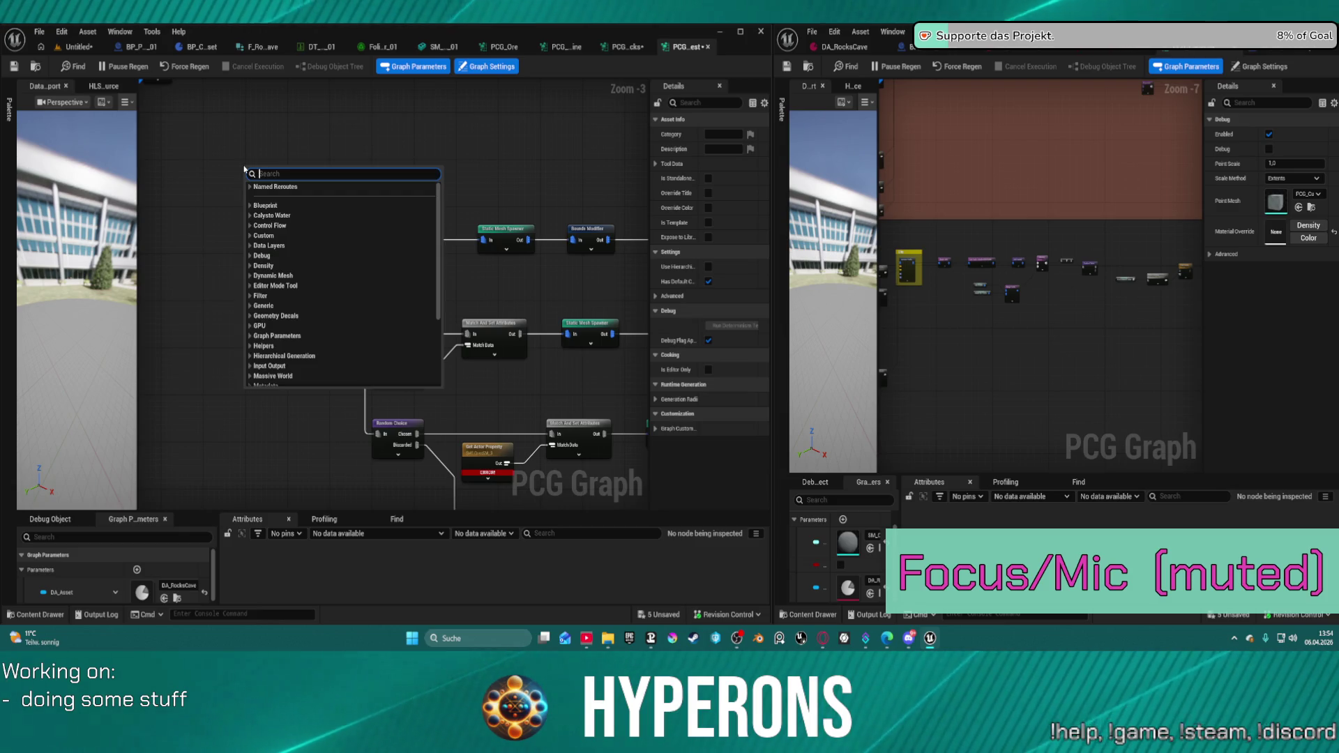
type("g")
key("BackSpace")
type("creat")
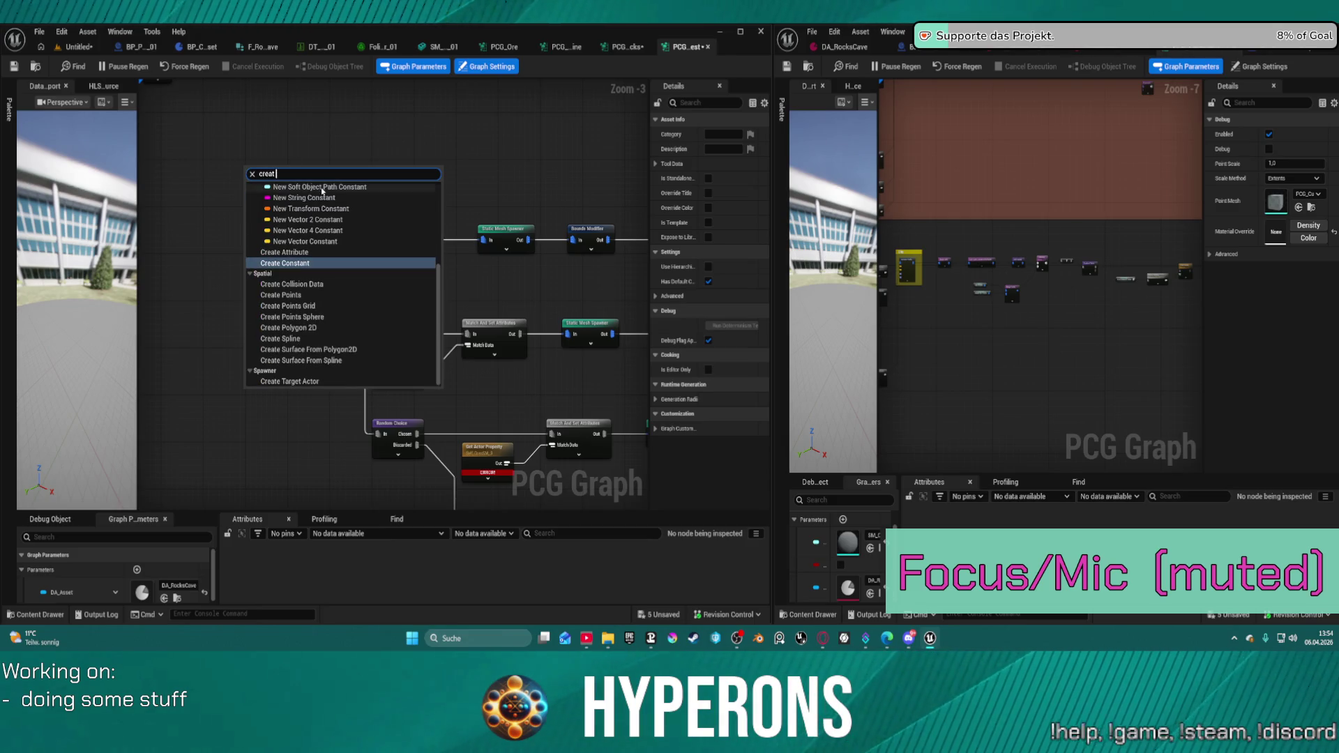
left_click(307, 114)
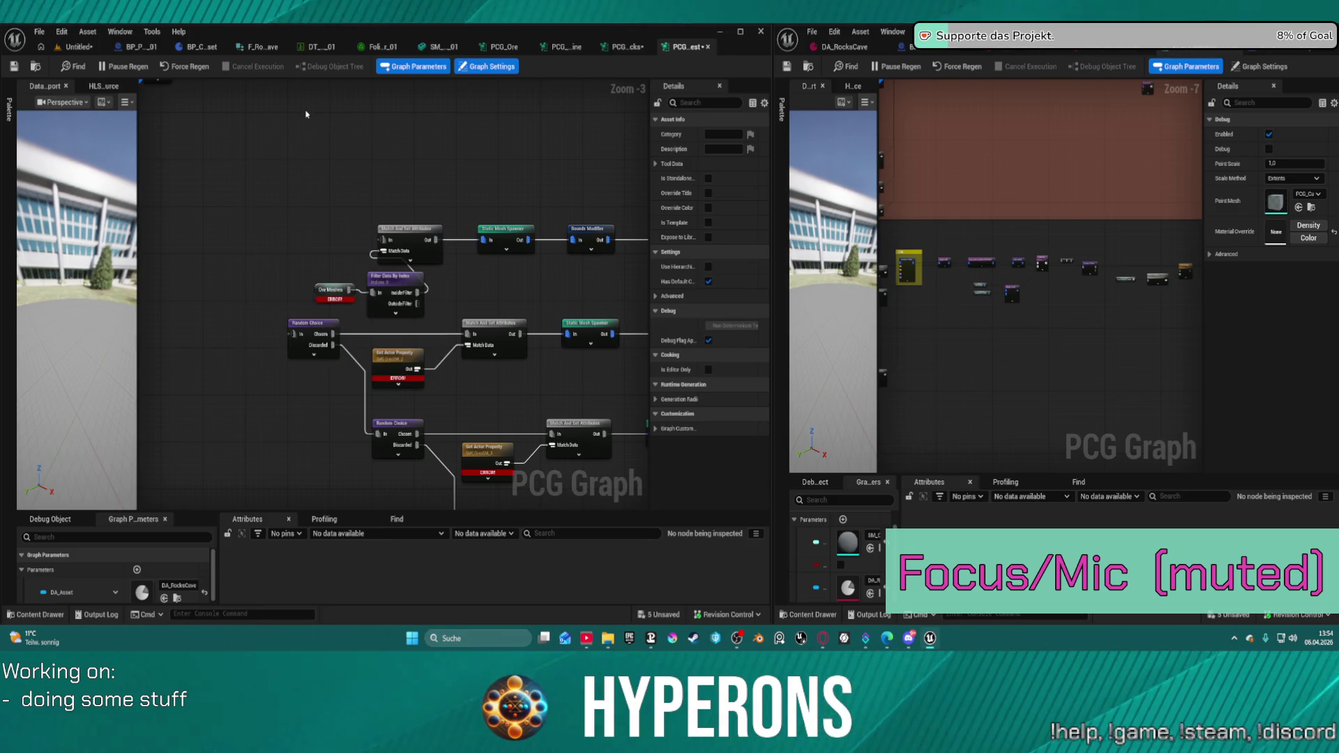
left_click(77, 49)
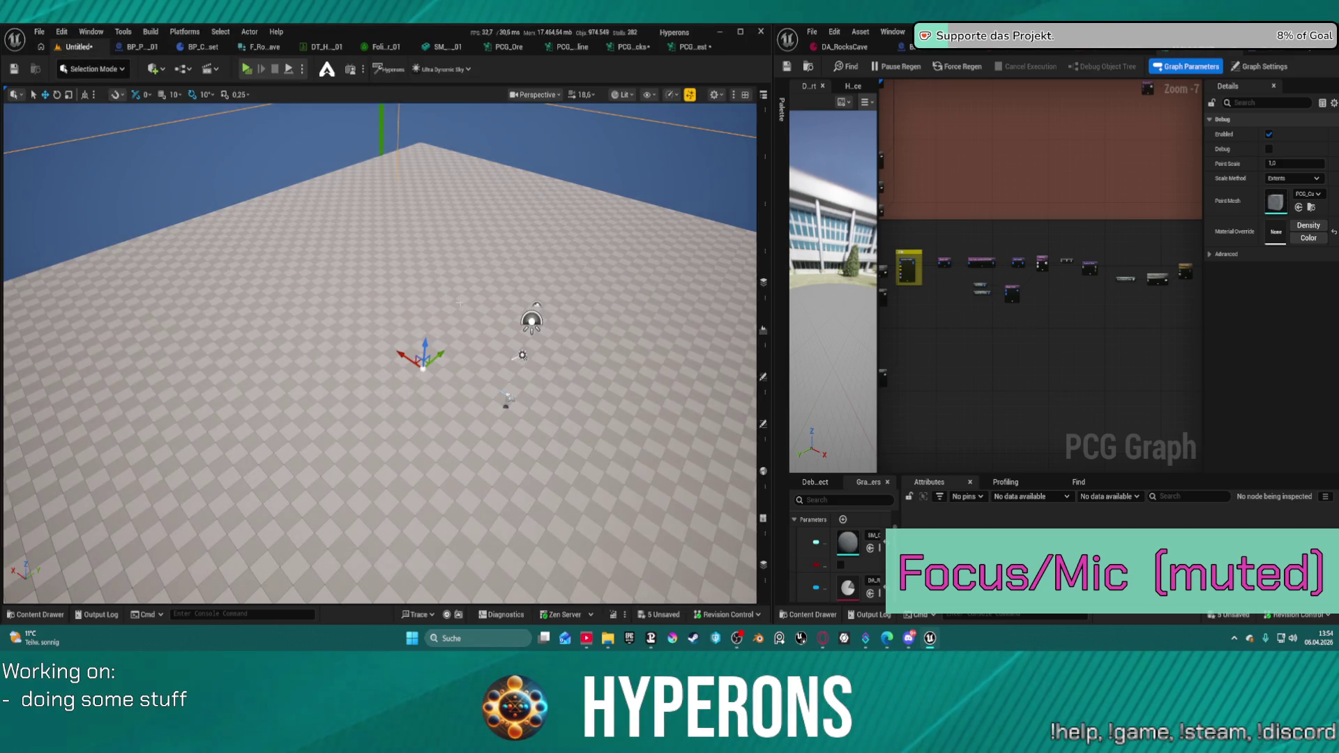
- Place a cone in the Untitled level and slide it across the floor
left_click(153, 68)
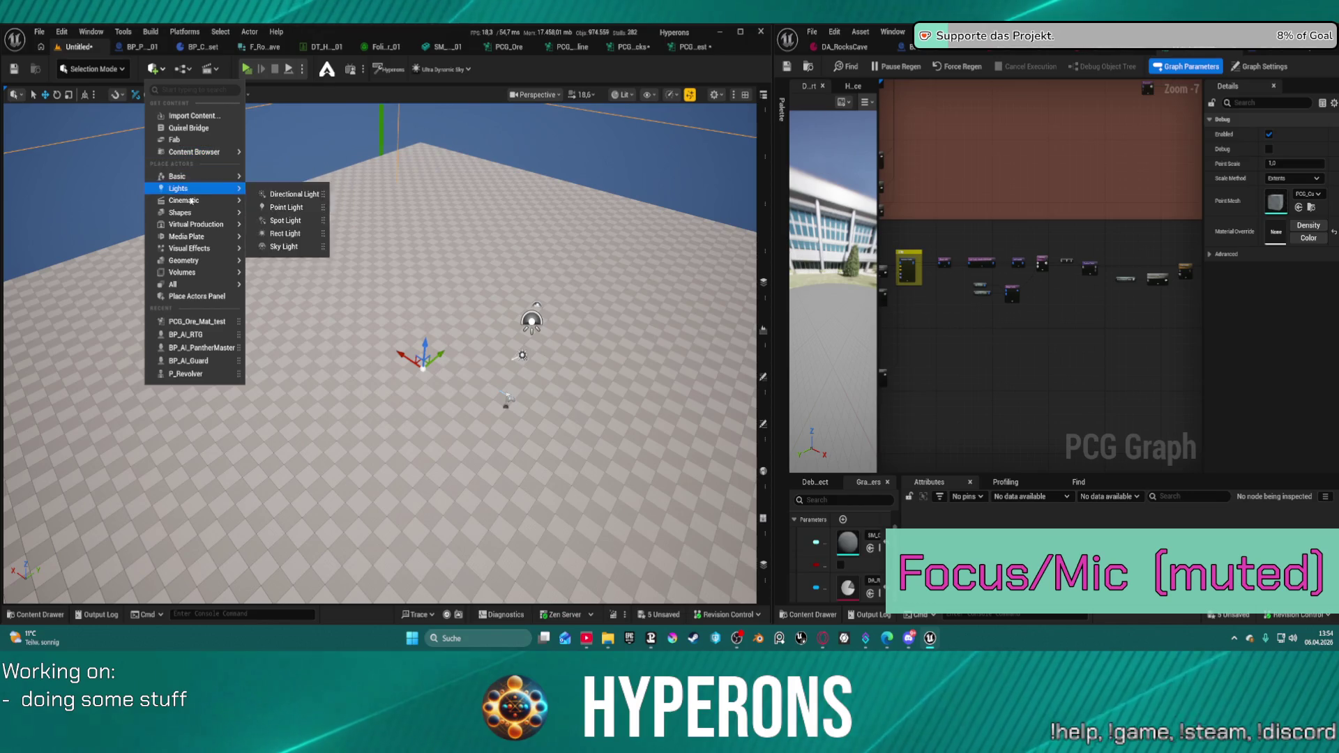
mouse_move(184, 200)
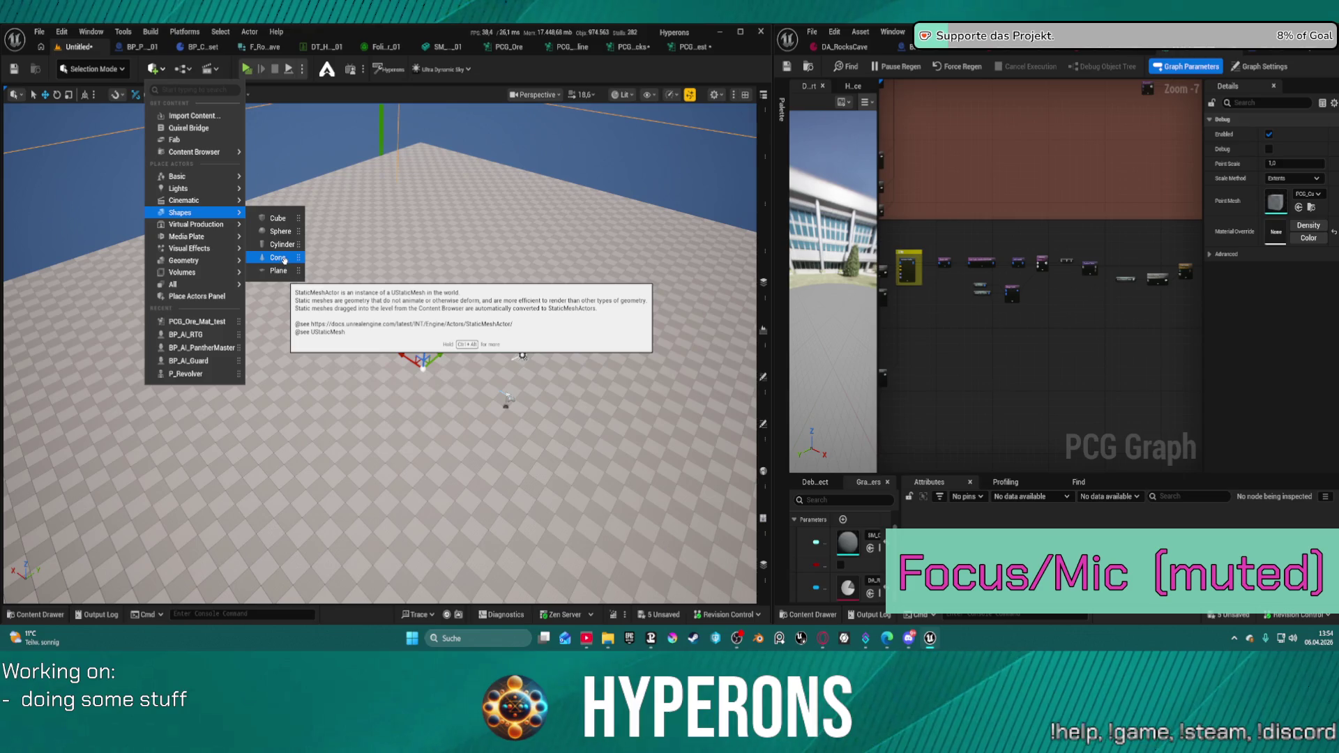
left_click(284, 258)
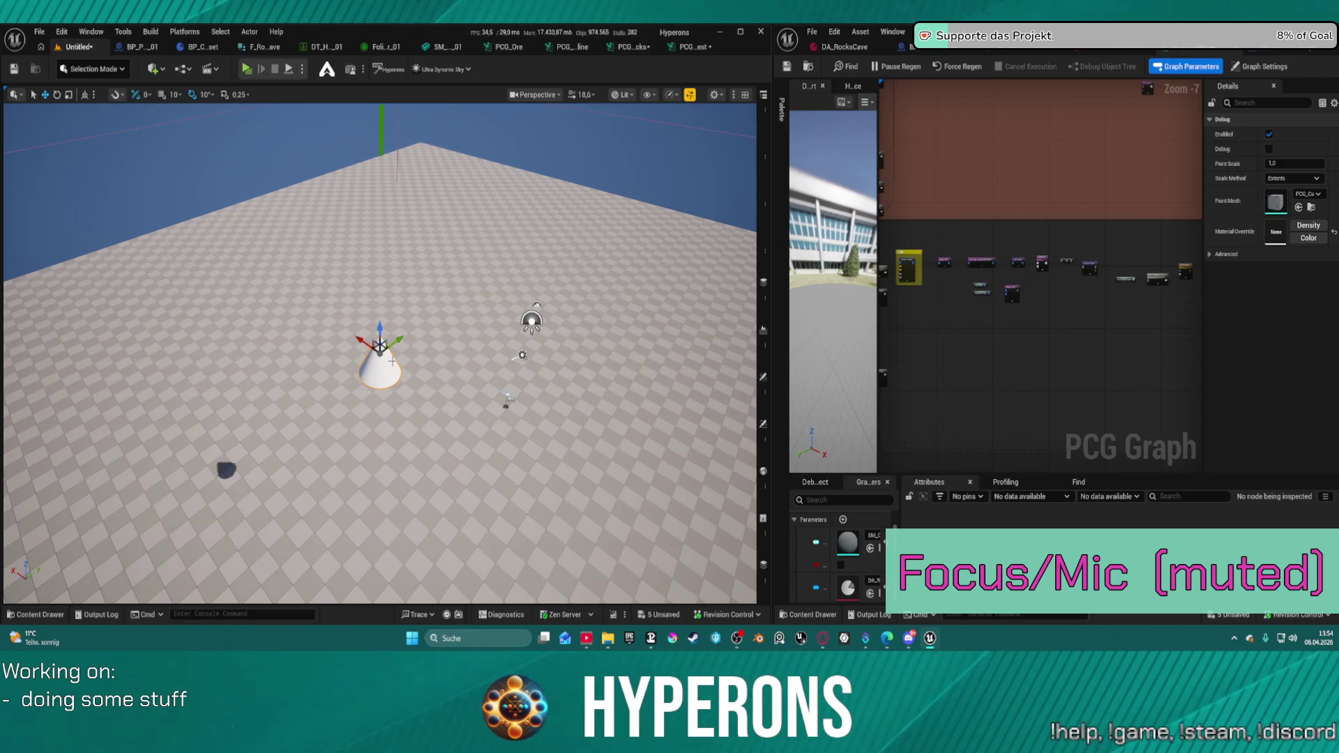
key("g")
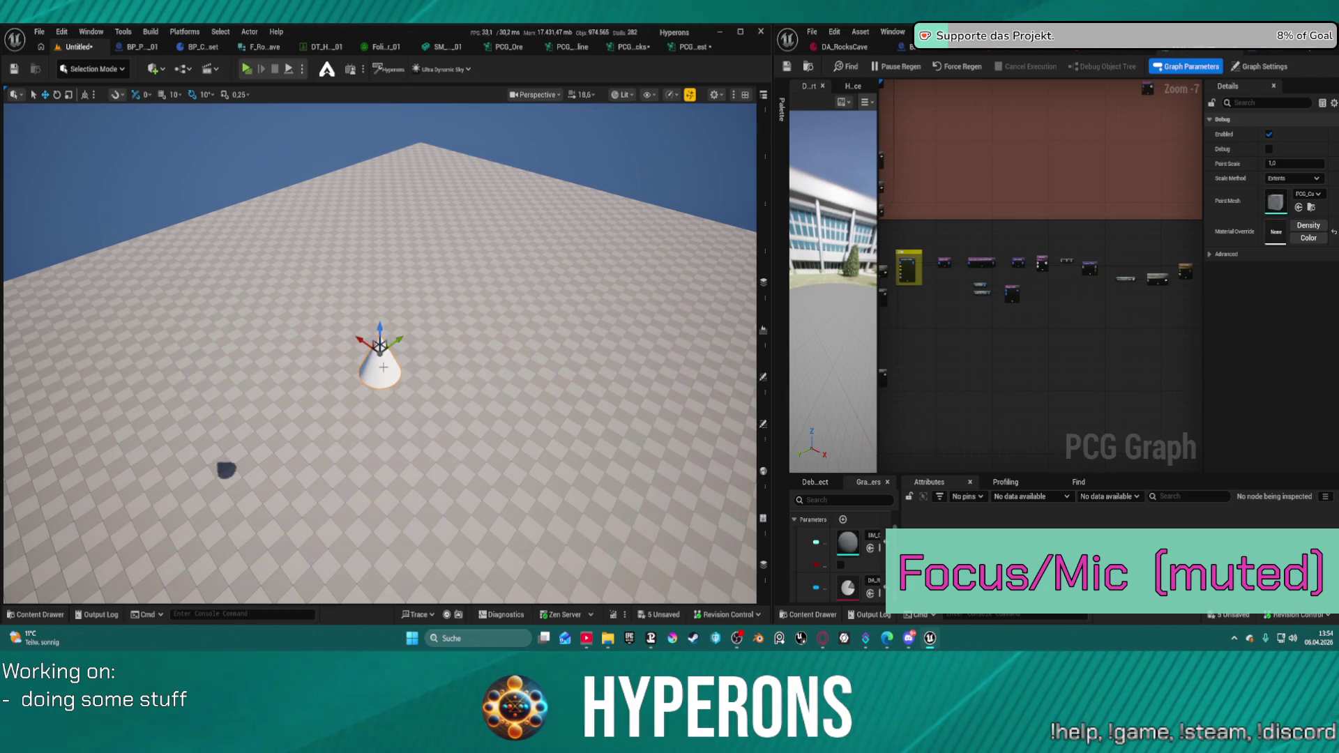
mouse_move(388, 365)
left_mouse_down()
mouse_move(472, 352)
mouse_move(454, 401)
left_mouse_up()
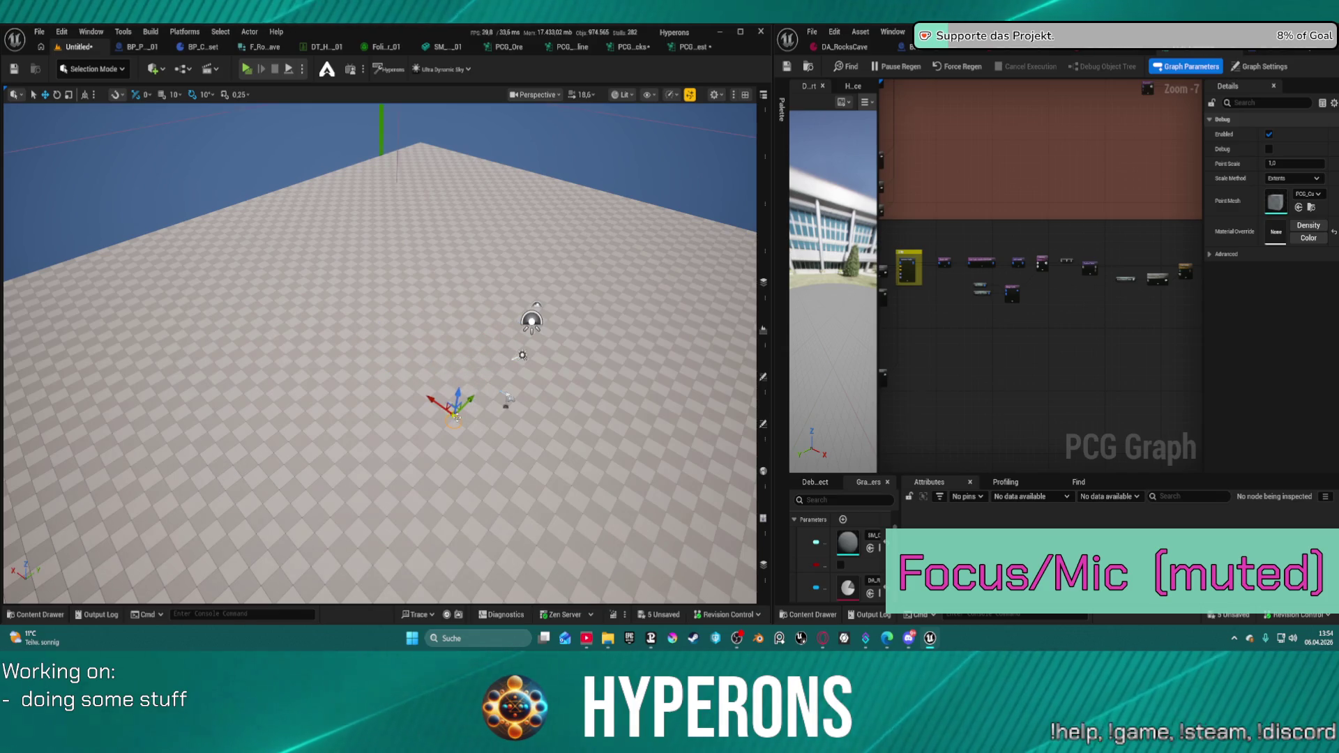
- Tilt the view down to the floor and restore the editor panels beside the viewport
scroll(380, 354, "down", 3)
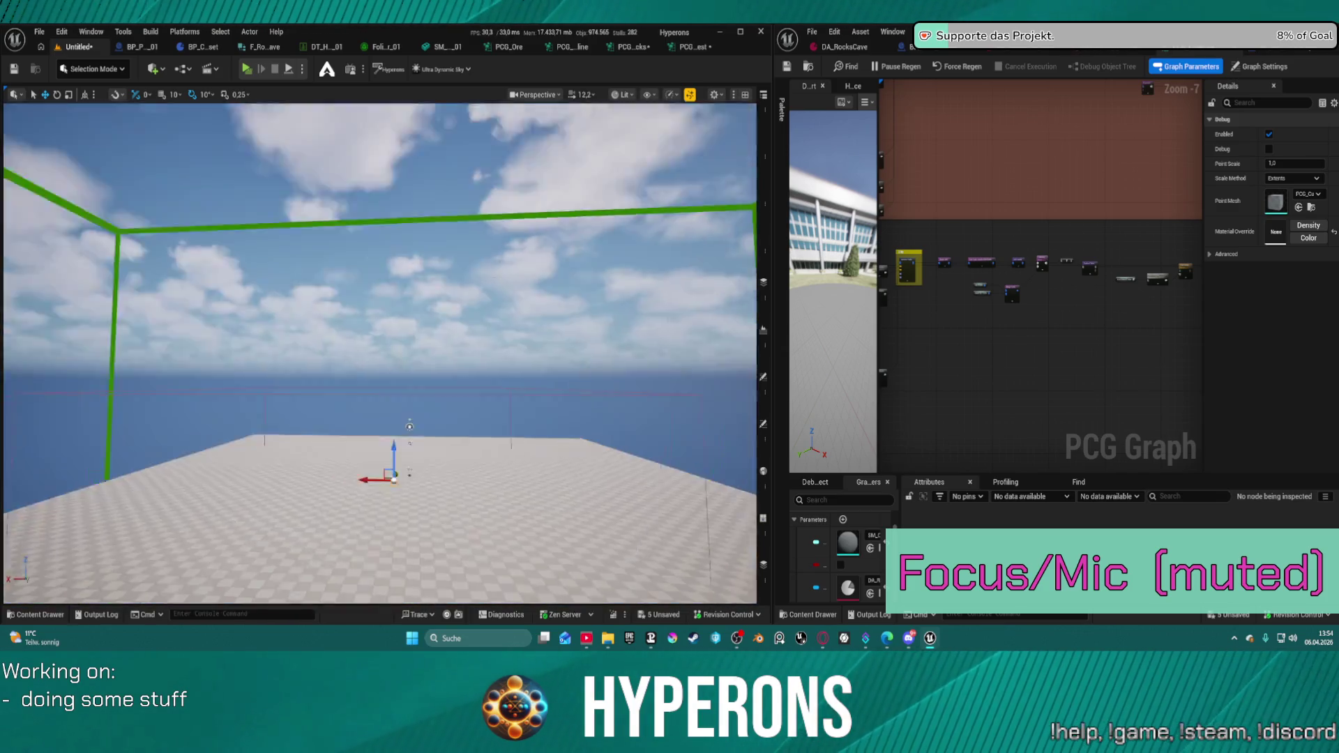
left_click_drag(380, 354, 380, 418)
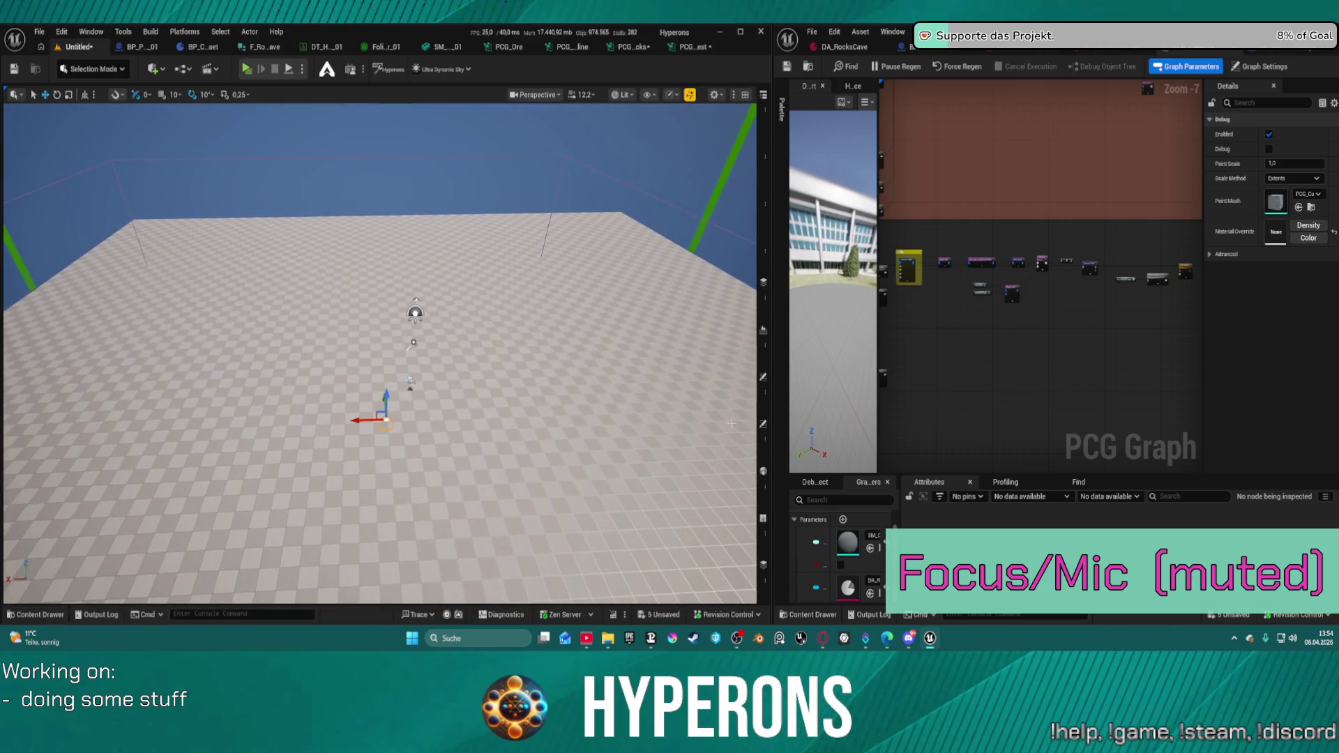
key("F11")
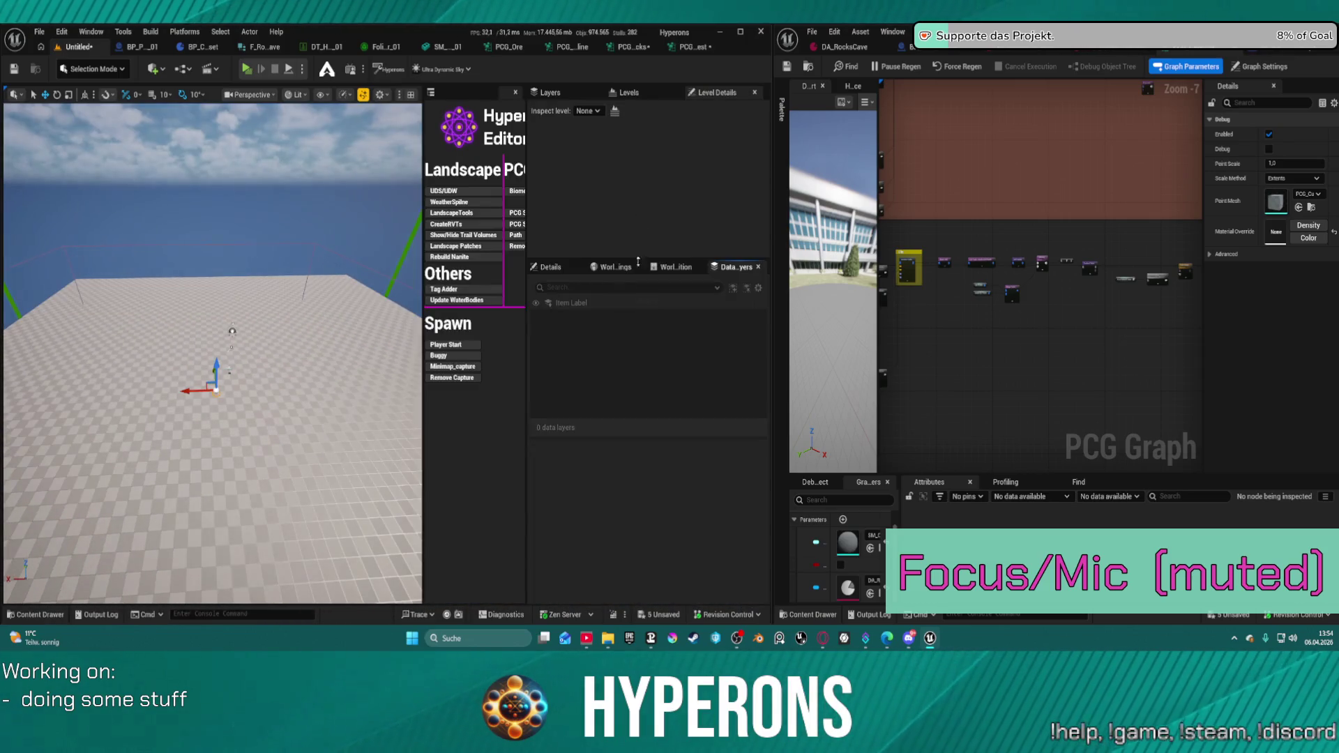
- Give the Cone a TEST component tag and dock the PCG_Ore_Mat_test graph in the other window
left_click(551, 266)
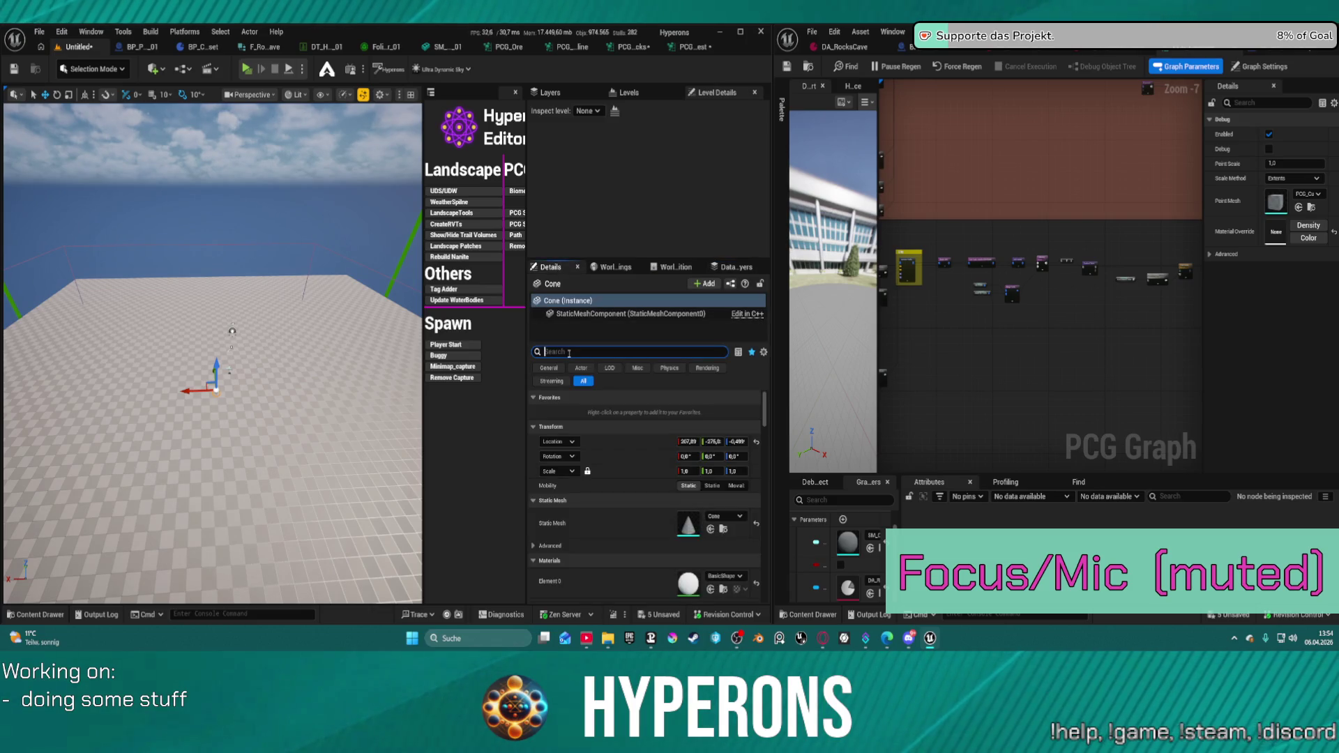
type("Tag")
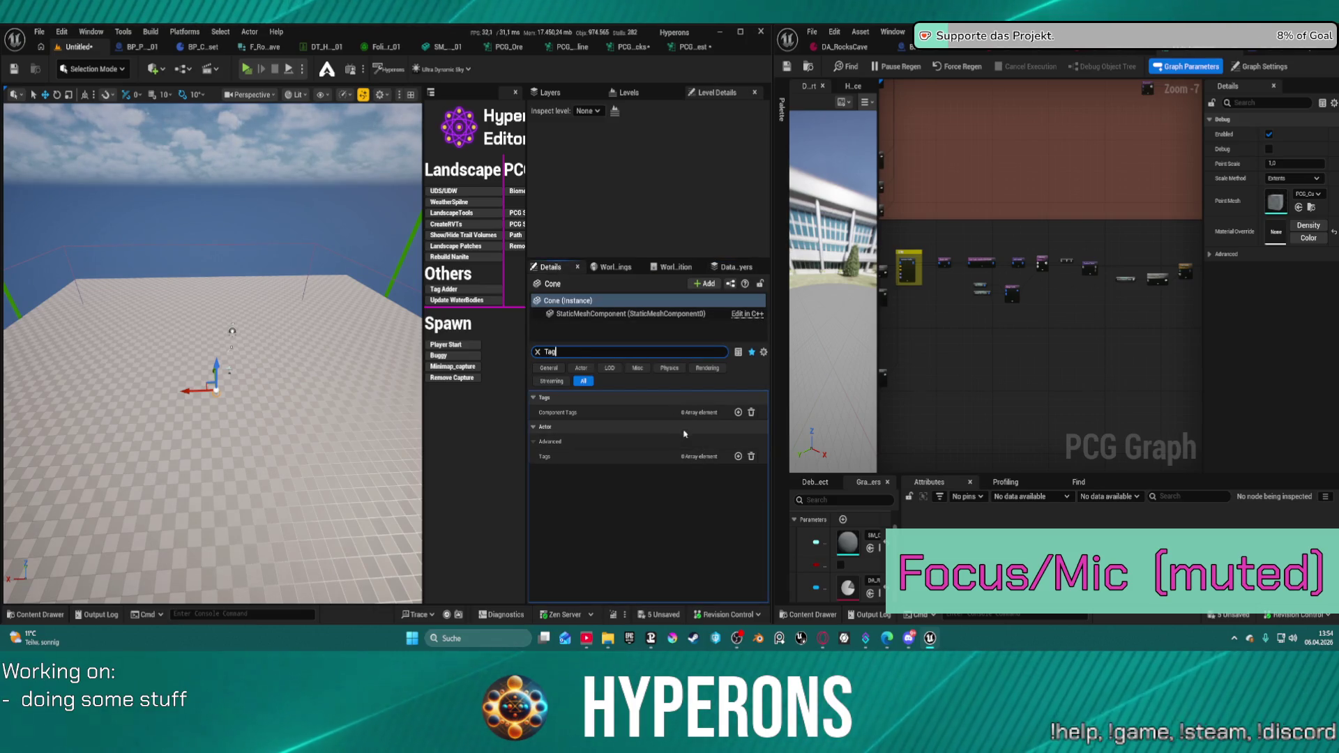
left_click(738, 412)
left_click(704, 427)
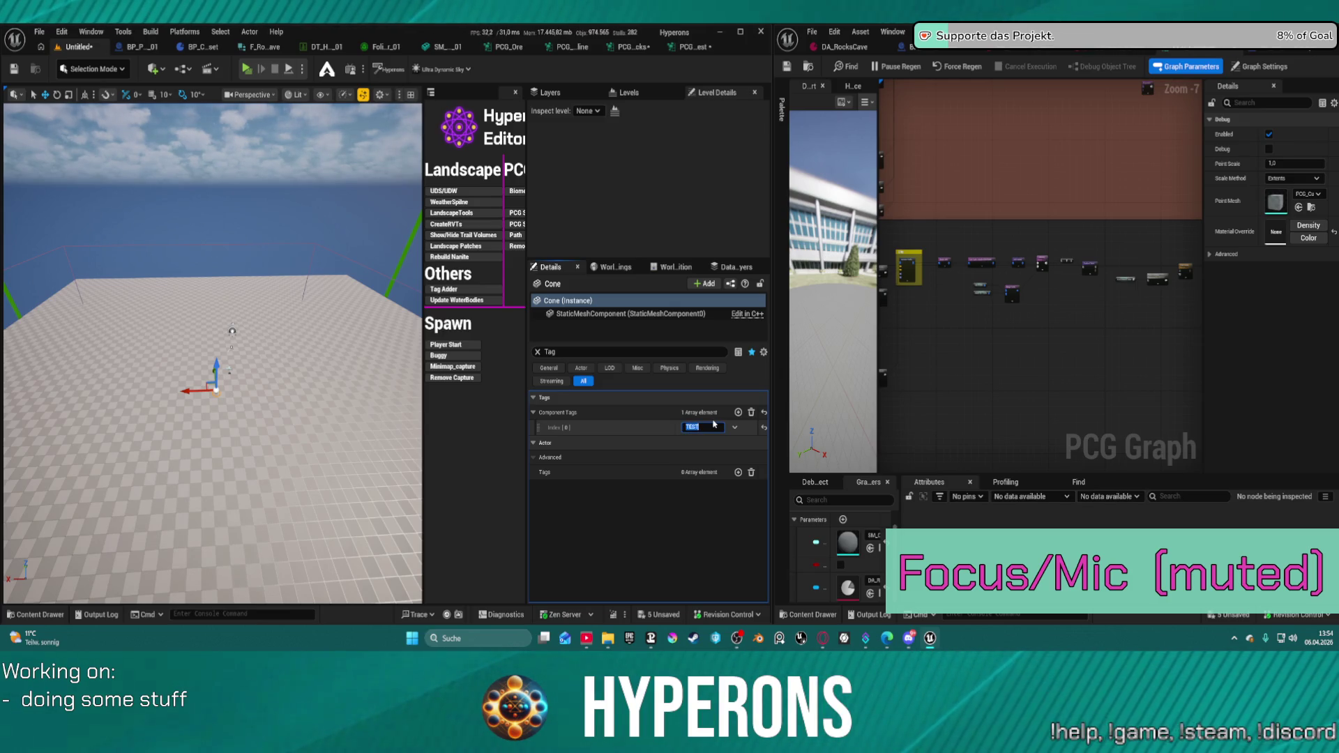
key("Return")
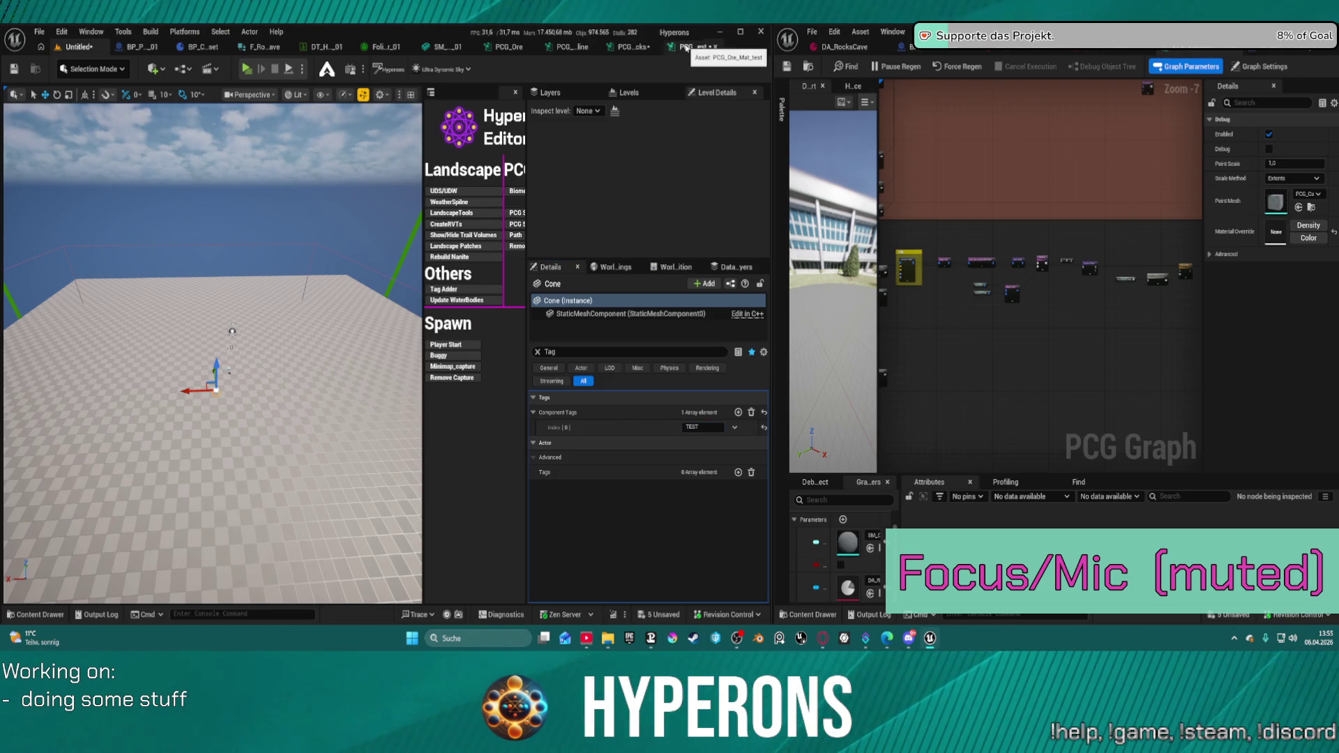
mouse_move(687, 48)
left_mouse_down()
mouse_move(837, 47)
mouse_move(340, 56)
left_mouse_up()
- Add a Get Actor Property node to the Ore graph, then delete it
left_click(60, 49)
scroll(715, 259, "down", 5)
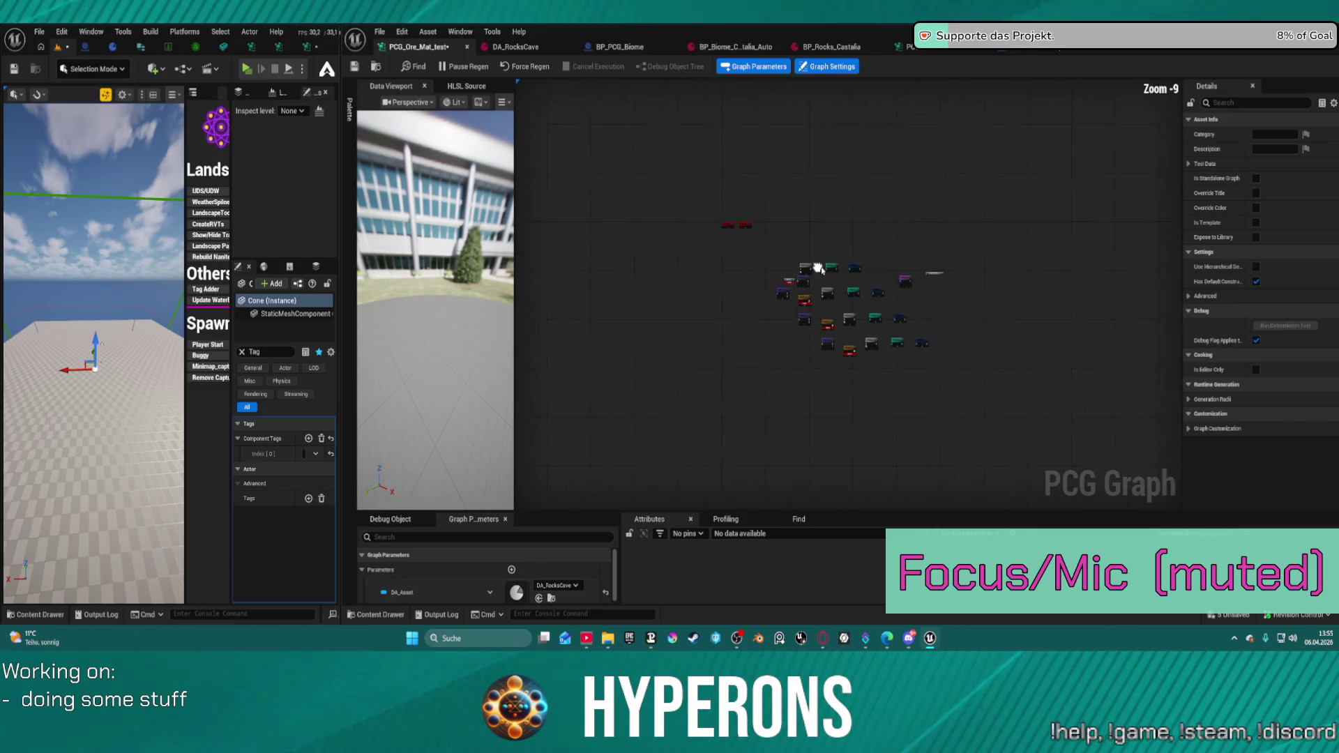
scroll(715, 259, "up", 10)
right_click(714, 259)
type("get ac")
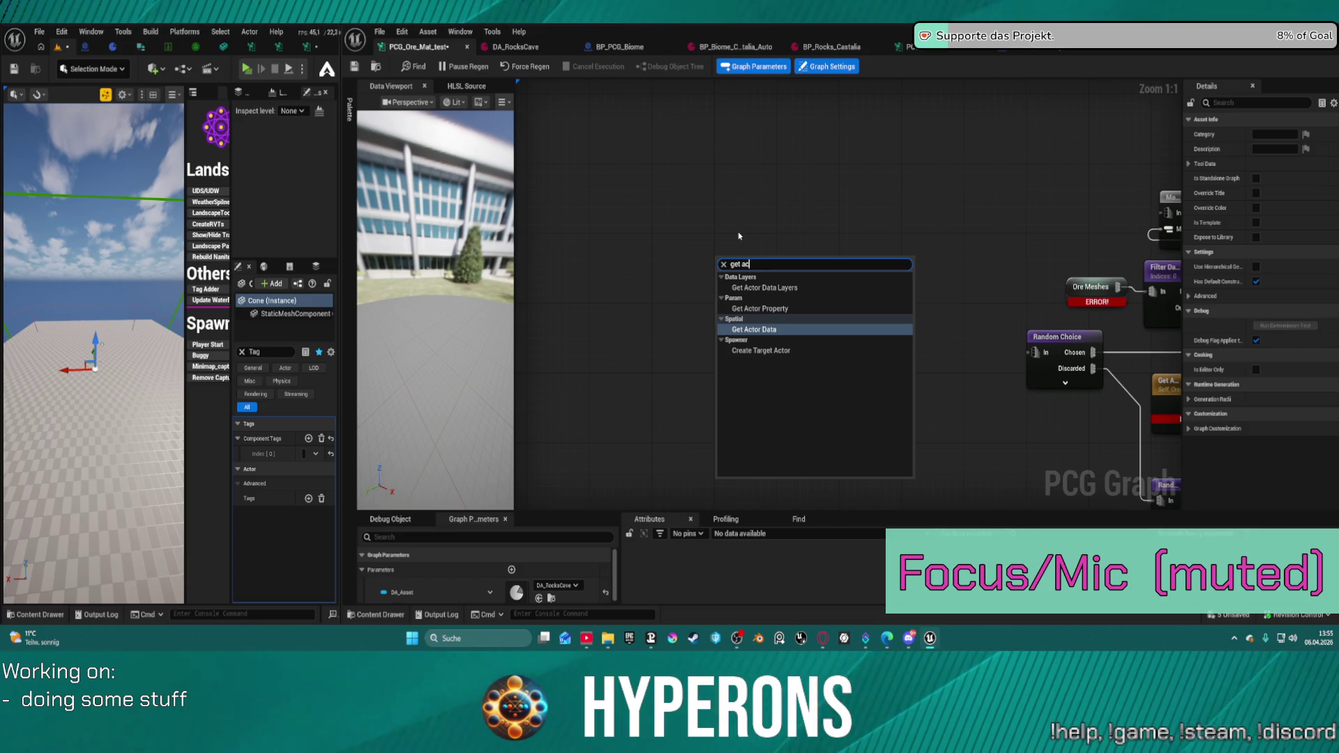
key("Up")
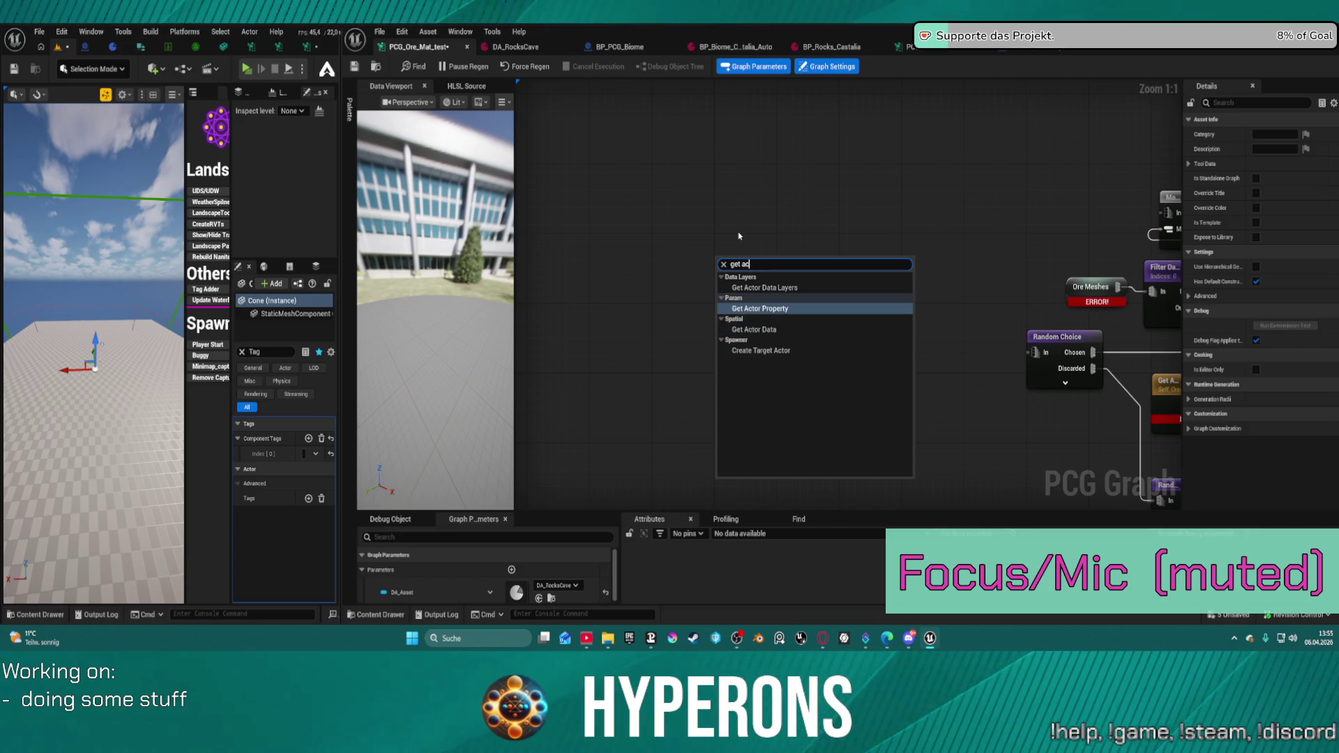
key("Return")
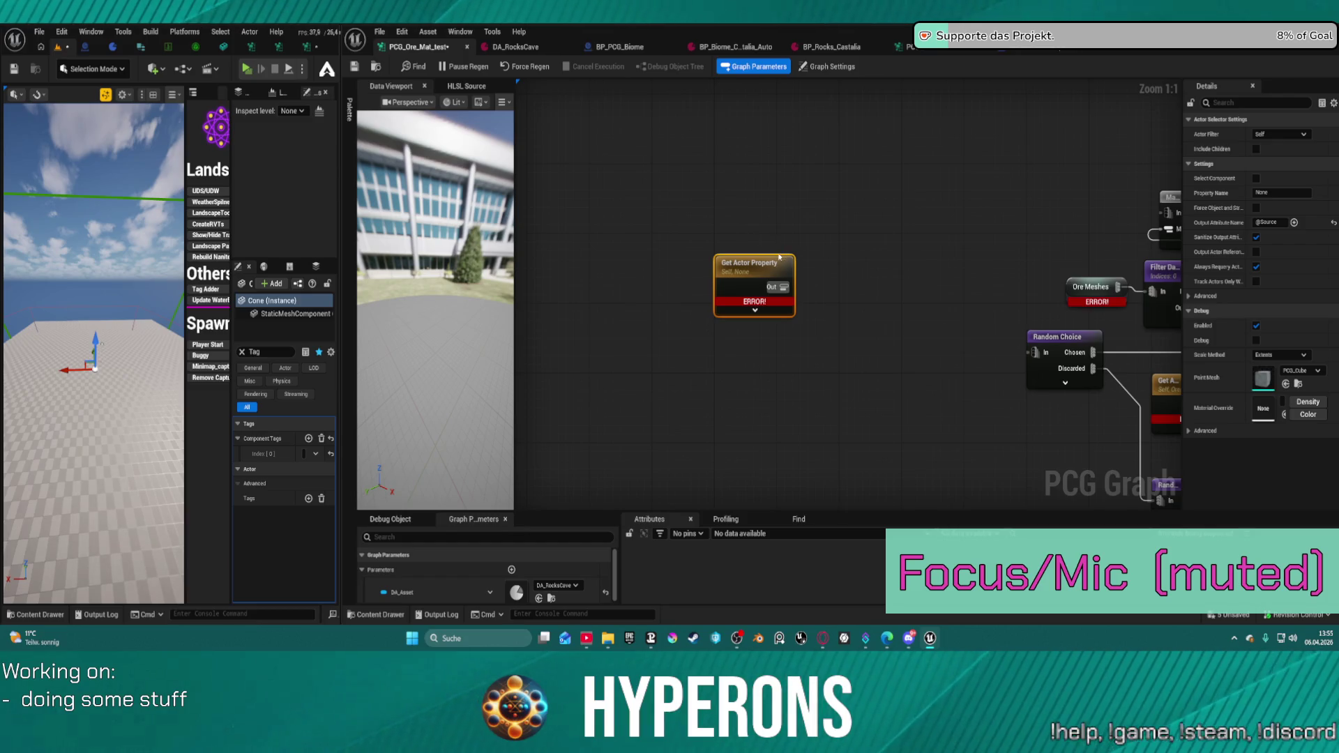
key("Delete")
- Search the graph's node menu for 'get actor da' to find Get Actor Data
left_click_drag(748, 272, 721, 281)
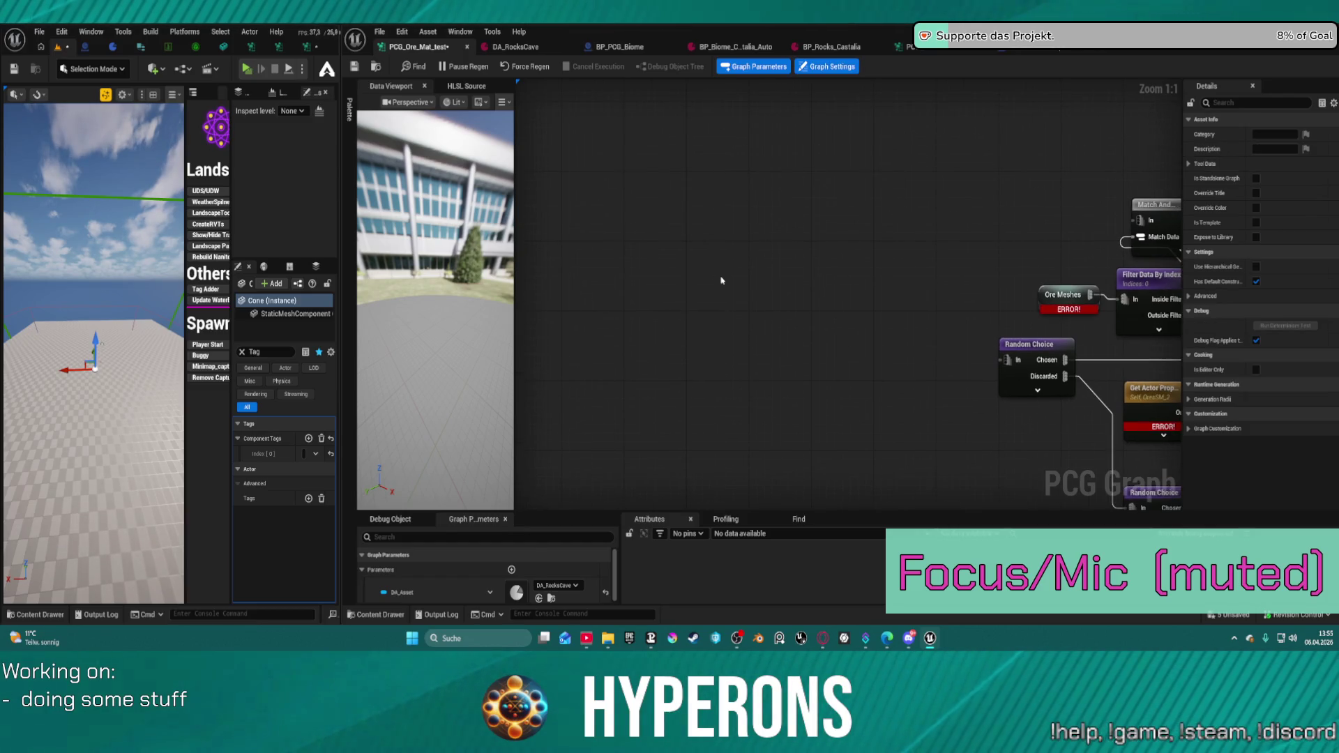
right_click(717, 276)
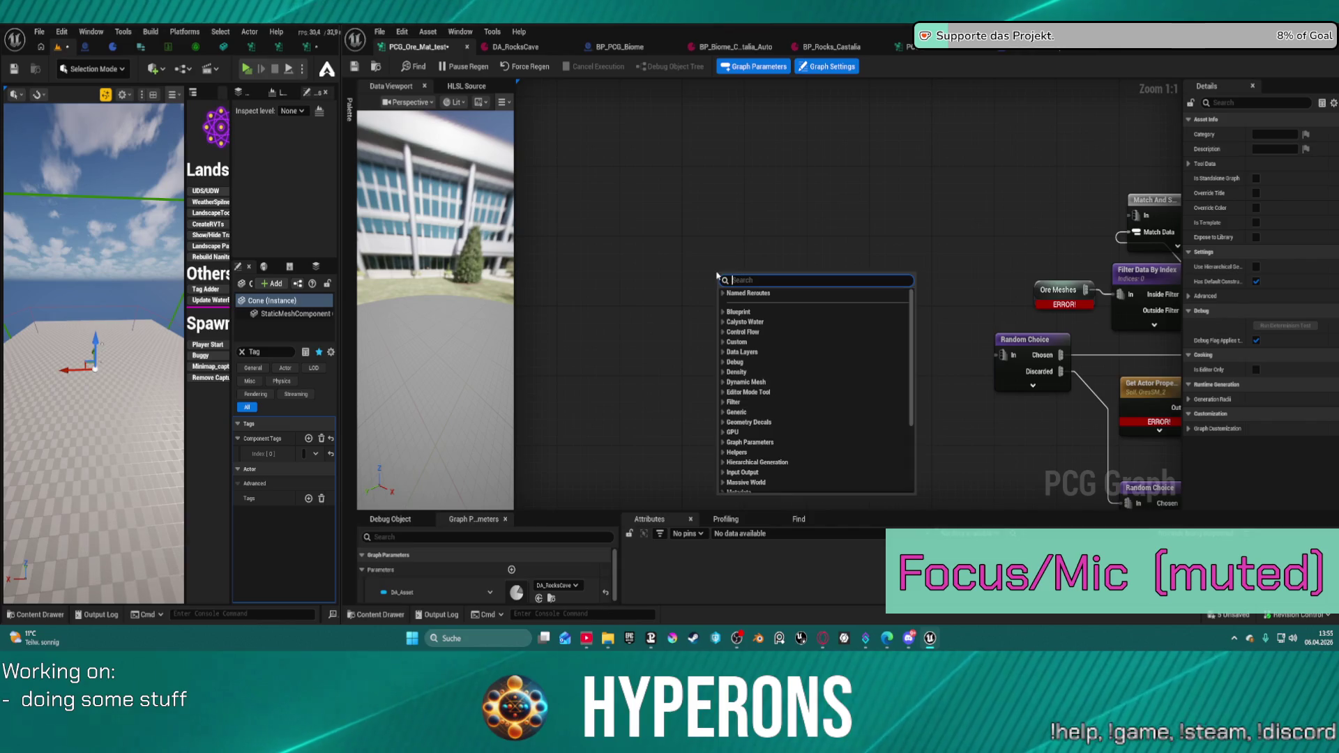
type("get actor")
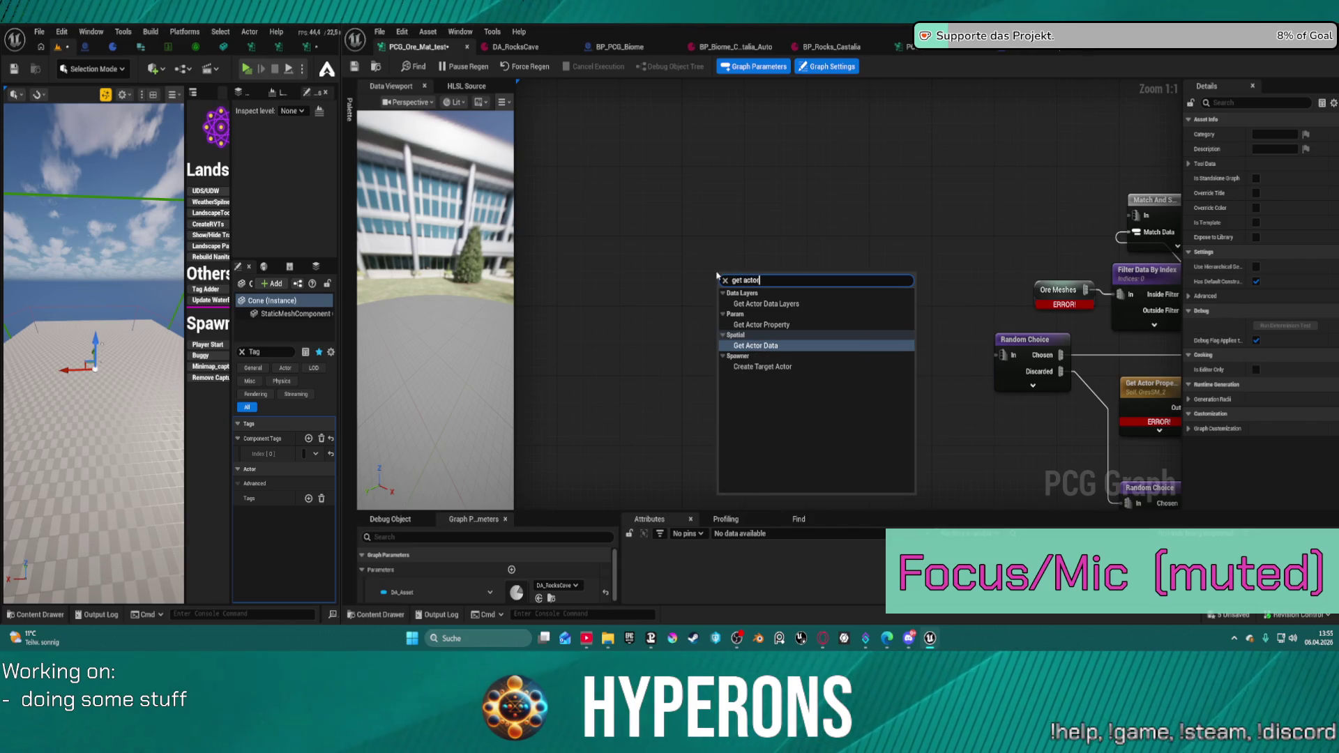
type(" das")
key("BackSpace")
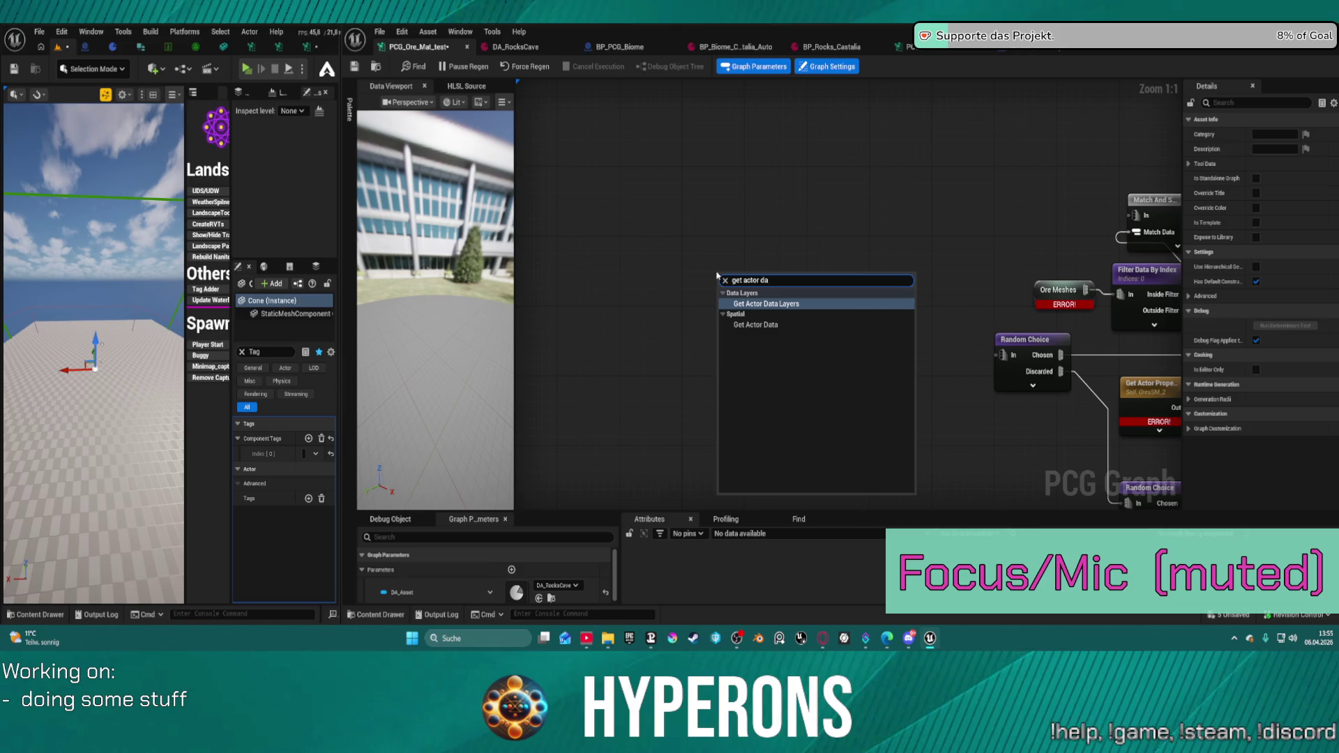
- Add a Get Actor Data node with its Actor Filter set to All World Actors
key("Down")
key("Return")
left_click(1302, 135)
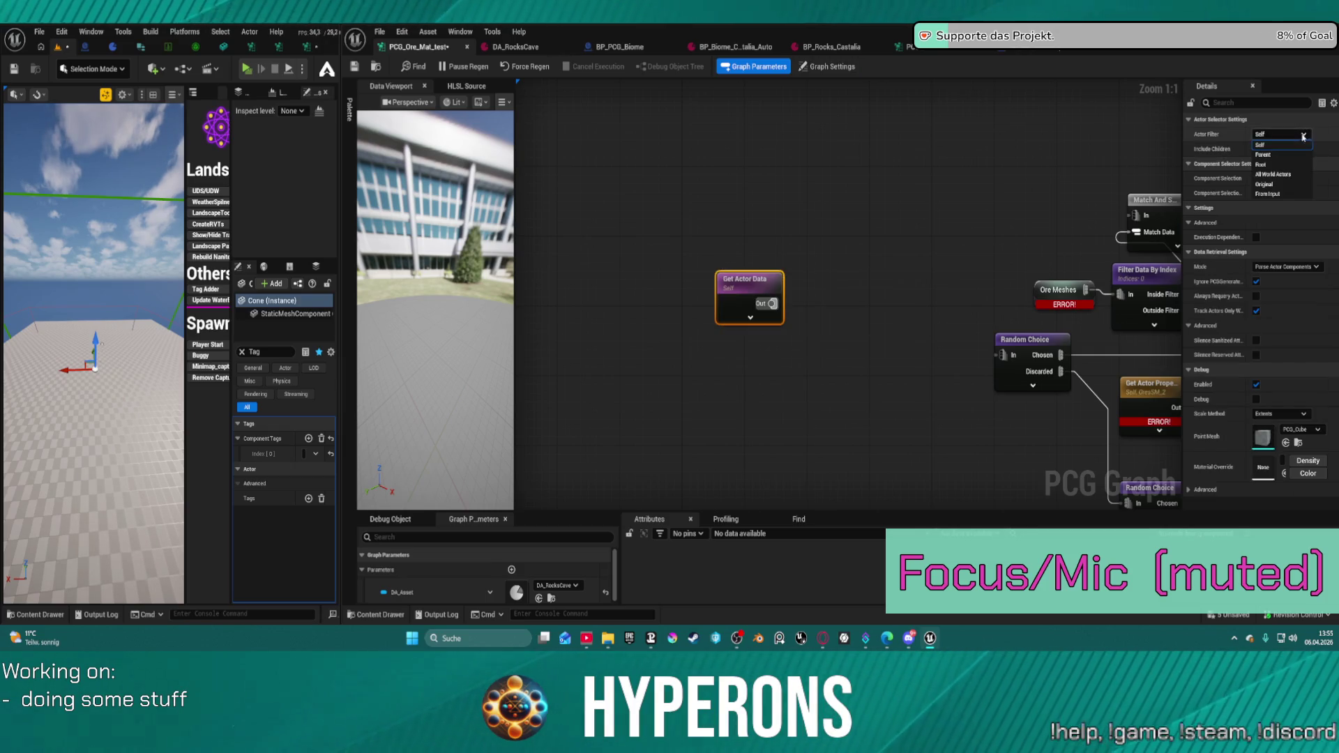
left_click(1263, 184)
left_click(1280, 134)
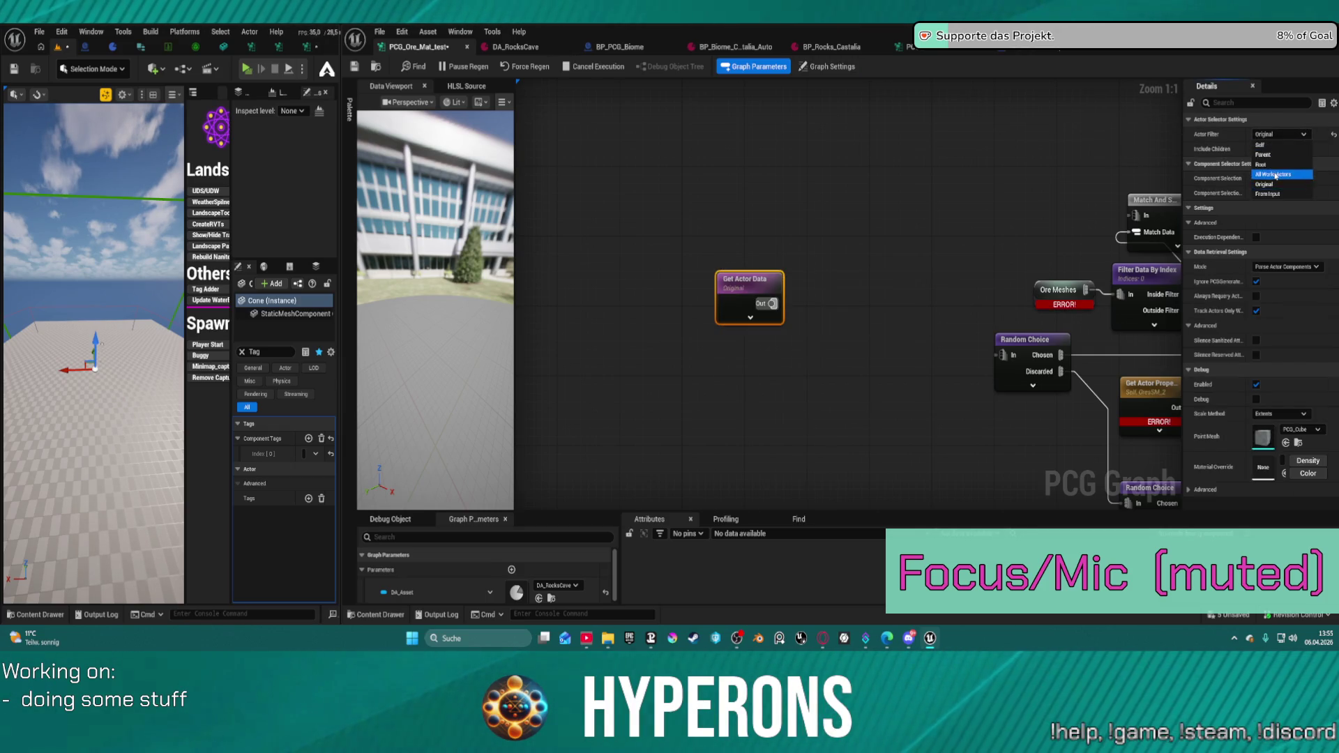
left_click(1276, 175)
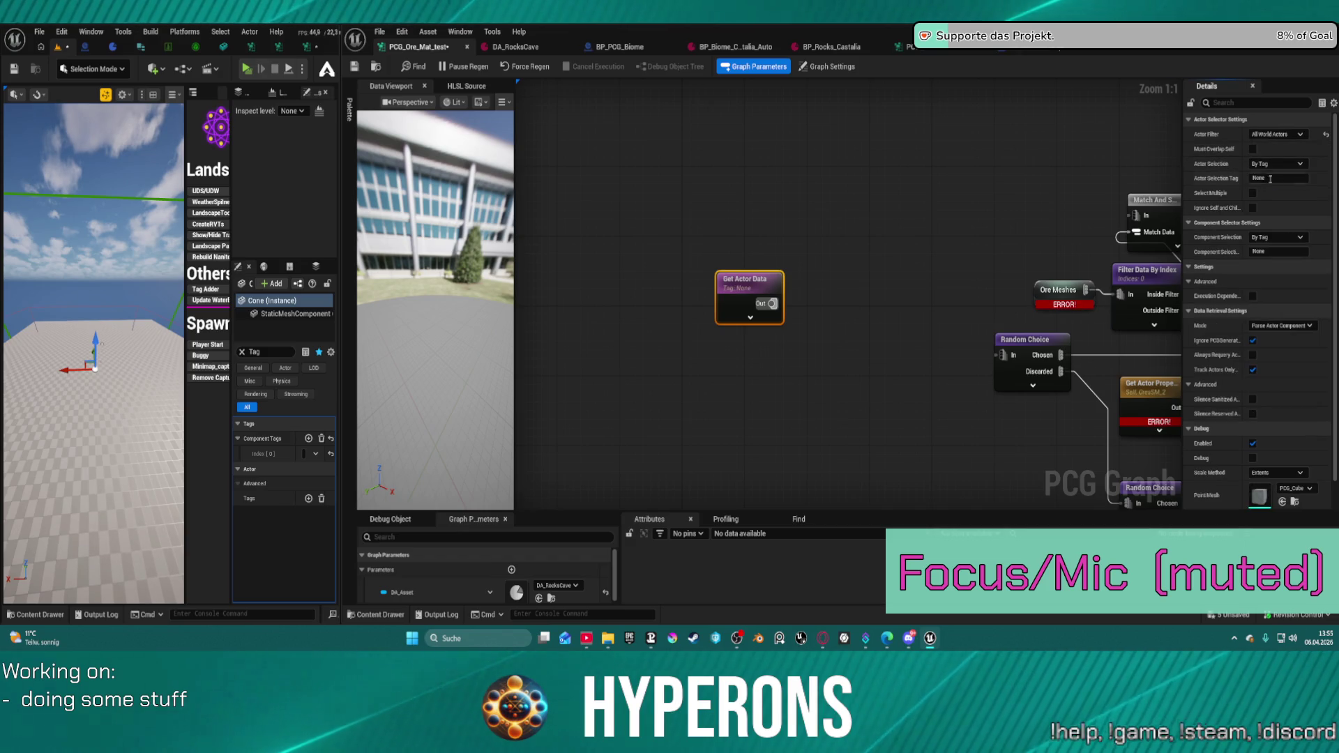
- Set the Actor Selection Tag to Test and wire Get Actor Data's Out into Random Choice
left_click(1268, 178)
type("Tes")
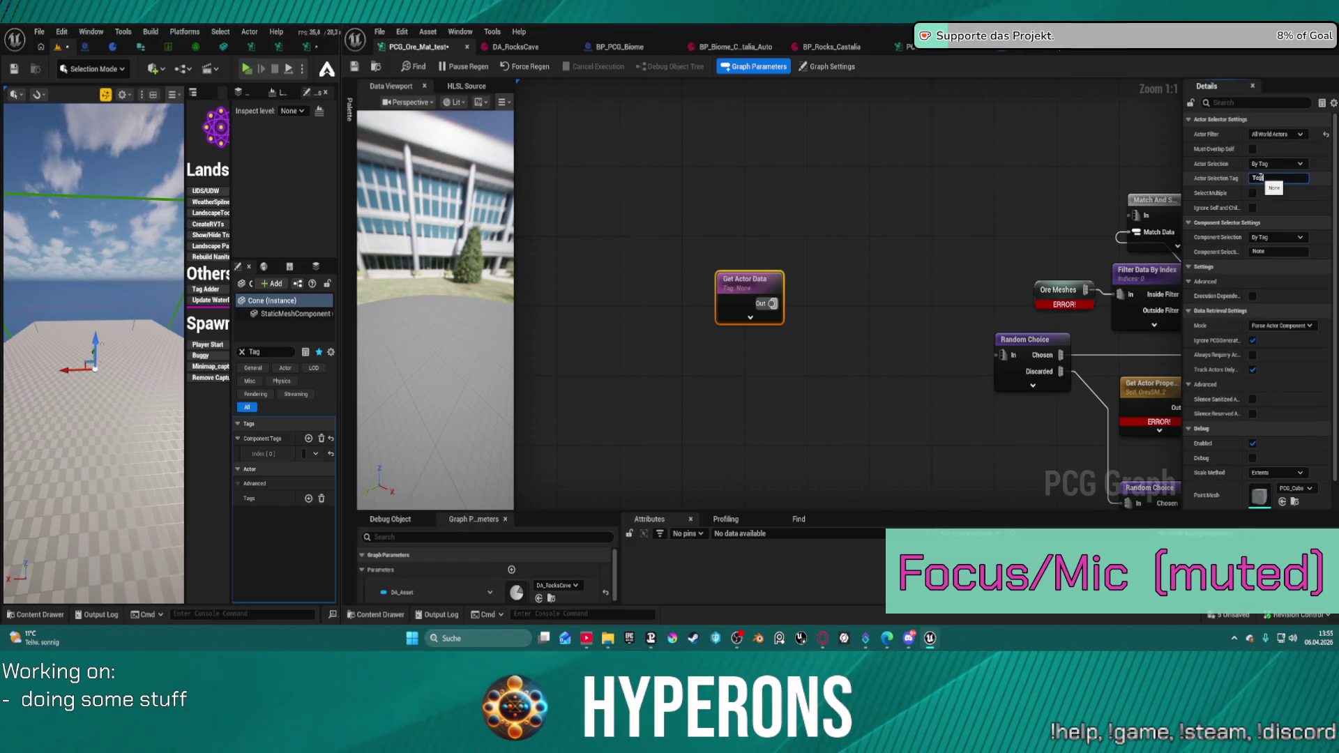
type("t")
key("Return")
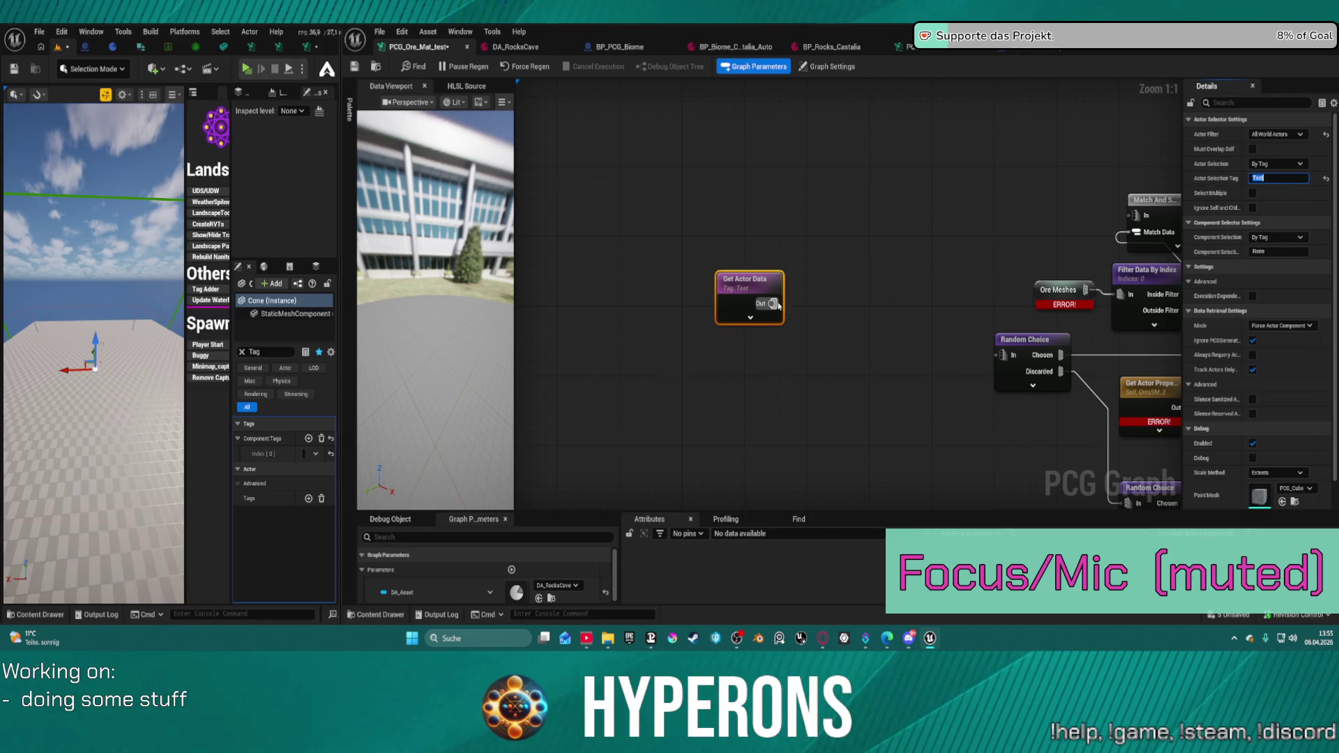
left_click_drag(779, 305, 1002, 355)
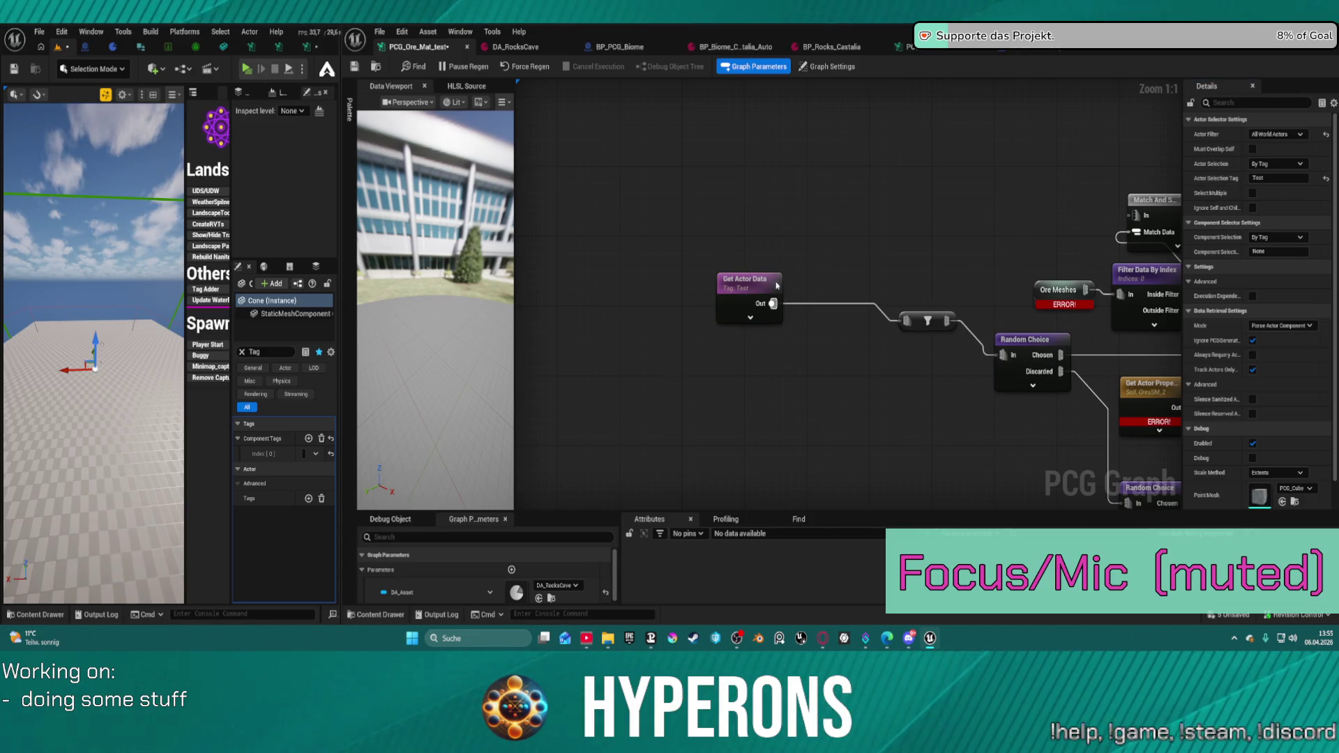
left_click(903, 47)
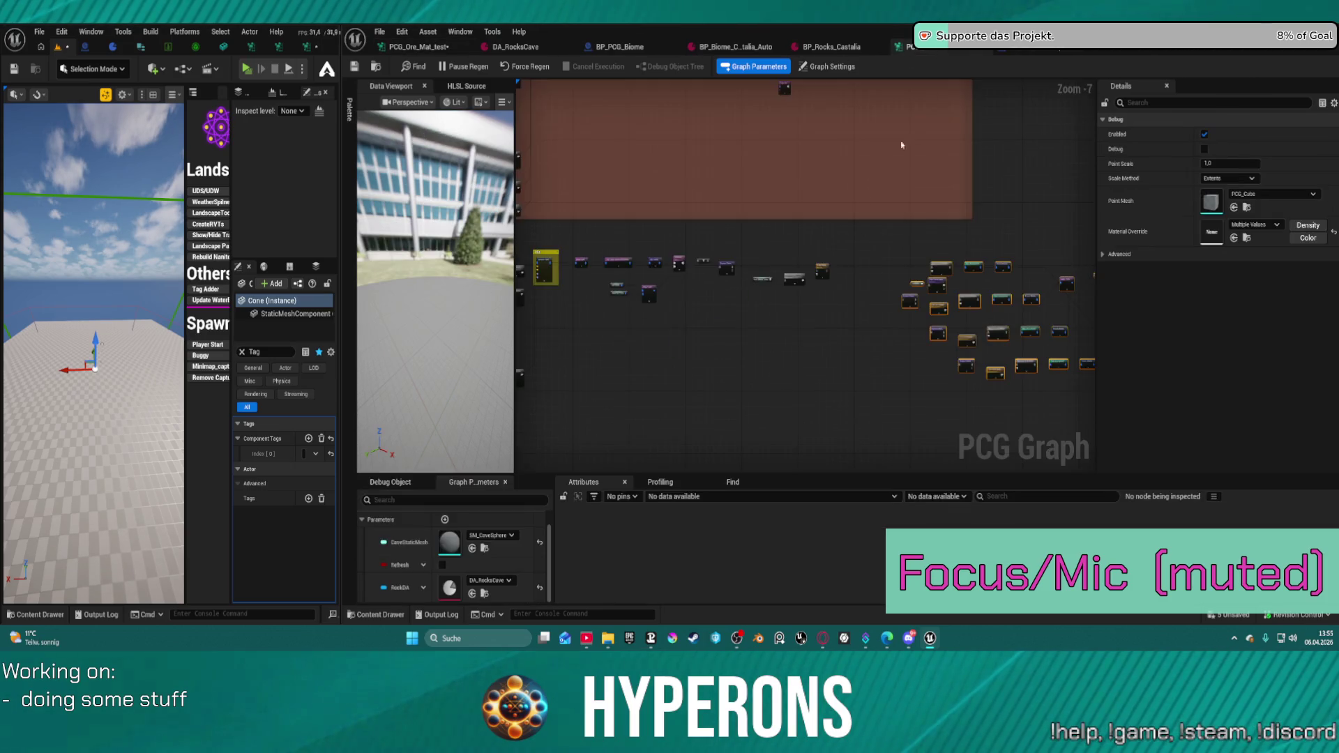
- Copy the Rock DA and Get Property nodes into PCG_Ore_Mat_test, then delete the pasted Rock DA
scroll(733, 323, "down", 2)
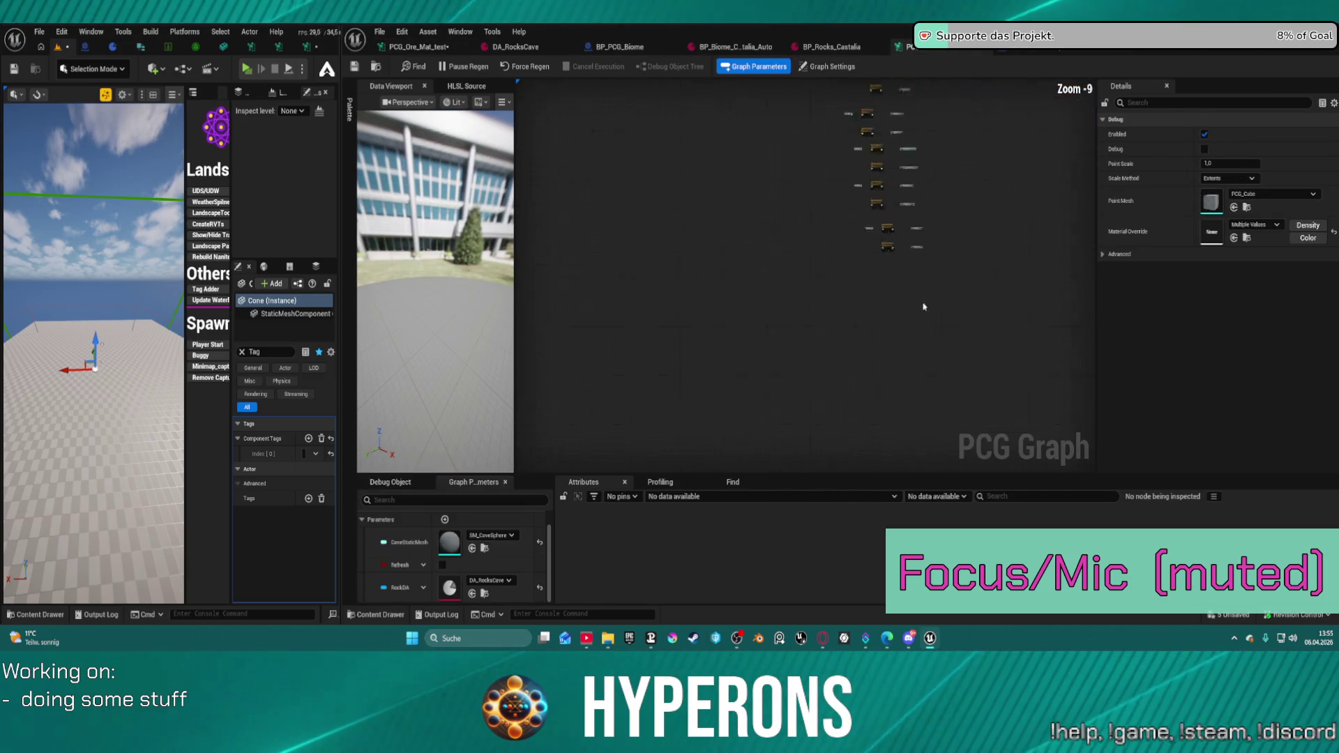
scroll(923, 307, "up", 8)
left_click_drag(605, 155, 944, 264)
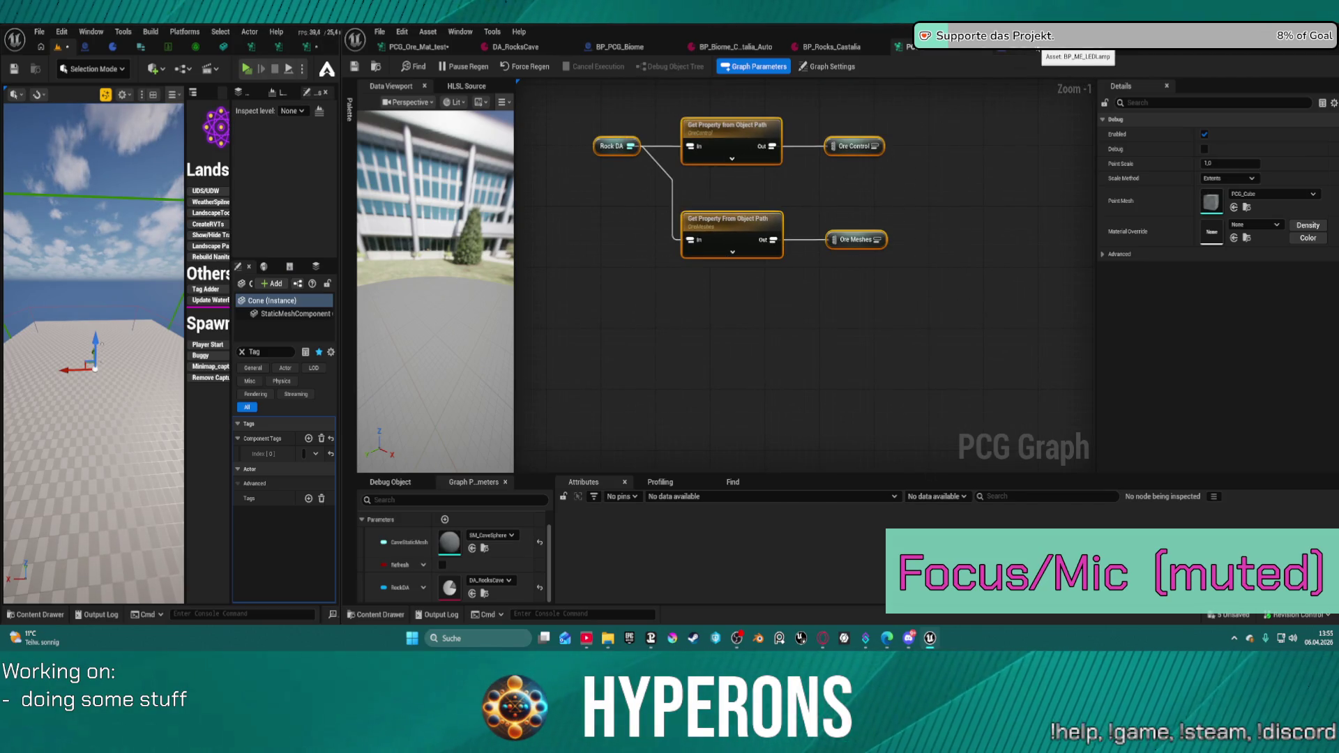
left_click(1038, 48)
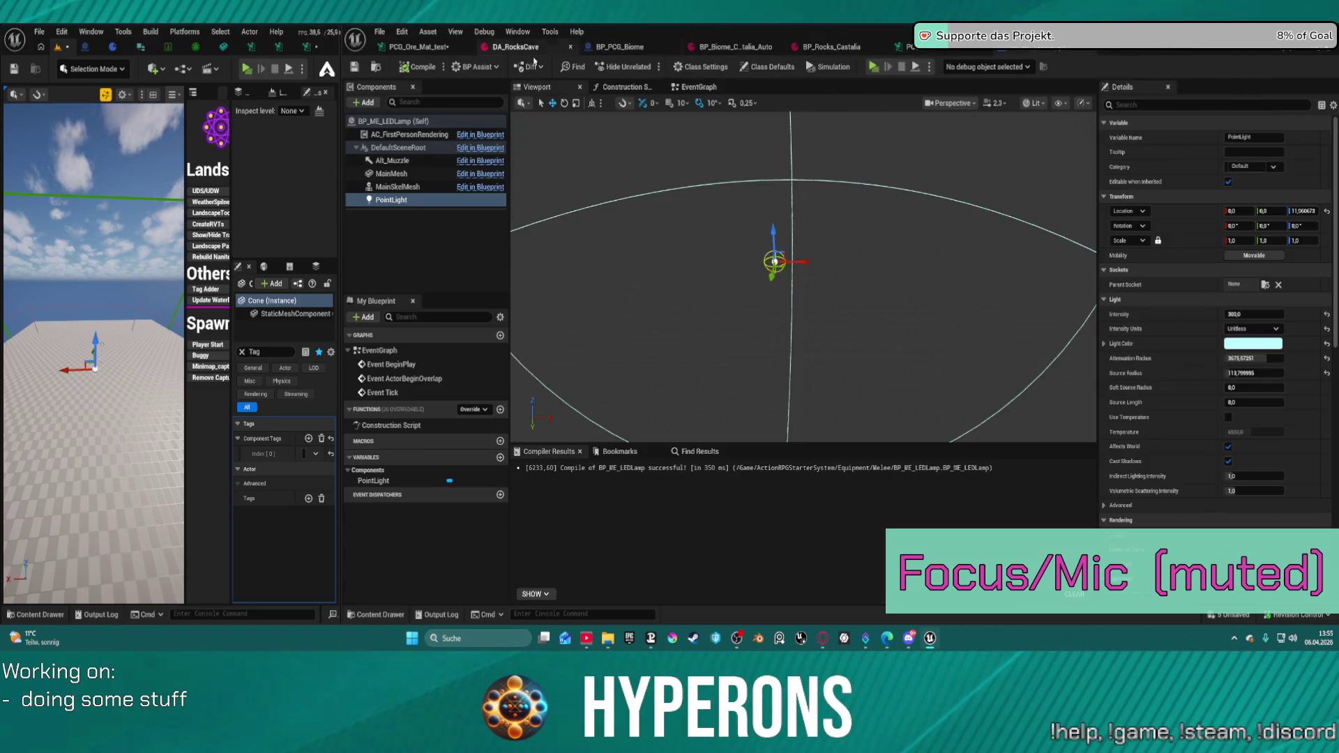
left_click(419, 48)
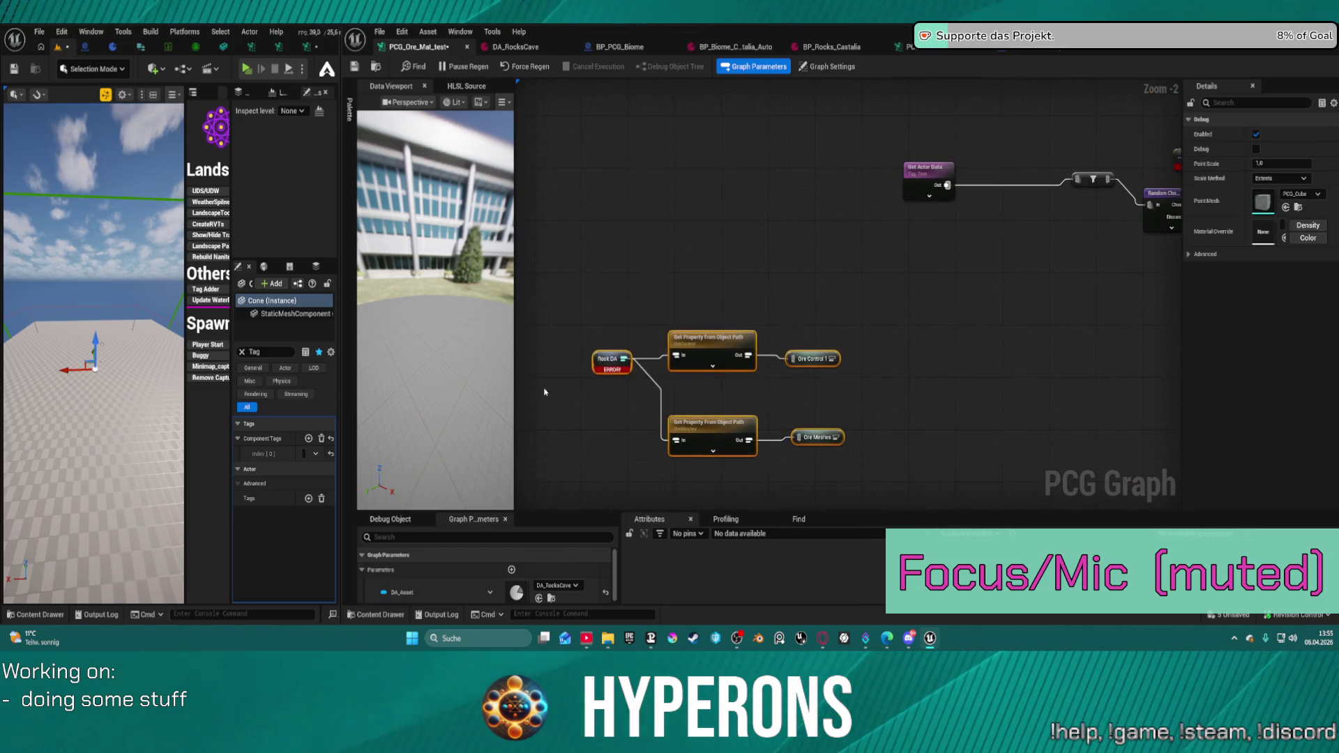
left_click(604, 358)
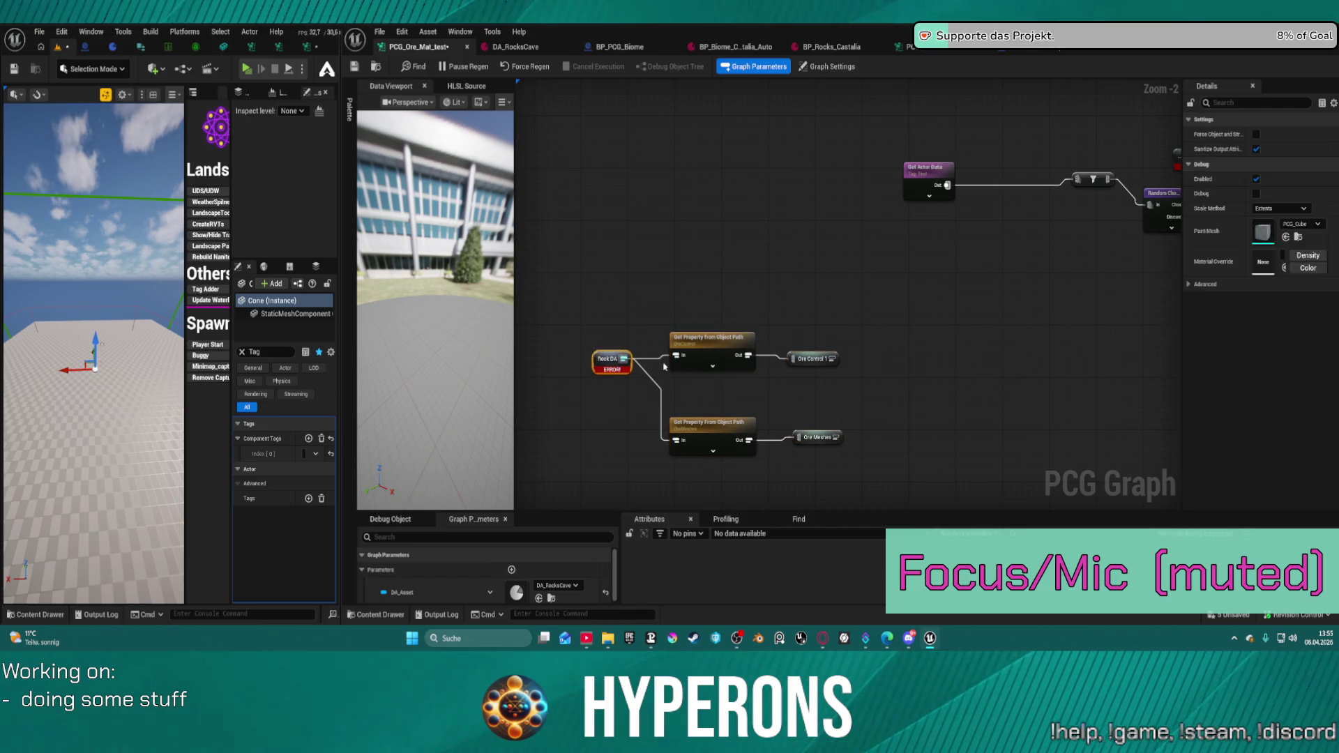
key("Delete")
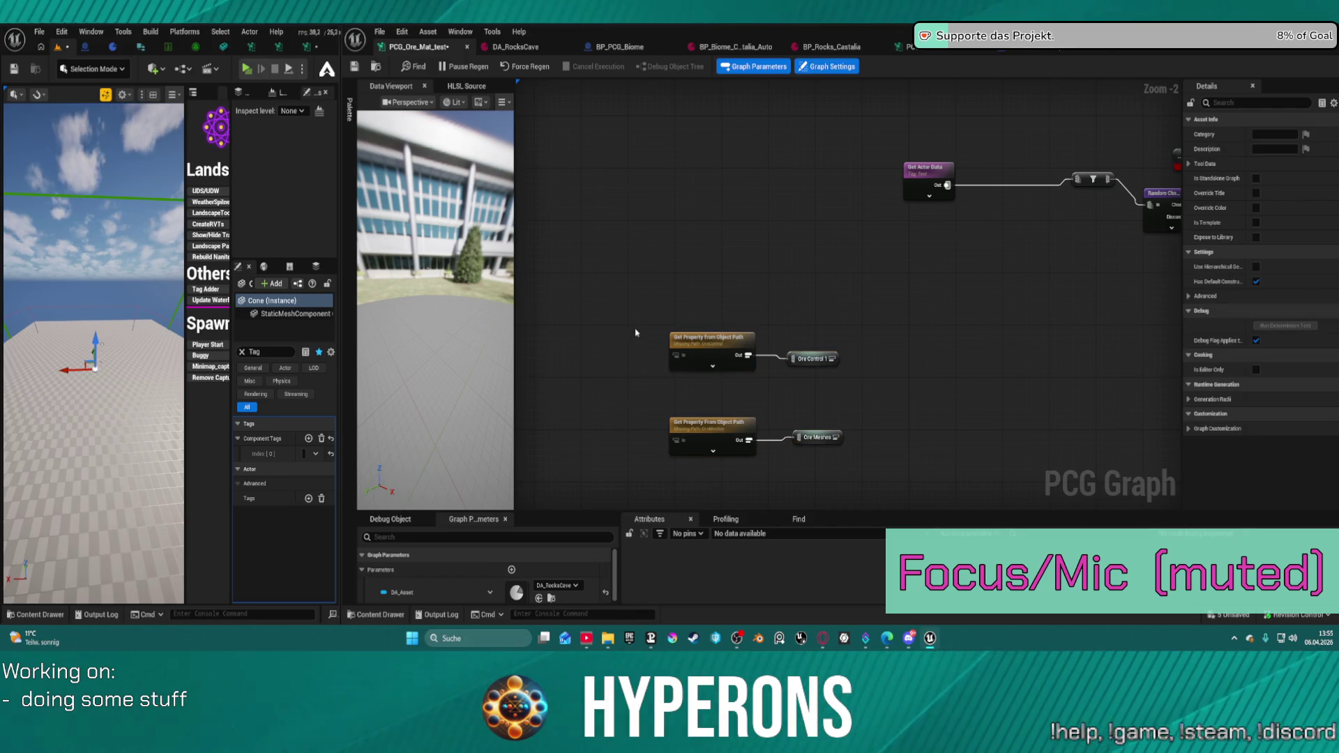
left_click(681, 354)
- Add a DA_Asset parameter node wired into the Get Property From Object Path nodes
right_click(604, 359)
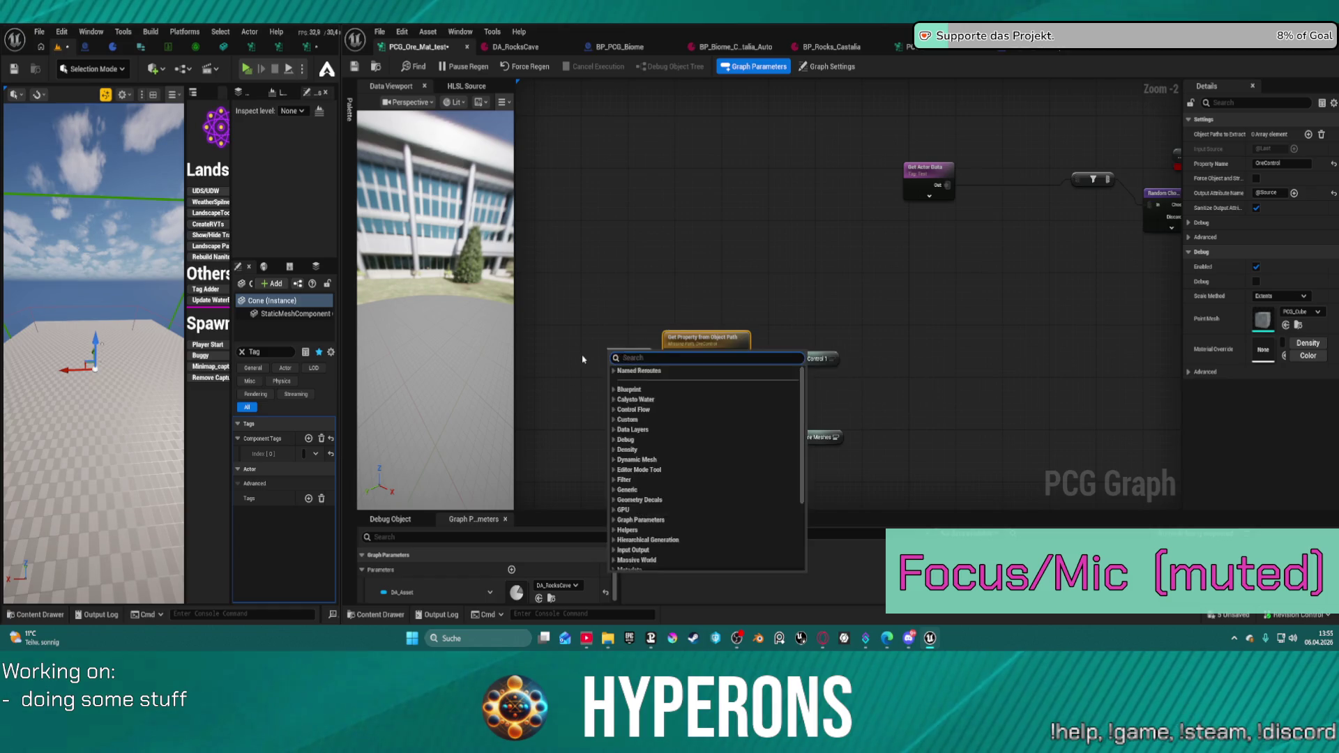
type("dat")
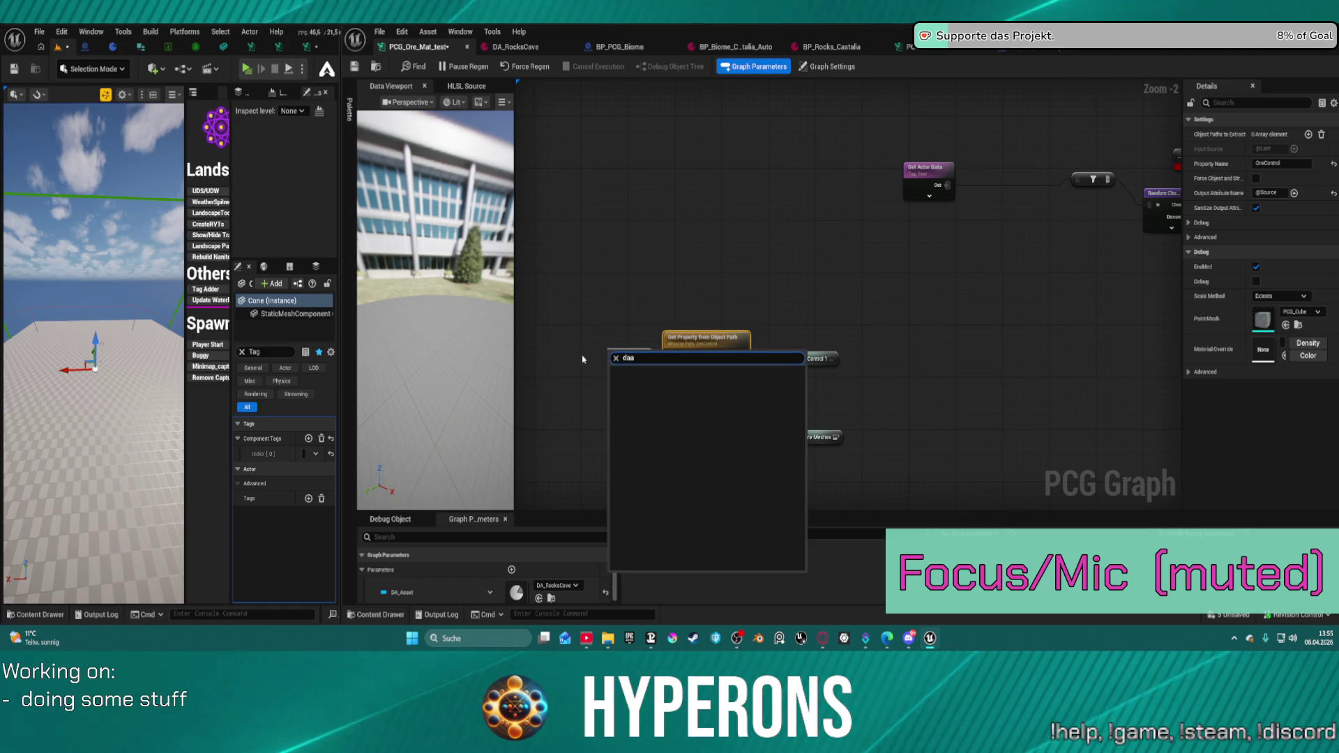
key("BackSpace")
type("_asset")
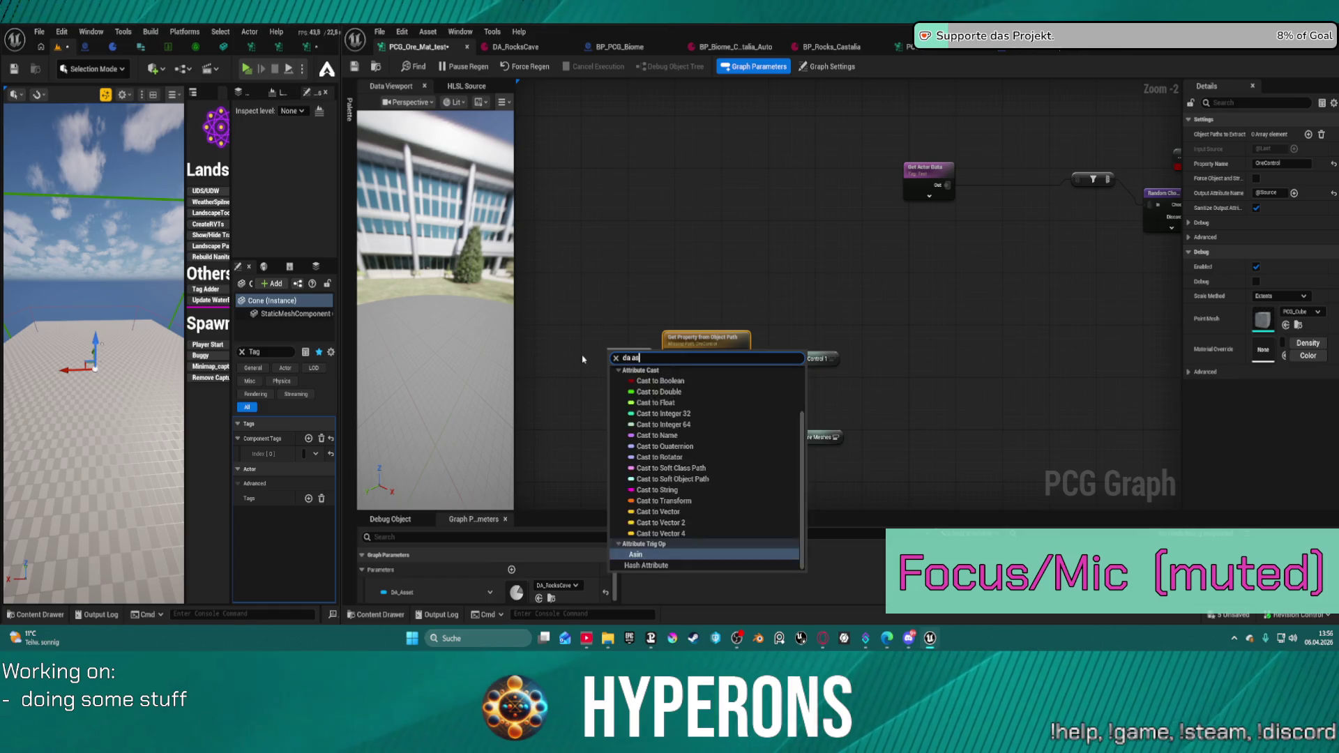
key("Return")
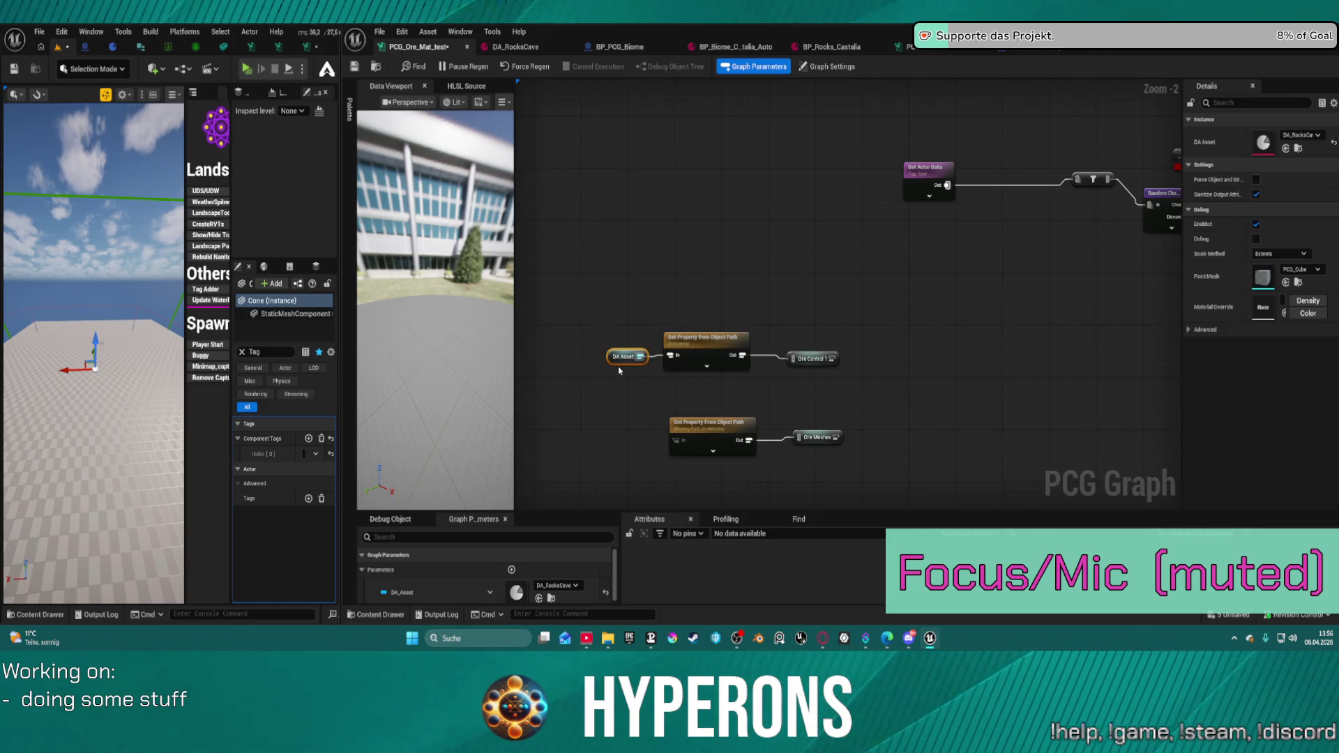
left_click_drag(1046, 293, 581, 361)
left_click_drag(573, 246, 973, 190)
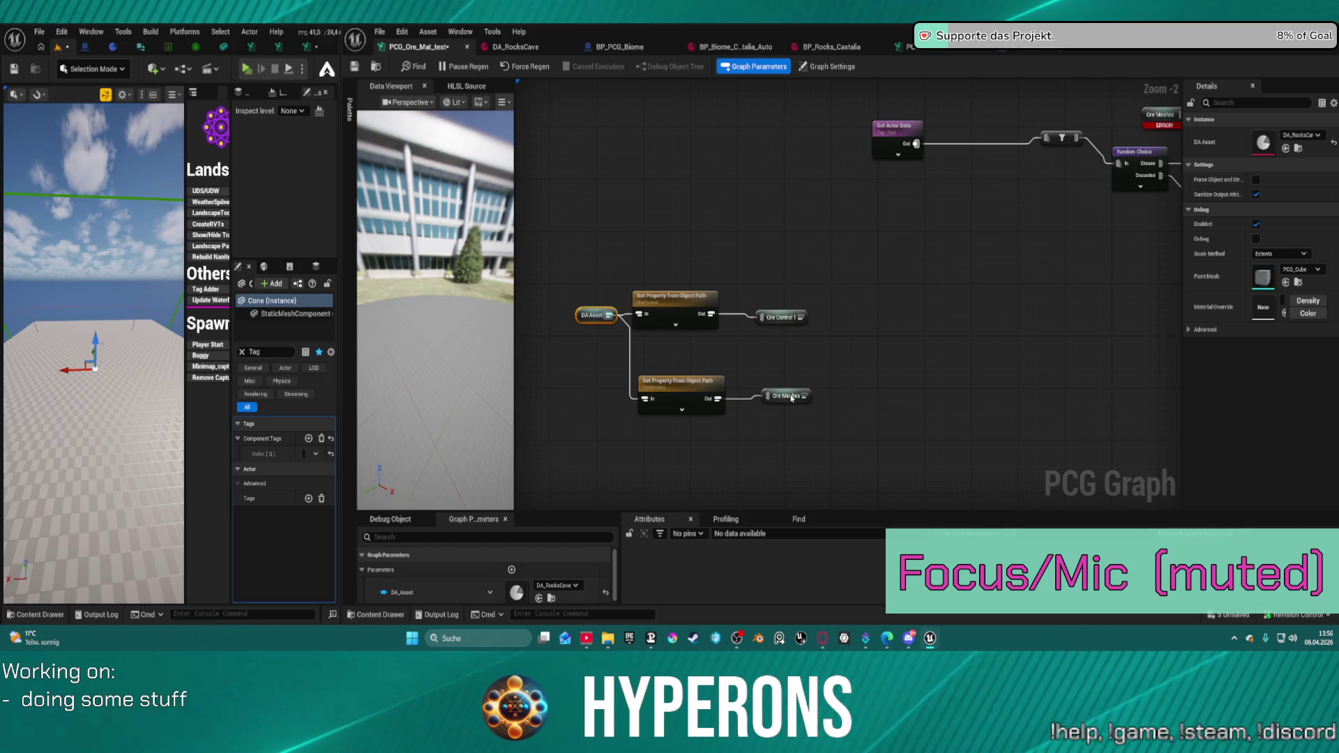
left_click(769, 392)
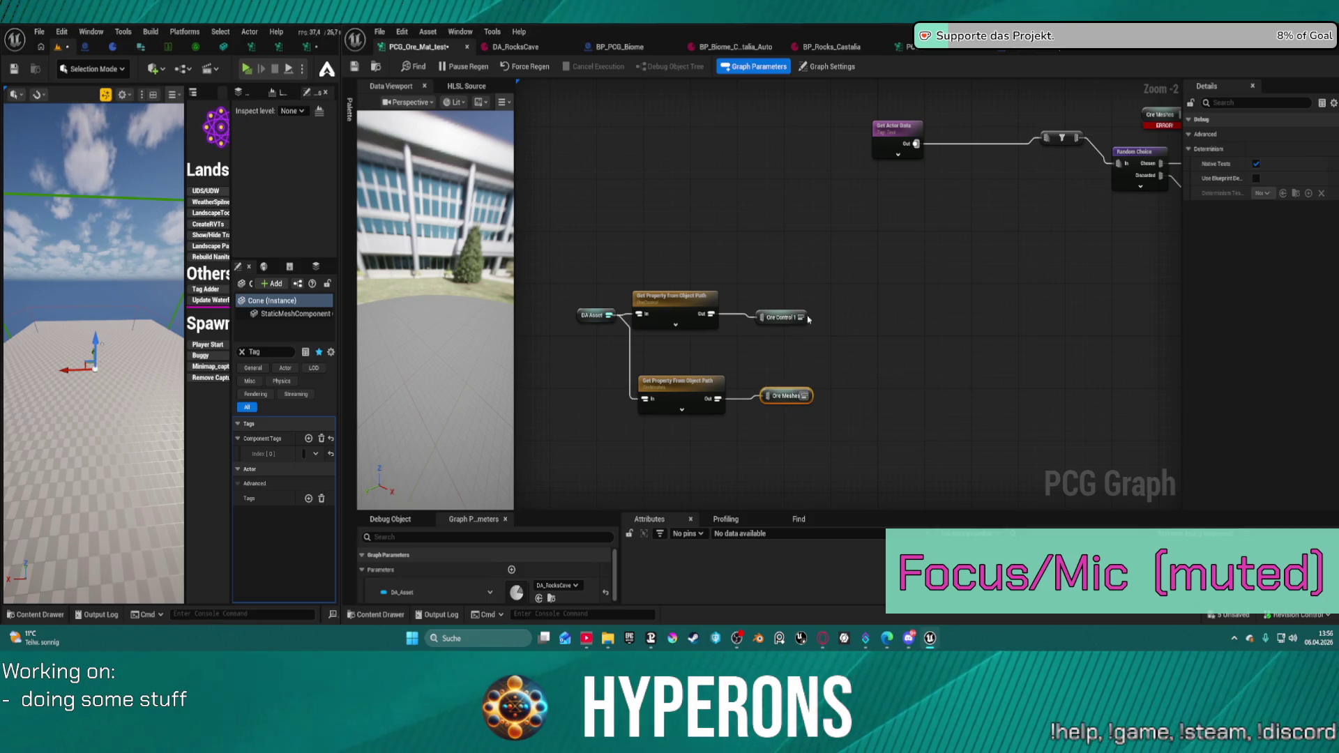
mouse_move(807, 318)
left_mouse_down()
mouse_move(583, 323)
mouse_move(578, 217)
left_mouse_up()
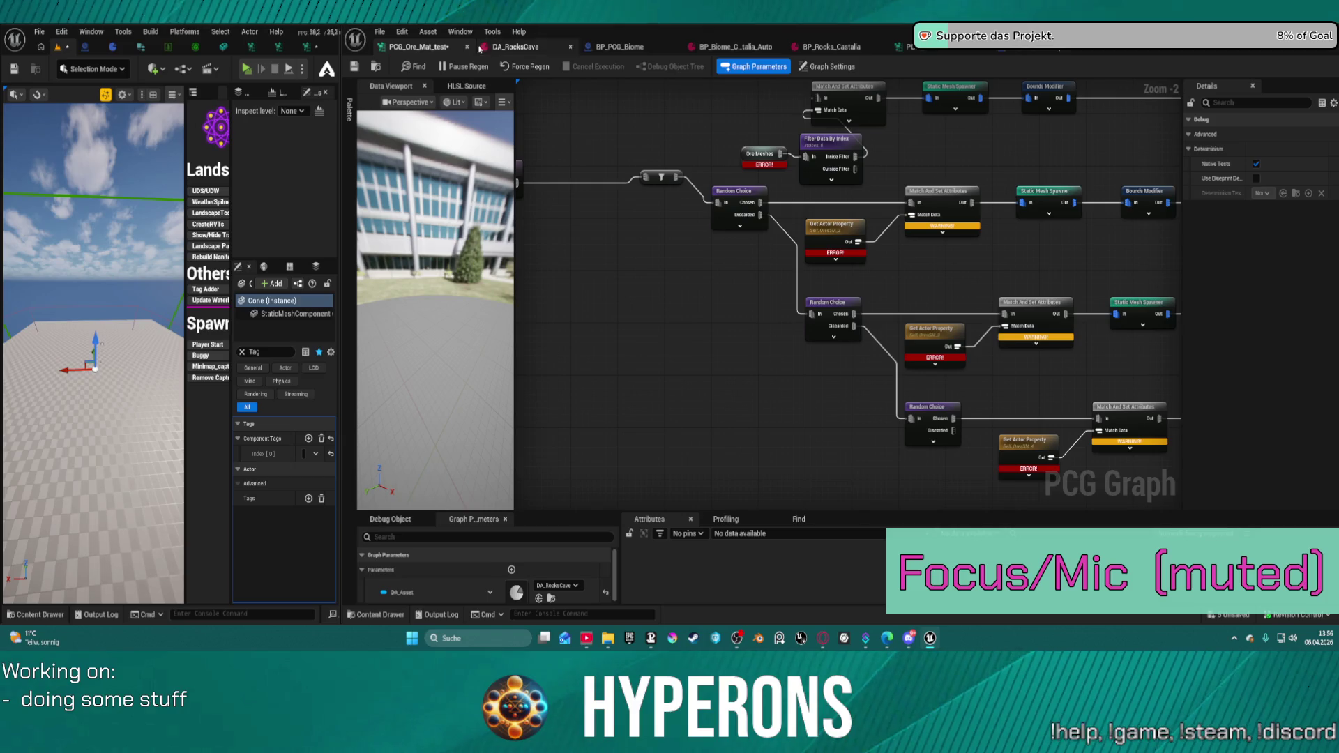
- Force-regenerate the Ore graph to reveal its errors, undoing an accidental node deletion
left_click(532, 73)
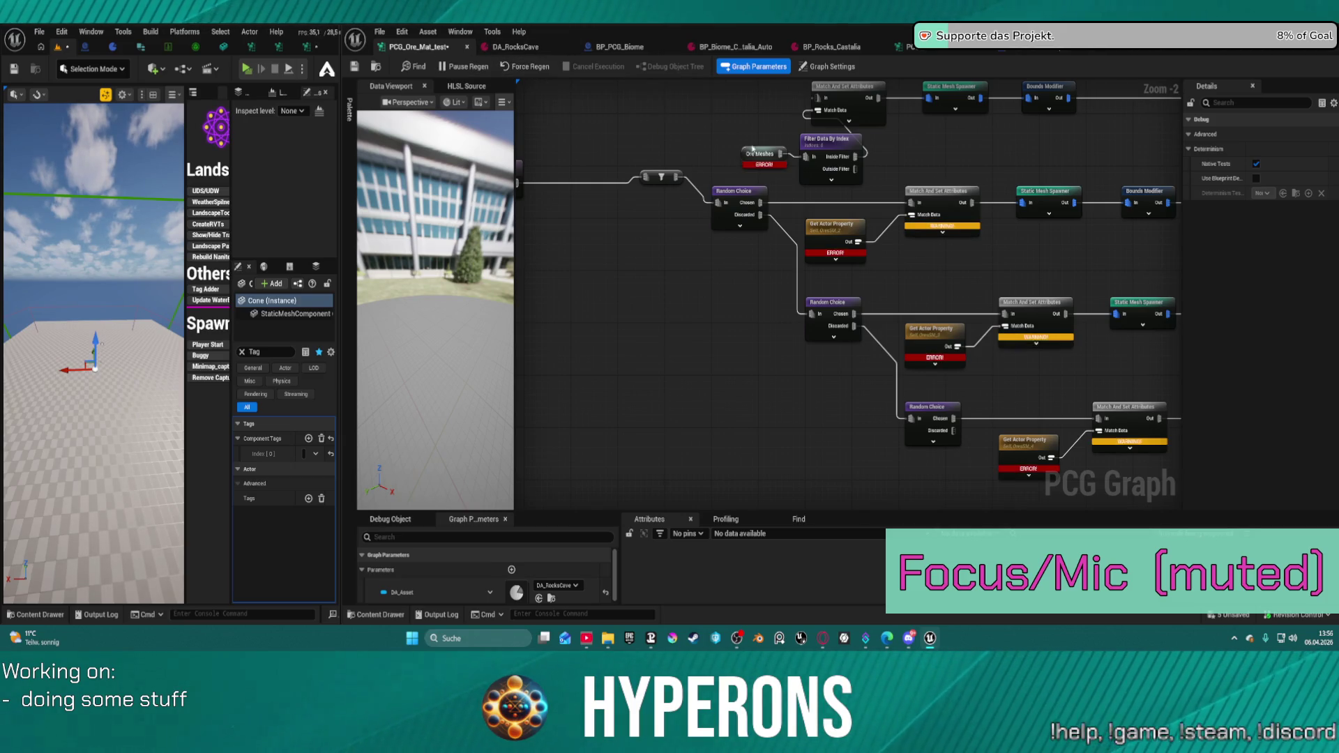
scroll(675, 266, "down", 1)
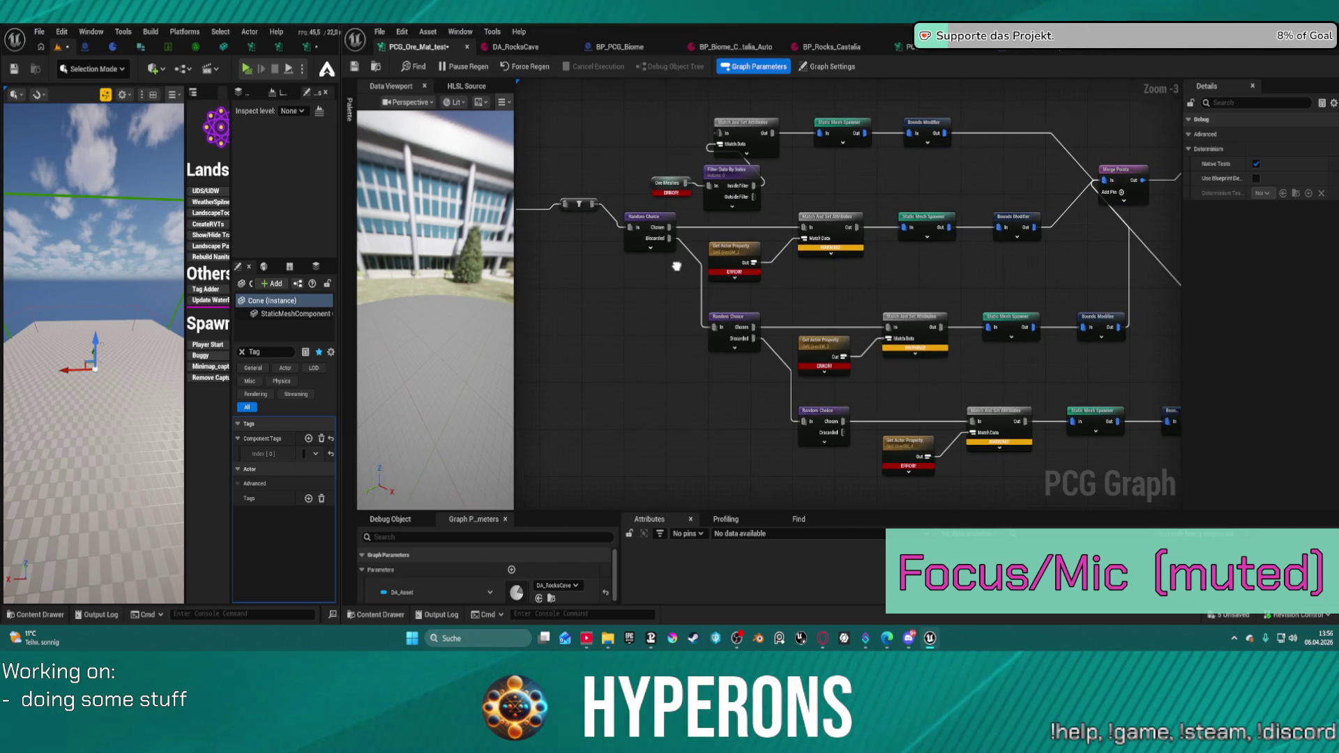
mouse_move(545, 200)
left_mouse_down()
mouse_move(639, 276)
mouse_move(627, 234)
mouse_move(557, 198)
left_mouse_up()
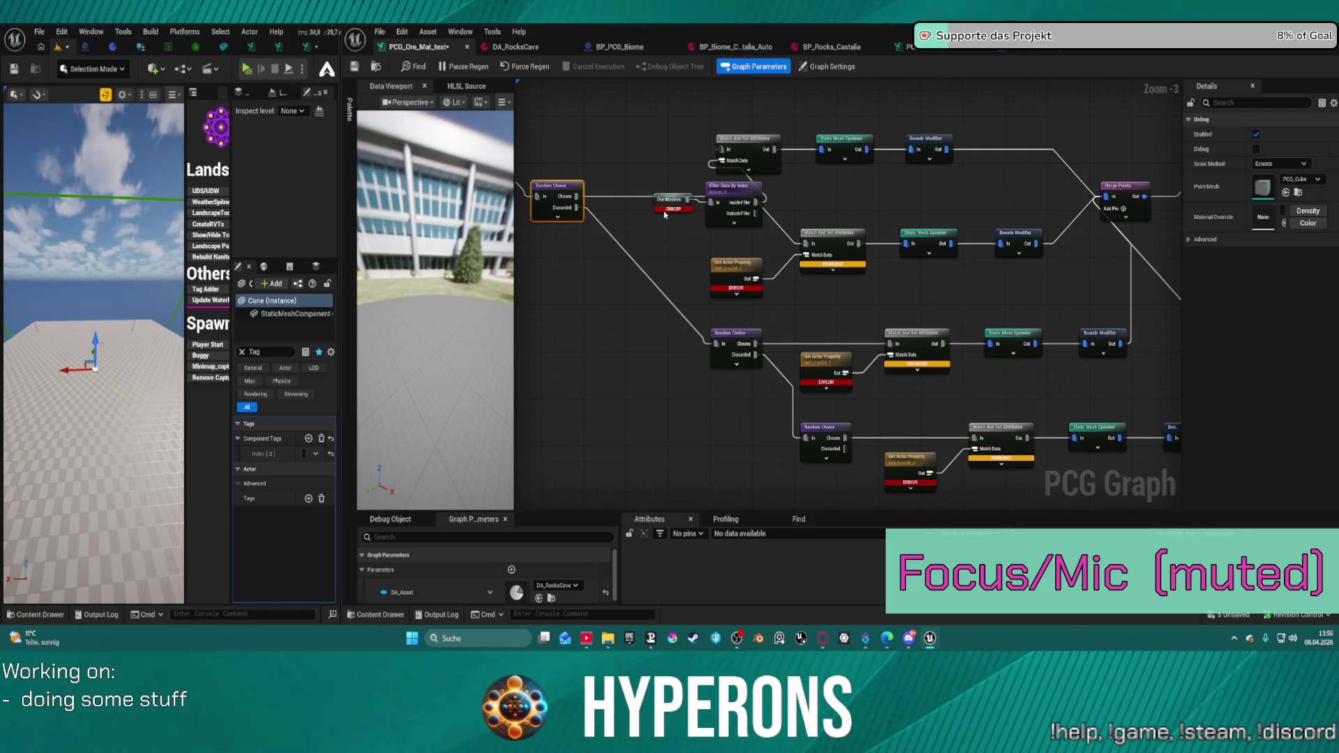
mouse_move(664, 215)
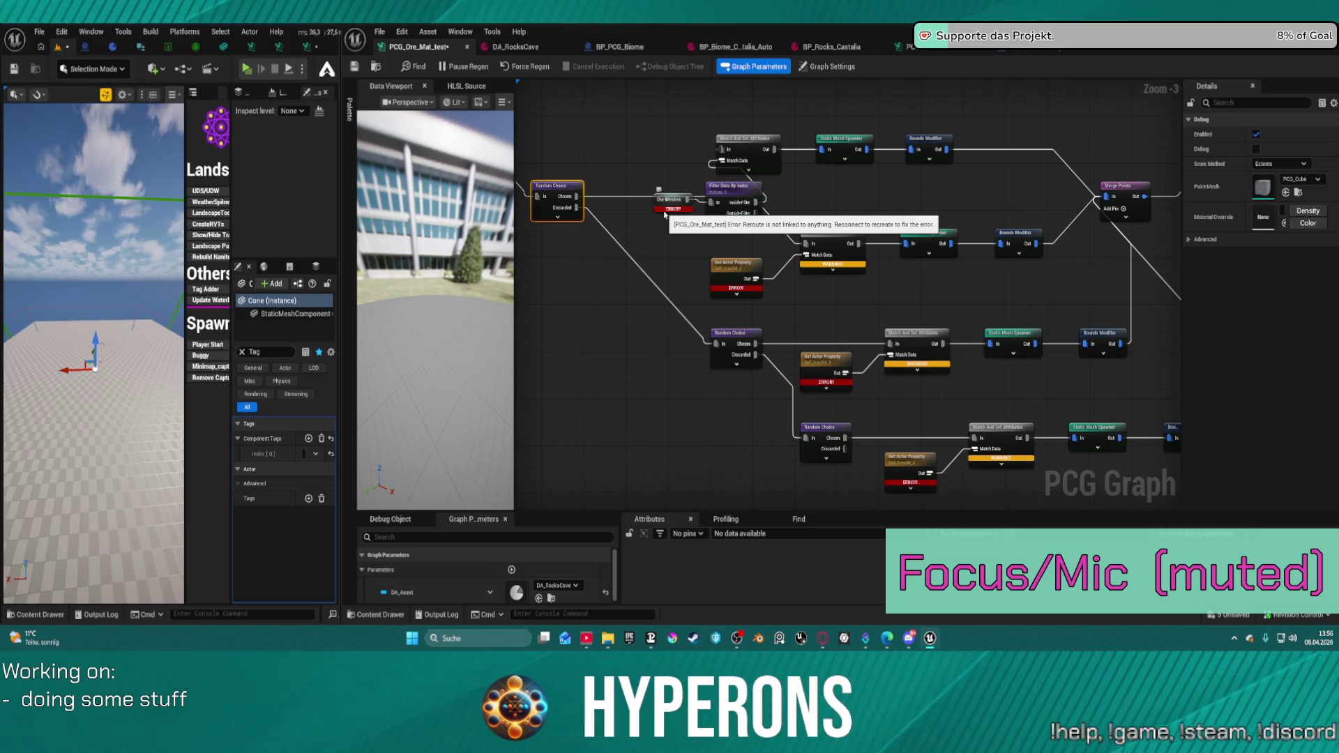
mouse_move(664, 215)
left_mouse_down()
mouse_move(691, 429)
mouse_move(795, 419)
left_mouse_up()
key("Delete")
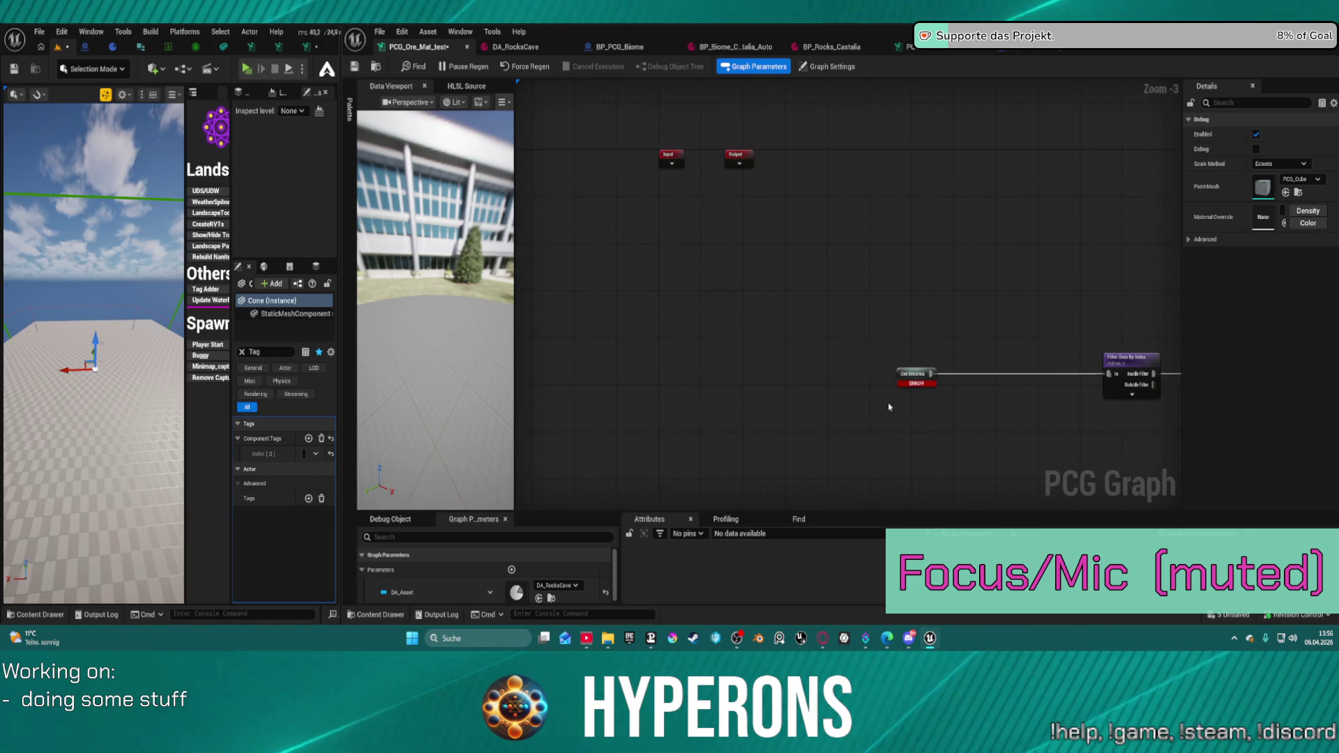
scroll(889, 407, "down", 4)
key("ctrl+z")
mouse_move(601, 335)
left_mouse_down()
mouse_move(688, 263)
mouse_move(656, 263)
left_mouse_up()
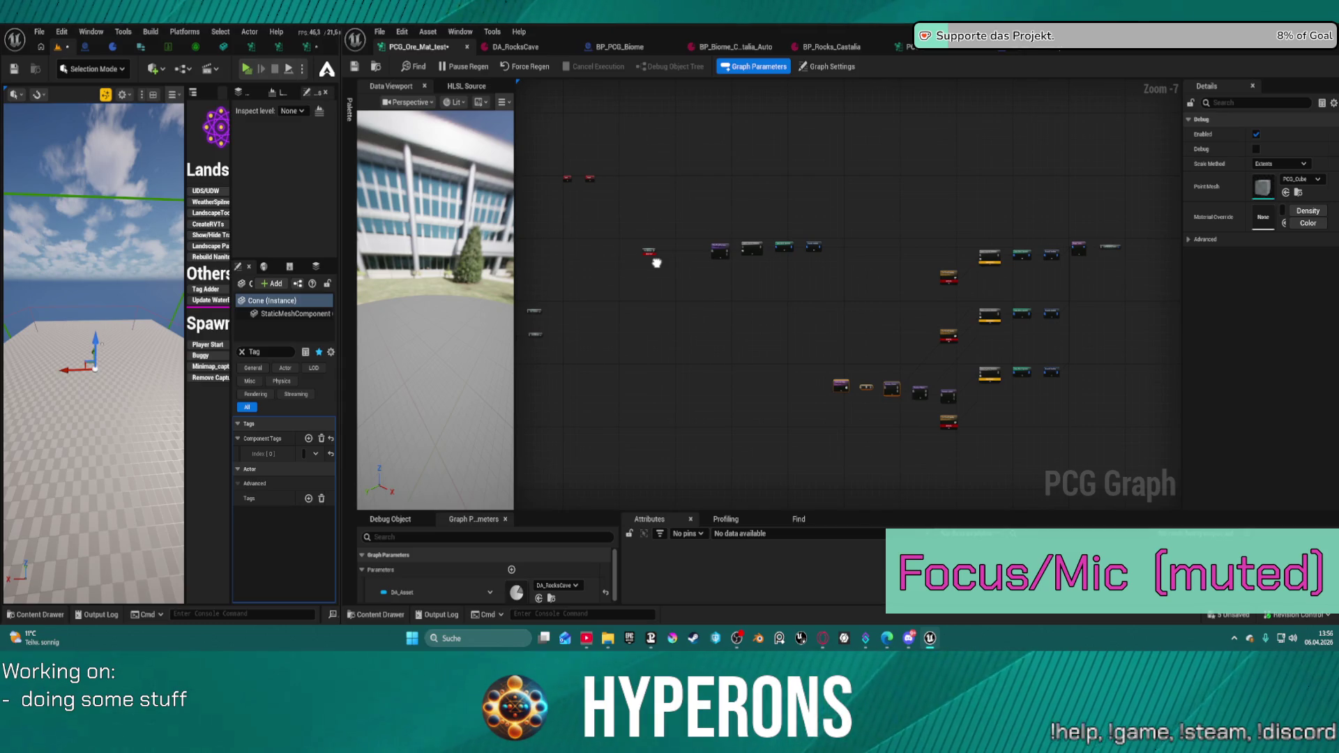
- Zoom in on the Get Actor Data area and save the PCG graph
left_click(698, 310)
scroll(697, 310, "up", 2)
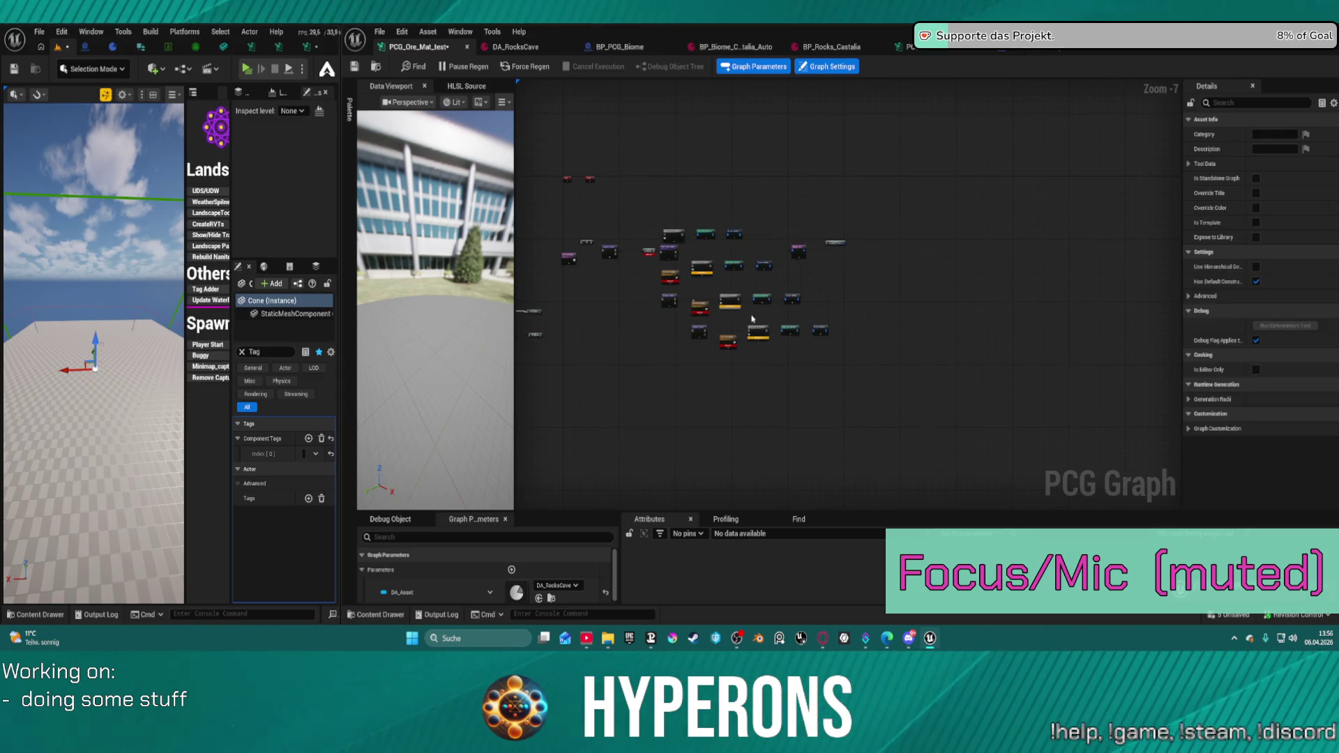
scroll(705, 223, "up", 1)
scroll(705, 223, "up", 1)
scroll(825, 305, "up", 1)
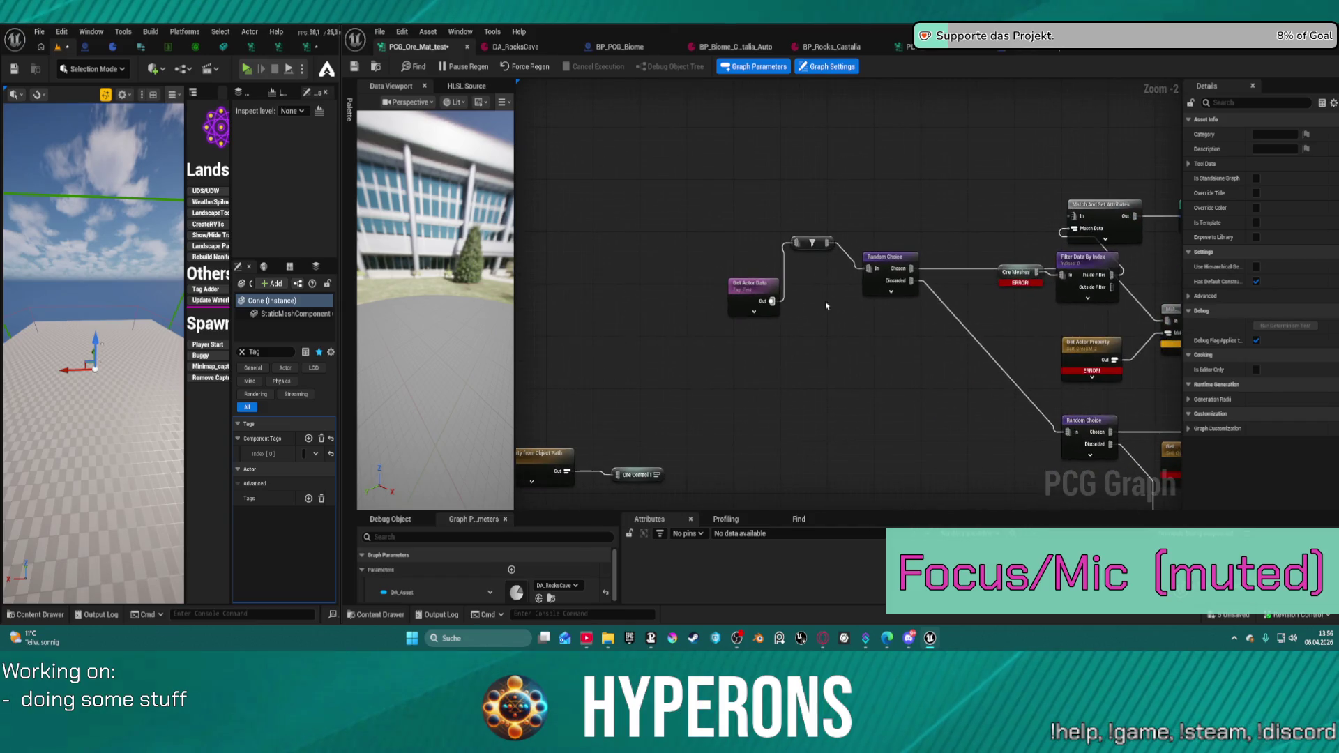
mouse_move(741, 412)
left_mouse_down()
mouse_move(822, 290)
mouse_move(698, 347)
left_mouse_up()
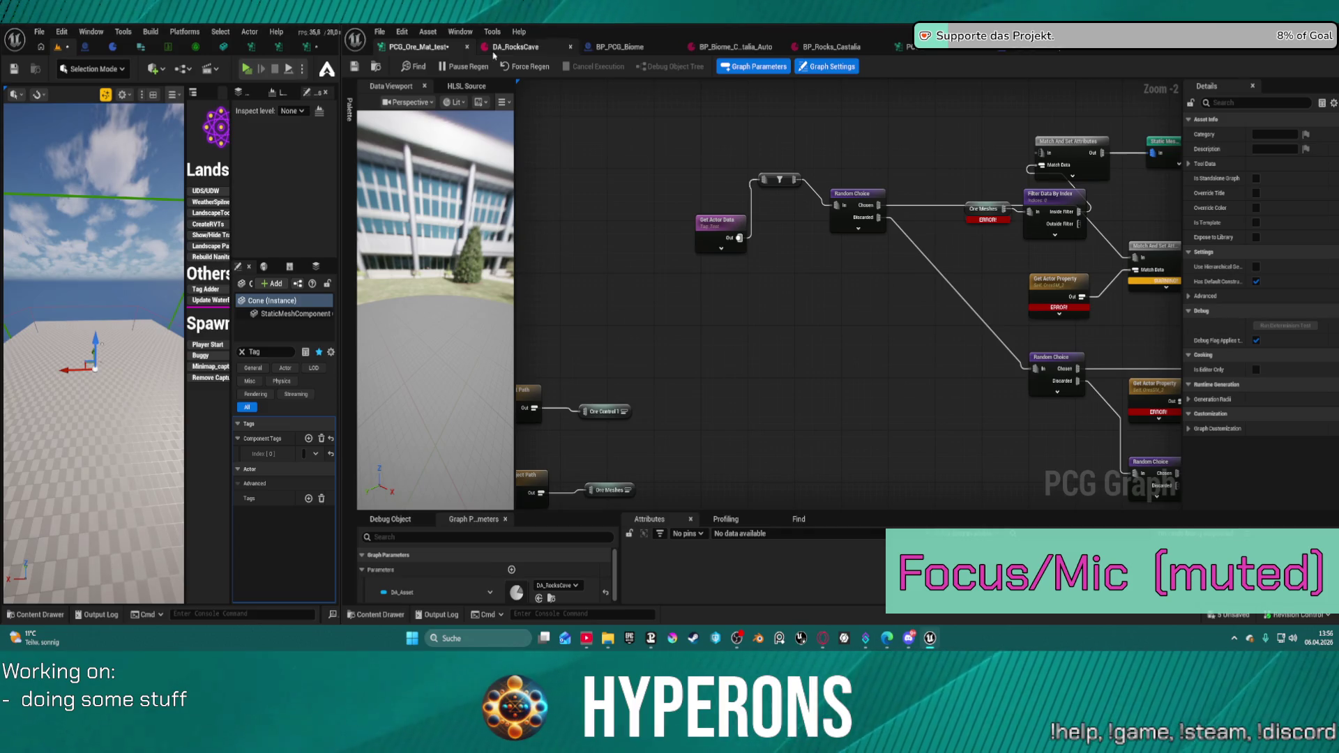
left_click(354, 67)
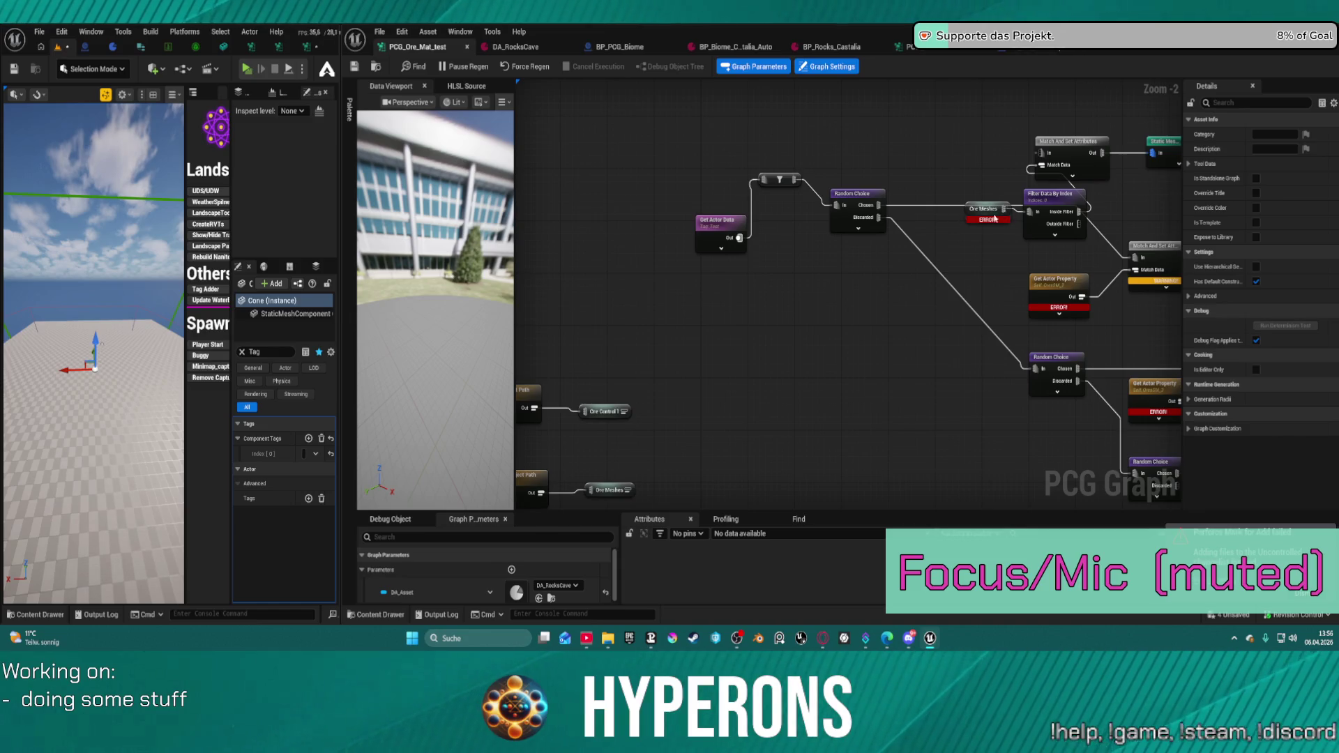
- Move Filter Data By Index up-left with the Ore Meshes reroute beside it, dismissing node menus
mouse_move(995, 219)
left_mouse_down()
mouse_move(794, 242)
mouse_move(966, 333)
mouse_move(801, 260)
mouse_move(825, 275)
left_mouse_up()
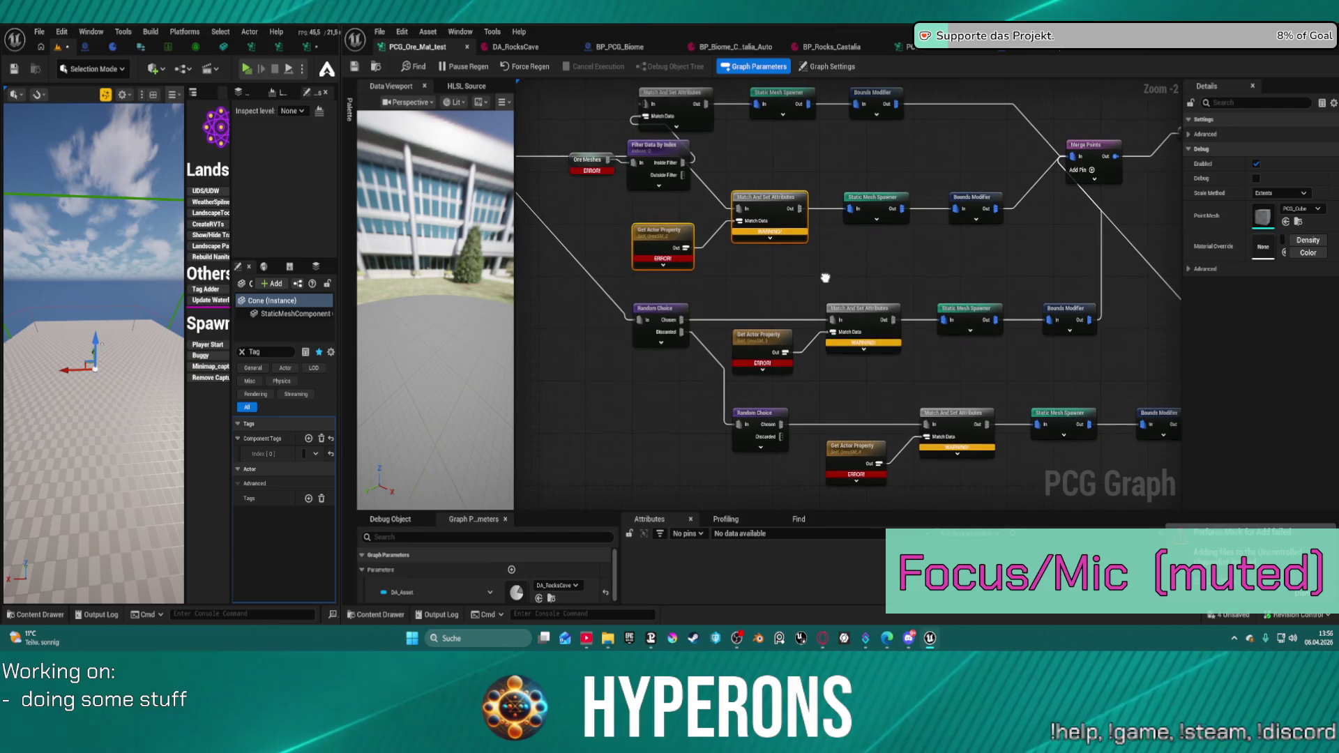
left_click_drag(719, 283, 825, 339)
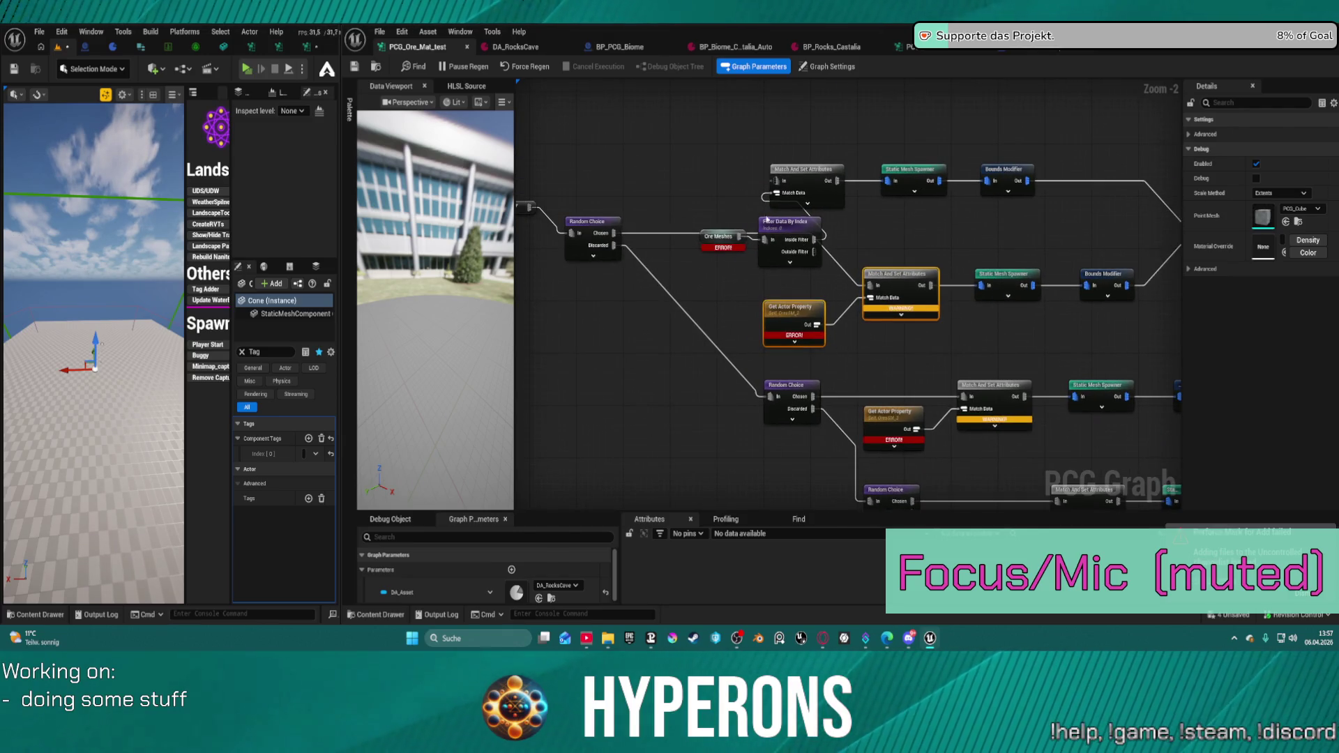
left_click_drag(765, 219, 688, 166)
mouse_move(741, 236)
left_mouse_down()
mouse_move(614, 179)
mouse_move(771, 290)
mouse_move(572, 171)
mouse_move(763, 205)
mouse_move(829, 249)
left_mouse_up()
key("Escape")
left_click_drag(743, 379, 733, 381)
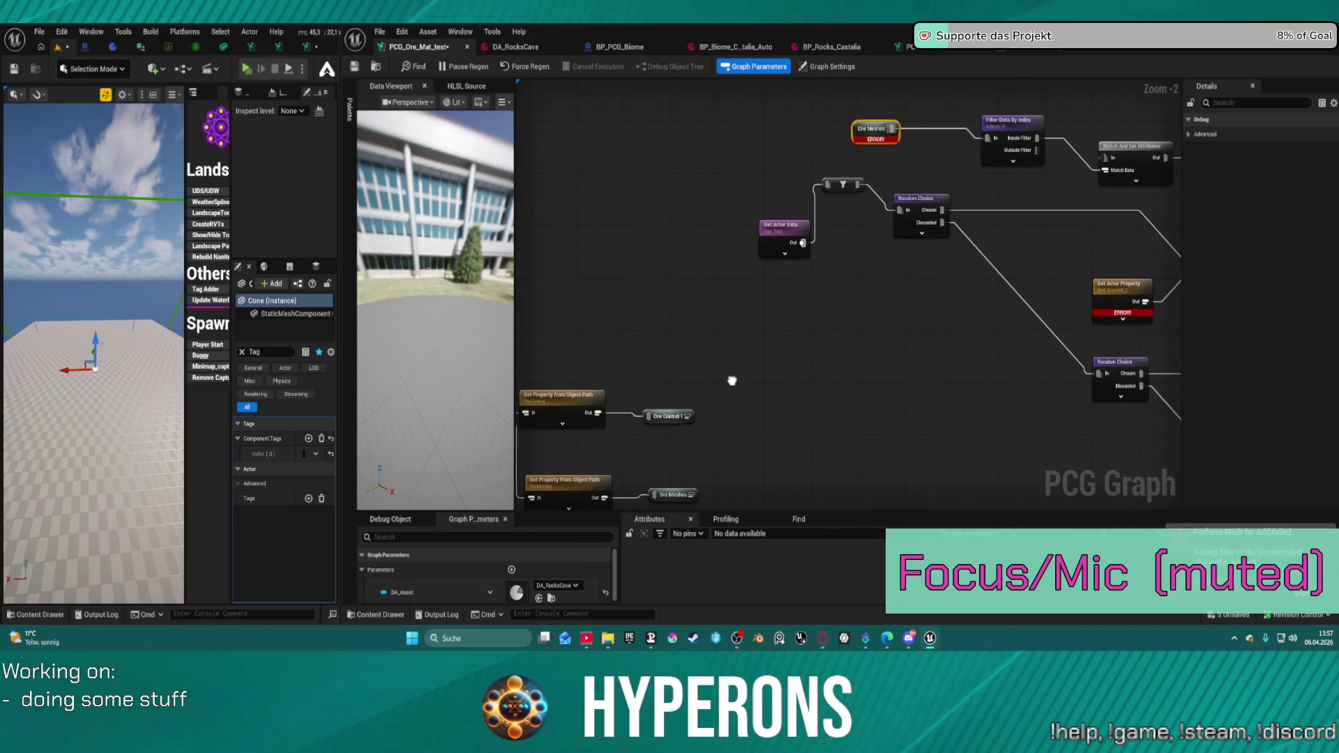
left_click_drag(857, 113, 731, 196)
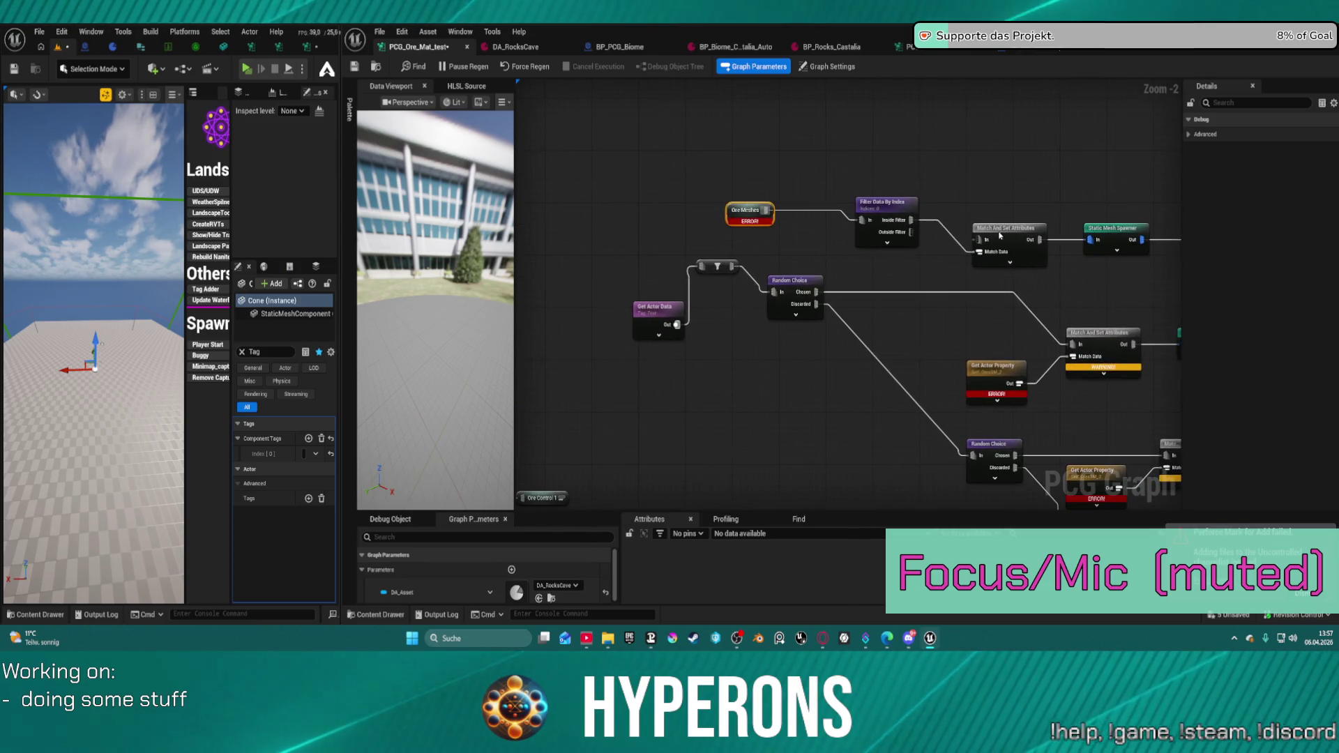
mouse_move(975, 239)
left_mouse_down()
mouse_move(870, 156)
mouse_move(599, 464)
mouse_move(663, 365)
mouse_move(1102, 87)
mouse_move(809, 128)
mouse_move(865, 110)
left_mouse_up()
left_click(724, 209)
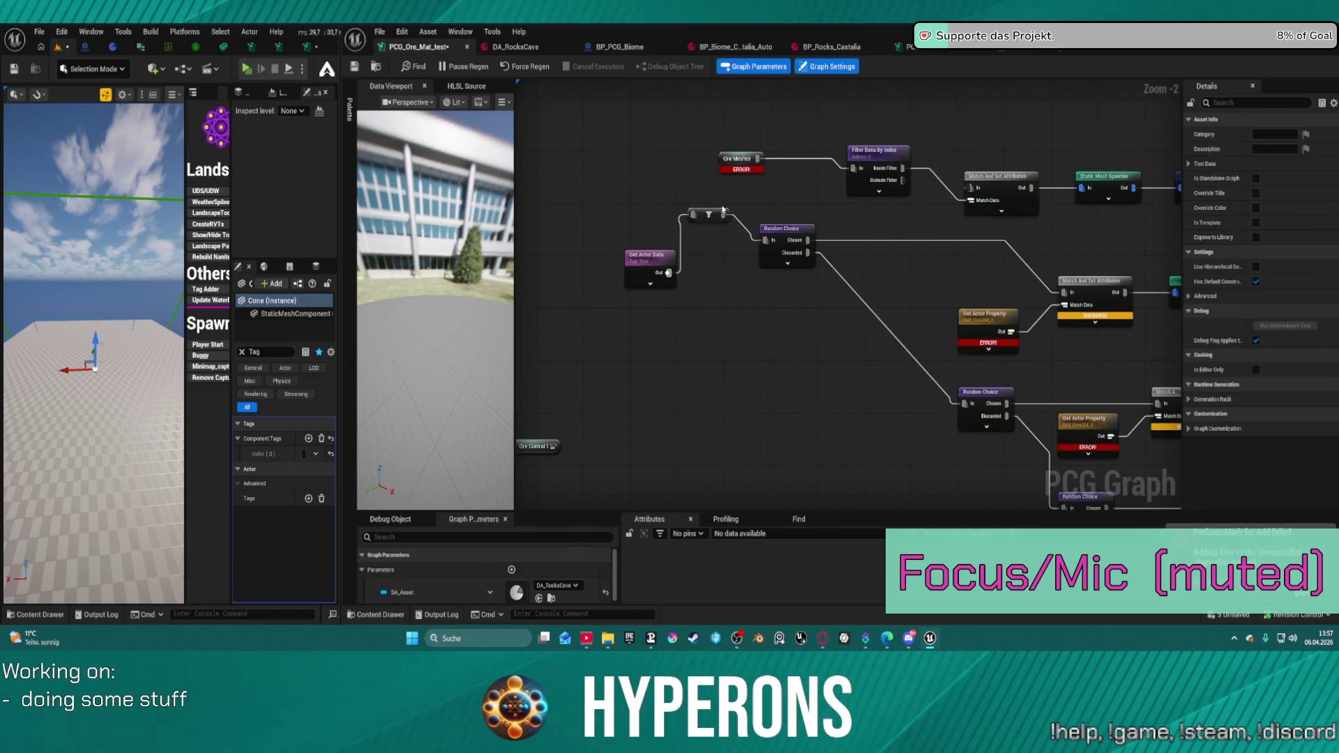
- Reposition Get Actor Data and wire its output into Match And Set Attributes, removing its filter link
left_click_drag(645, 262, 604, 124)
mouse_move(630, 137)
left_mouse_down()
mouse_move(772, 136)
mouse_move(1025, 203)
mouse_move(972, 200)
left_mouse_up()
left_click(678, 160)
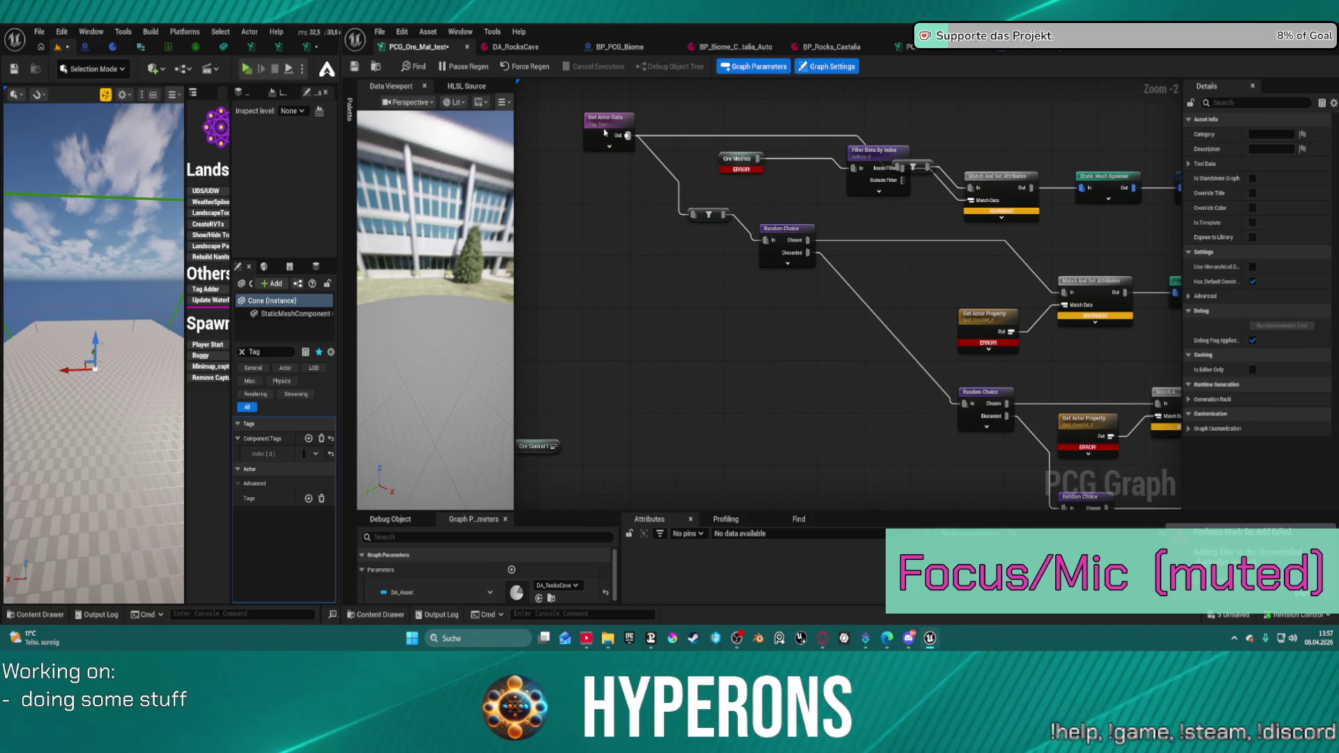
left_click(667, 173, "alt")
- Set Get Actor Data's retrieval mode to Get Single Point and force-regenerate the graph
left_click(607, 120)
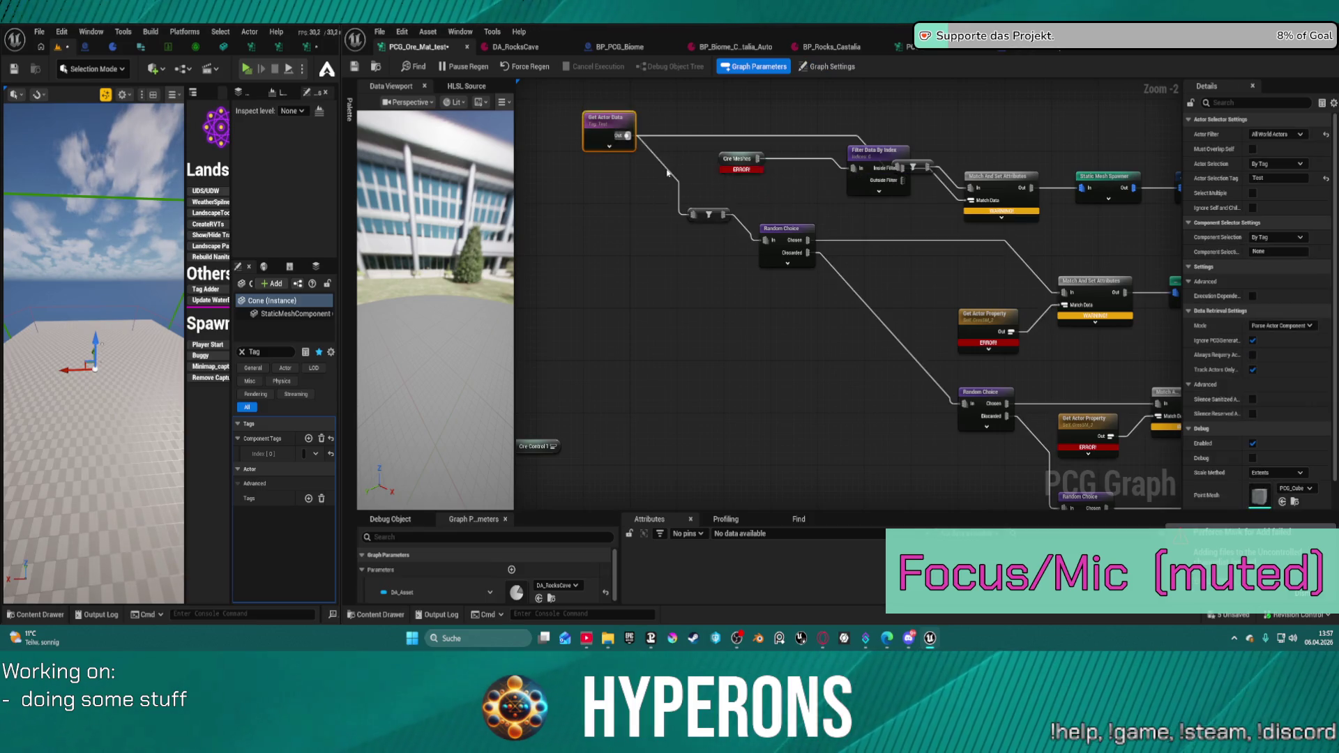
left_click(1277, 325)
left_click(1241, 345)
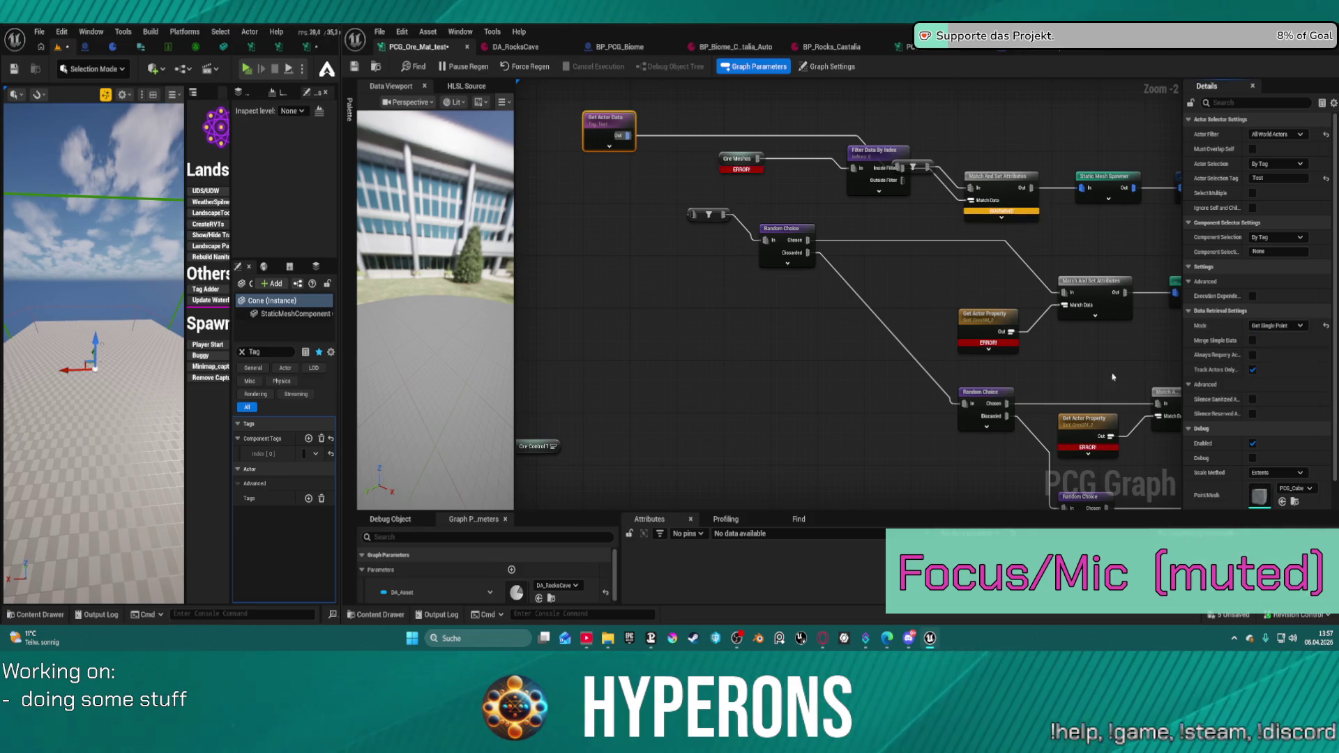
left_click_drag(607, 119, 601, 171)
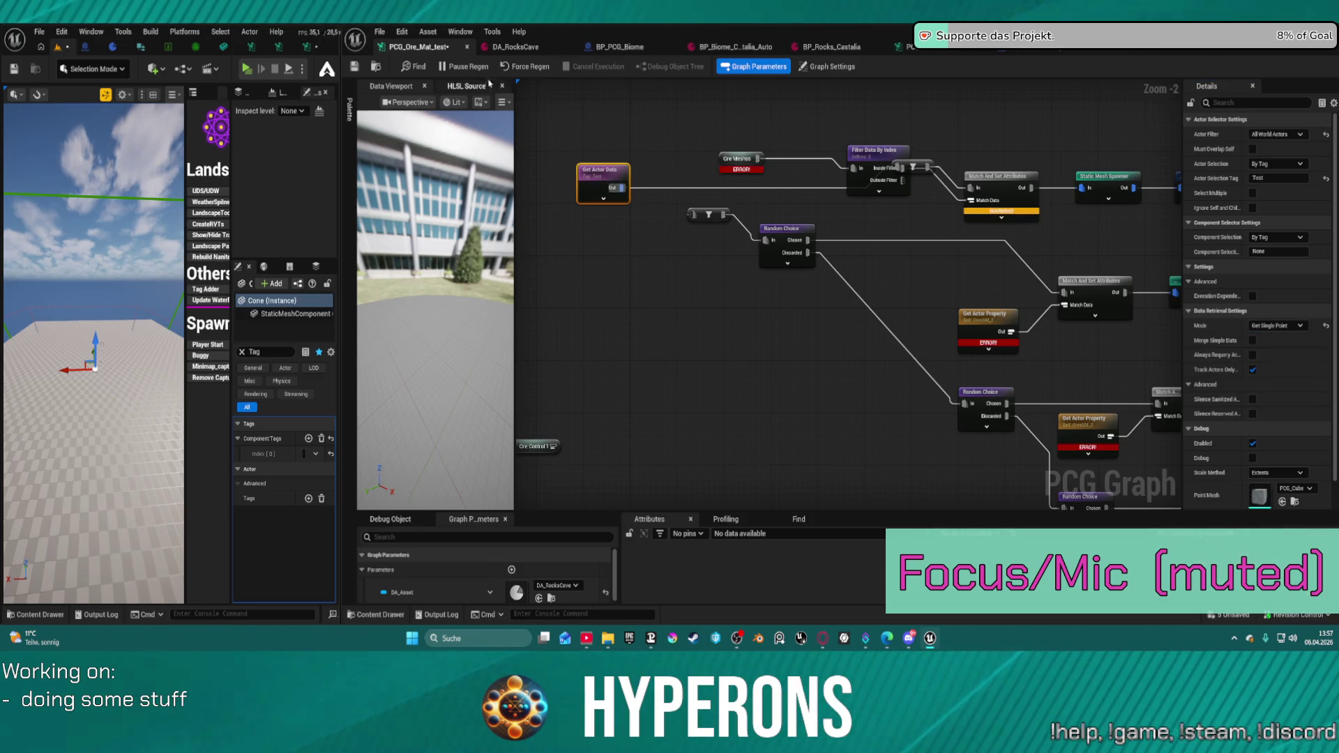
left_click(520, 68)
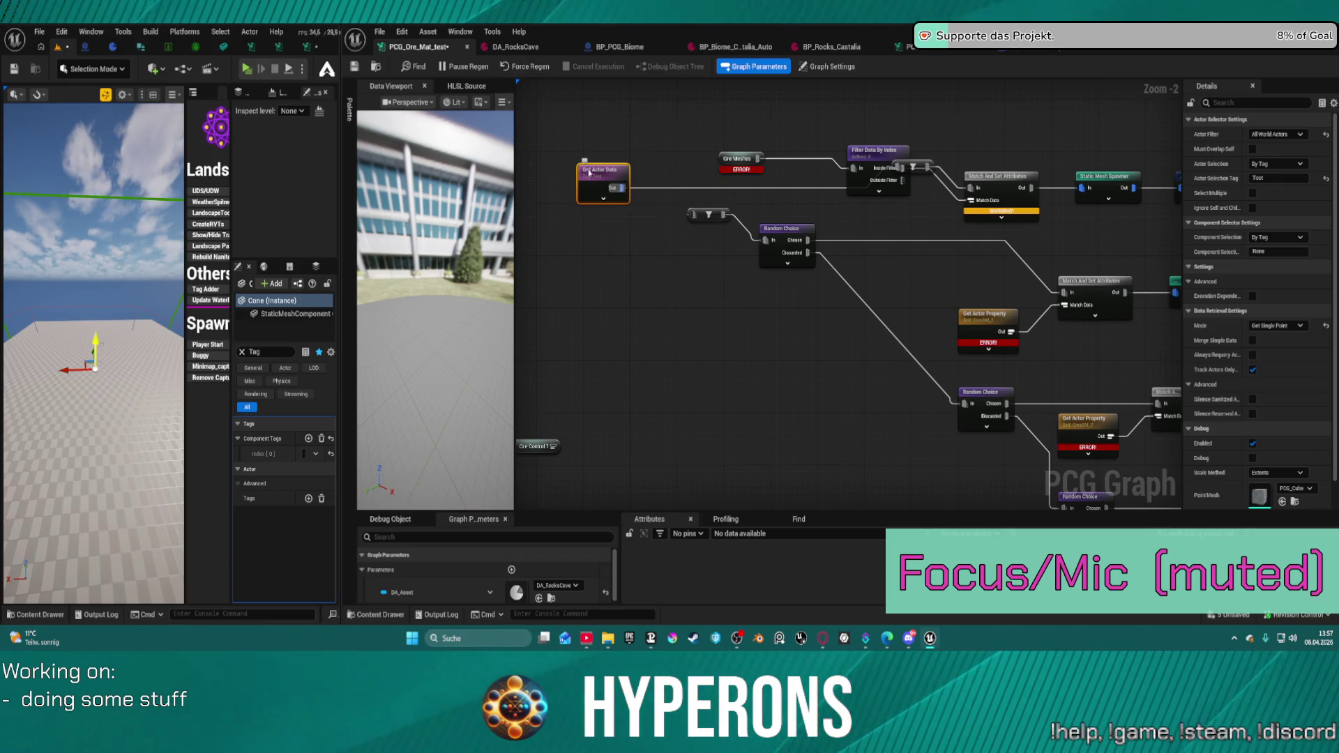
left_click_drag(592, 186, 563, 166)
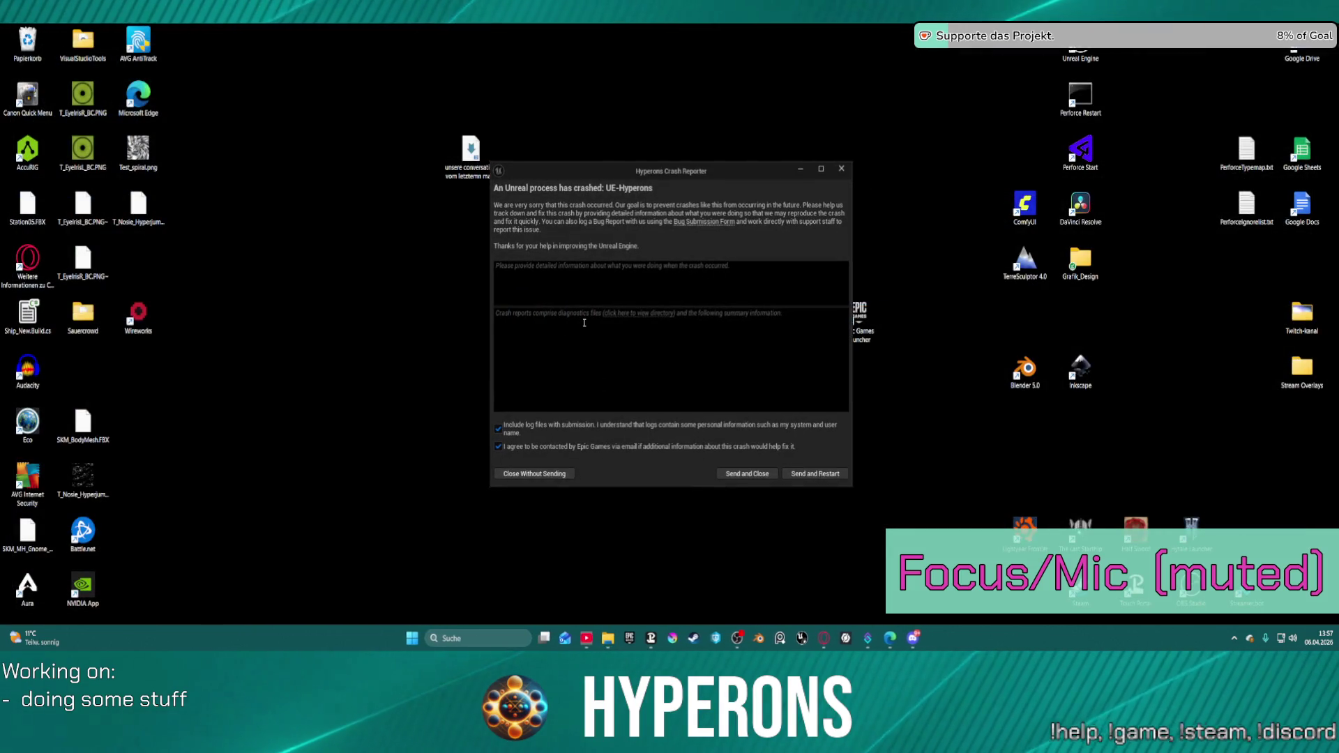
- Send the crash report from Unreal Crash Reporter and restart the editor
left_click(795, 474)
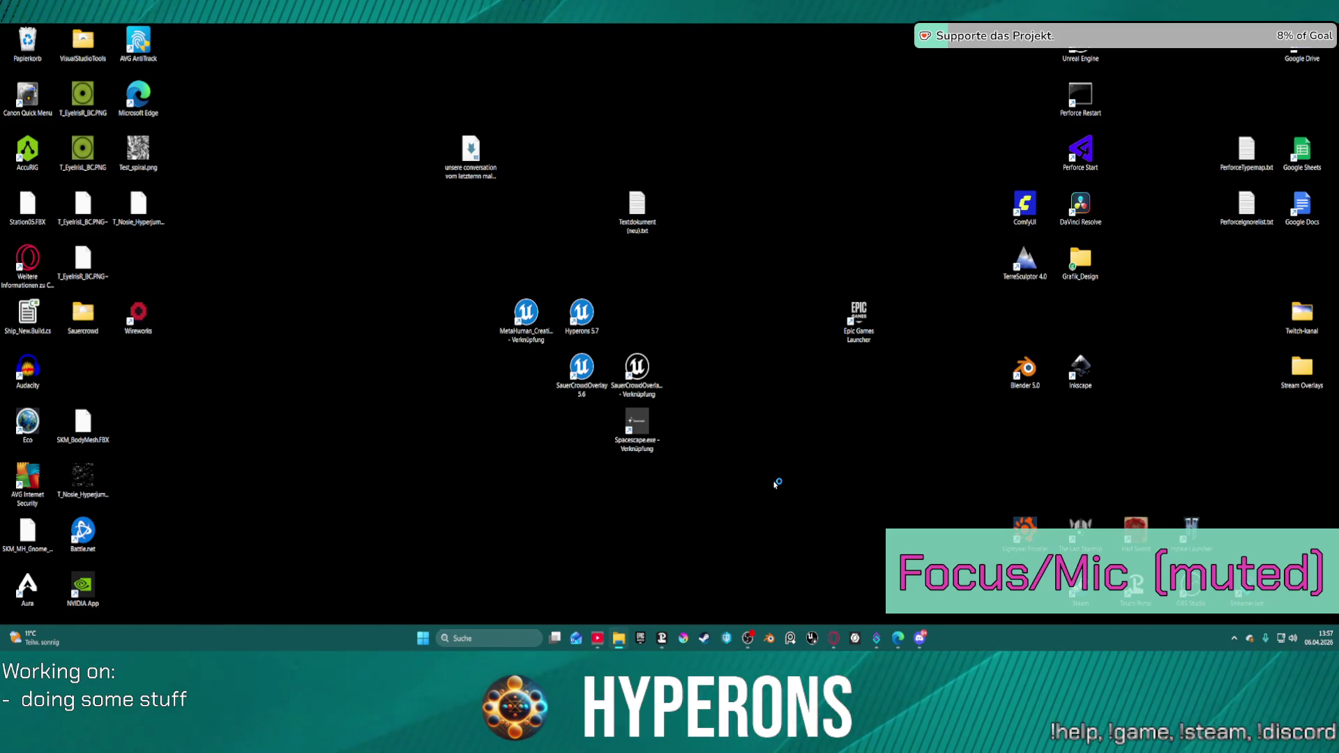
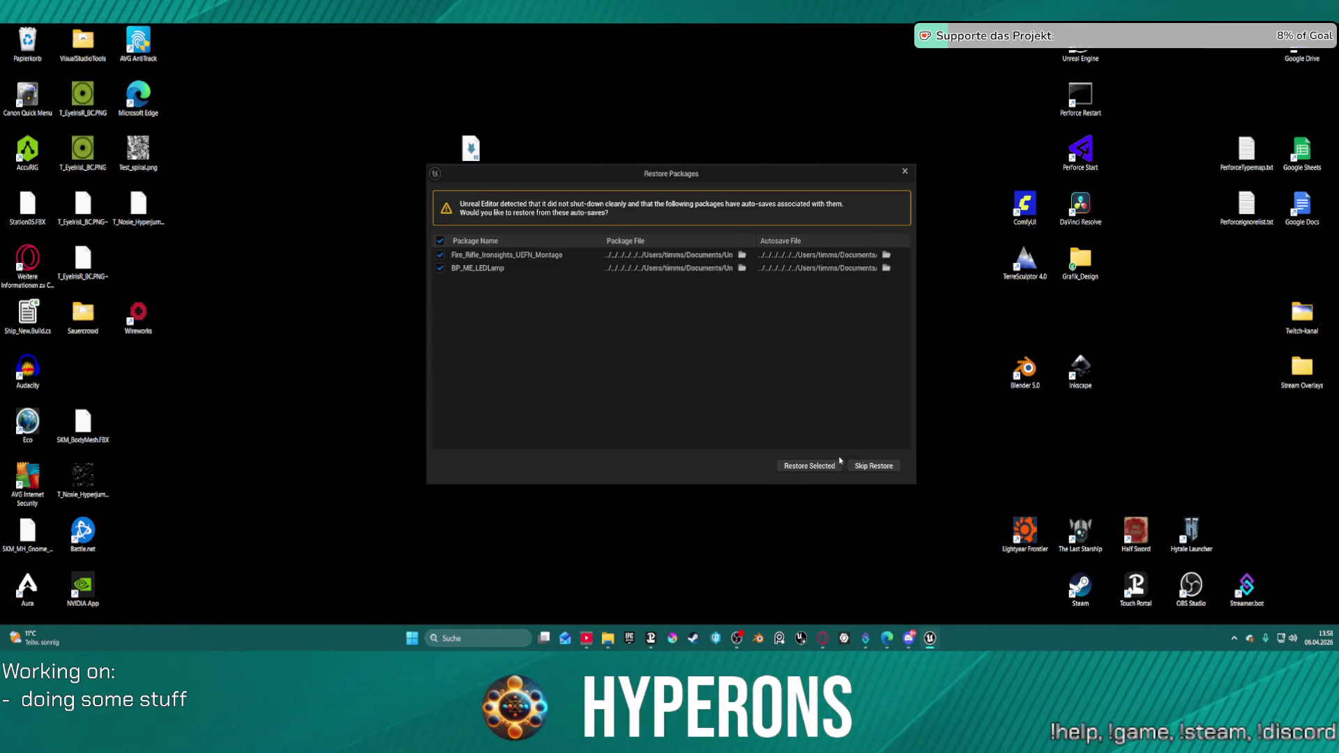
- Skip restoring the auto-saved packages so the LoadMap level loads fresh
left_click(874, 465)
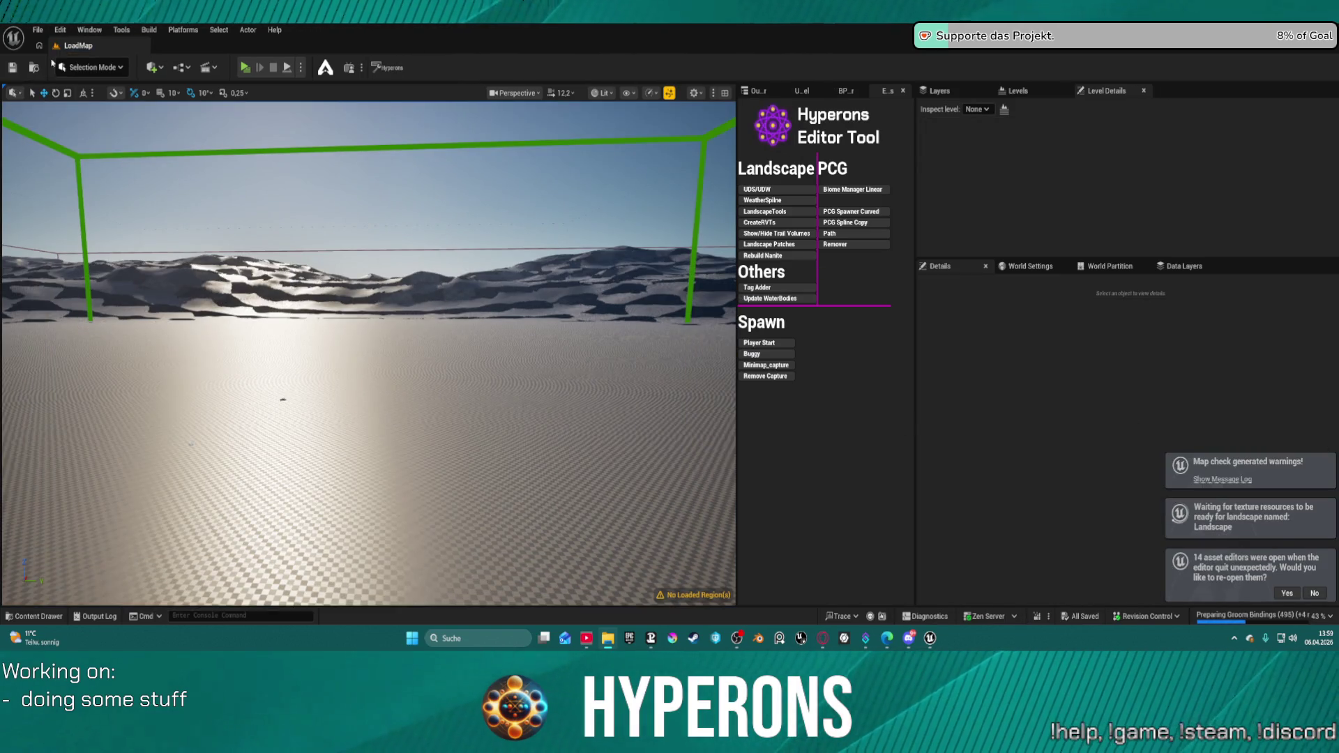
left_click(39, 30)
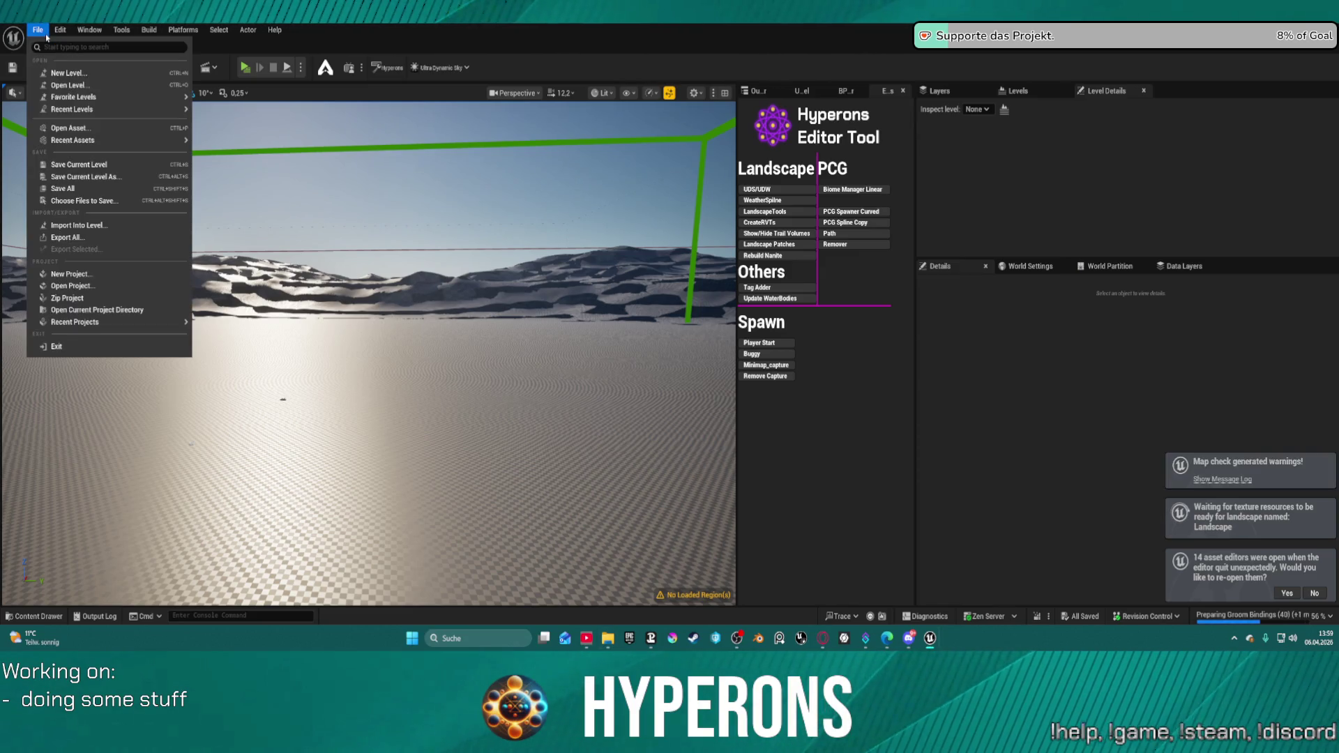
- Create a new level from the Basic template
left_click(128, 74)
left_click(685, 255)
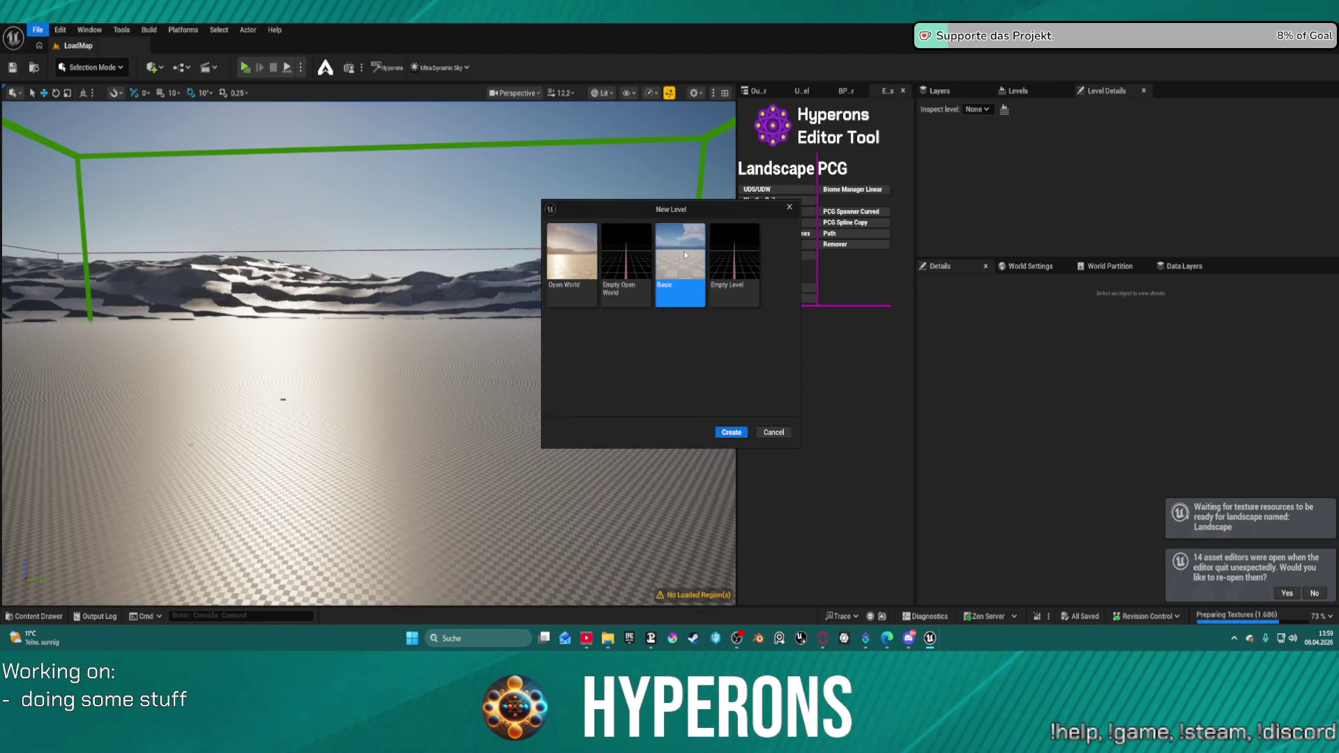
double_click(685, 254)
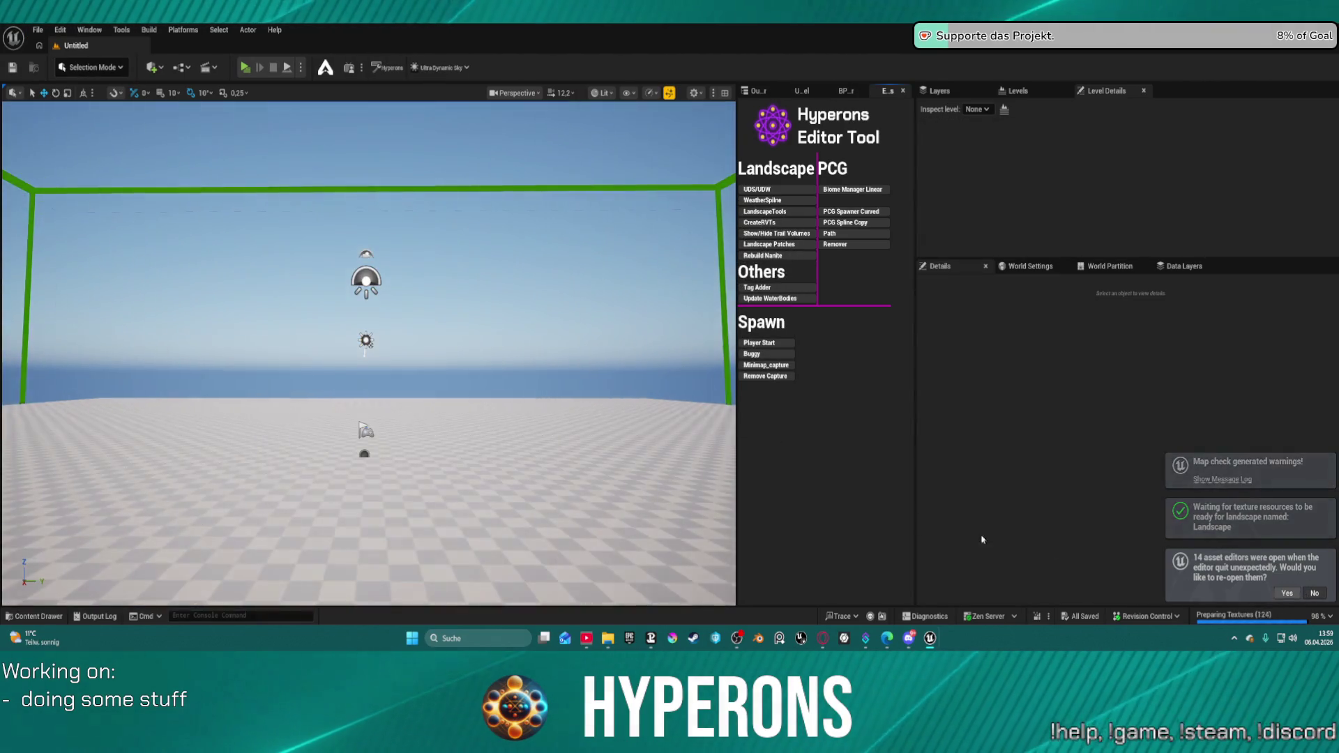
- Place a Cylinder shape into the new Basic level
mouse_move(368, 349)
left_mouse_down()
mouse_move(405, 279)
mouse_move(368, 334)
left_mouse_up()
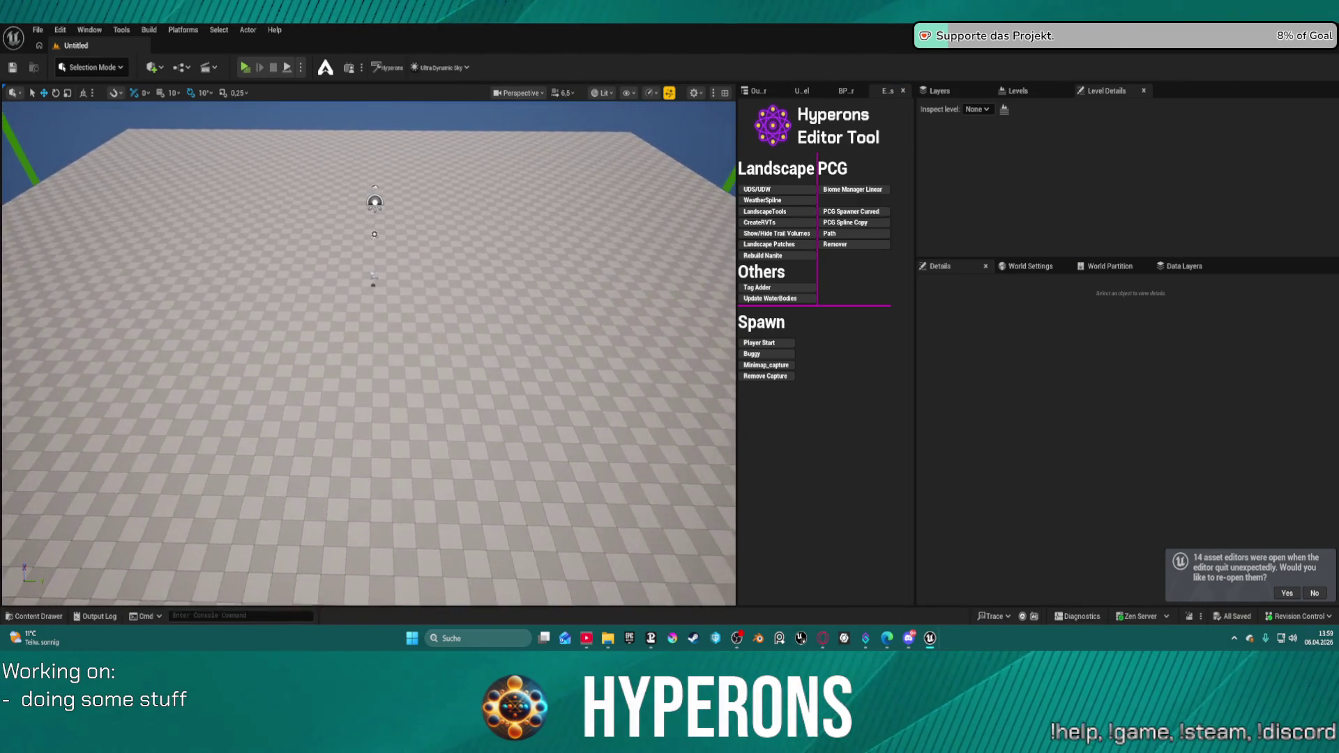
mouse_move(255, 189)
left_mouse_down()
mouse_move(256, 174)
mouse_move(256, 189)
left_mouse_up()
left_click(165, 66)
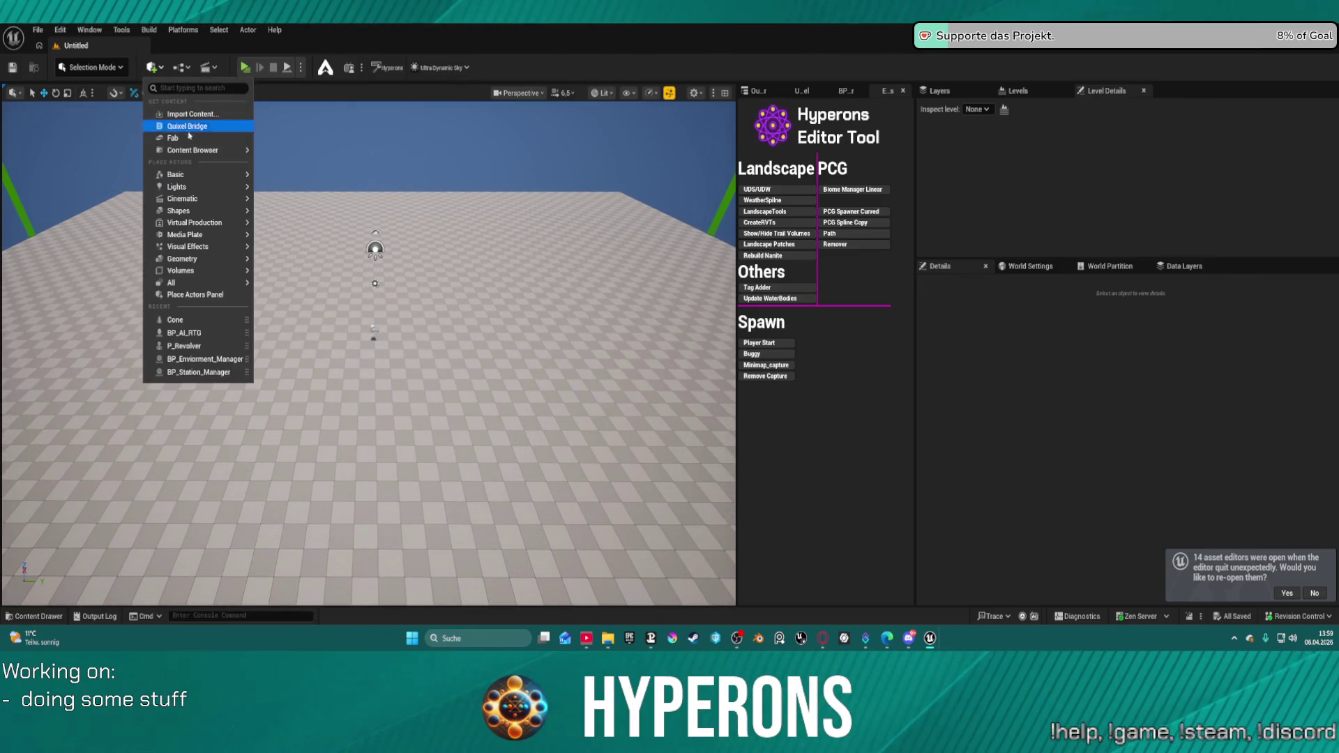
mouse_move(214, 200)
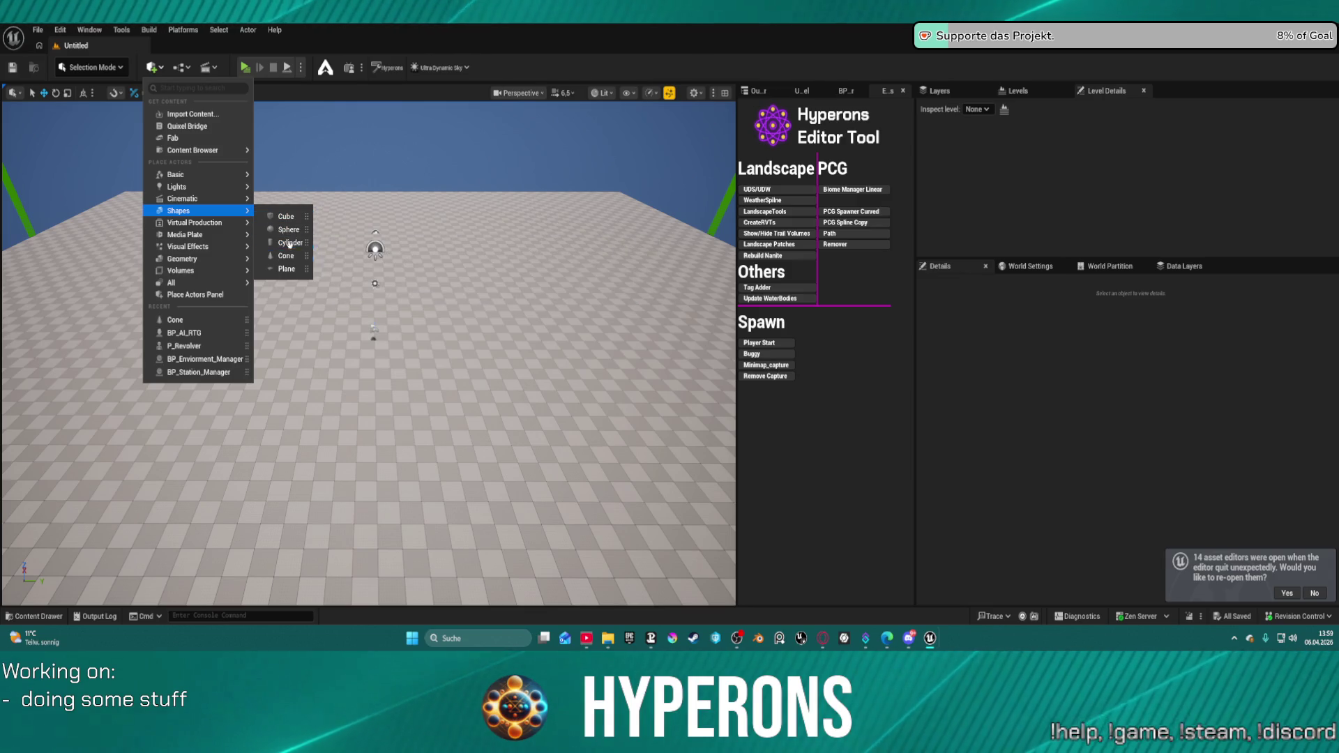
left_click(294, 242)
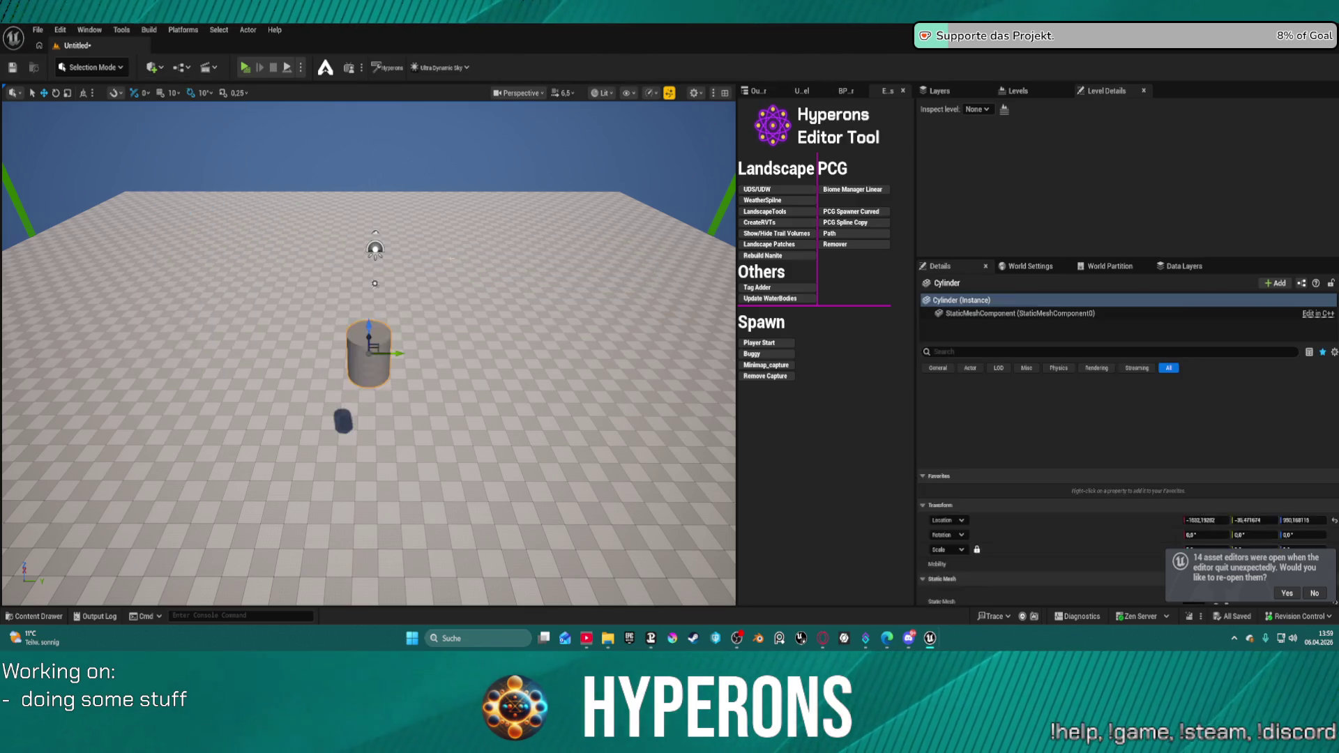
- Lower the cylinder onto the floor and add one new element to its Actor Tags
left_click_drag(365, 354, 373, 377)
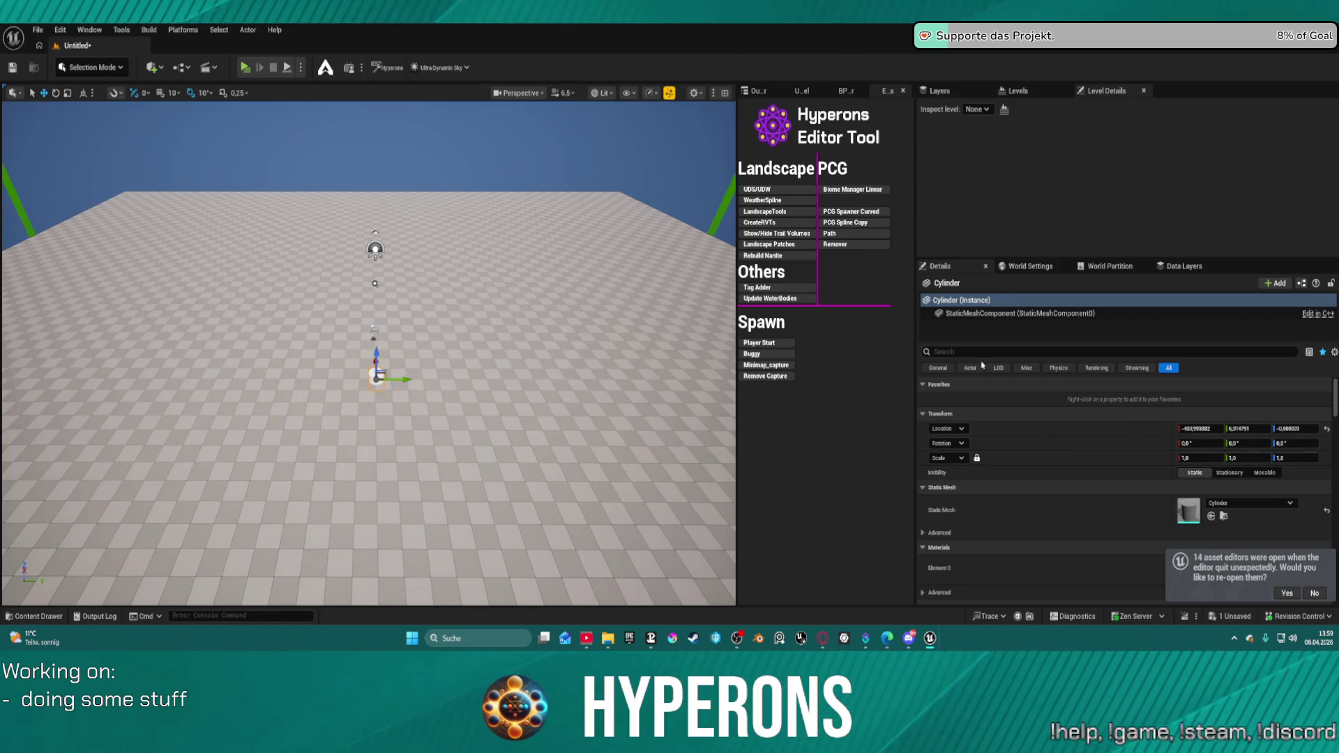
left_click(963, 350)
type("s")
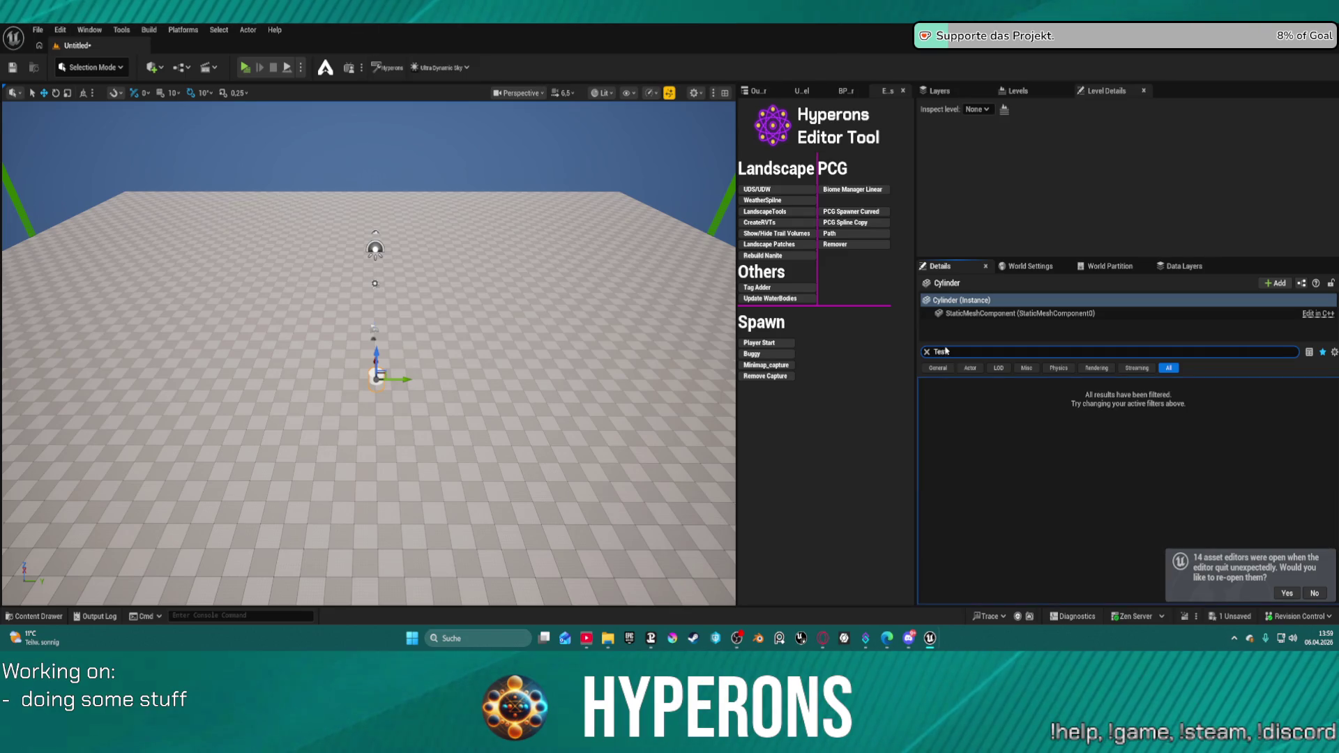
key("BackSpace")
key("BackSpace")
type("a")
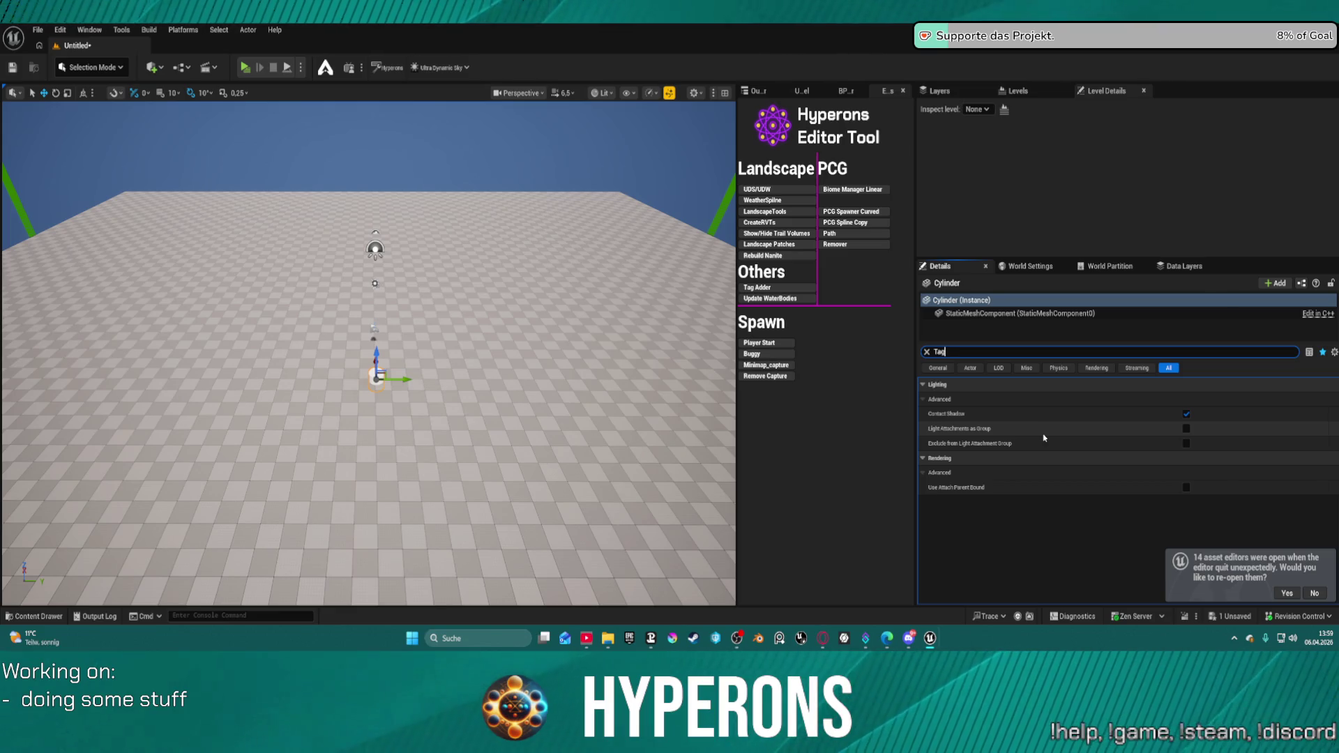
type("g")
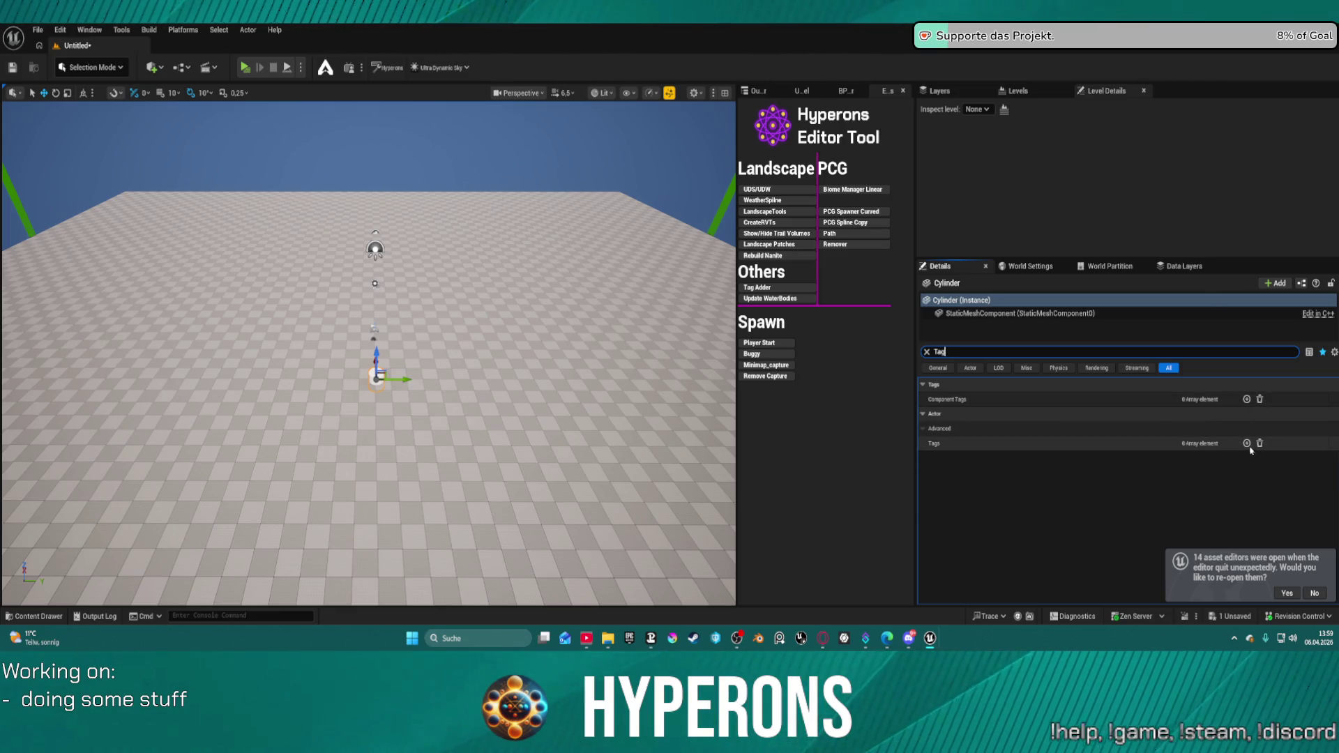
left_click(1246, 443)
left_click(1214, 458)
type("Test")
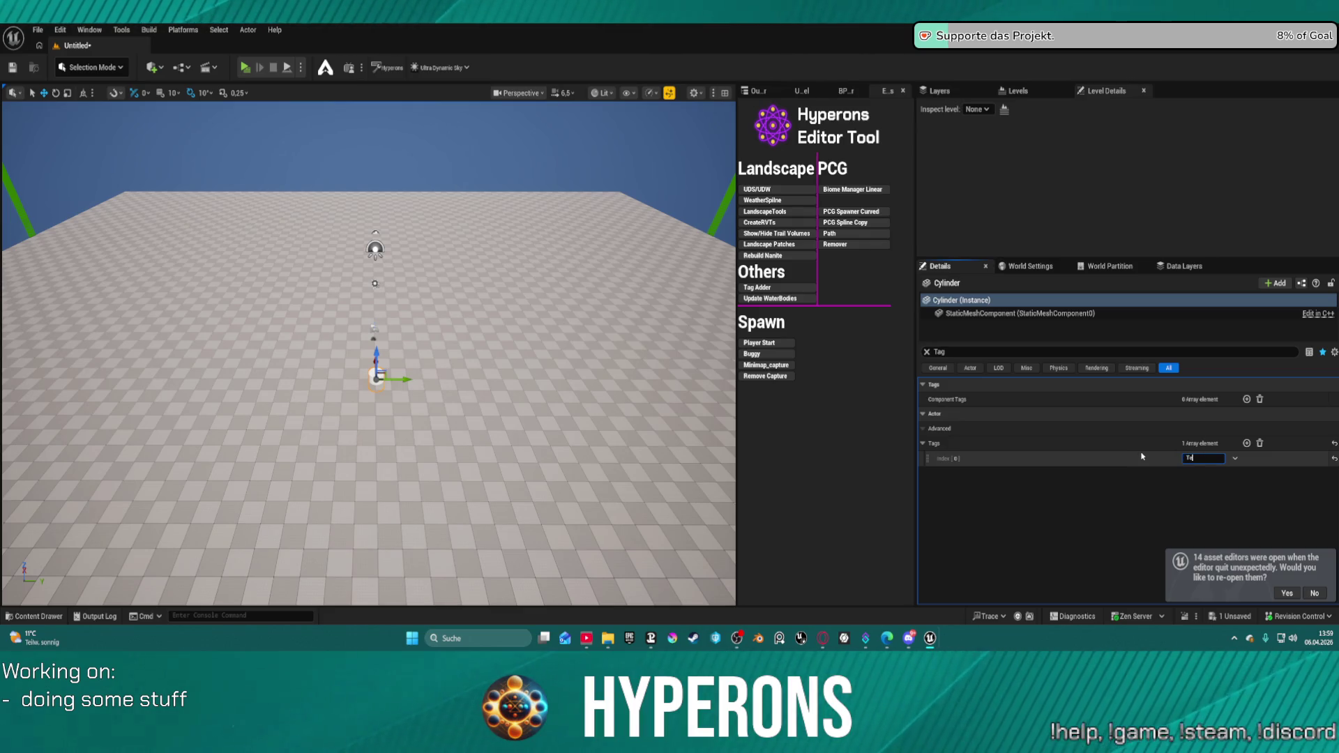
right_click(461, 320)
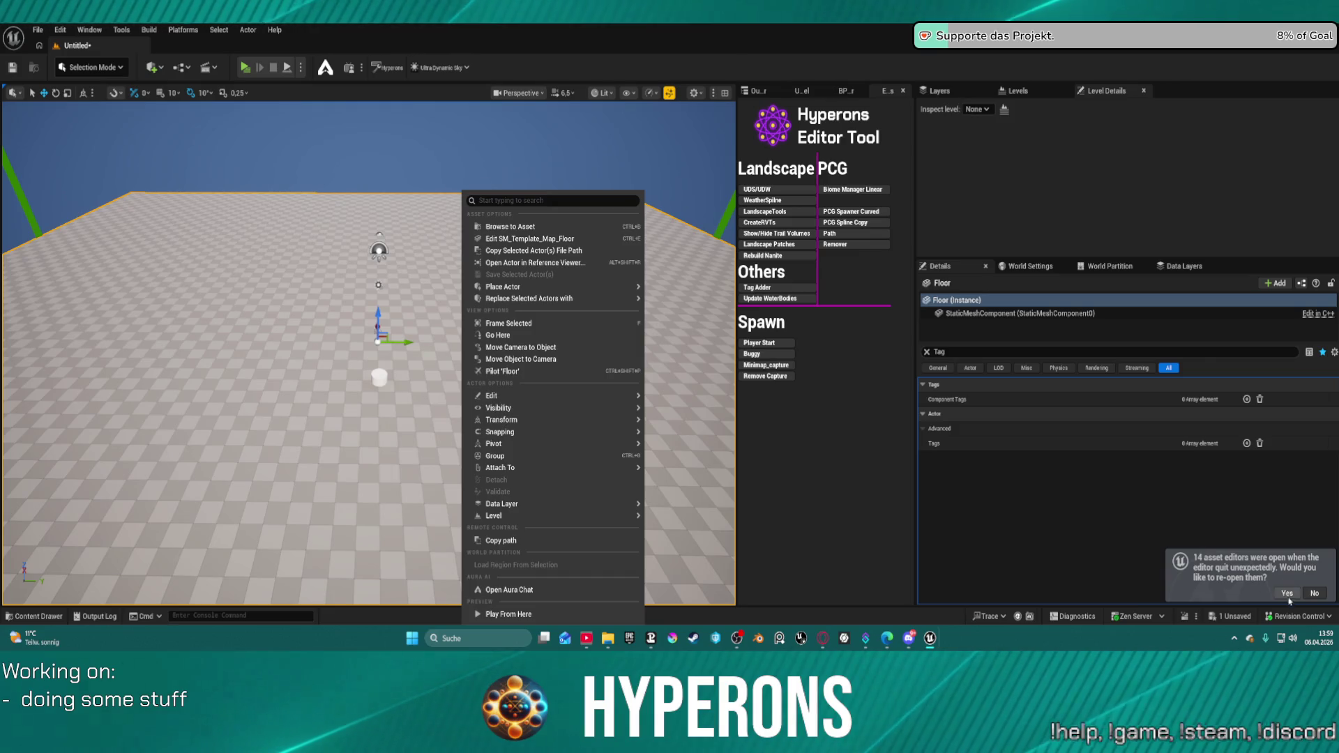
- Return to the Untitled level and open PCG_Ore_Mat_test from the System02 folder
left_click(1187, 596)
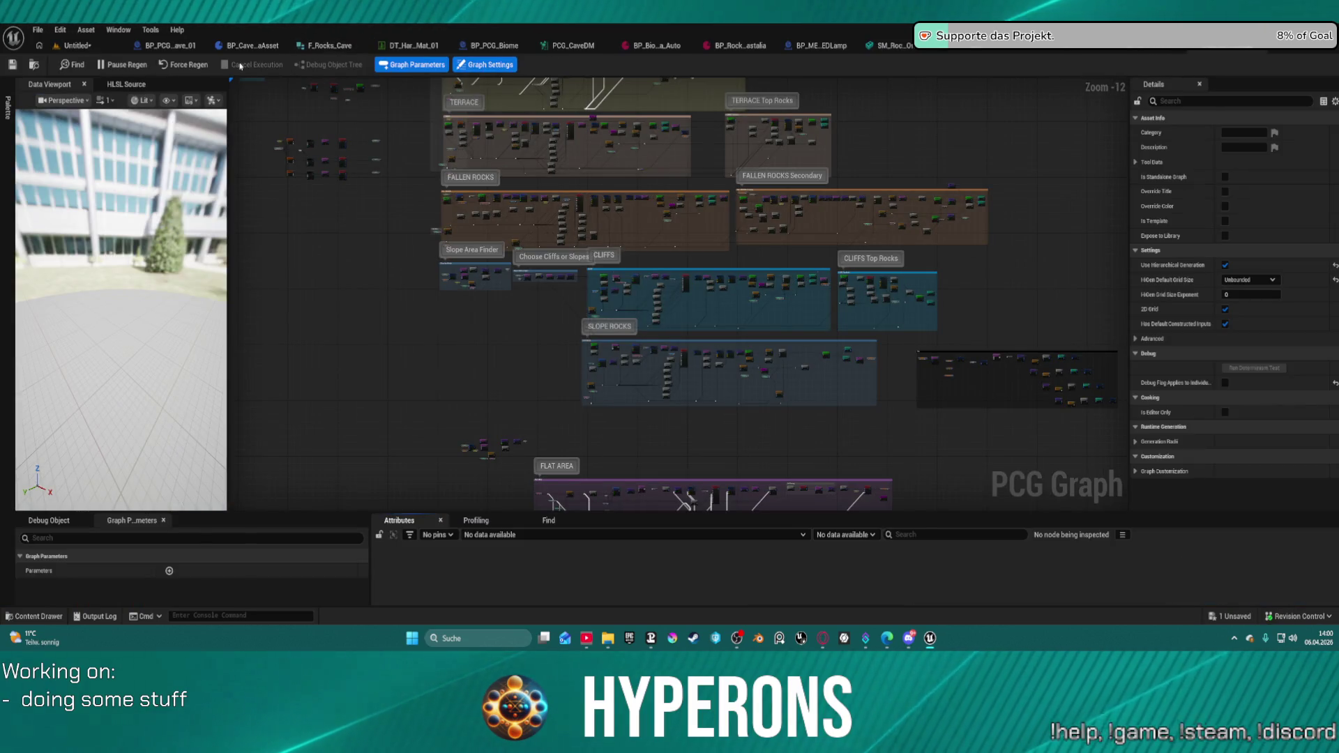
left_click(73, 45)
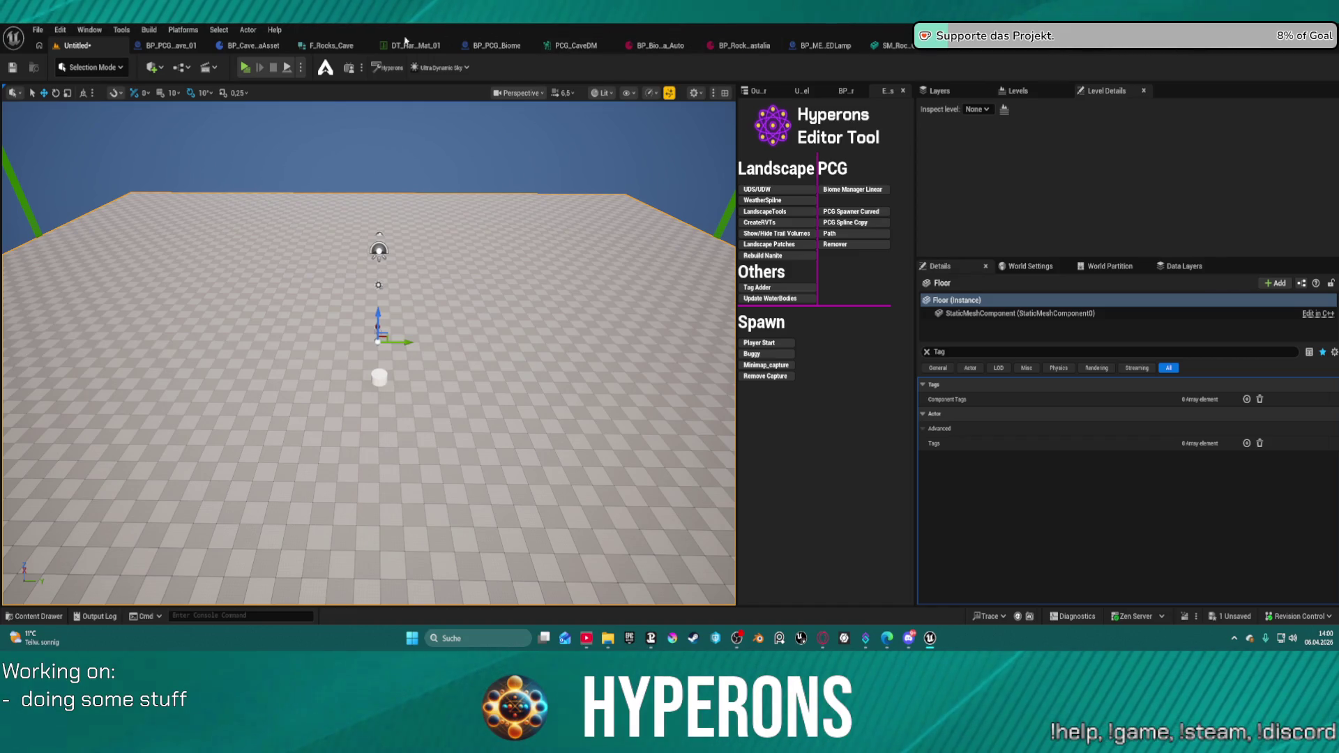
key("ctrl+space")
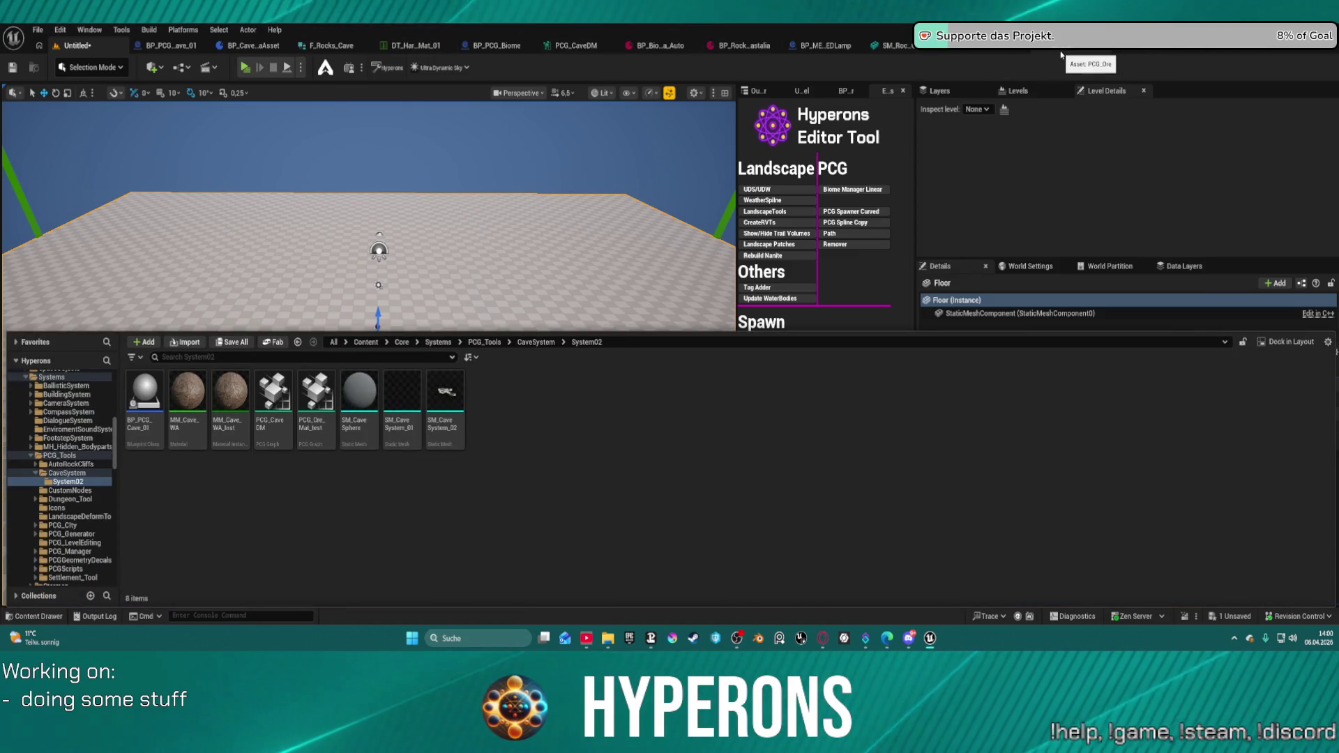
double_click(317, 419)
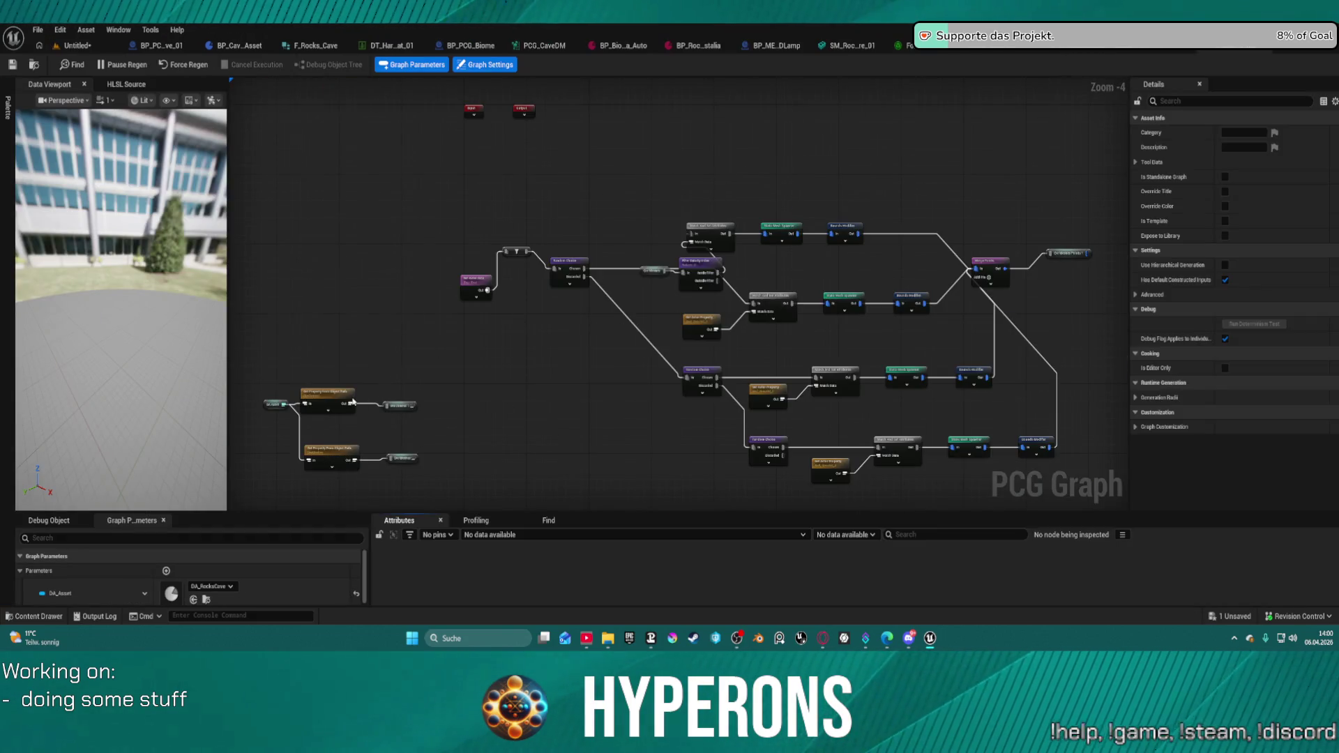
- Switch Get Actor Data's mode to Get Single Point and reposition the node
scroll(353, 402, "up", 5)
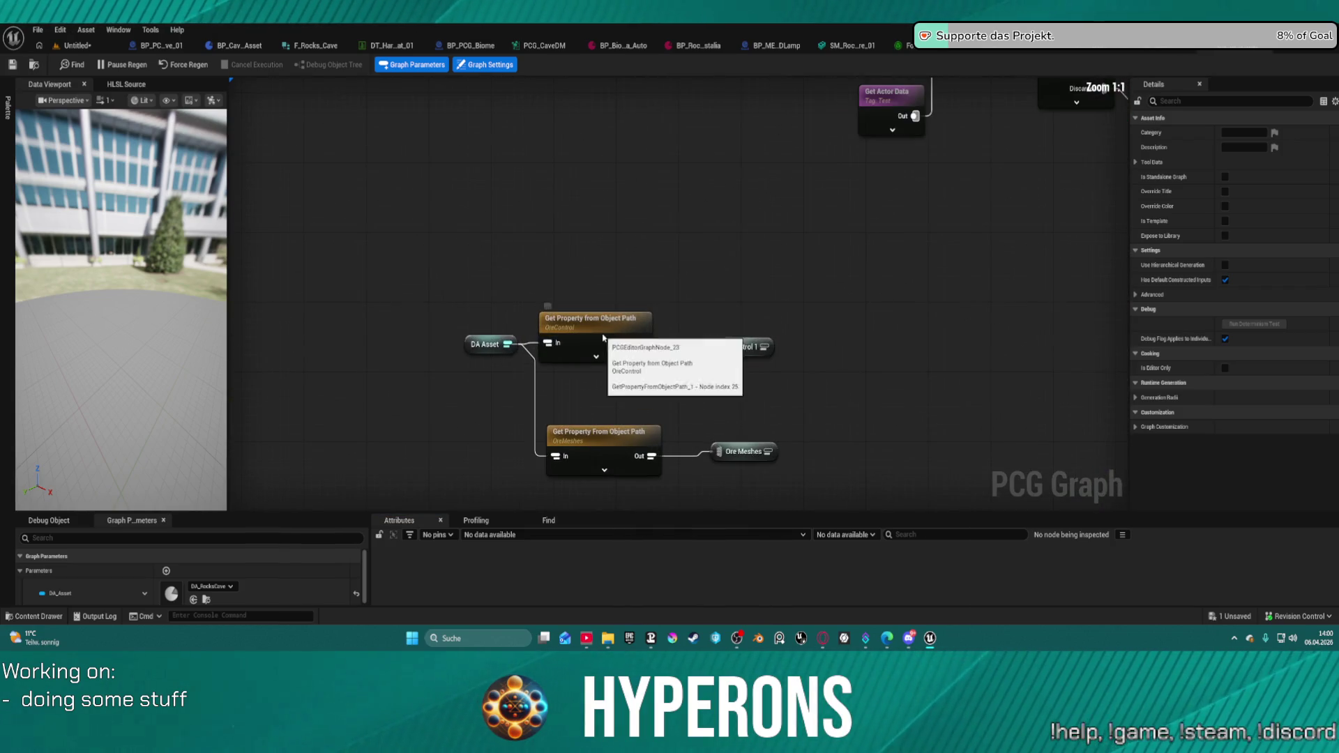
mouse_move(804, 278)
left_mouse_down()
mouse_move(788, 337)
mouse_move(620, 435)
left_mouse_up()
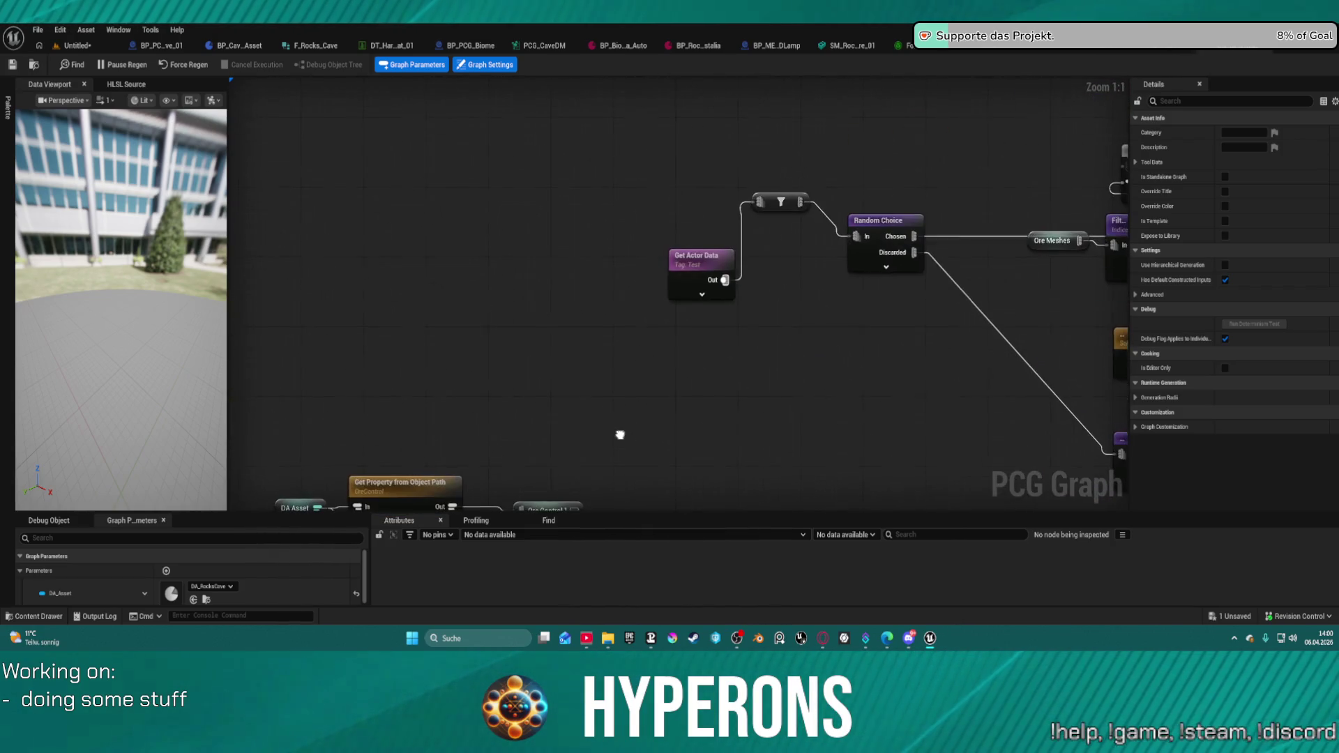
mouse_move(698, 278)
left_mouse_down()
mouse_move(613, 279)
mouse_move(582, 211)
mouse_move(589, 243)
left_mouse_up()
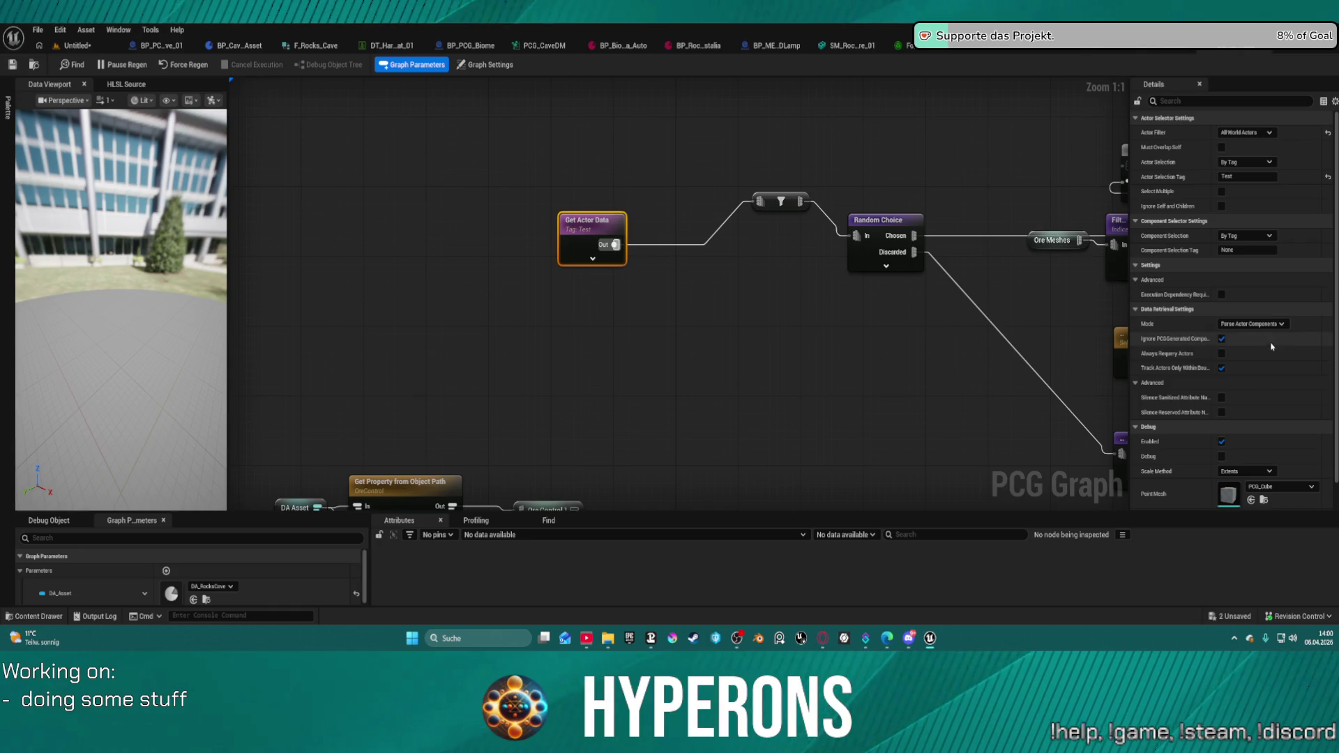
left_click(1251, 324)
left_click(1256, 350)
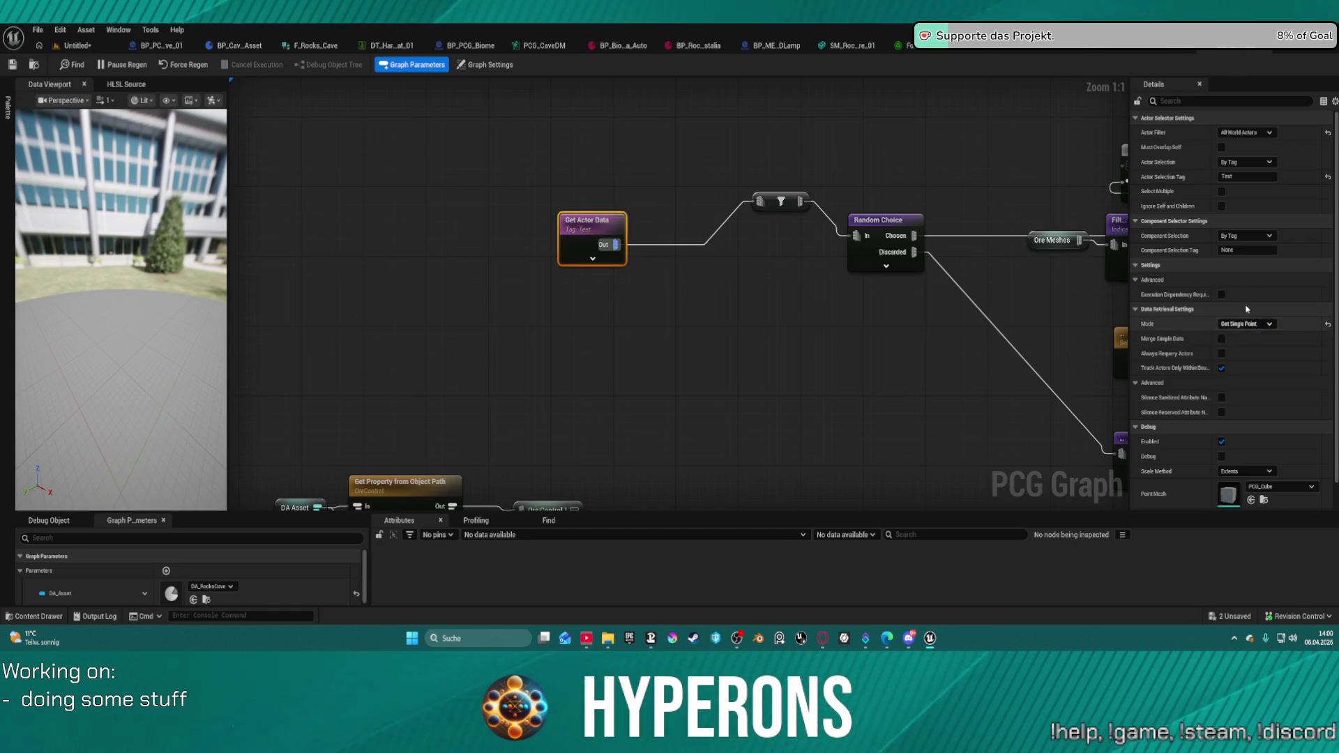
left_click(1236, 176)
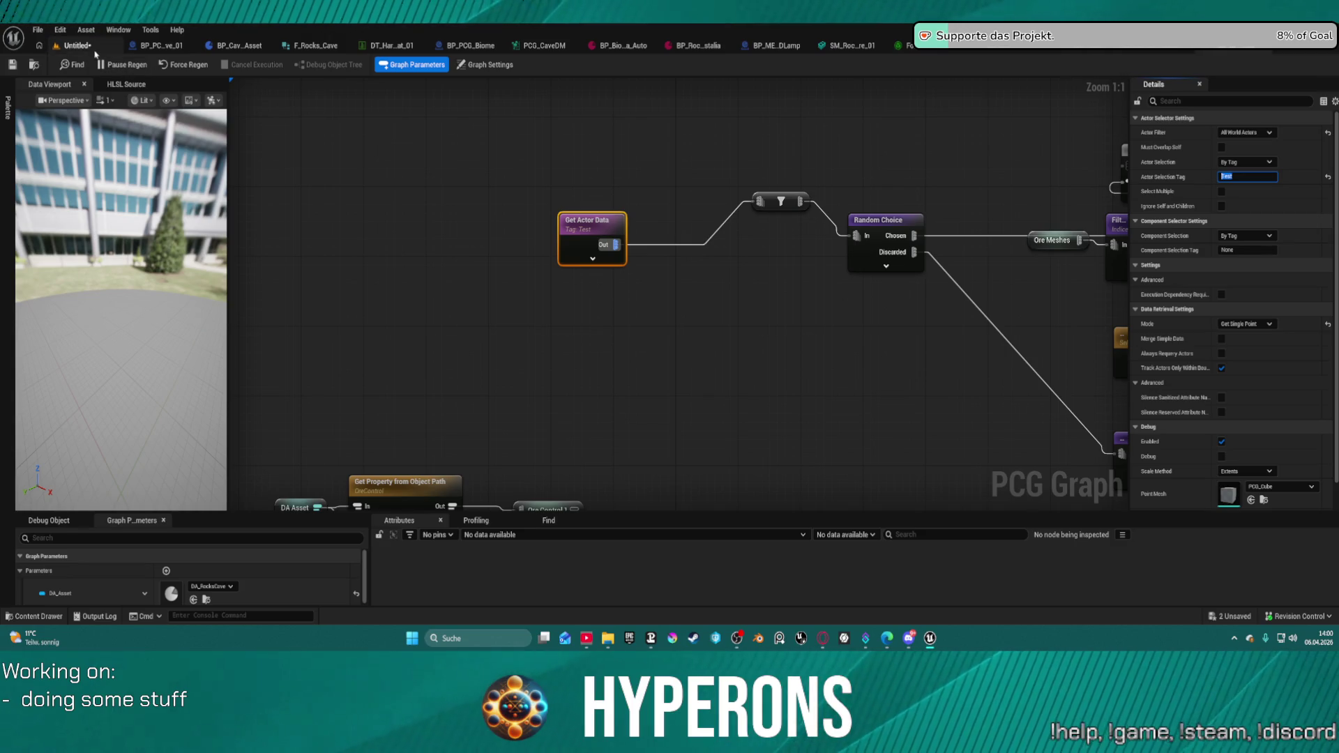
left_click_drag(537, 226, 487, 221)
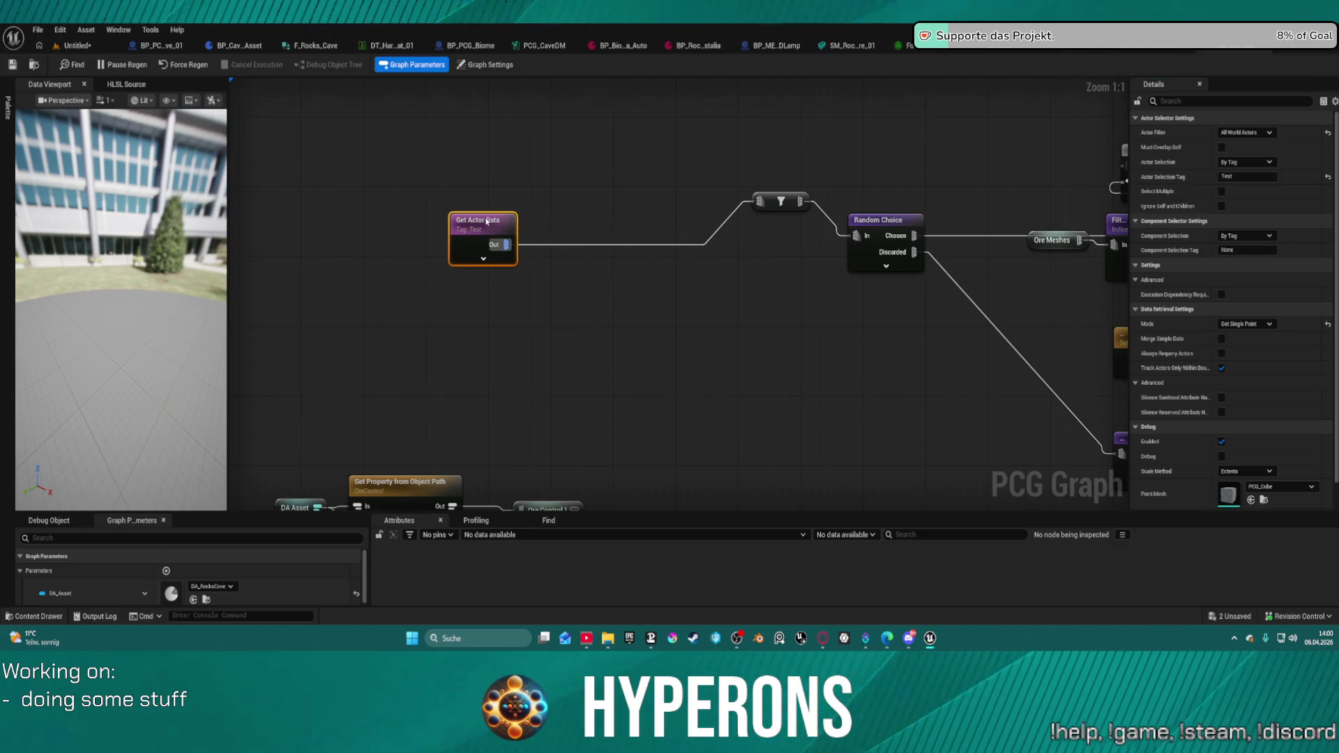
- Attach a Debug node to Get Actor Data's output, then return to the Untitled level
left_click(882, 225)
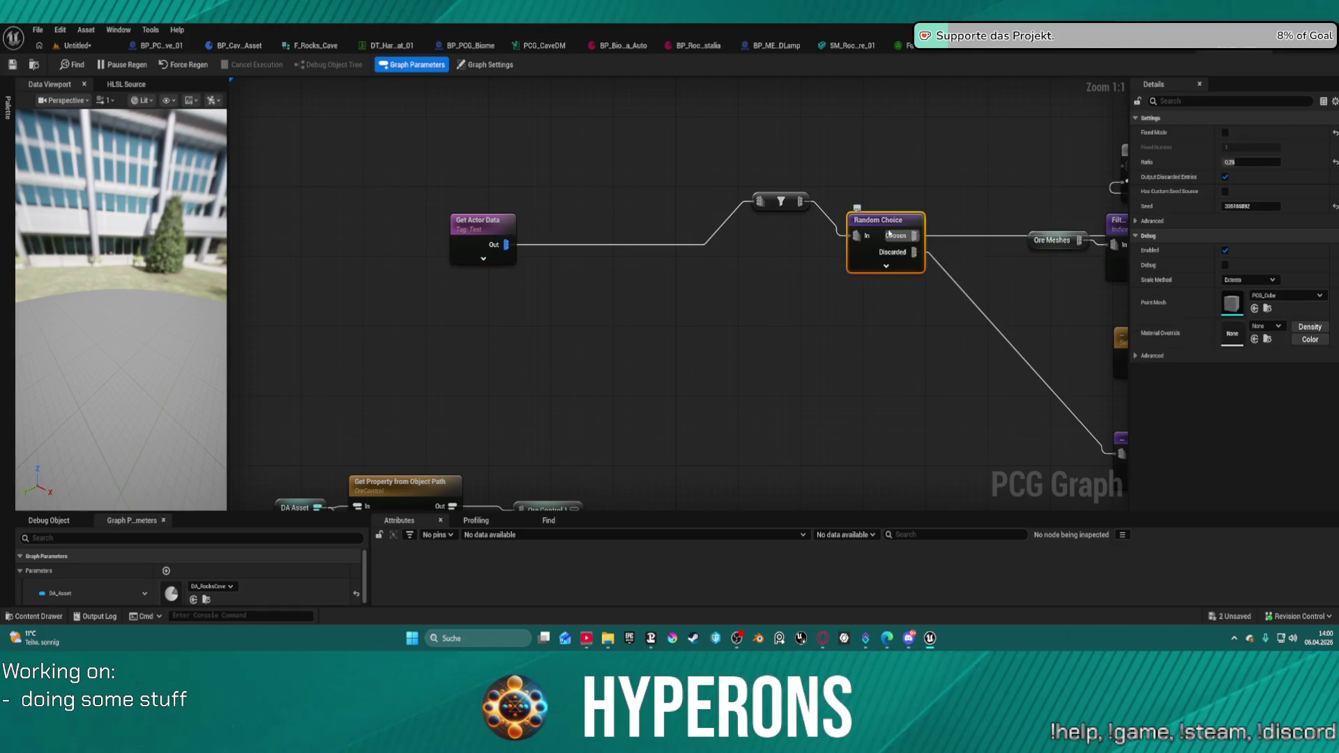
left_click_drag(774, 210, 750, 223)
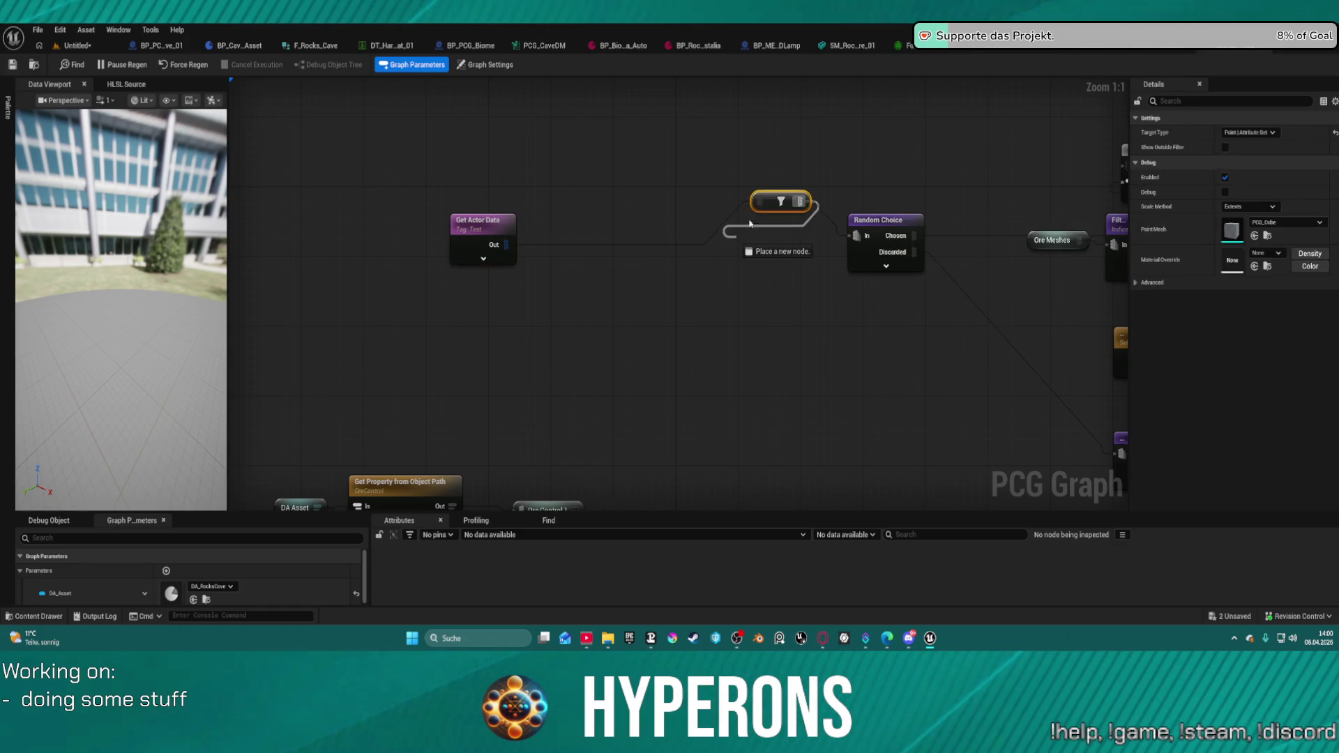
left_click_drag(506, 244, 683, 296)
type("debug")
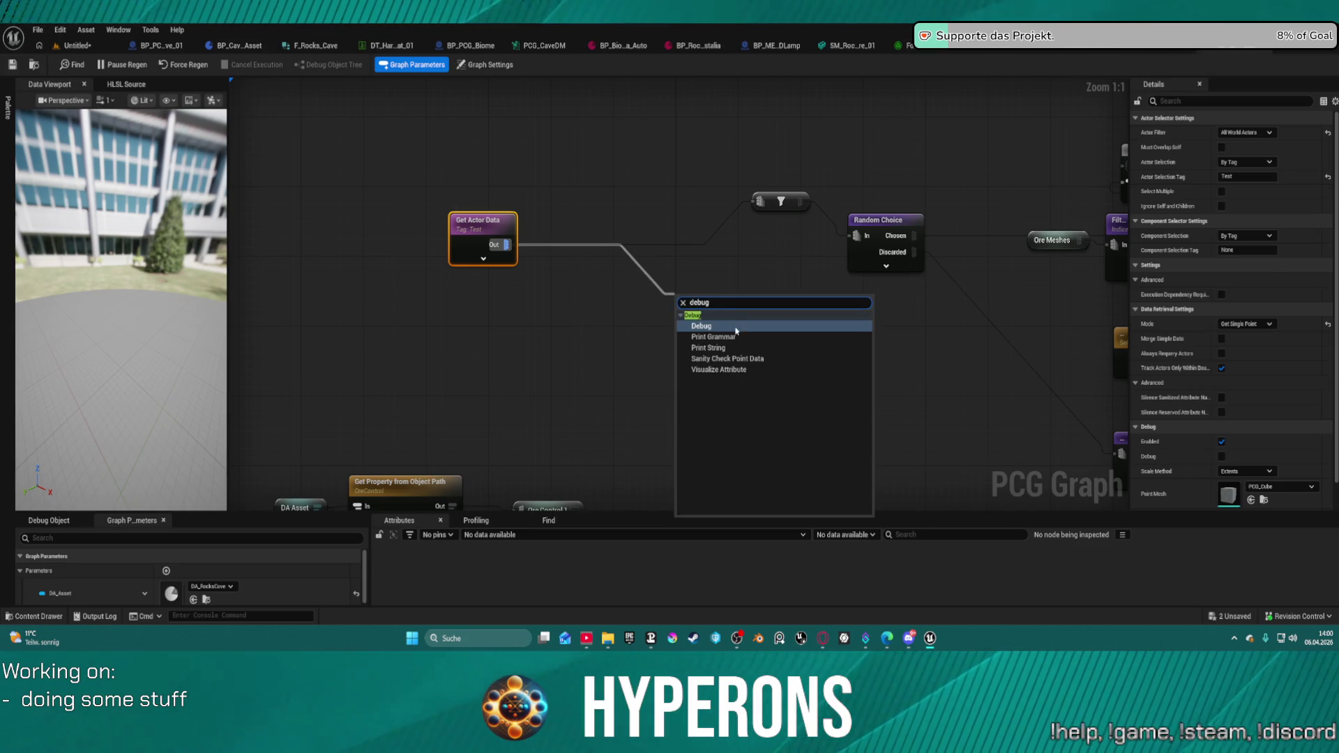
left_click(738, 327)
left_click(75, 45)
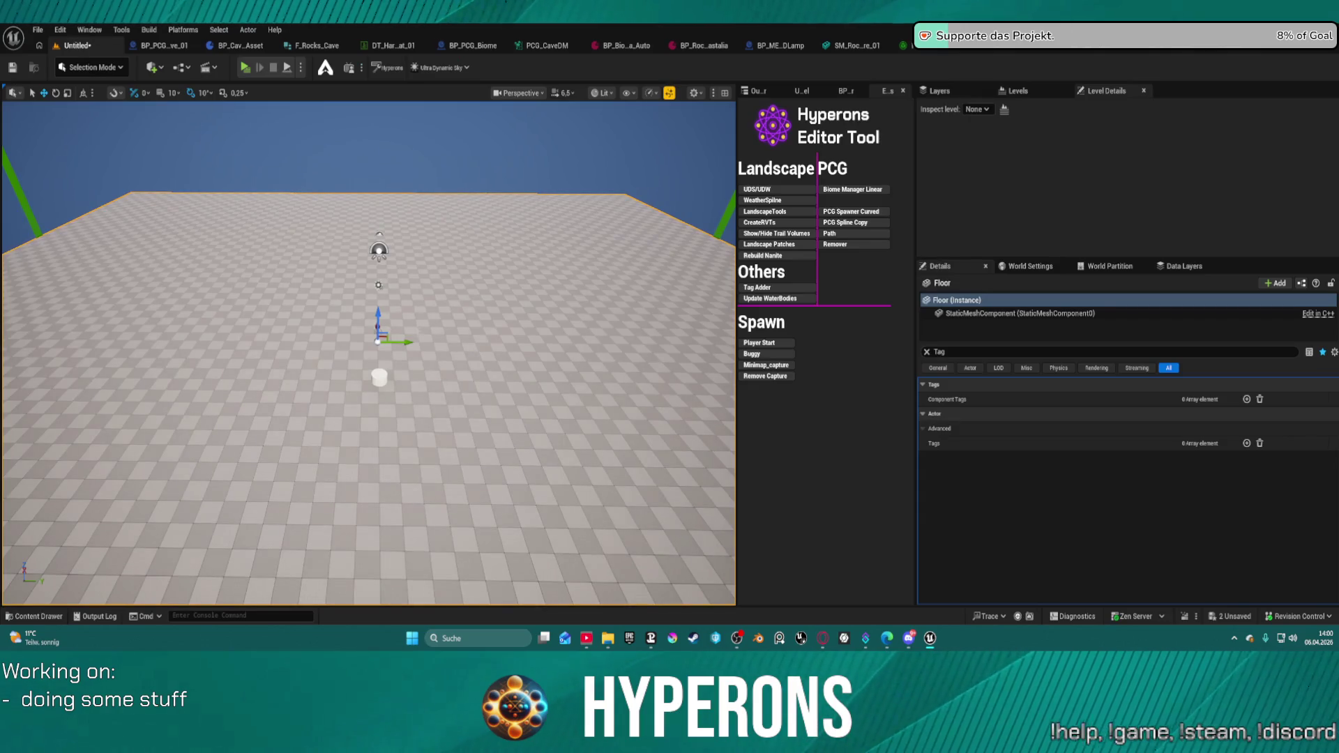
- Drop the PCG_Ore_Mat_test volume into the level, frame it, and reopen its graph
key("ctrl+space")
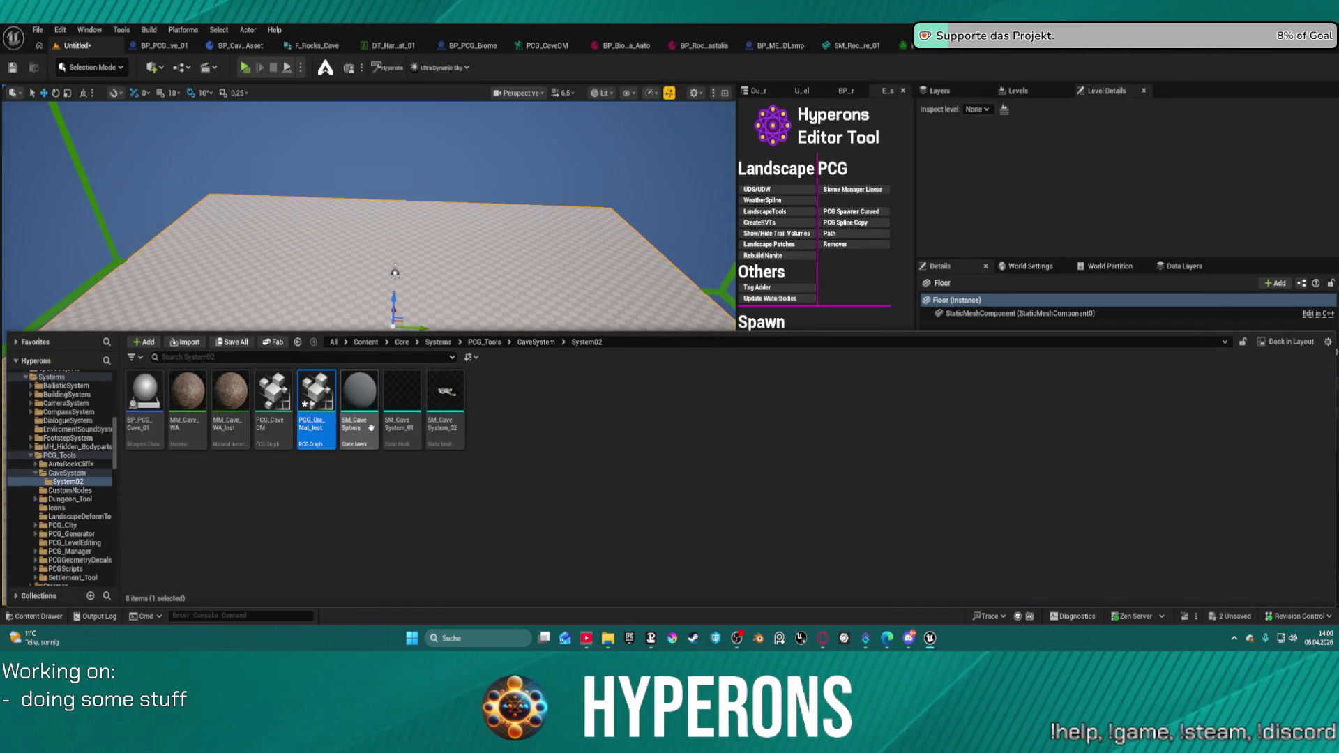
left_click_drag(371, 428, 389, 346)
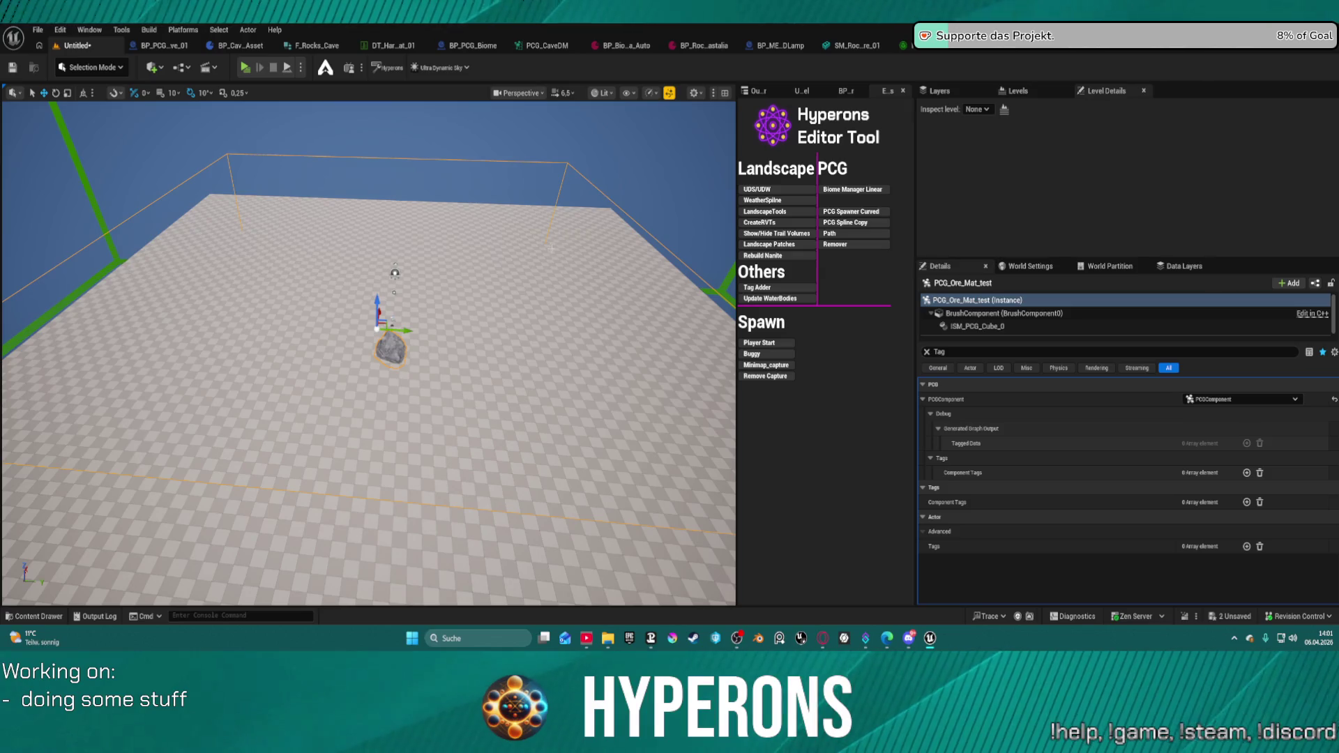
scroll(551, 247, "up", 5)
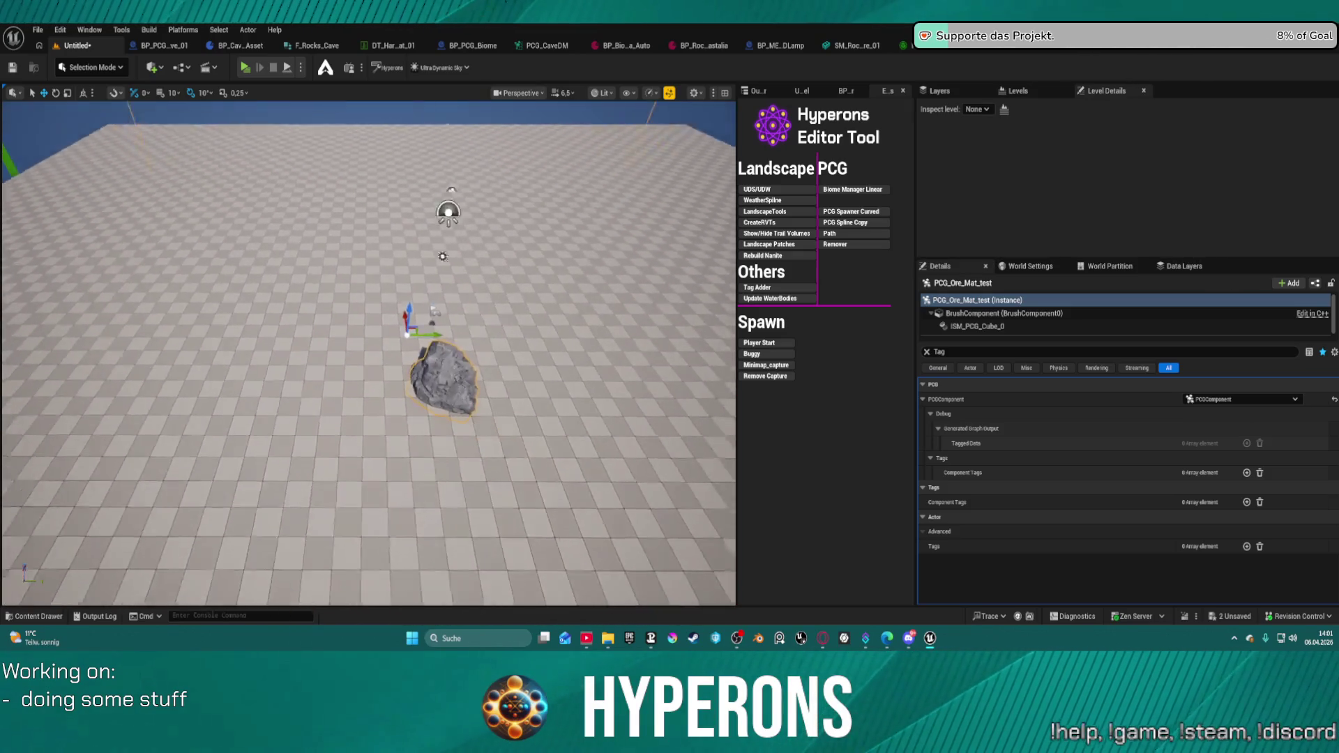
key("f")
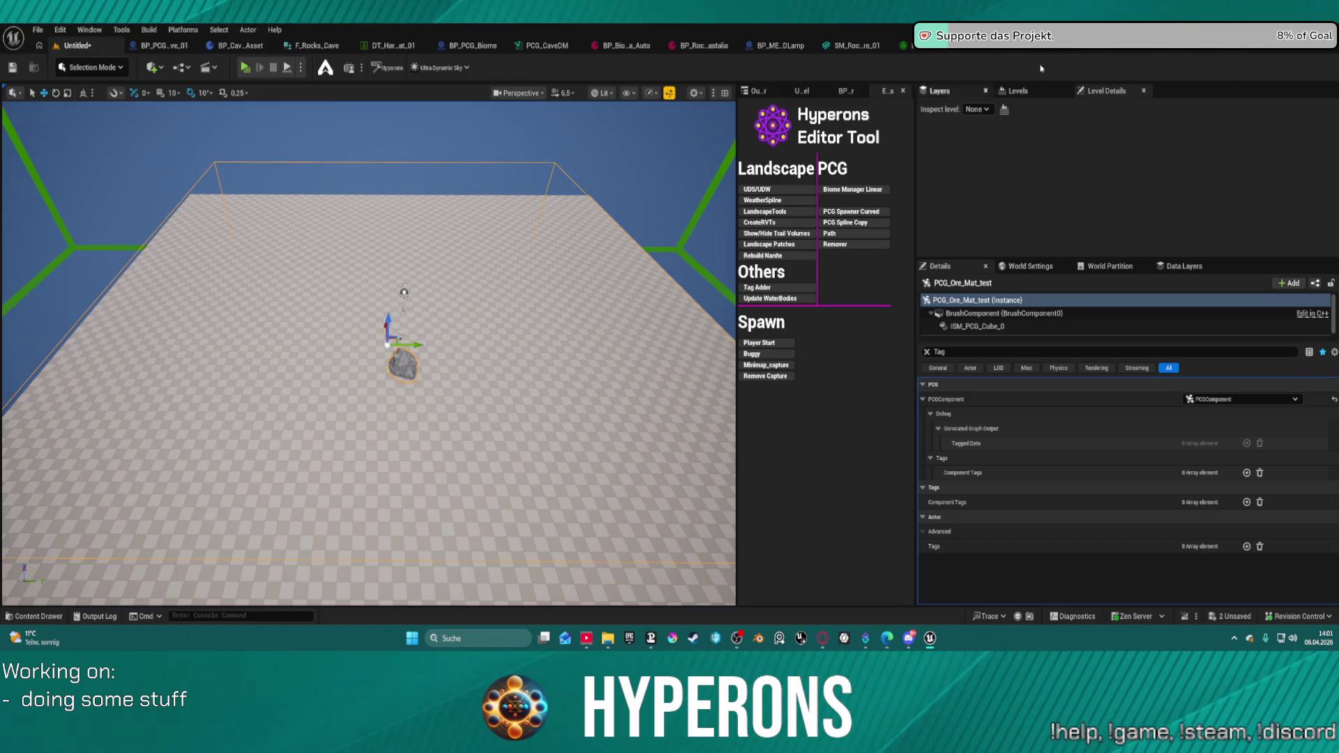
left_click(541, 45)
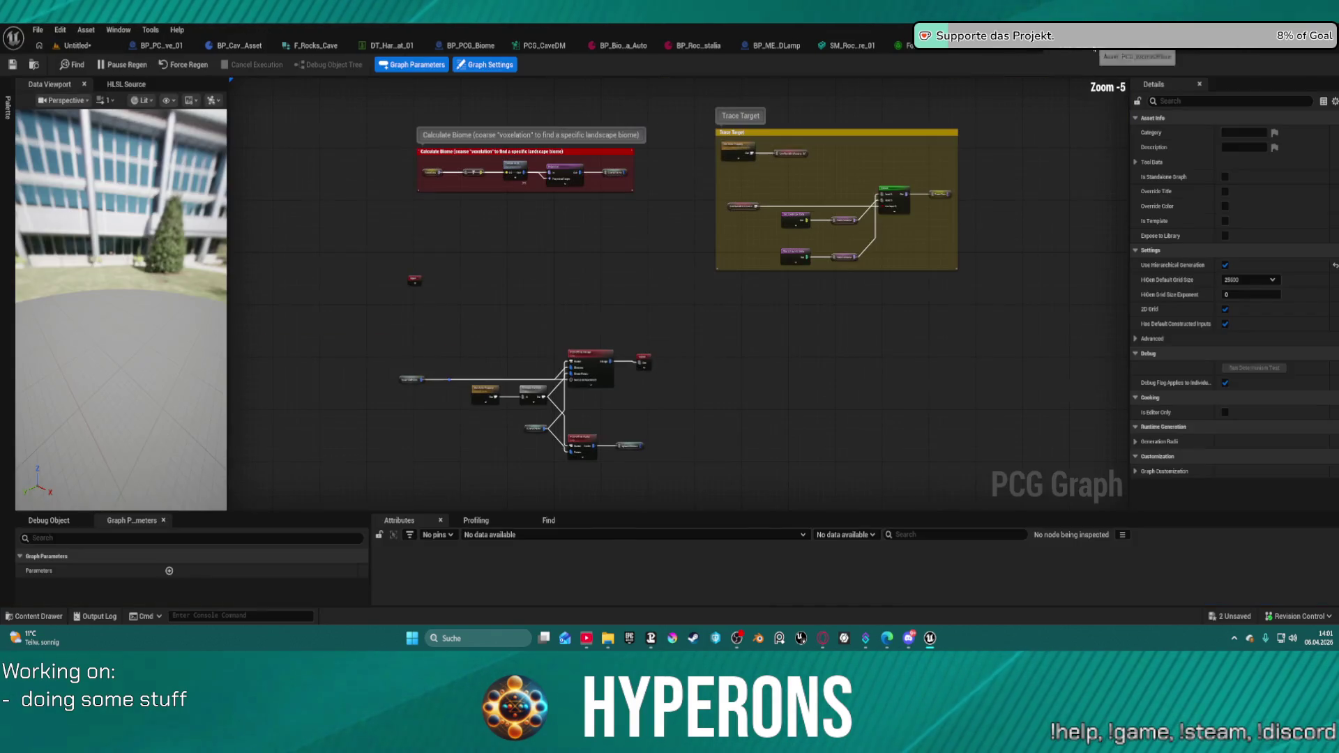
- Snap the PCG_Ore_Mat_test graph window to the right half, main editor on the left
left_click_drag(524, 302, 537, 345)
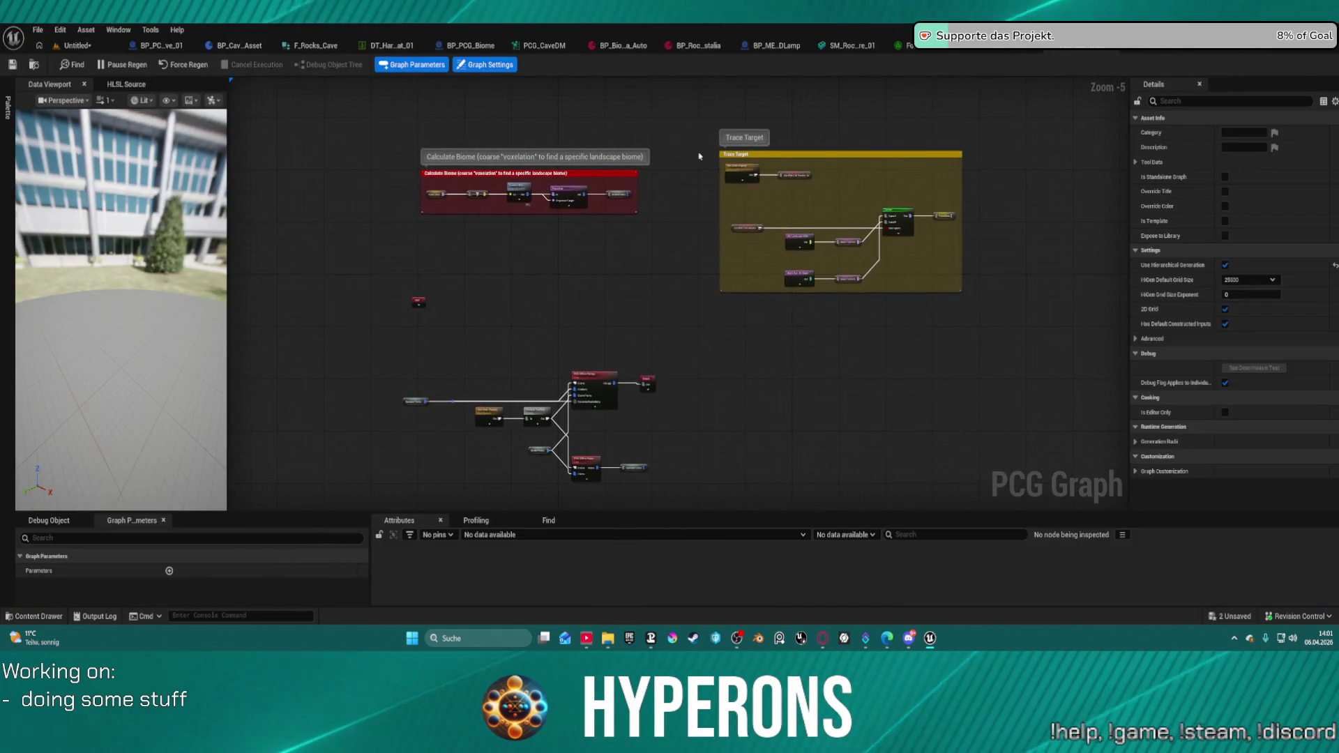
left_click_drag(969, 46, 774, 226)
key("super+Right")
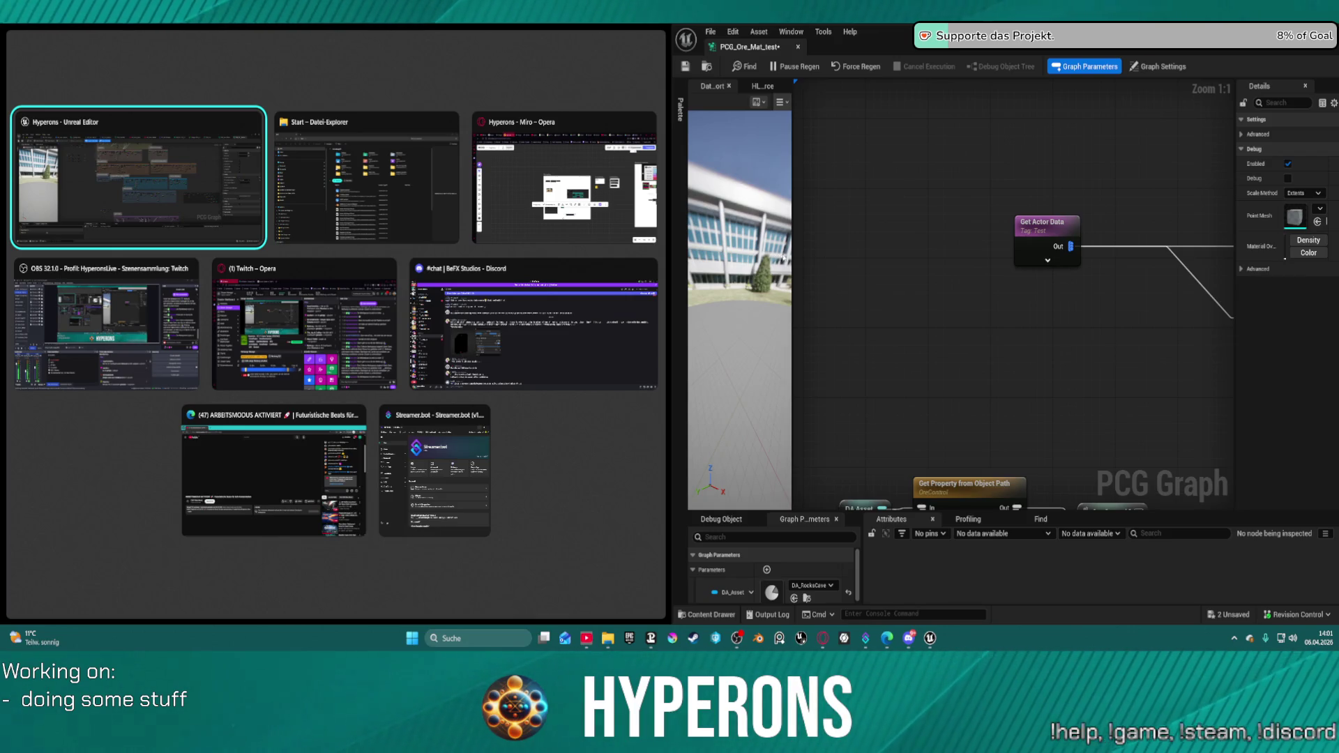
key("Return")
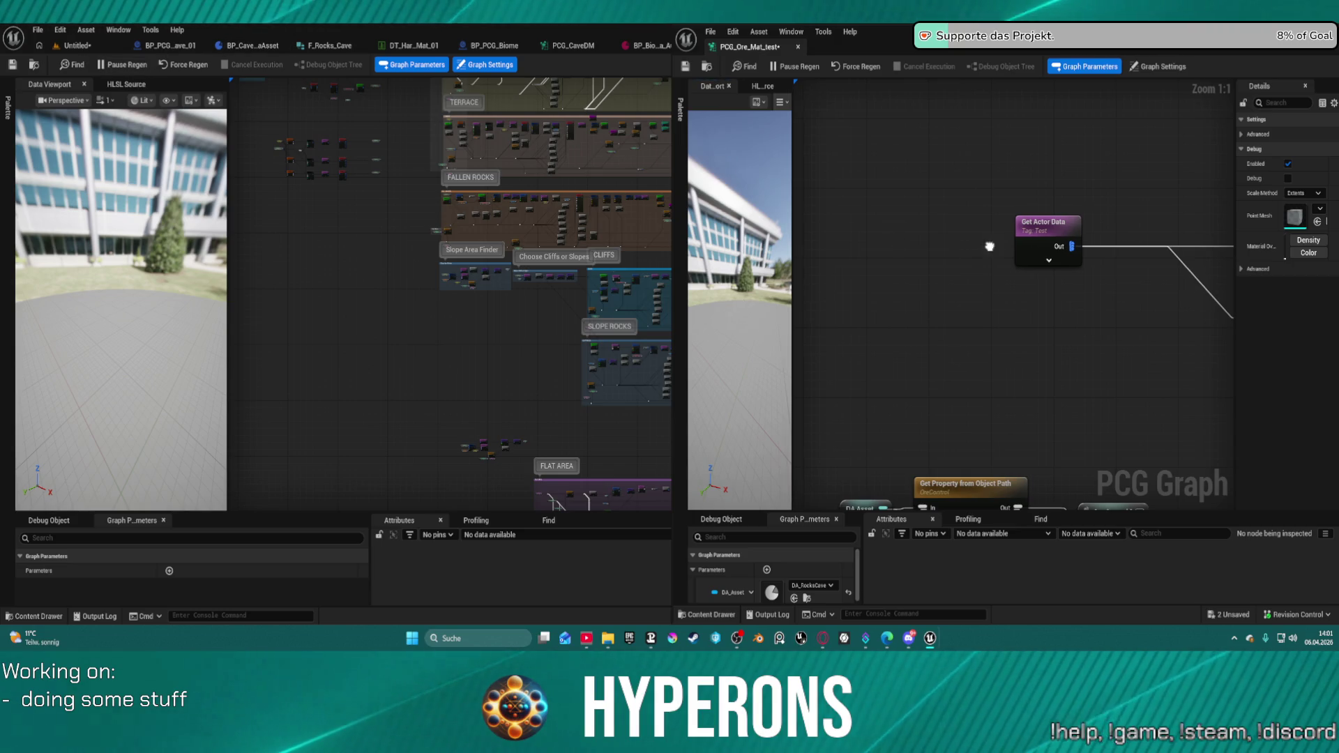
- Inspect the Debug node's point data and show the Untitled level viewport on the left
left_click_drag(989, 244, 703, 214)
left_click_drag(971, 271, 974, 270)
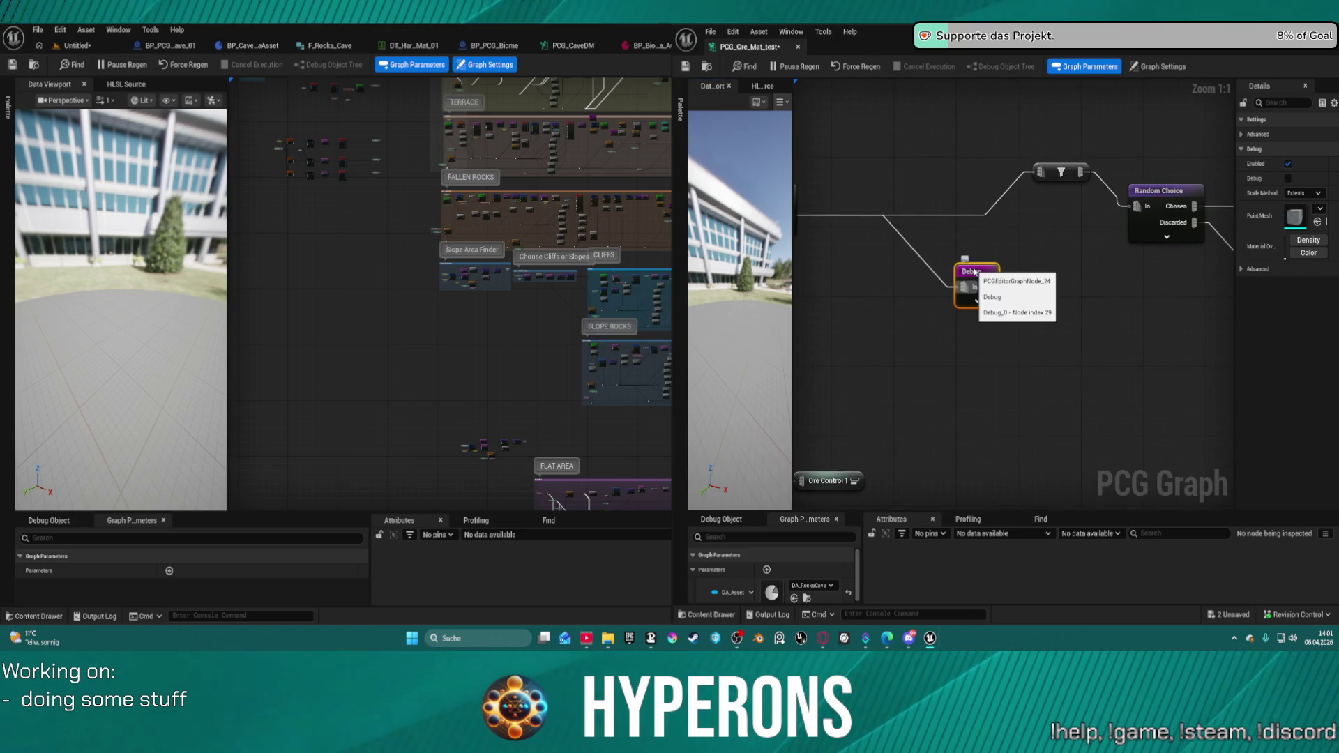
key("a")
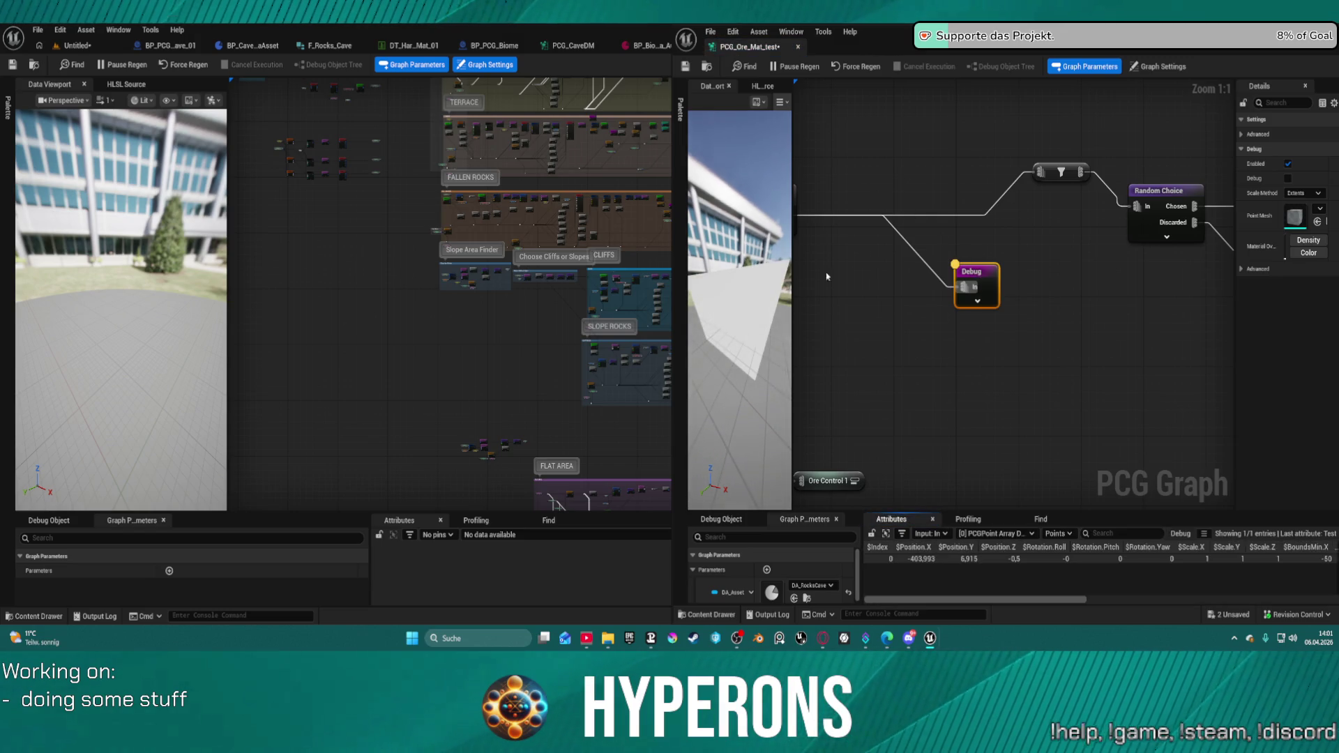
scroll(826, 277, "down", 3)
scroll(942, 298, "up", 3)
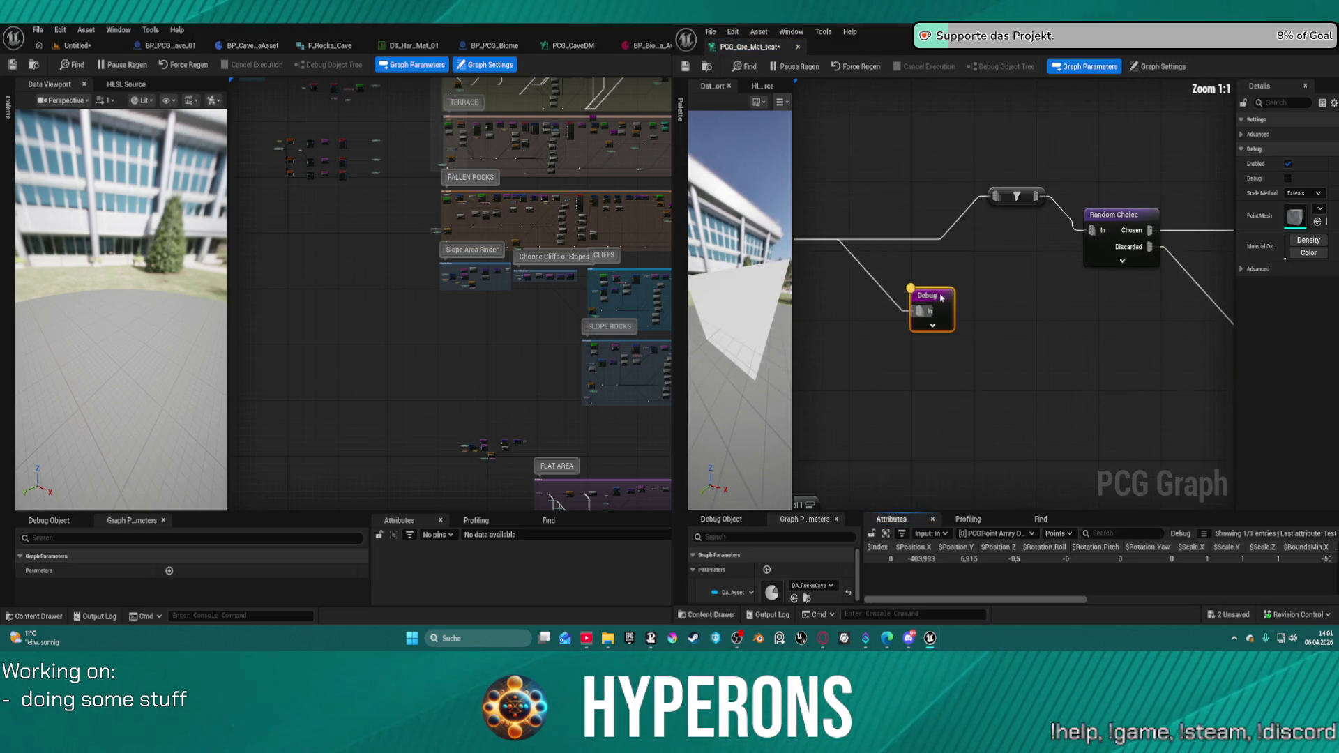
key("a")
left_click(78, 47)
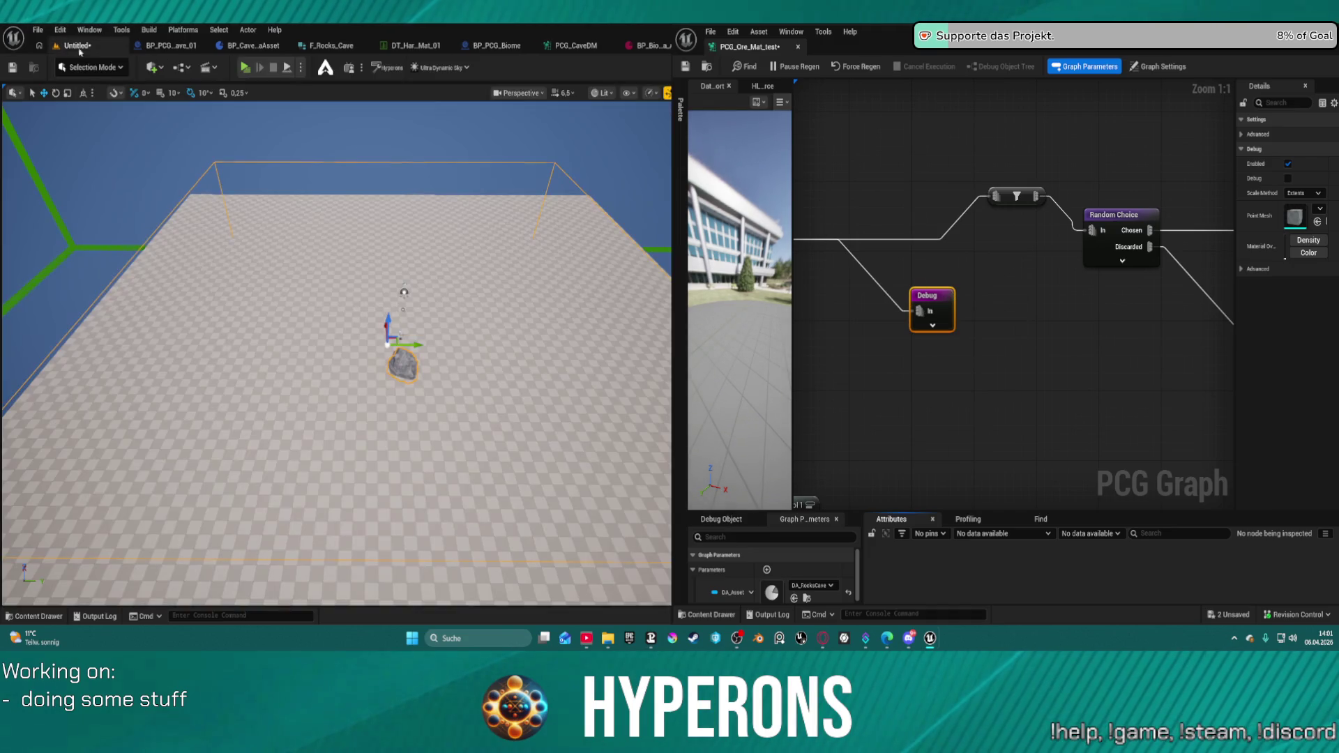
scroll(335, 348, "up", 5)
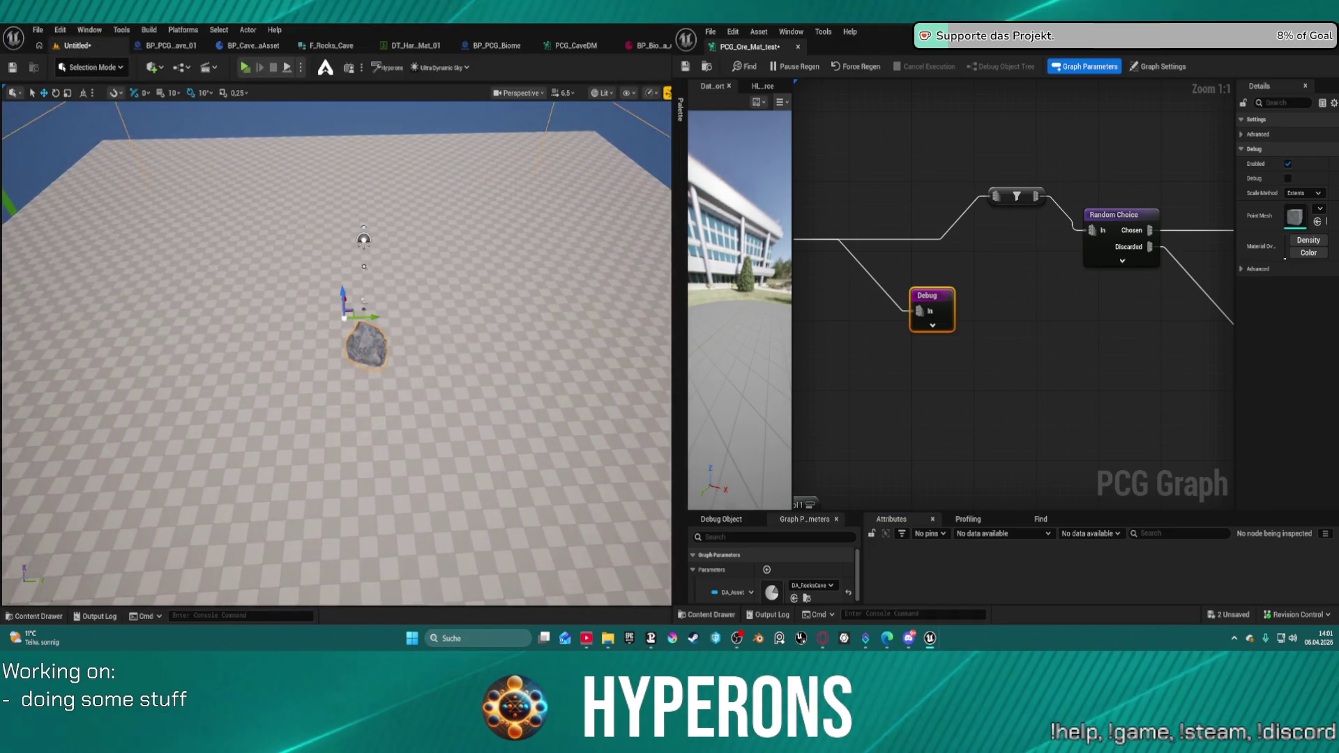
scroll(335, 348, "down", 5)
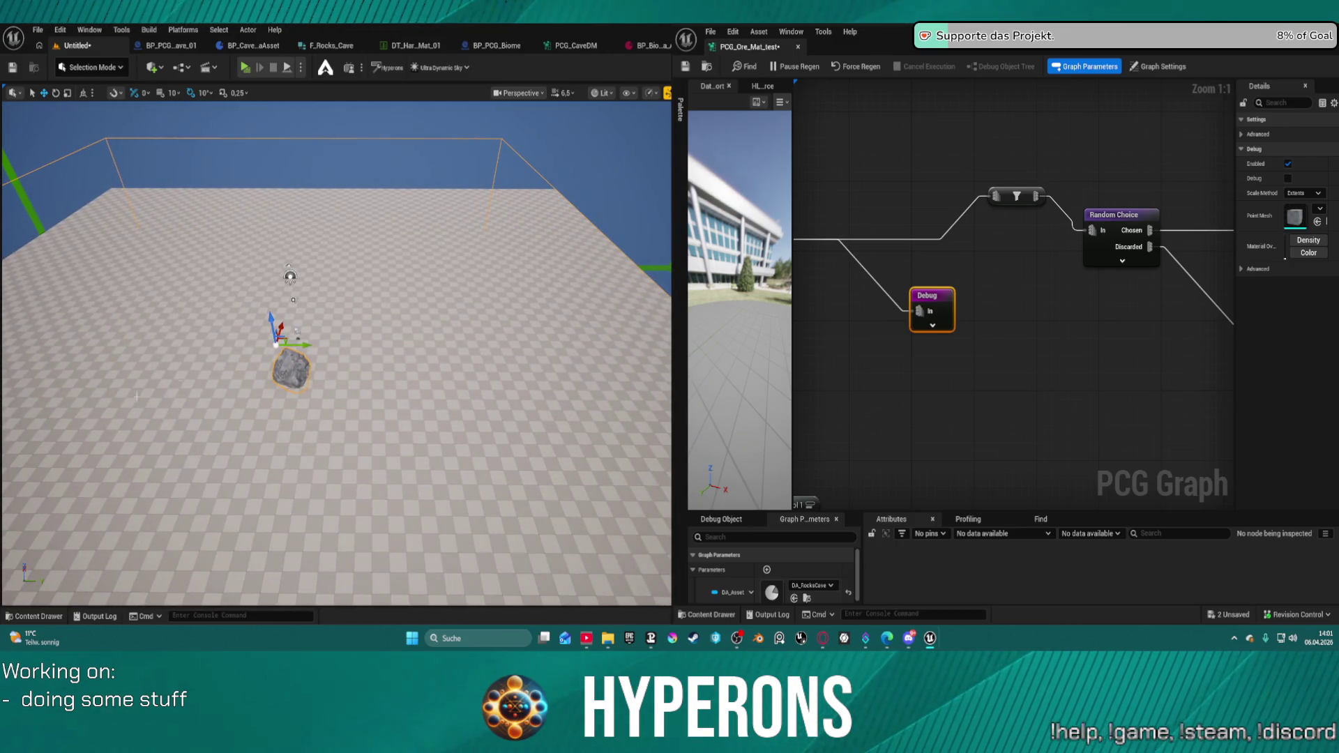
- Connect the filter output into Random Choice and move the Debug node down-right
mouse_move(1178, 297)
left_mouse_down()
mouse_move(1112, 388)
mouse_move(1181, 469)
mouse_move(1145, 410)
left_mouse_up()
mouse_move(1058, 292)
left_mouse_down()
mouse_move(1053, 319)
mouse_move(1119, 321)
left_mouse_up()
left_click_drag(1044, 286, 1015, 324)
left_click(955, 385)
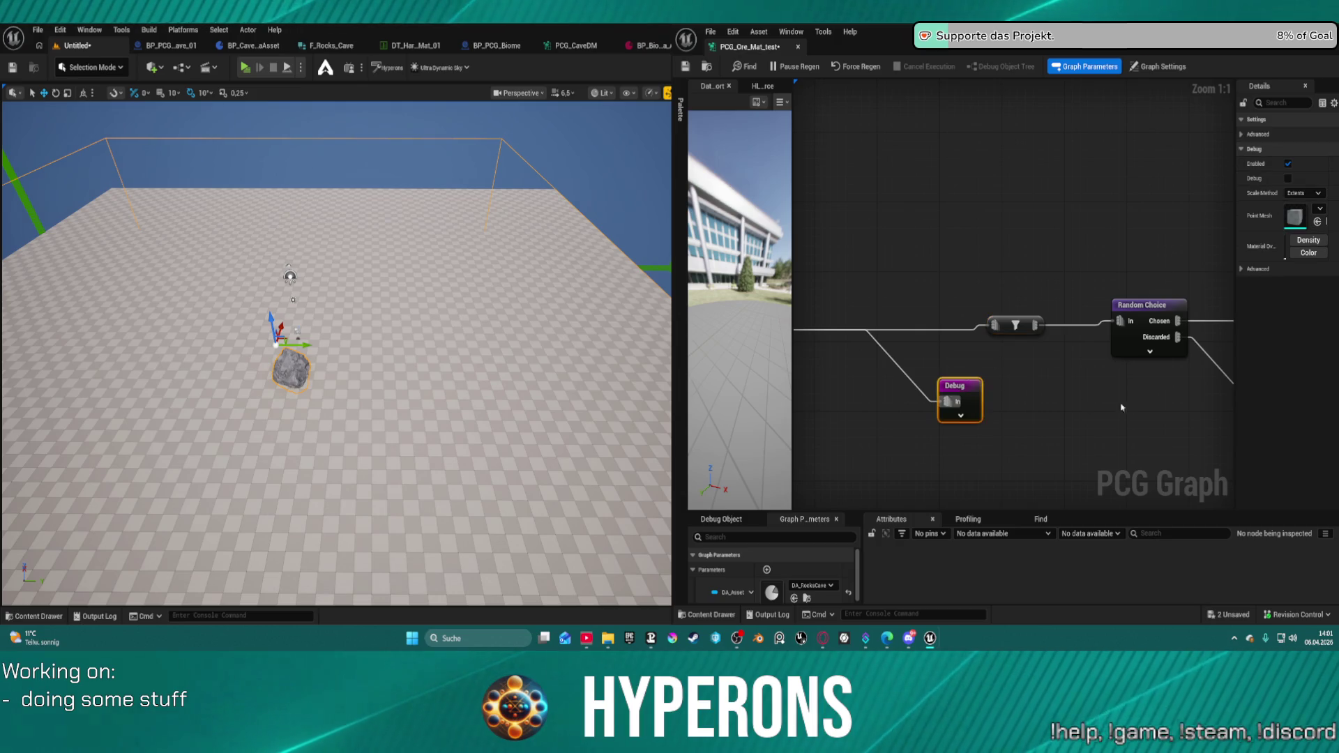
scroll(977, 407, "down", 4)
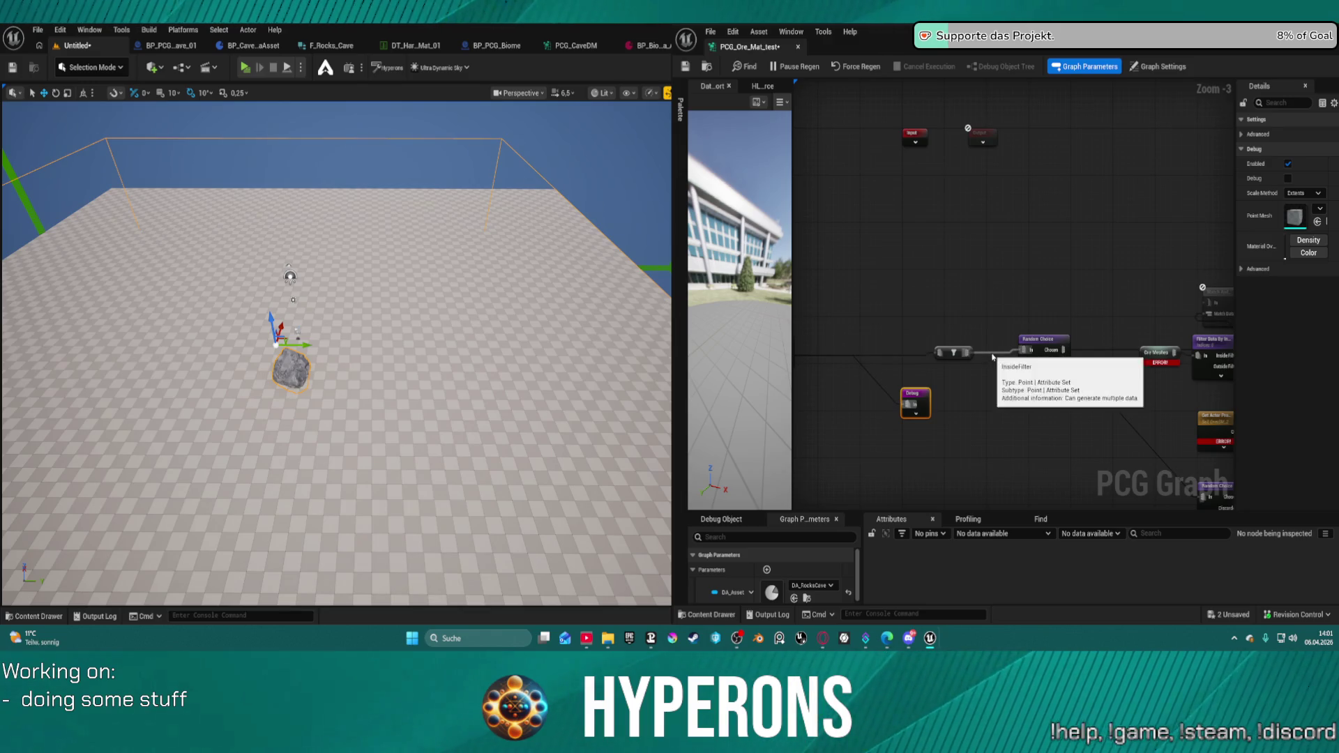
left_click(1039, 349)
left_click_drag(919, 402, 993, 457)
- Move the filter node and bring up a node search in empty graph space
scroll(336, 354, "up", 1)
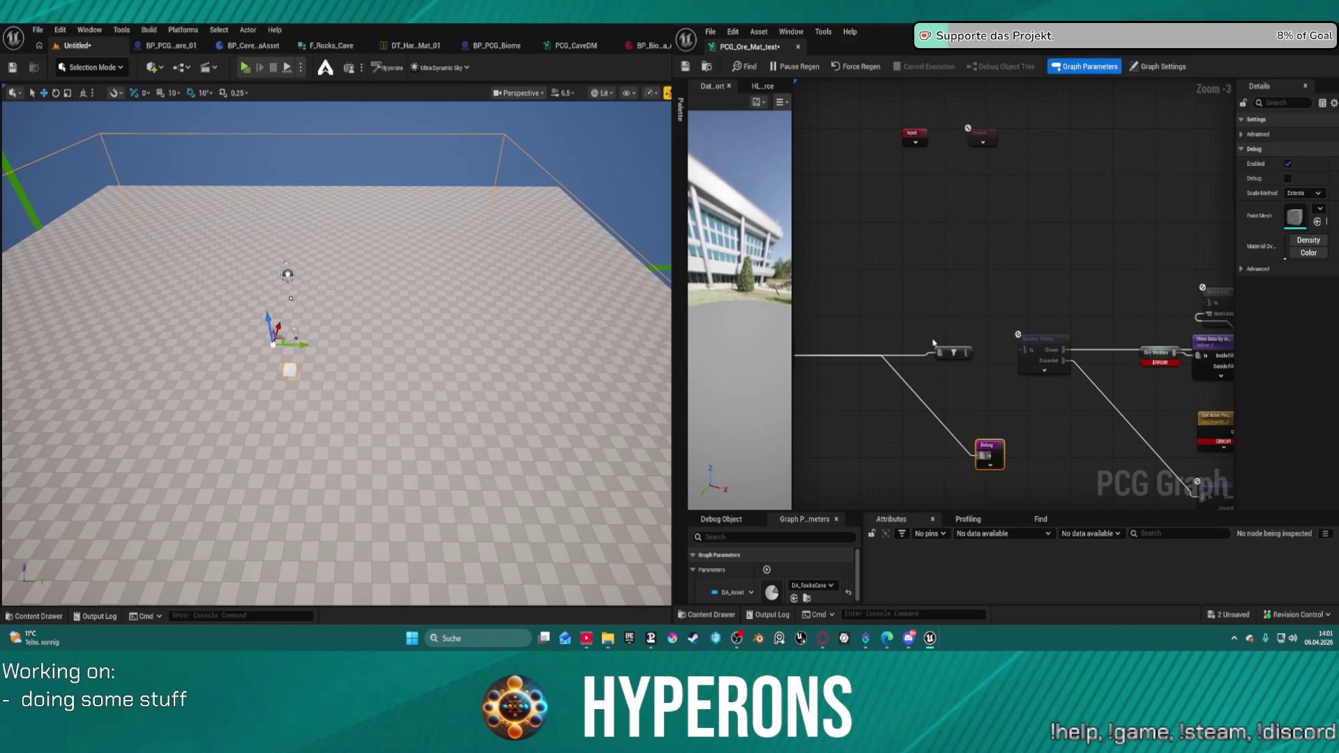
mouse_move(953, 352)
left_mouse_down()
mouse_move(852, 323)
mouse_move(942, 320)
mouse_move(913, 315)
left_mouse_up()
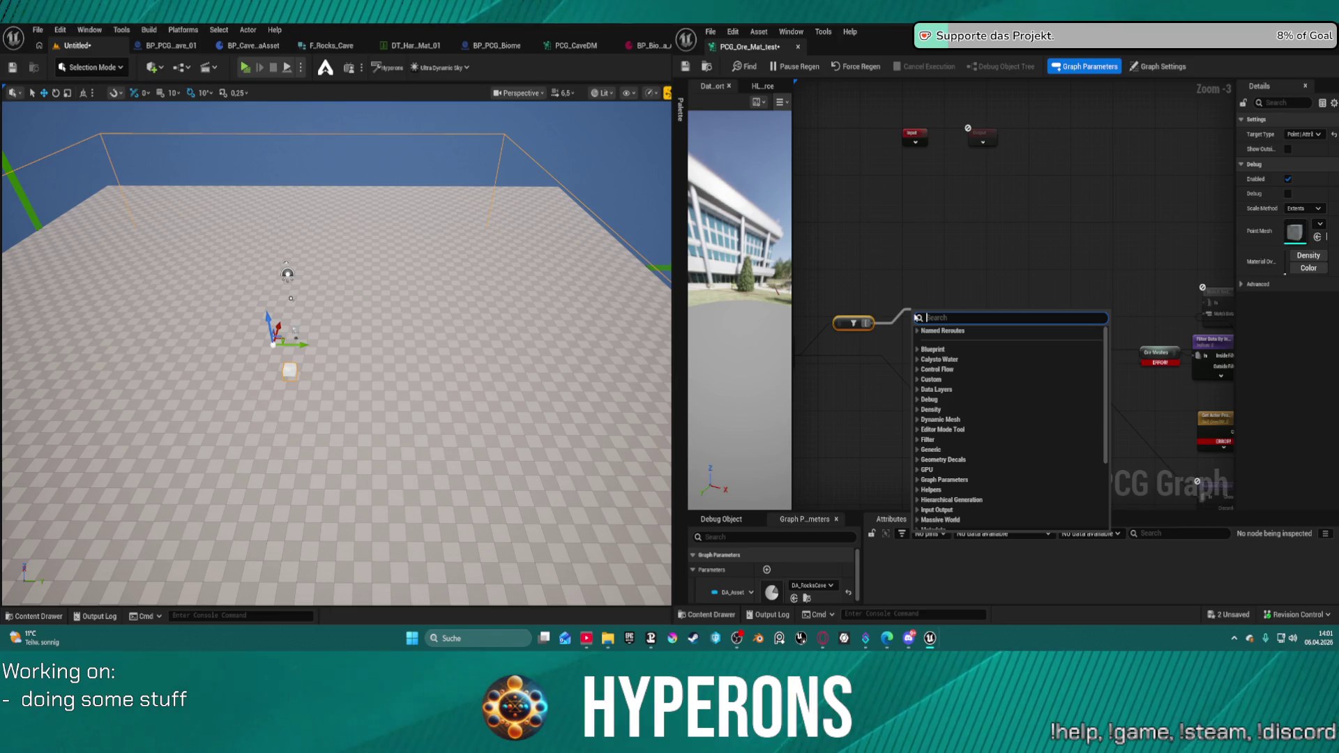
type("crea")
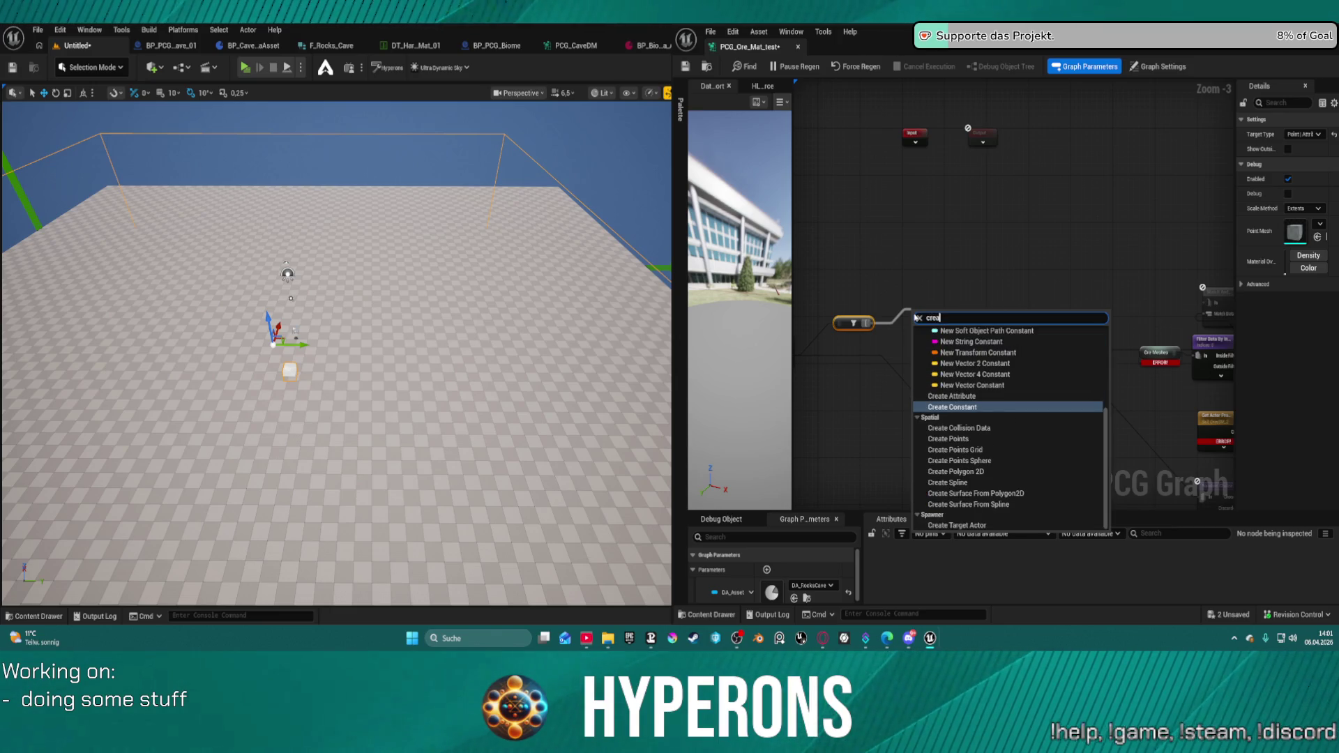
left_click(882, 286)
right_click(882, 286)
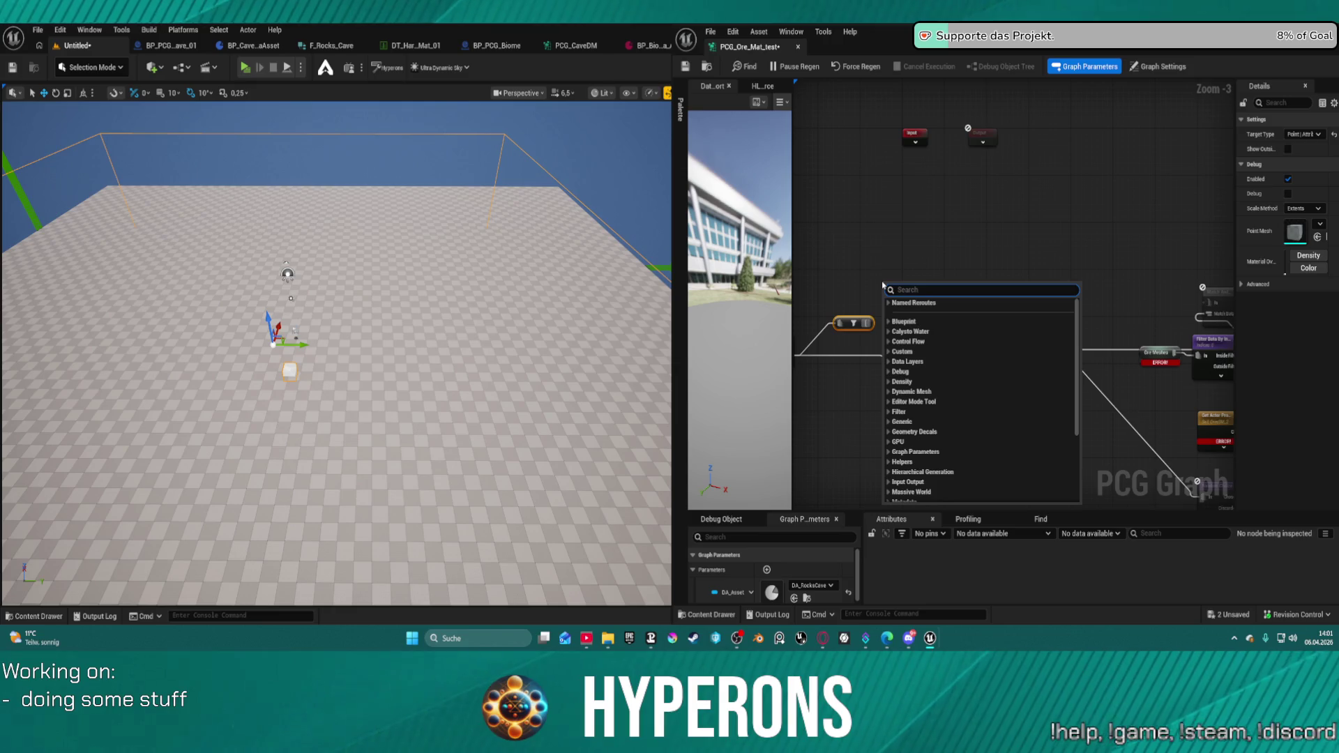
- Add a Create Points Grid node via the node search
type("crea c")
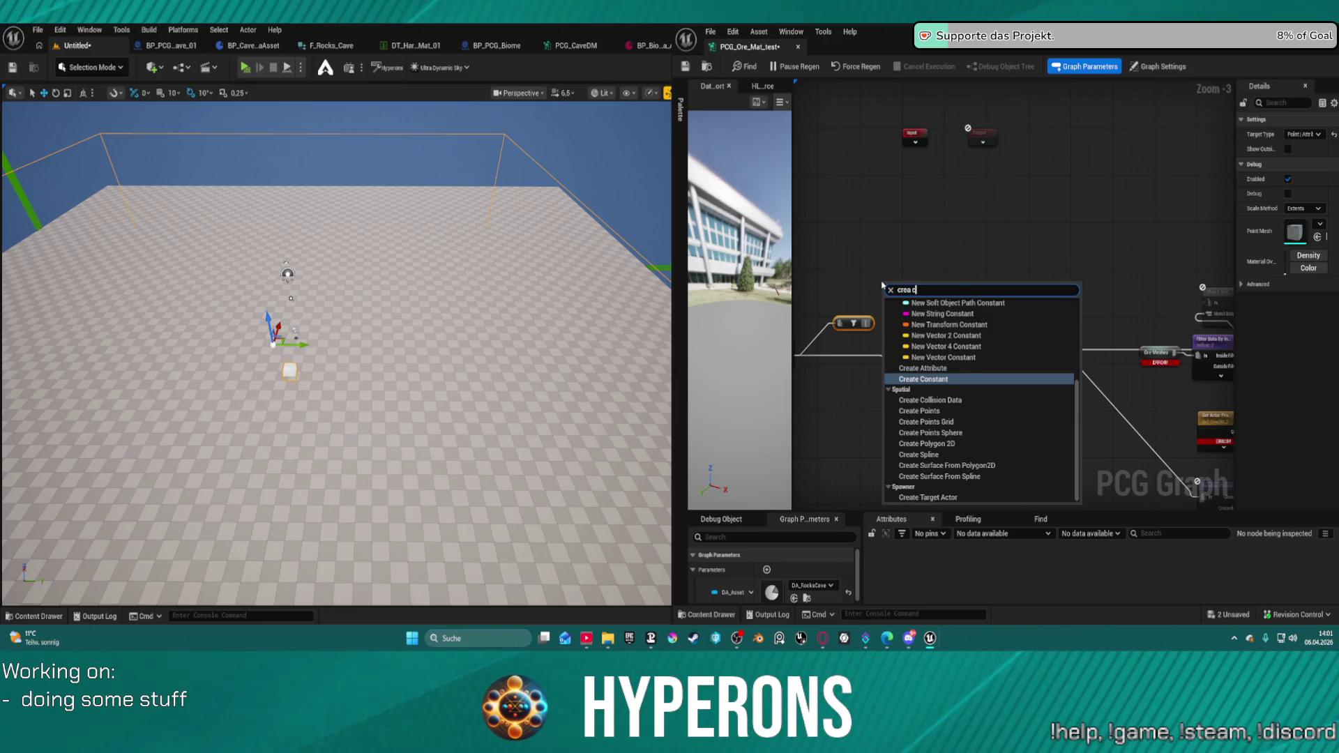
type("u")
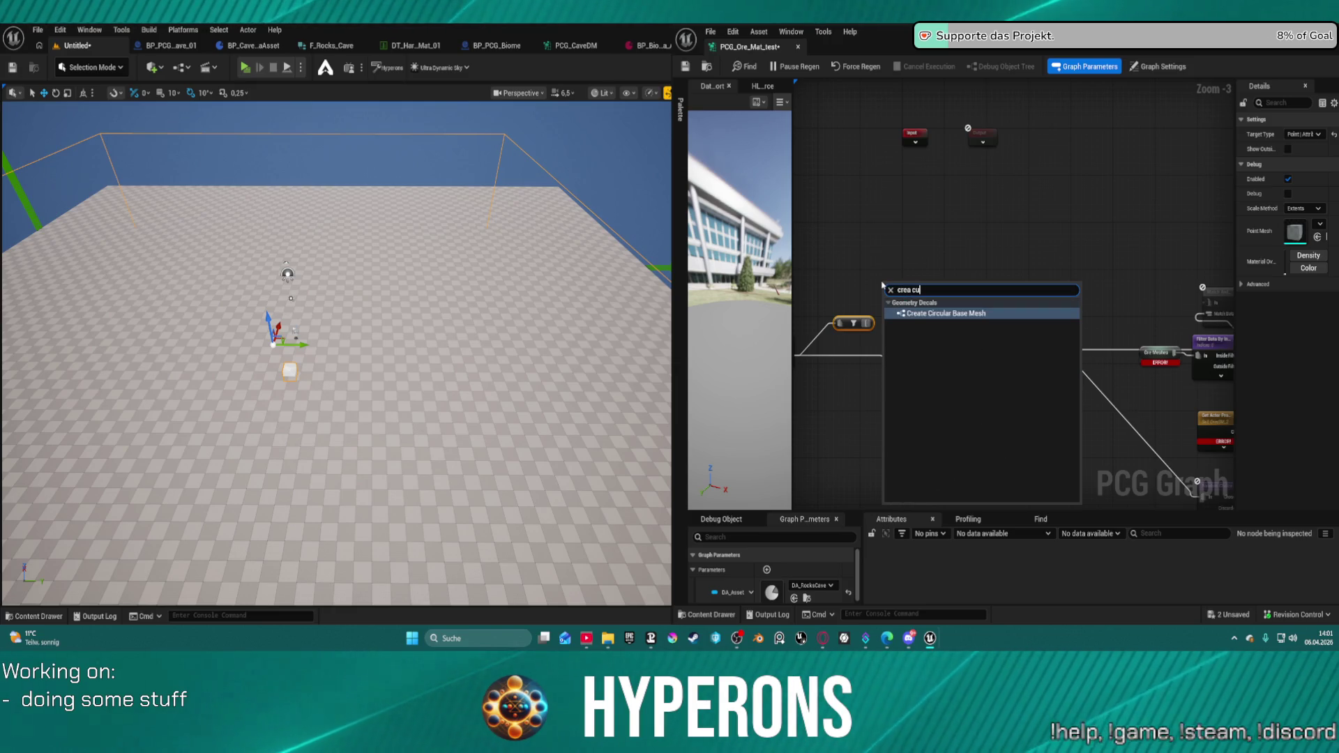
type("be")
key("BackSpace")
key("BackSpace")
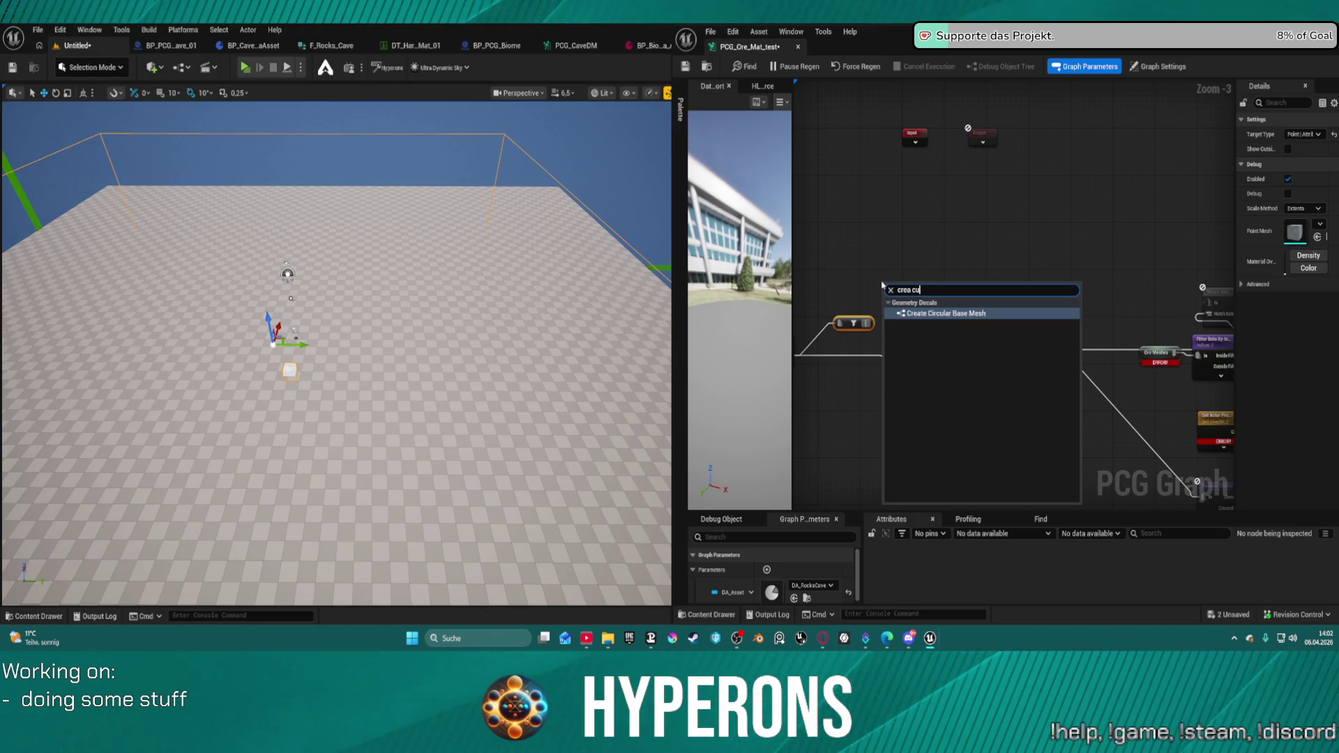
key("BackSpace")
key("BackSpace")
key("BackSpace")
type("cube")
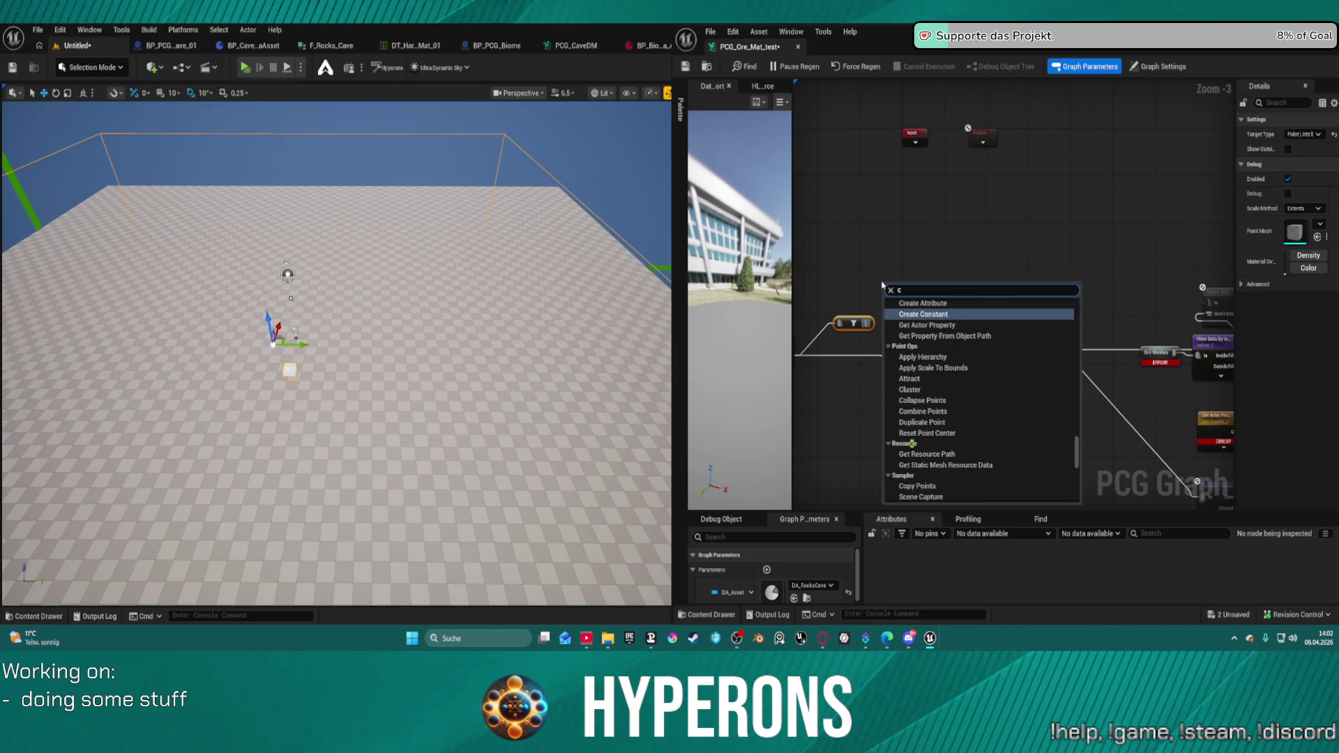
key("BackSpace")
key("BackSpace")
key("BackSpace")
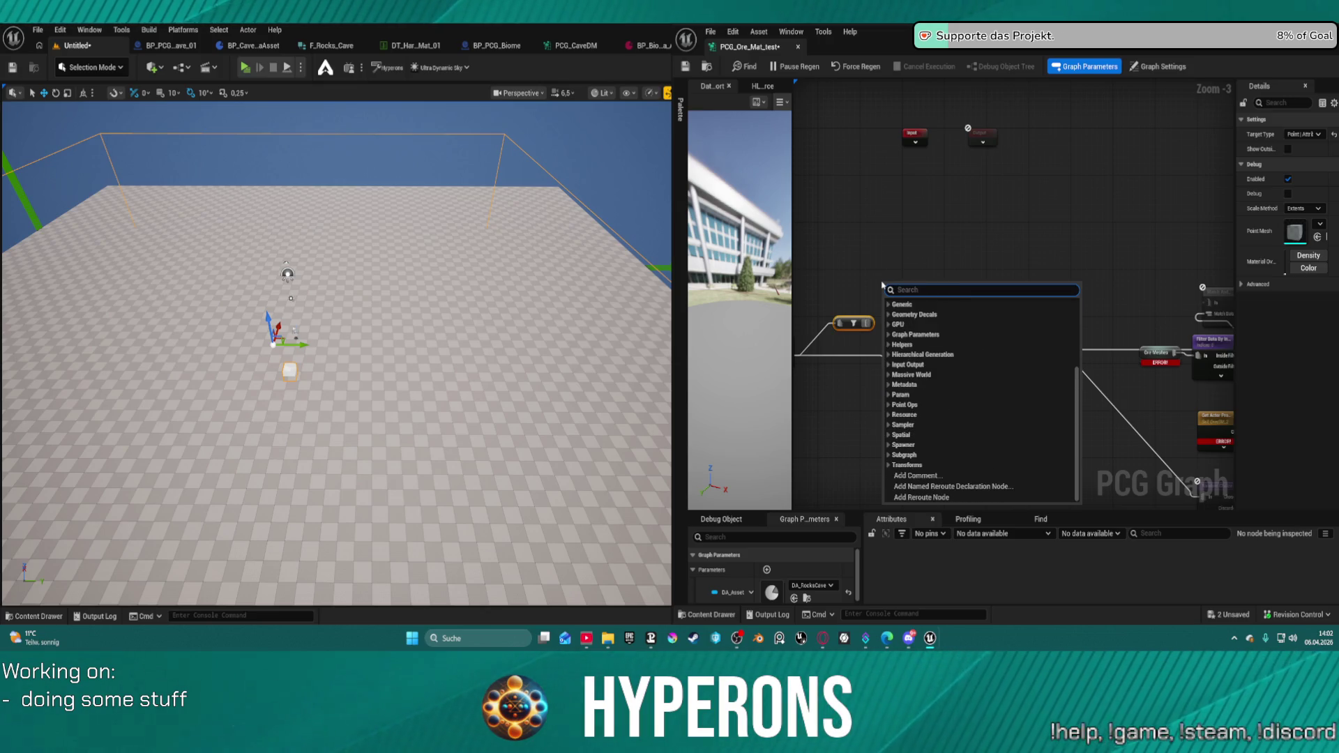
type("grid")
key("Down")
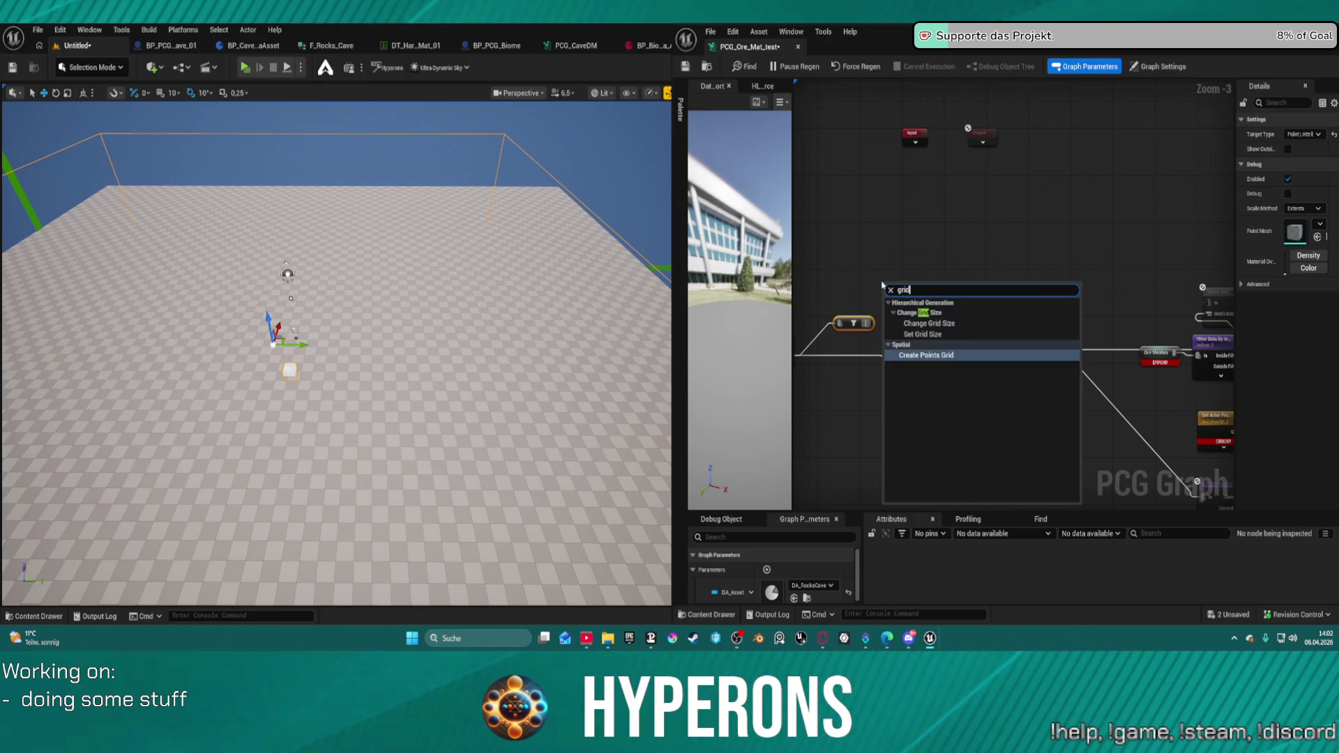
key("Return")
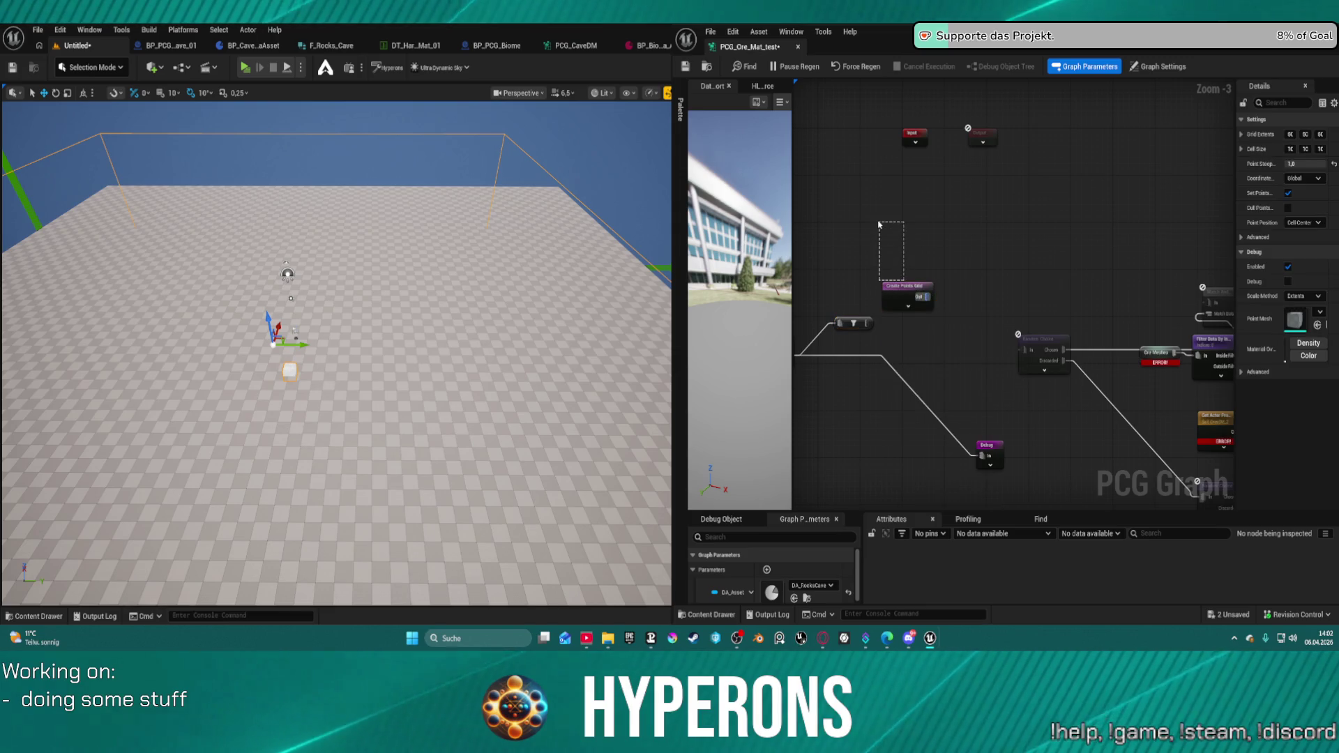
- Add a Copy Points node fed by Create Points Grid and the filter output
mouse_move(900, 286)
left_mouse_down()
mouse_move(863, 239)
mouse_move(976, 300)
left_mouse_up()
type("co")
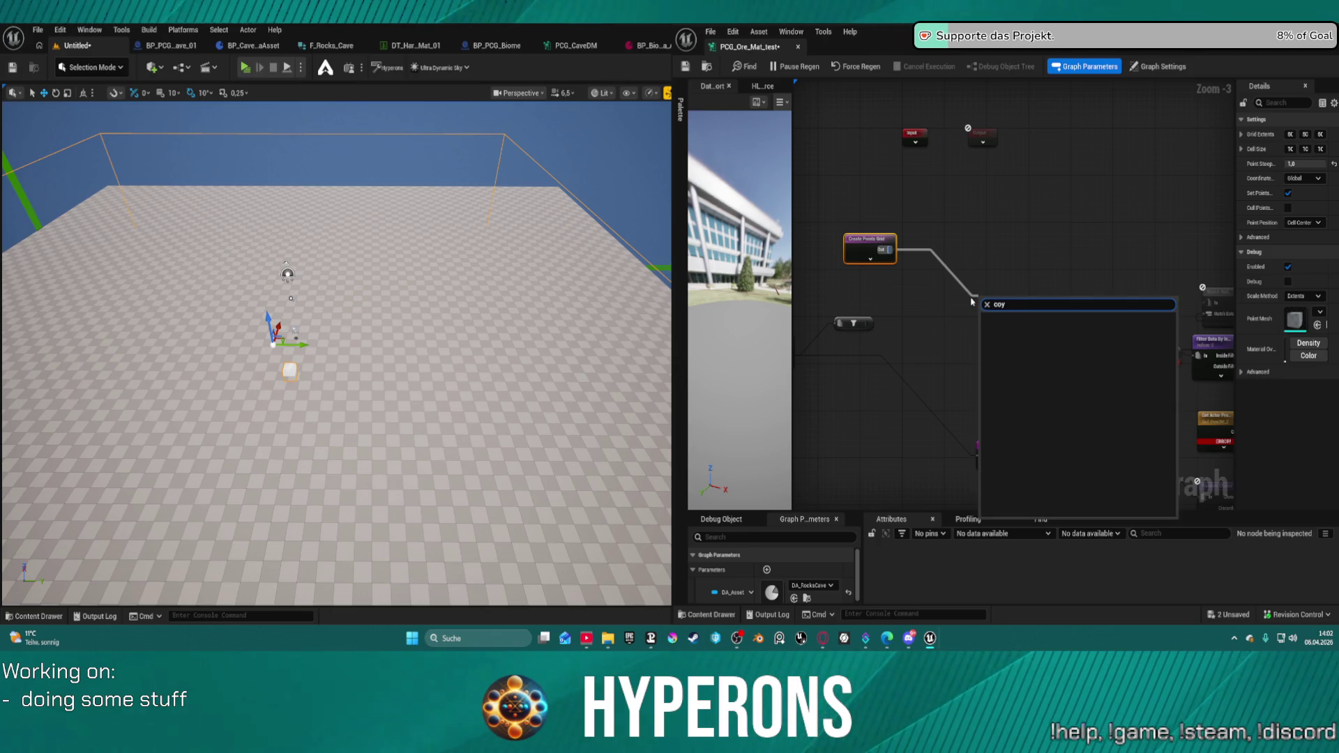
type("p")
key("Down")
key("Return")
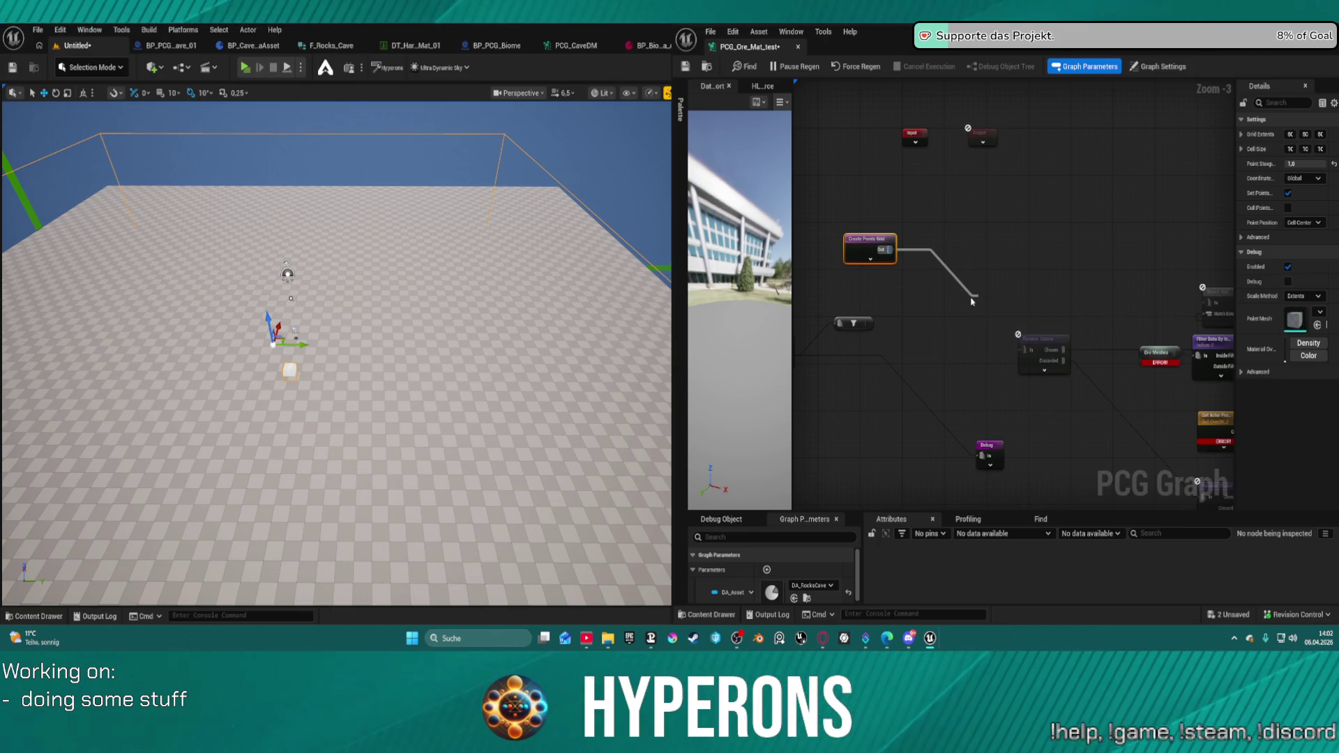
mouse_move(1021, 300)
left_mouse_down()
mouse_move(988, 227)
mouse_move(958, 274)
left_mouse_up()
left_click(853, 323)
mouse_move(869, 323)
left_mouse_down()
mouse_move(932, 298)
mouse_move(992, 241)
left_mouse_up()
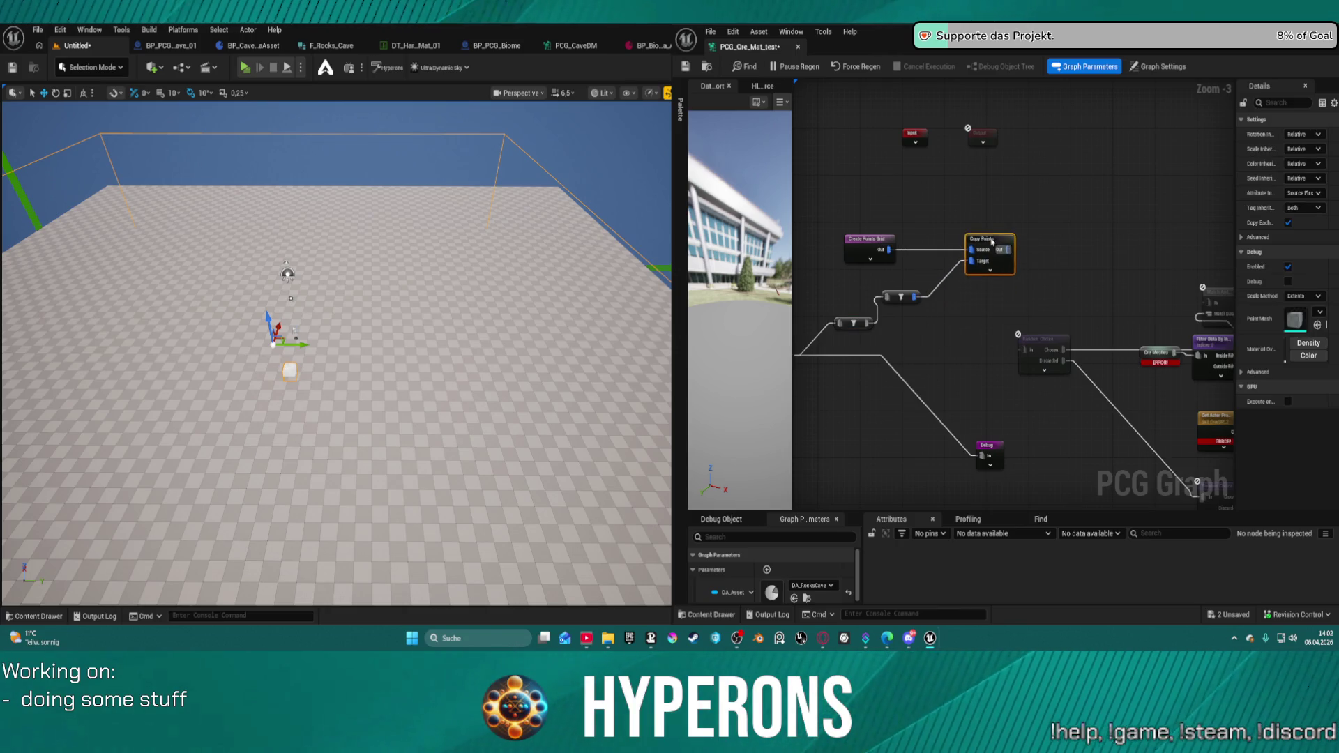
- Route Copy Points into the Debug node, replacing its old input wire
mouse_move(1002, 443)
left_mouse_down()
mouse_move(1077, 230)
mouse_move(1164, 219)
mouse_move(1019, 259)
left_mouse_up()
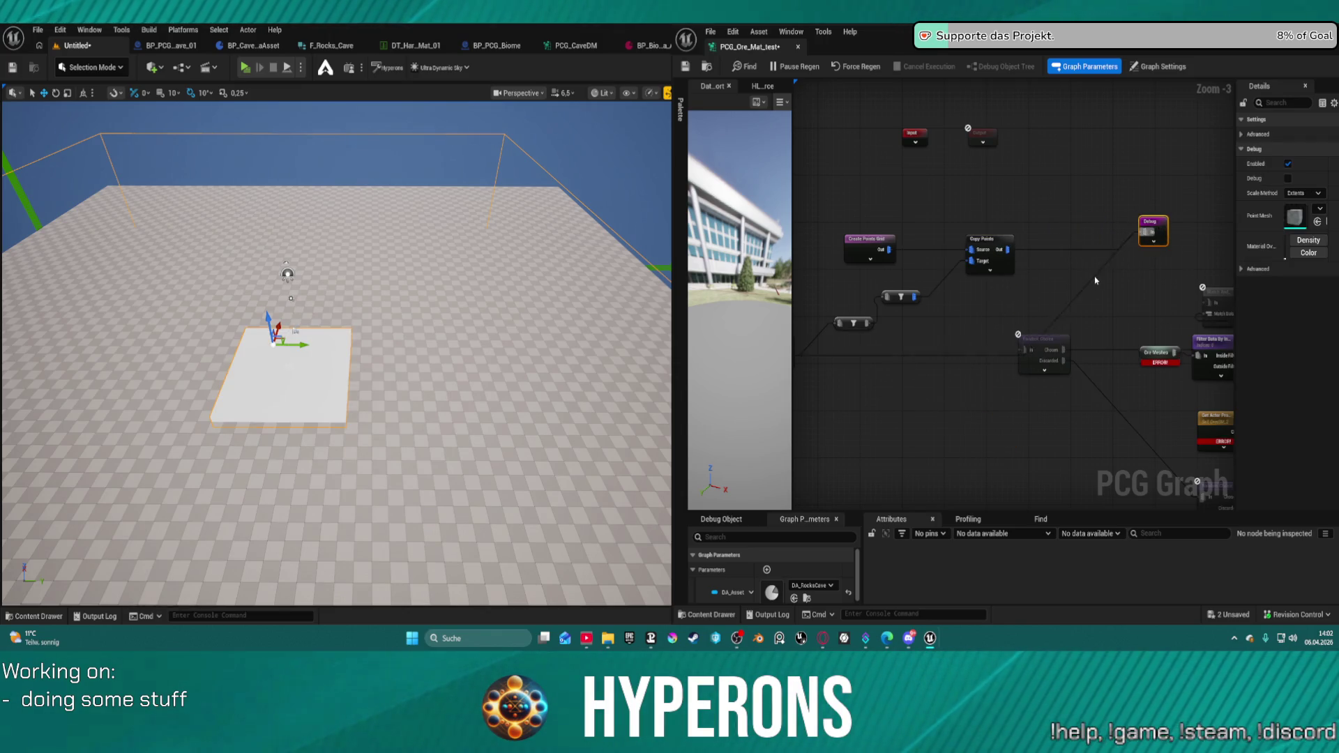
left_click(1091, 282)
left_click(1095, 281, "alt")
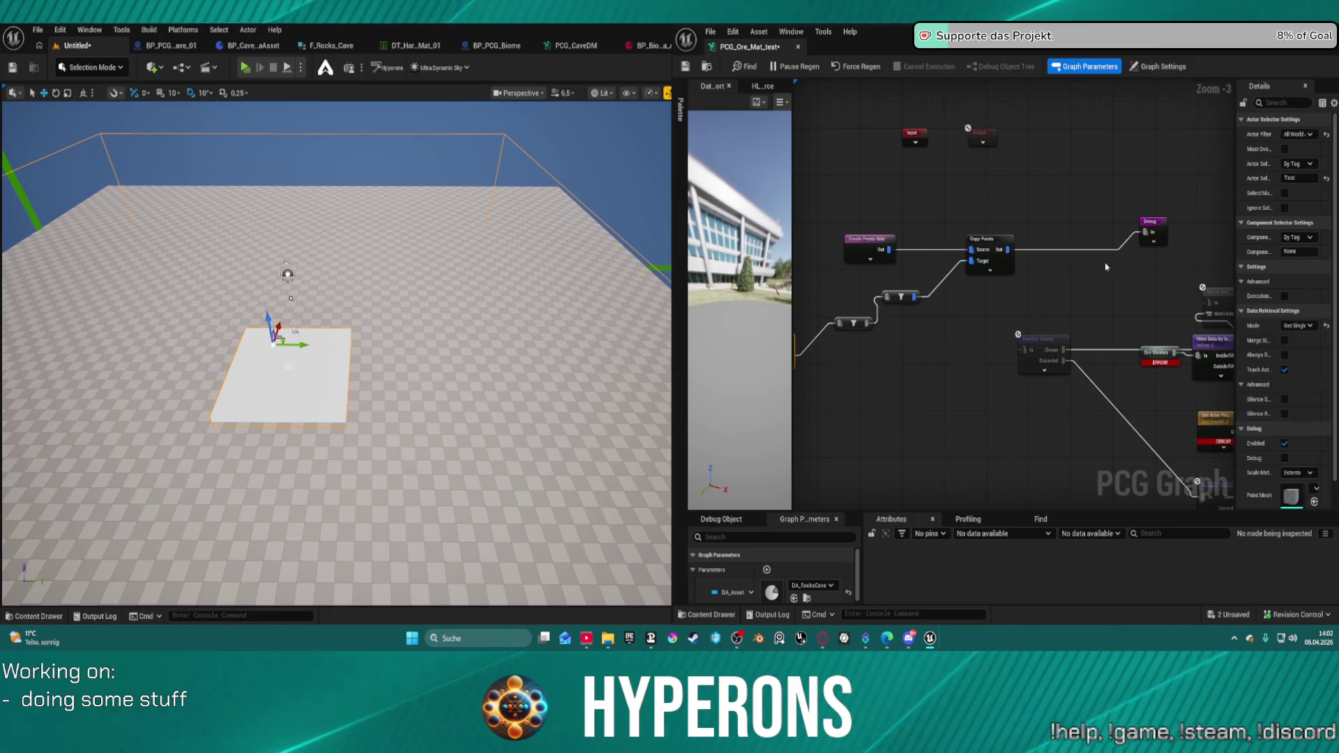
left_click(988, 245)
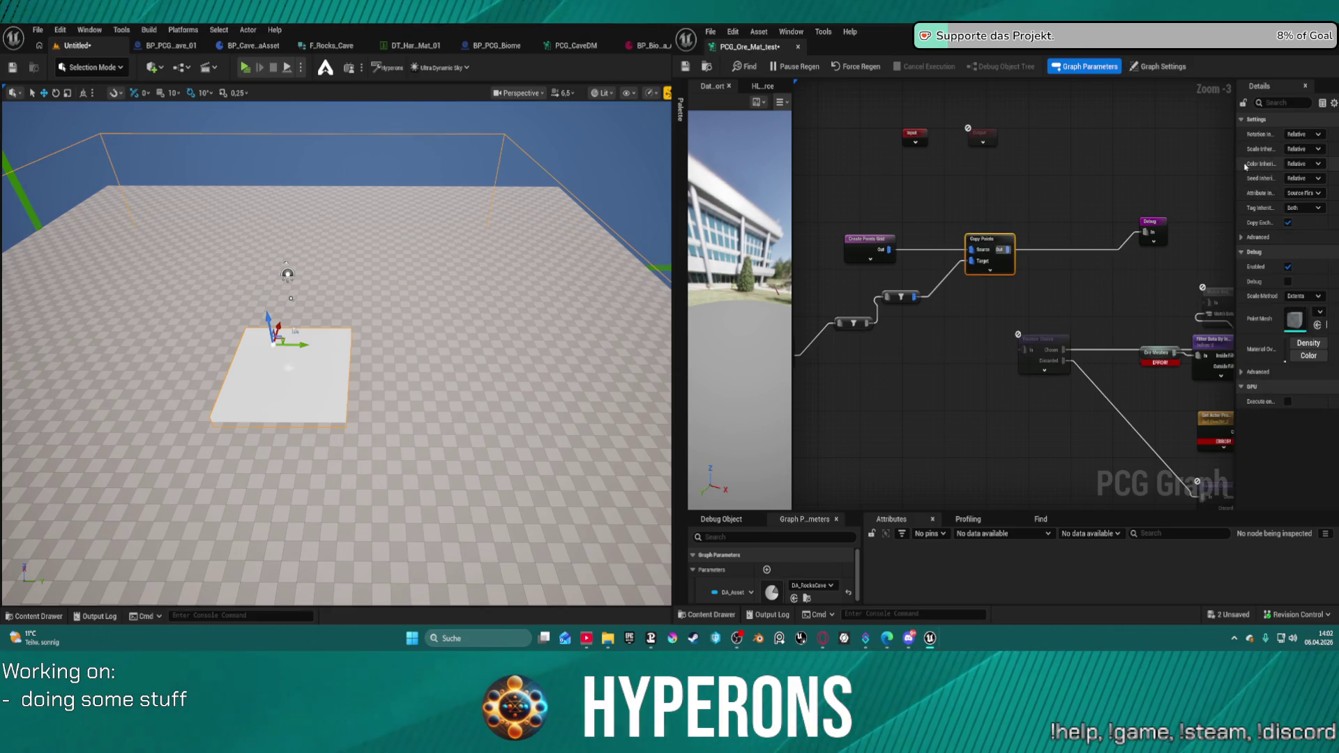
left_click(890, 239)
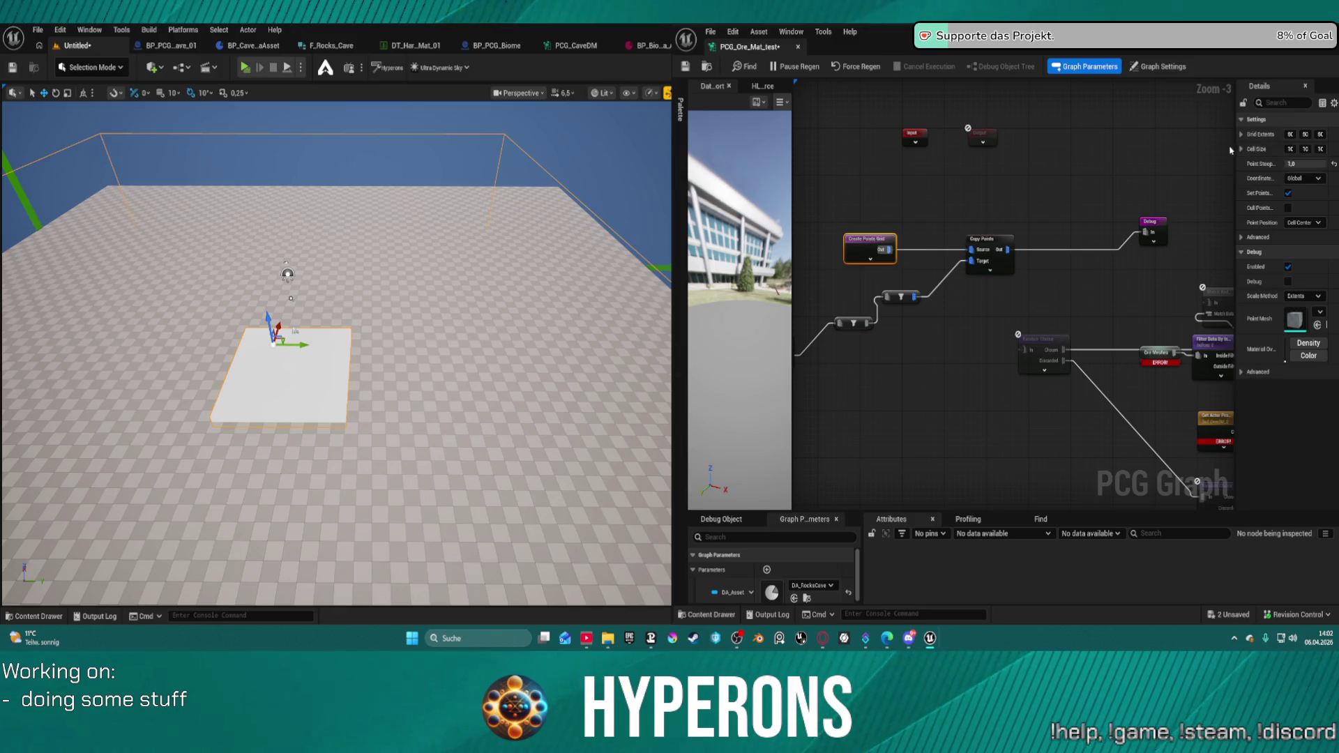
- Set Grid Extents to 3000, 3000, 1 and Cell Size to 300, 300, 300
left_click_drag(1240, 153, 1074, 153)
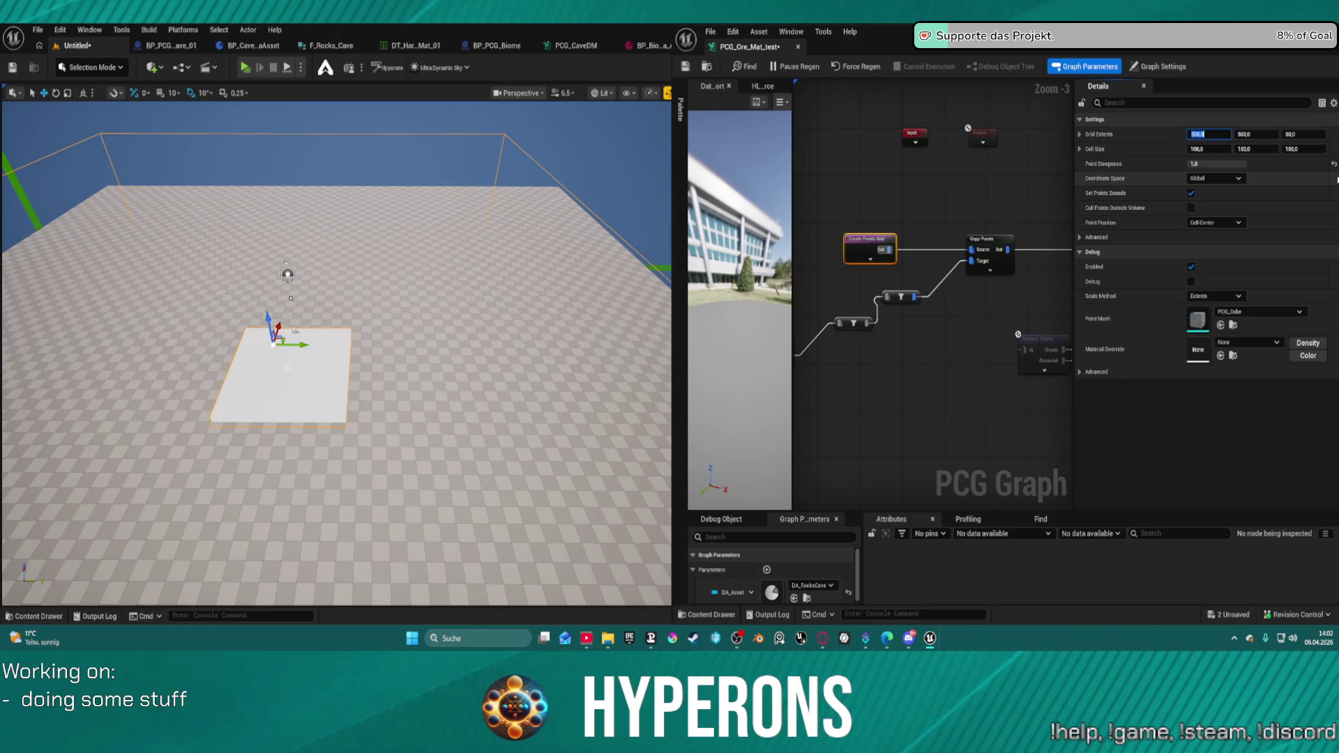
type("5000")
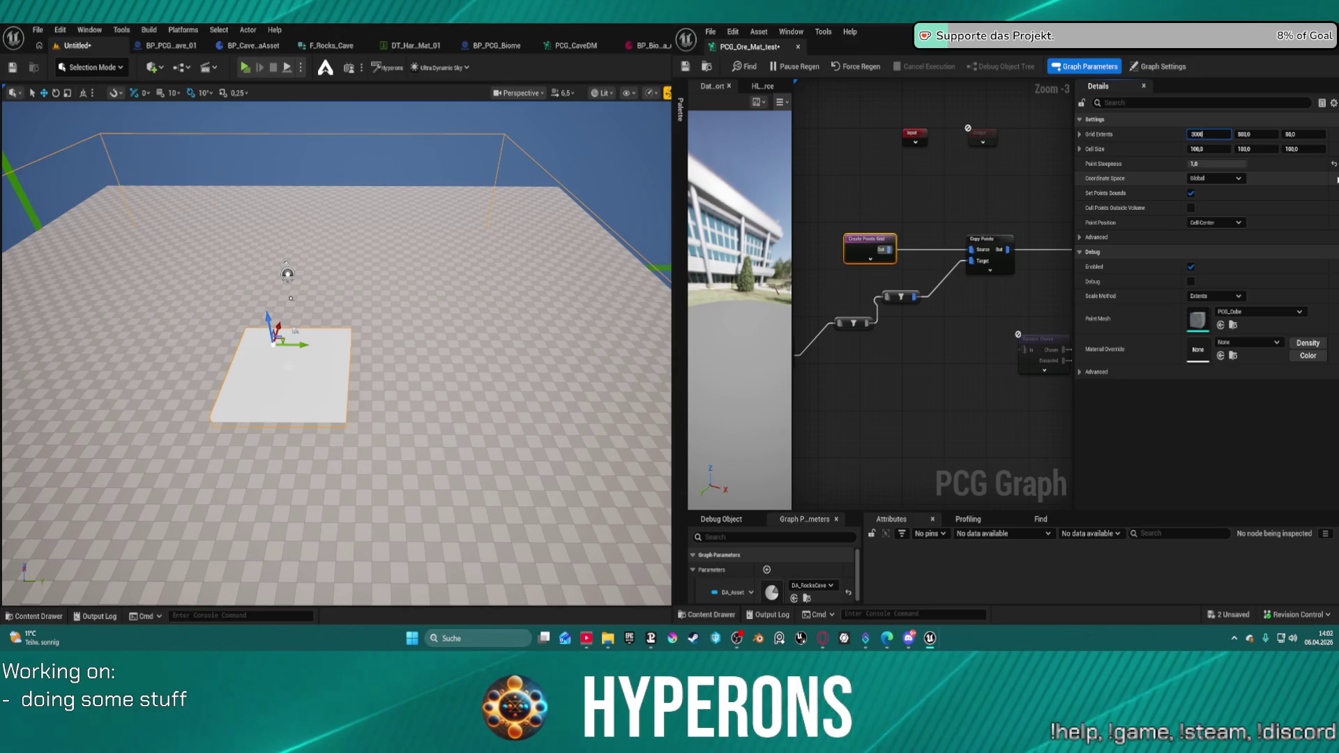
key("Tab")
type("3000")
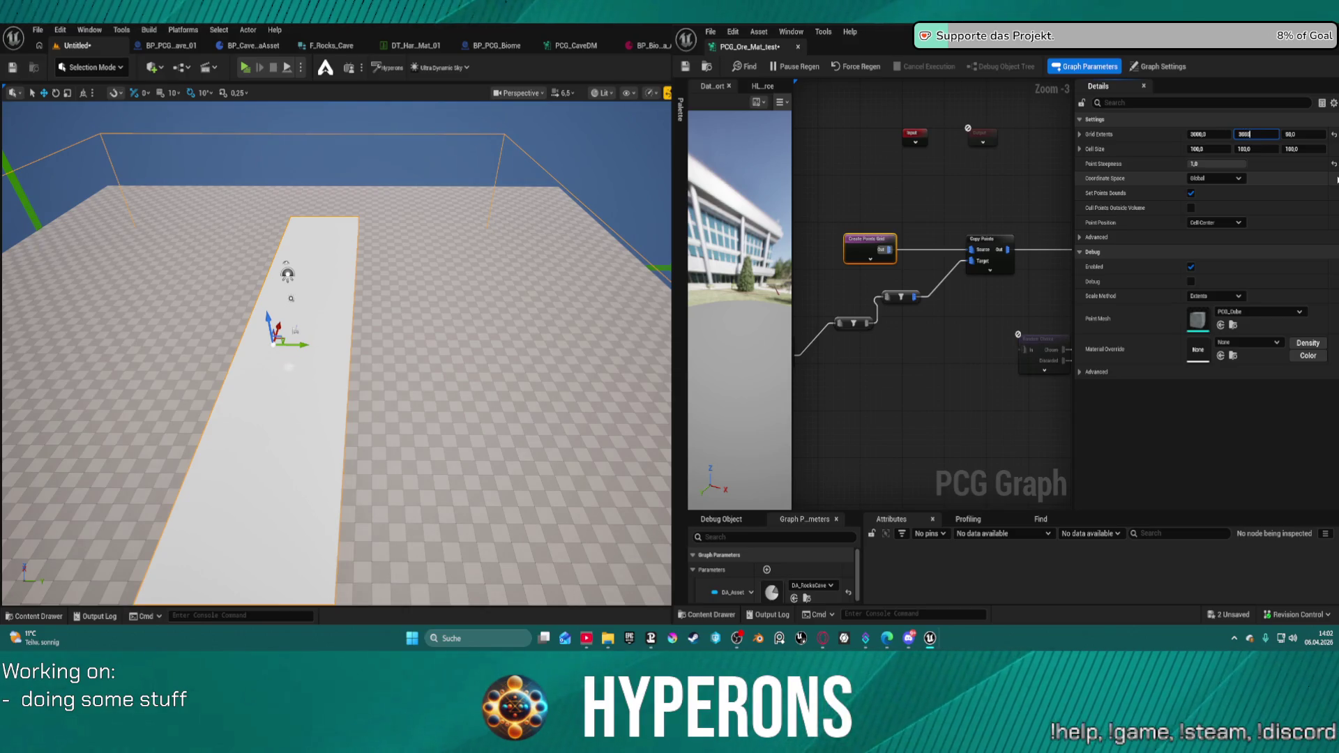
key("Return")
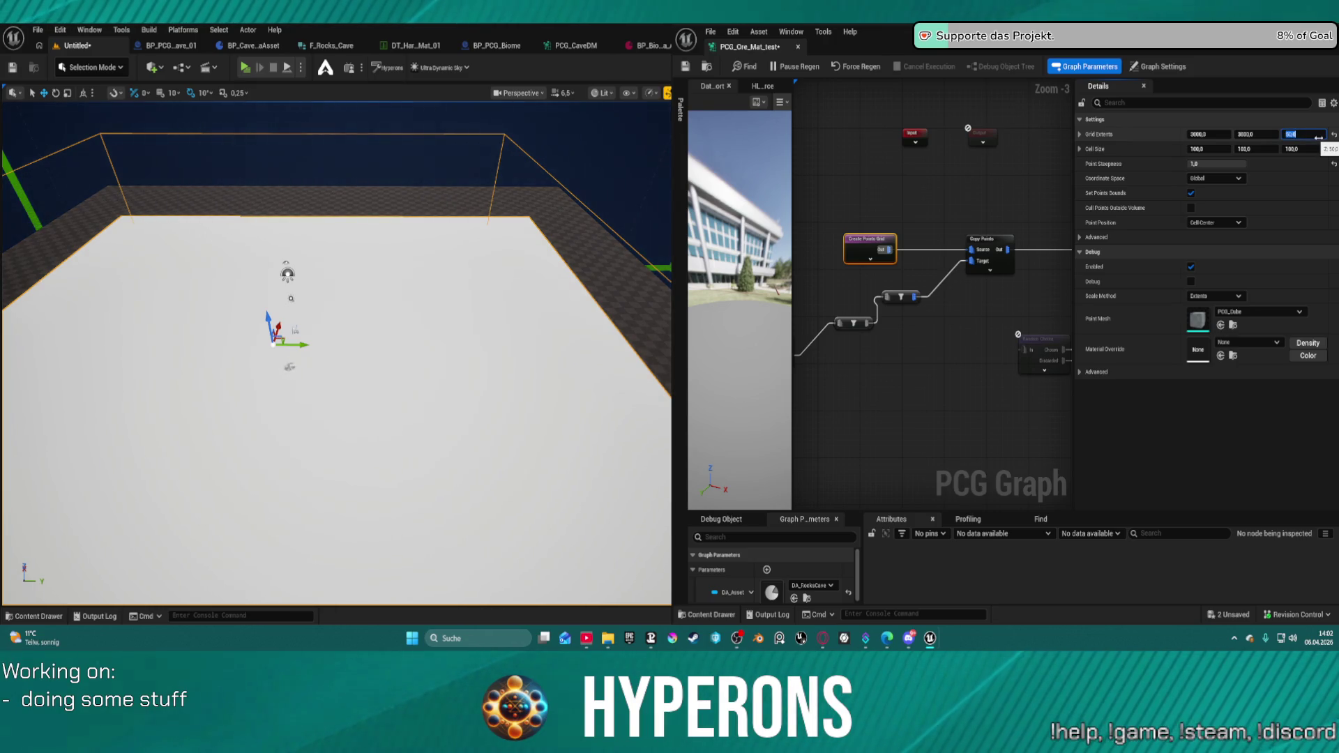
type("1")
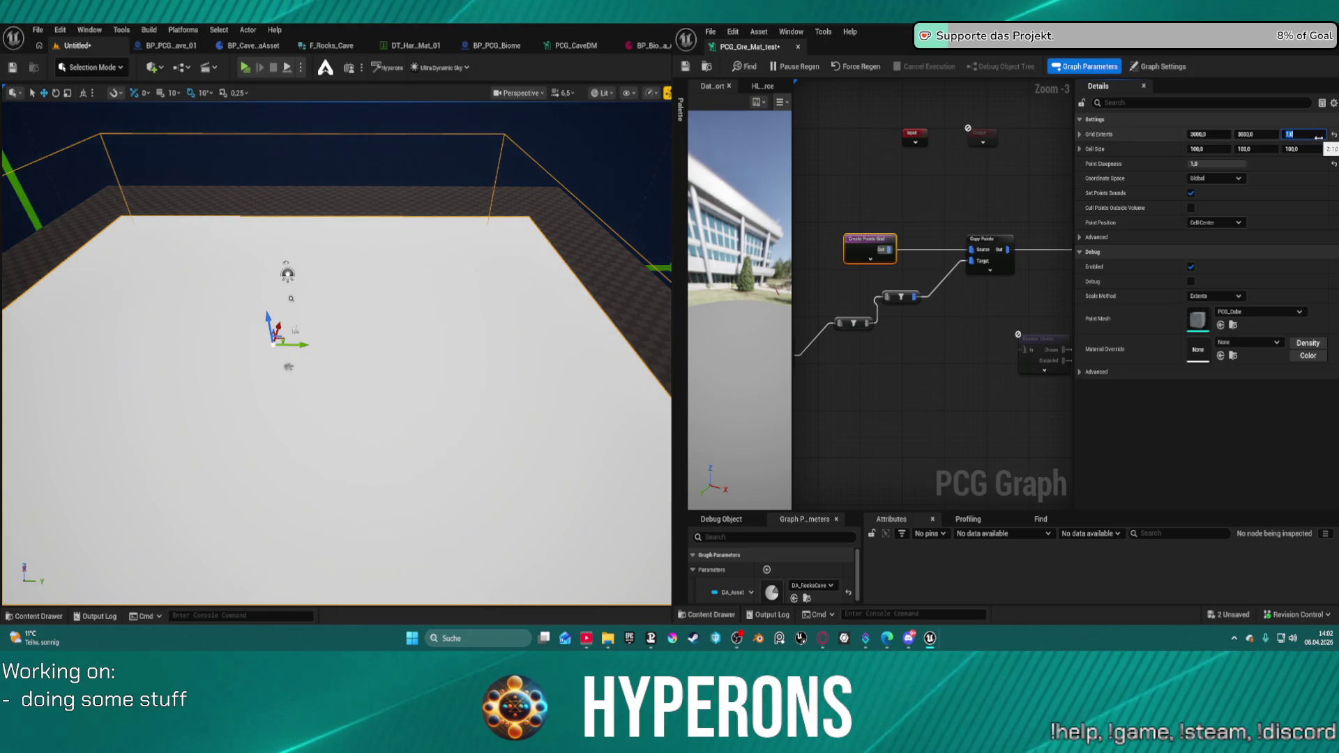
left_click(1224, 150)
type("300")
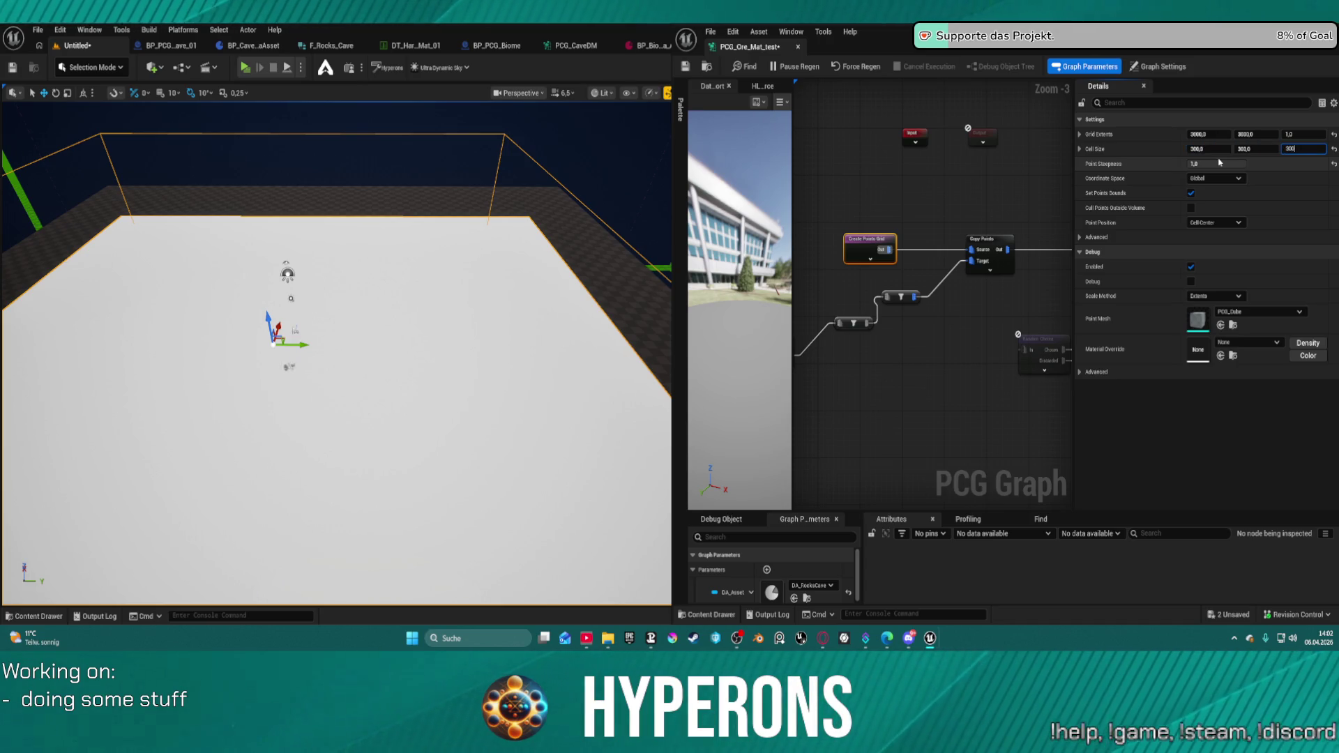
key("Return")
- Select the Debug node and open its scale method options
mouse_move(1027, 208)
left_mouse_down()
mouse_move(879, 199)
mouse_move(905, 201)
left_mouse_up()
left_click(1038, 224)
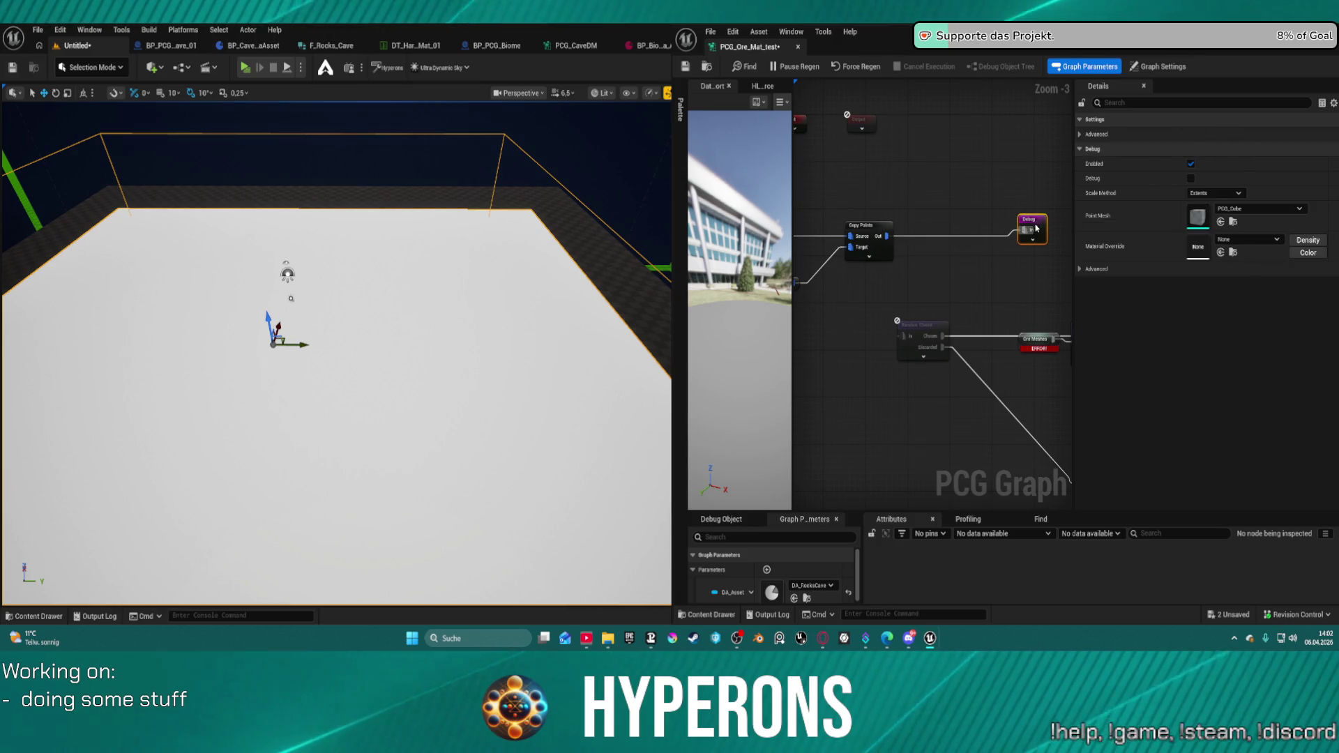
left_click_drag(1038, 224, 1038, 229)
left_click(1215, 193)
- Set the Debug node's Scale Method to Absolute
left_click(1227, 216)
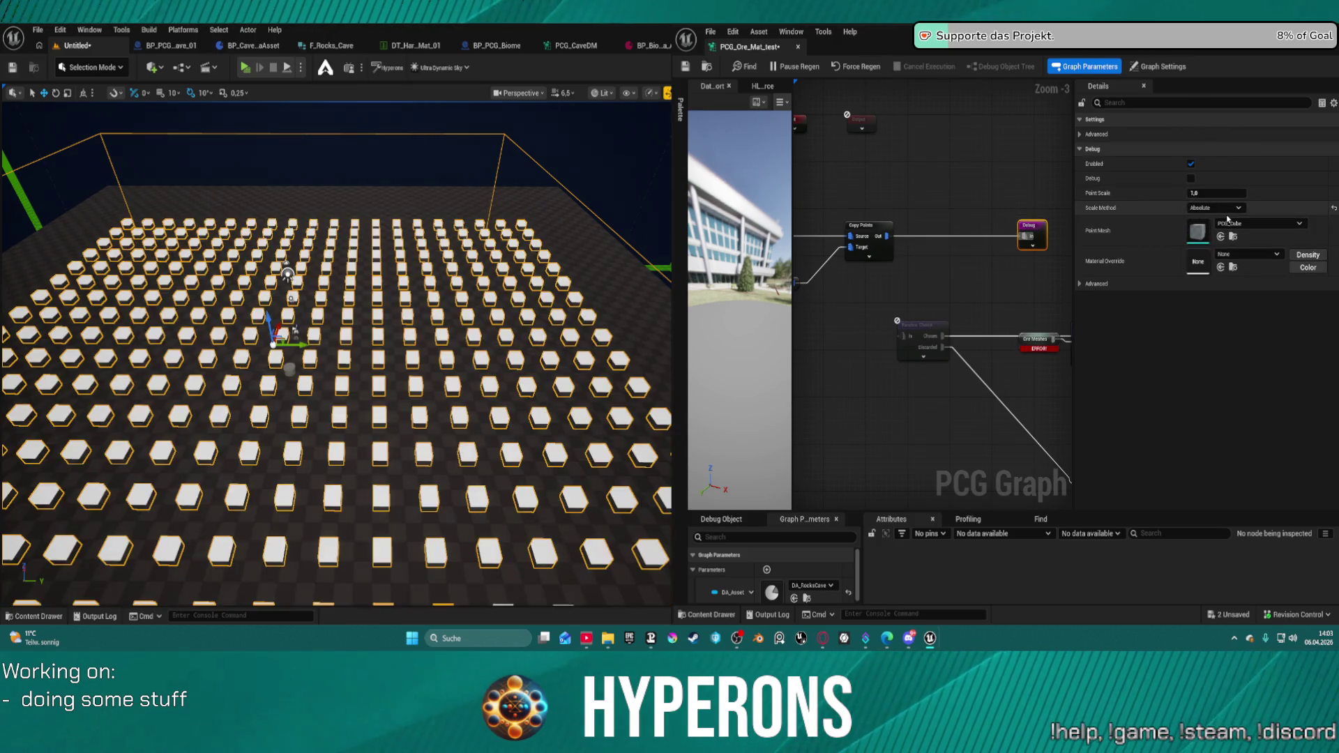
scroll(335, 349, "up", 10)
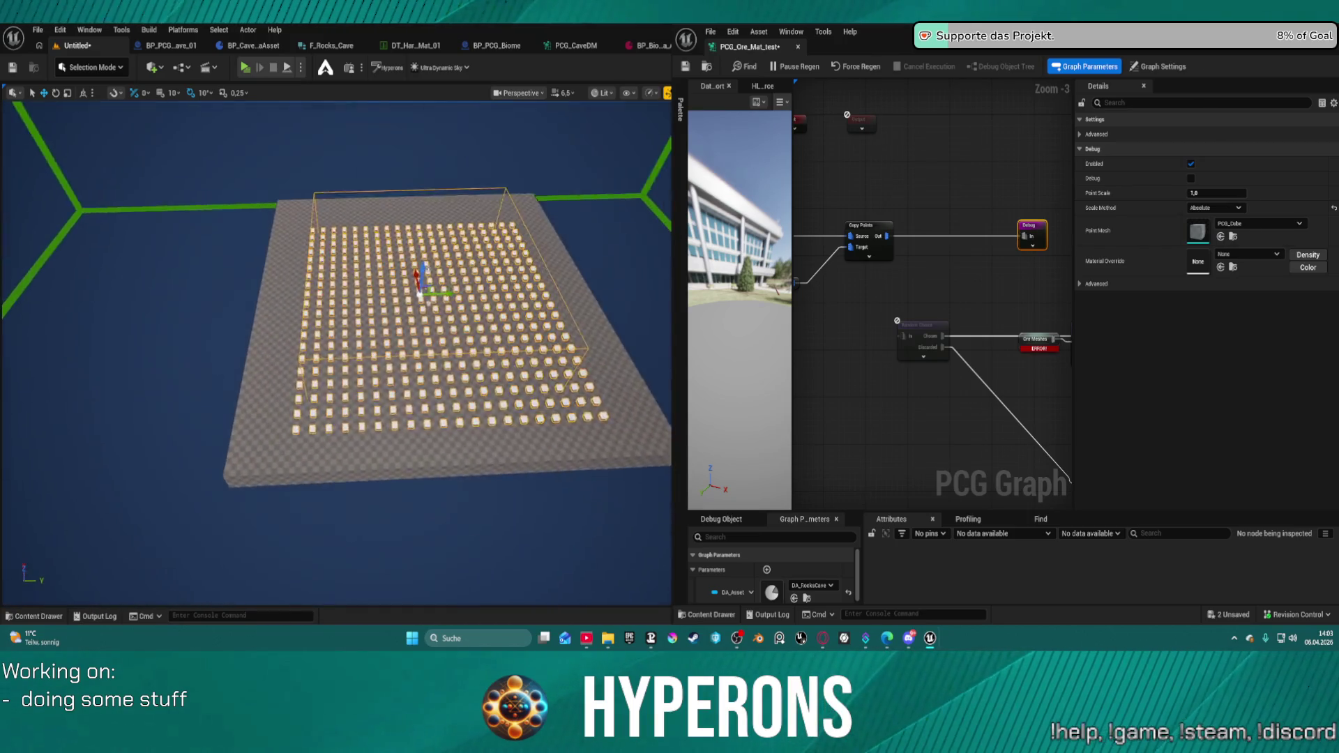
scroll(335, 349, "up", 5)
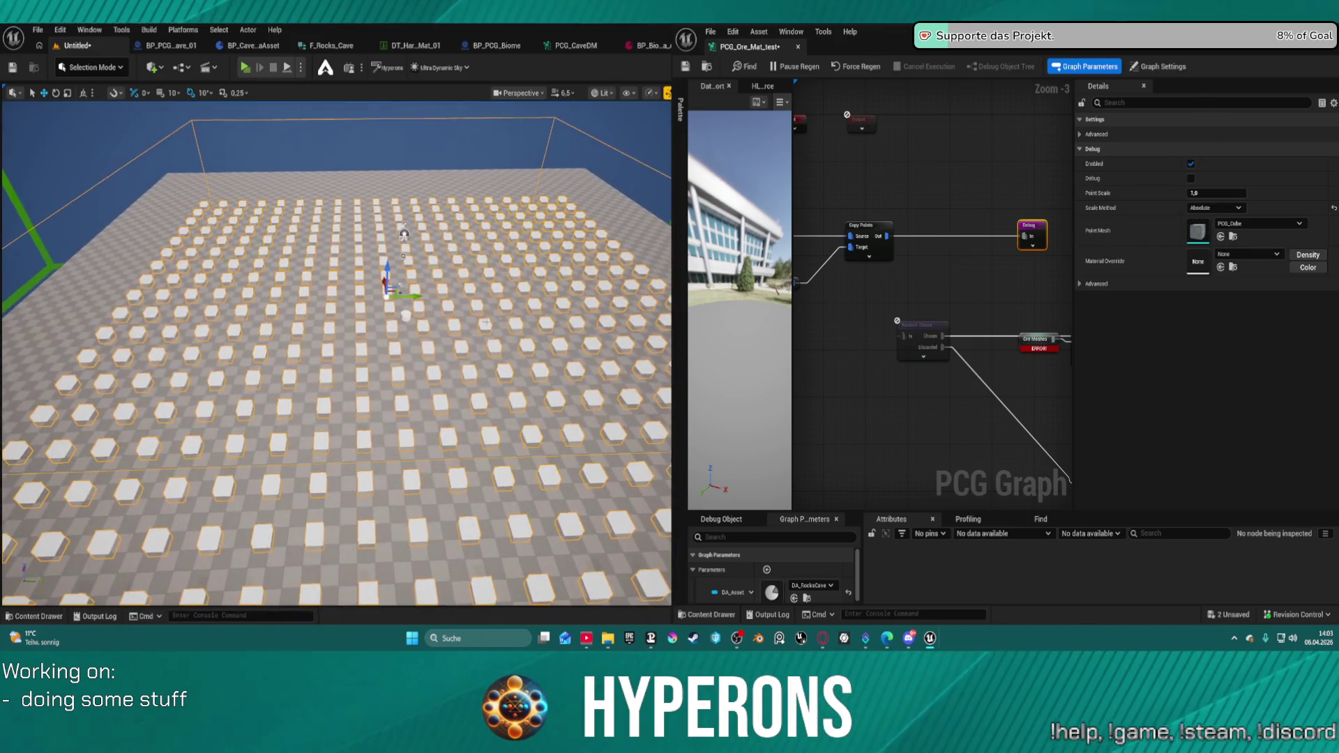
scroll(846, 213, "down", 2)
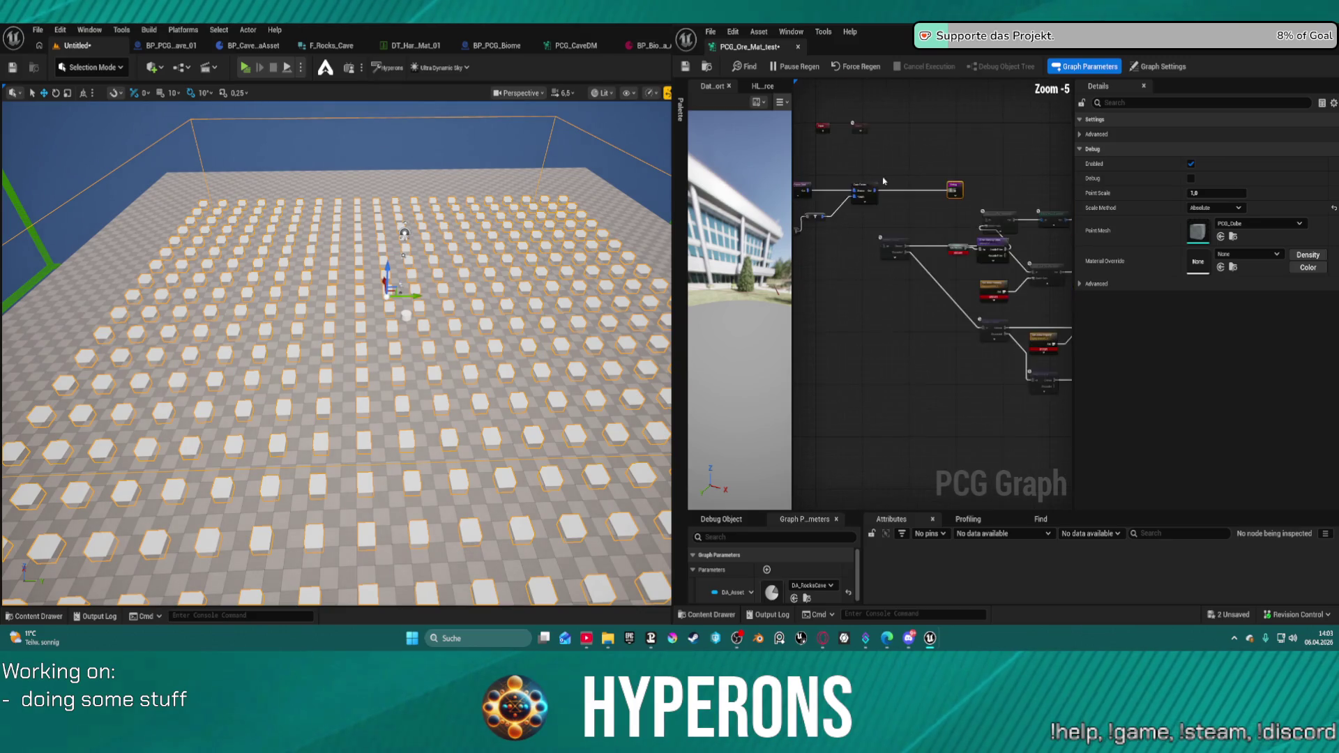
scroll(974, 139, "up", 3)
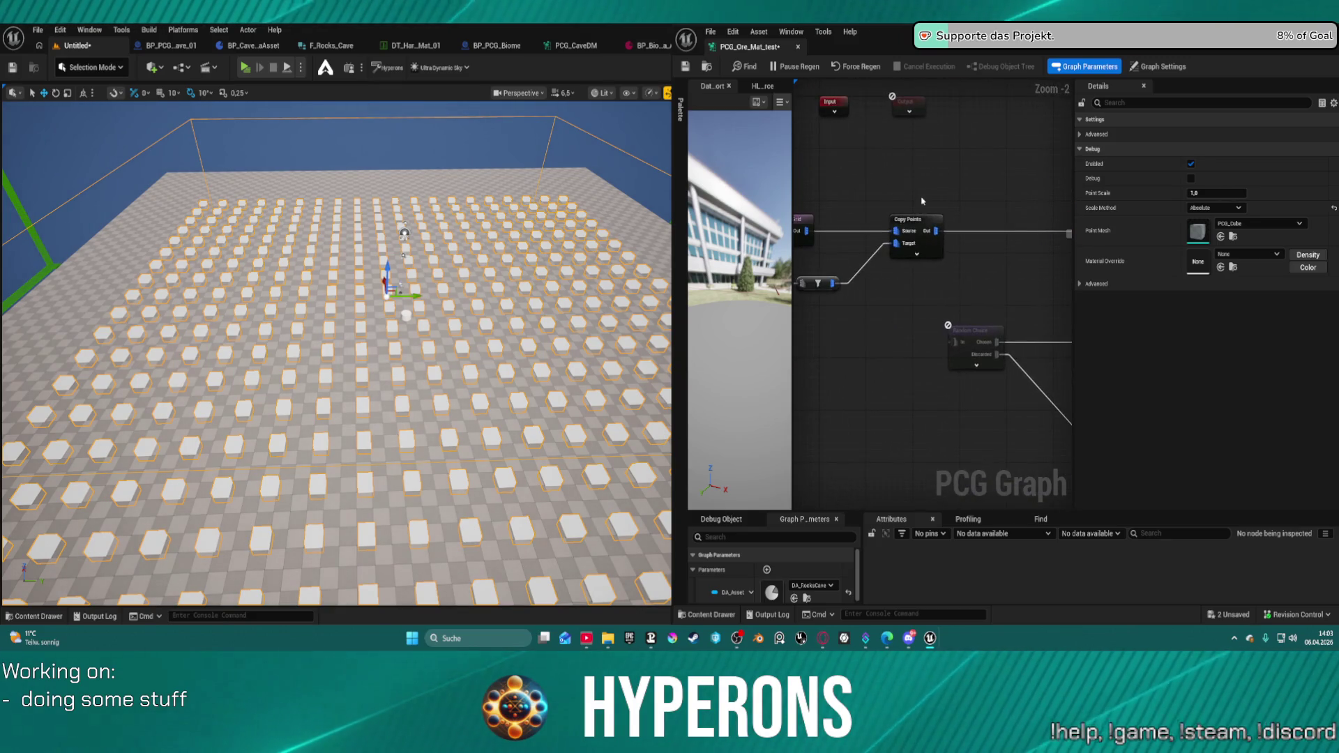
- Set the Create Points Grid cell size to 750 on X, Y and Z
left_click(962, 224)
left_click(862, 226)
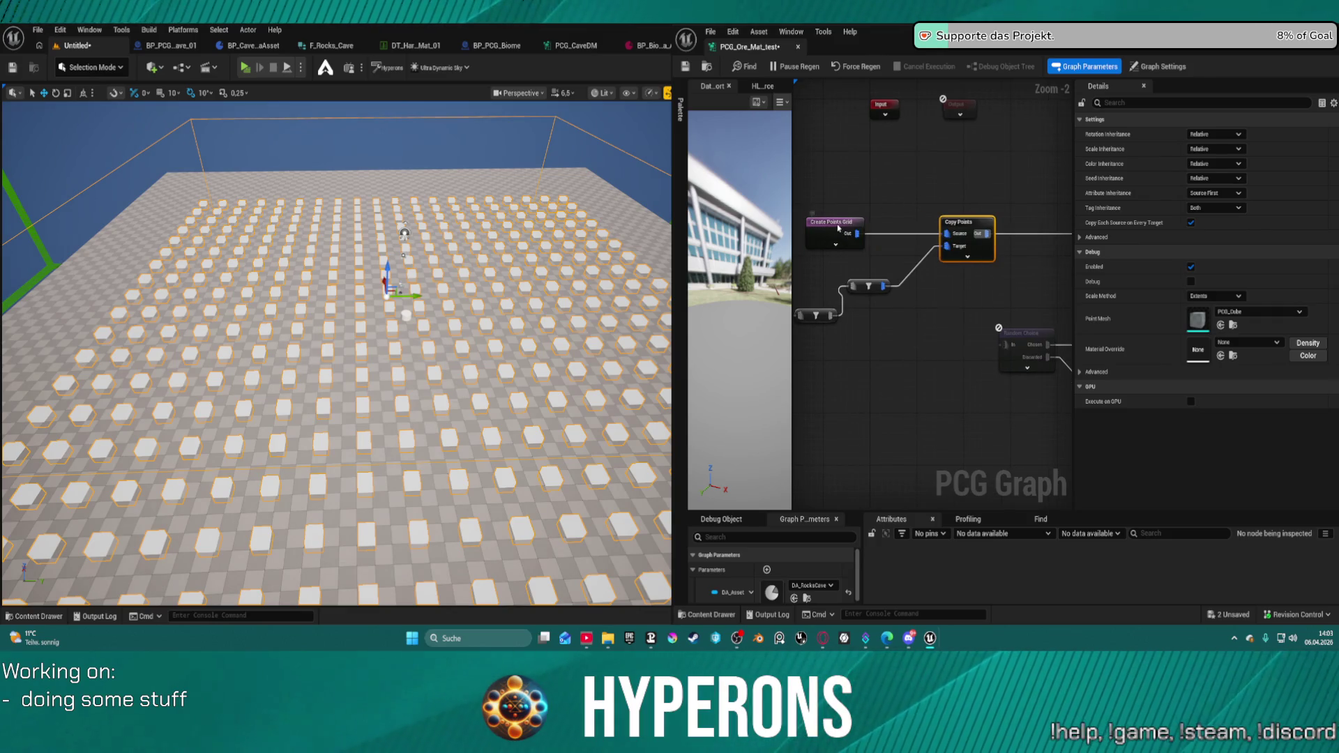
left_click(1214, 149)
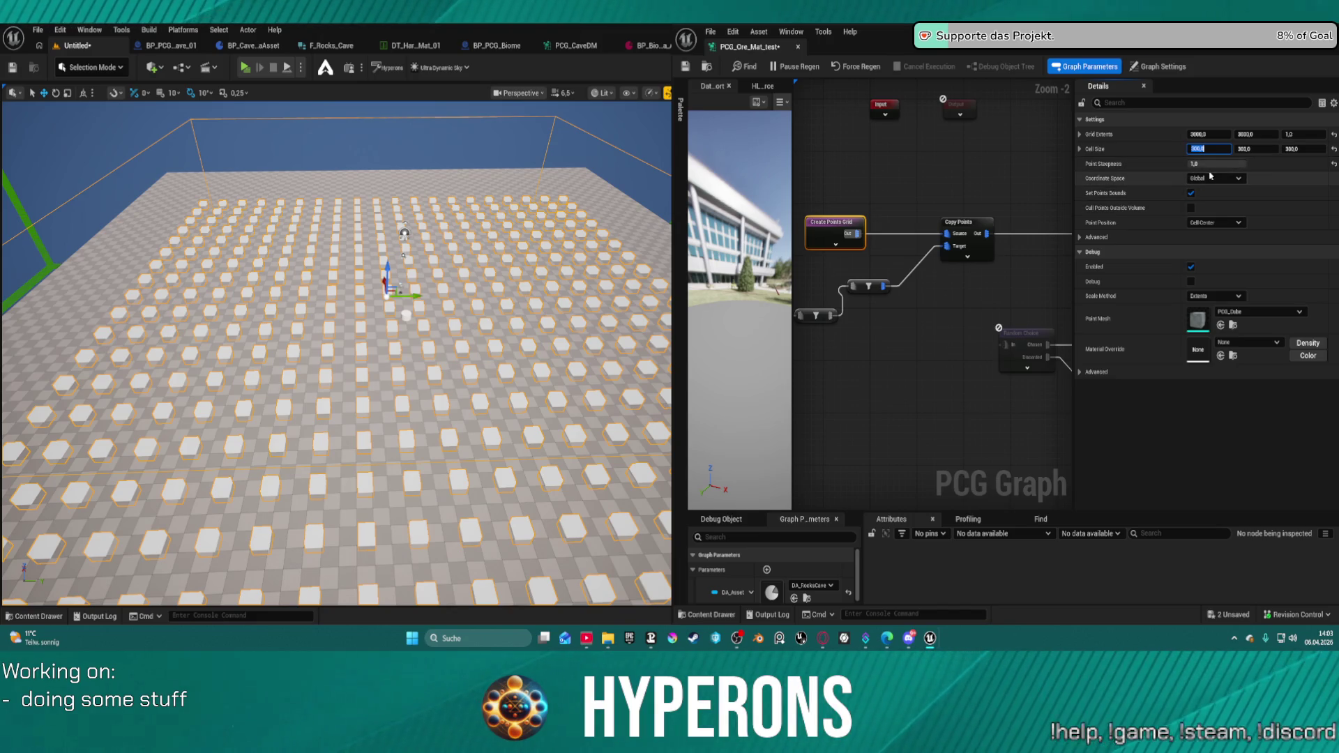
left_click(1297, 149)
type("1")
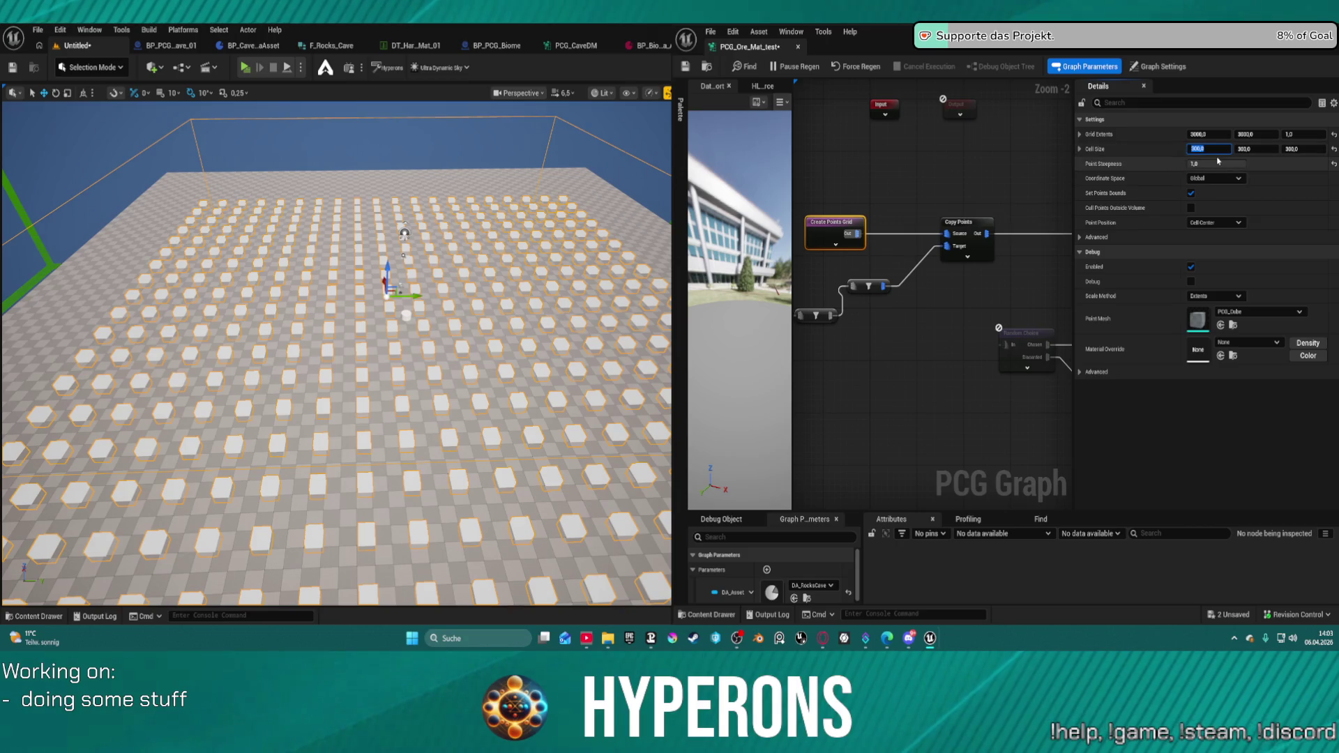
type("00")
key("Tab")
type("500")
type("750")
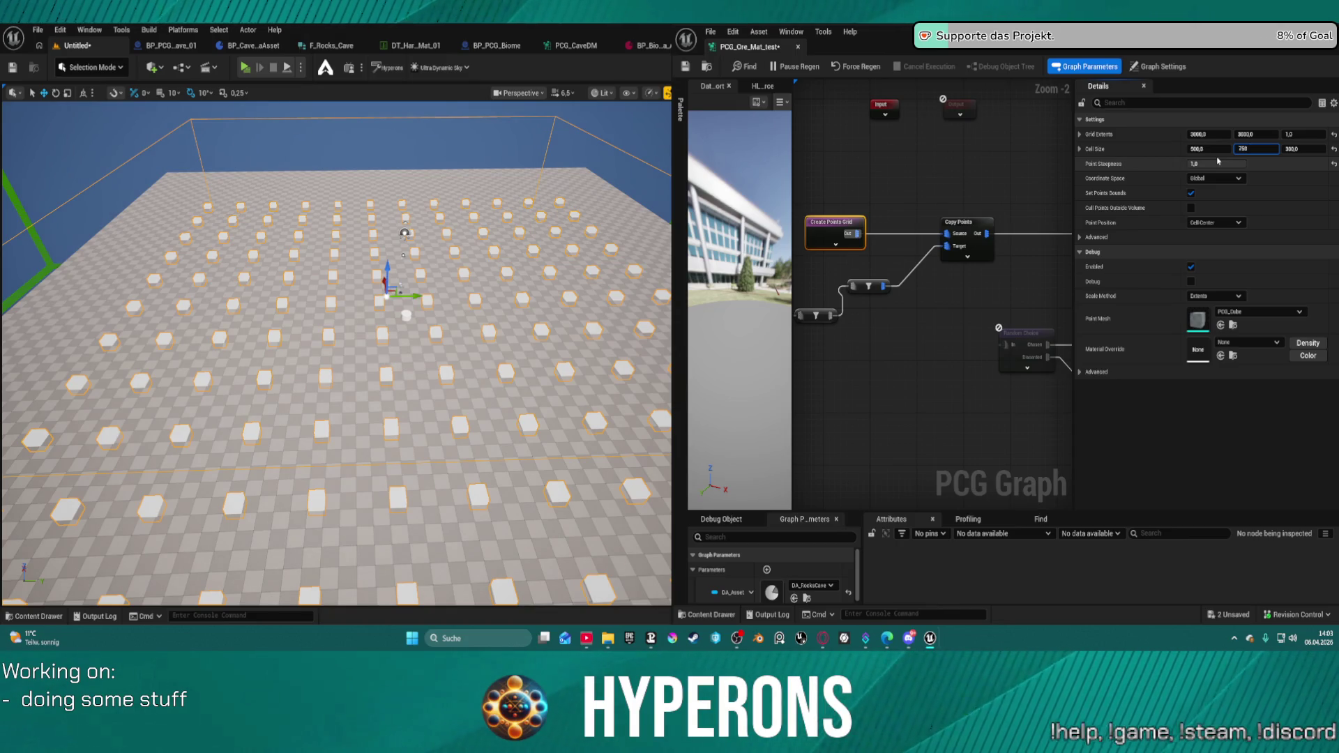
key("Tab")
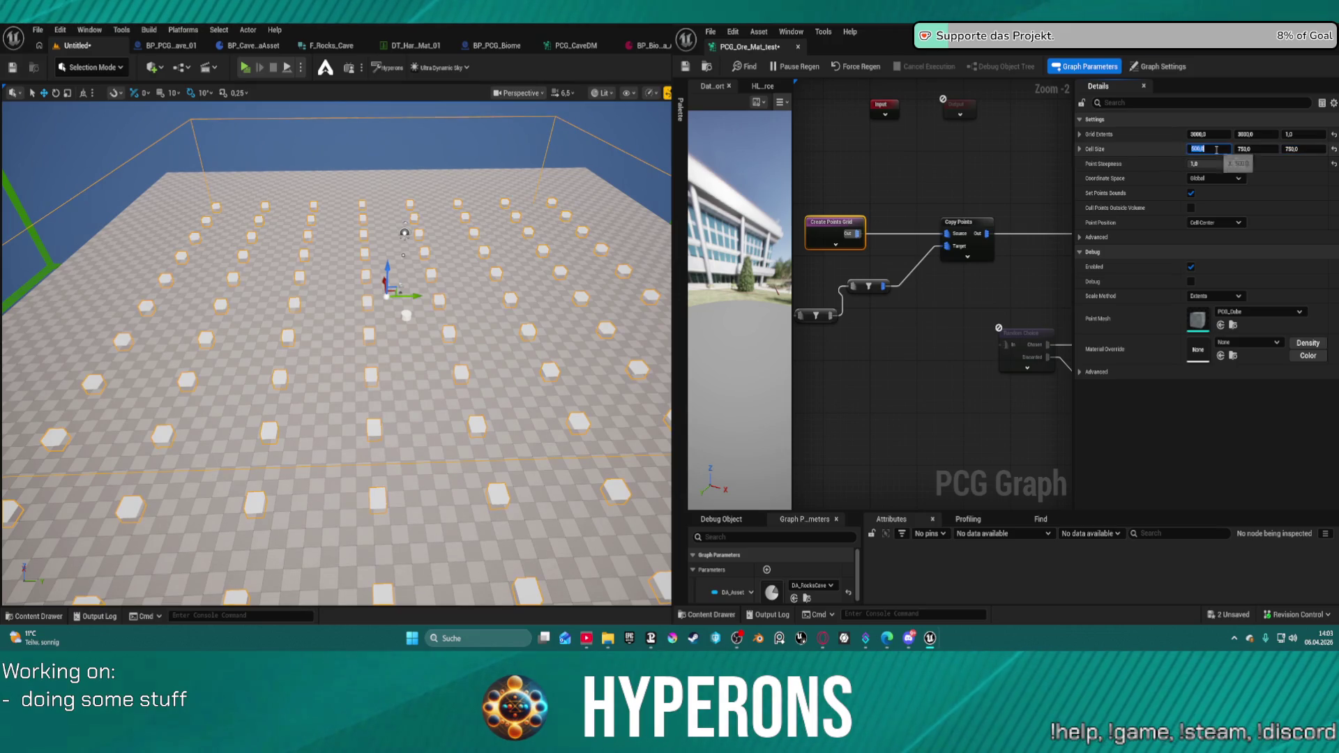
type("750")
key("Return")
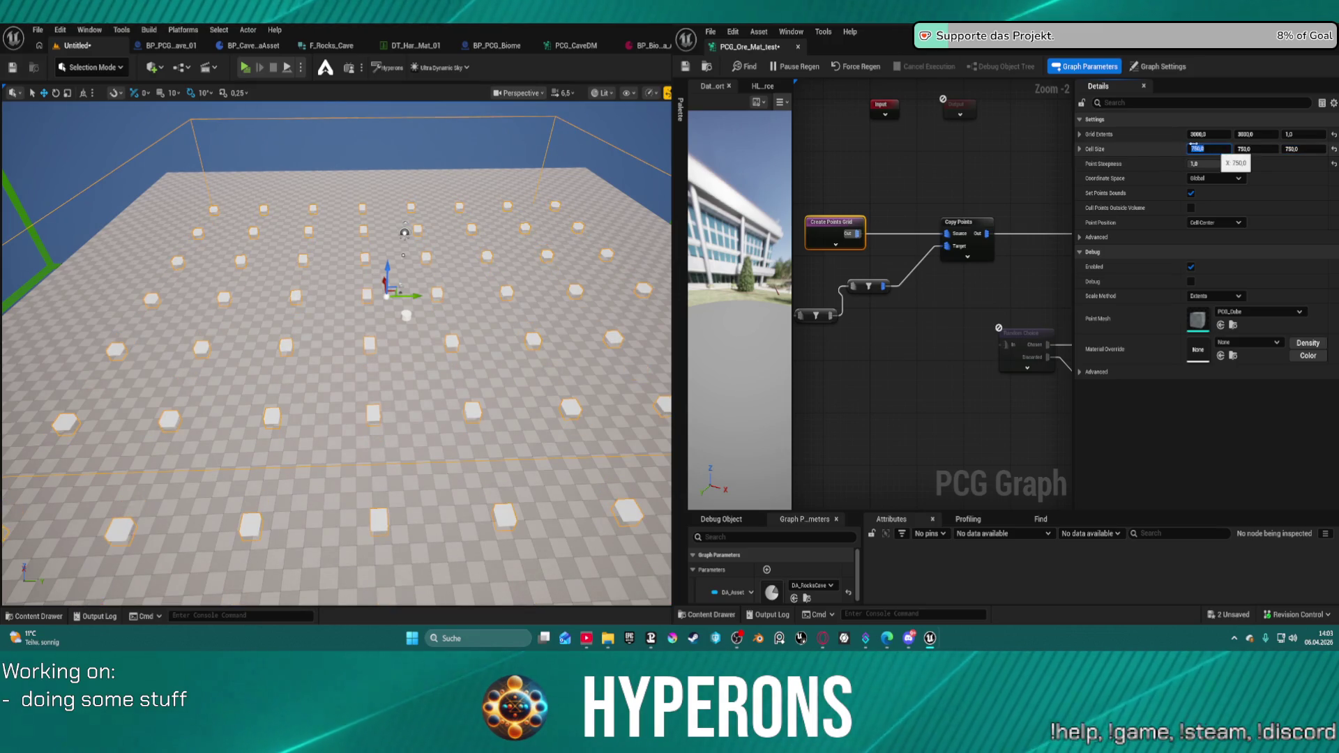
- Connect the Copy Points output to the Random Choice node
scroll(337, 354, "down", 5)
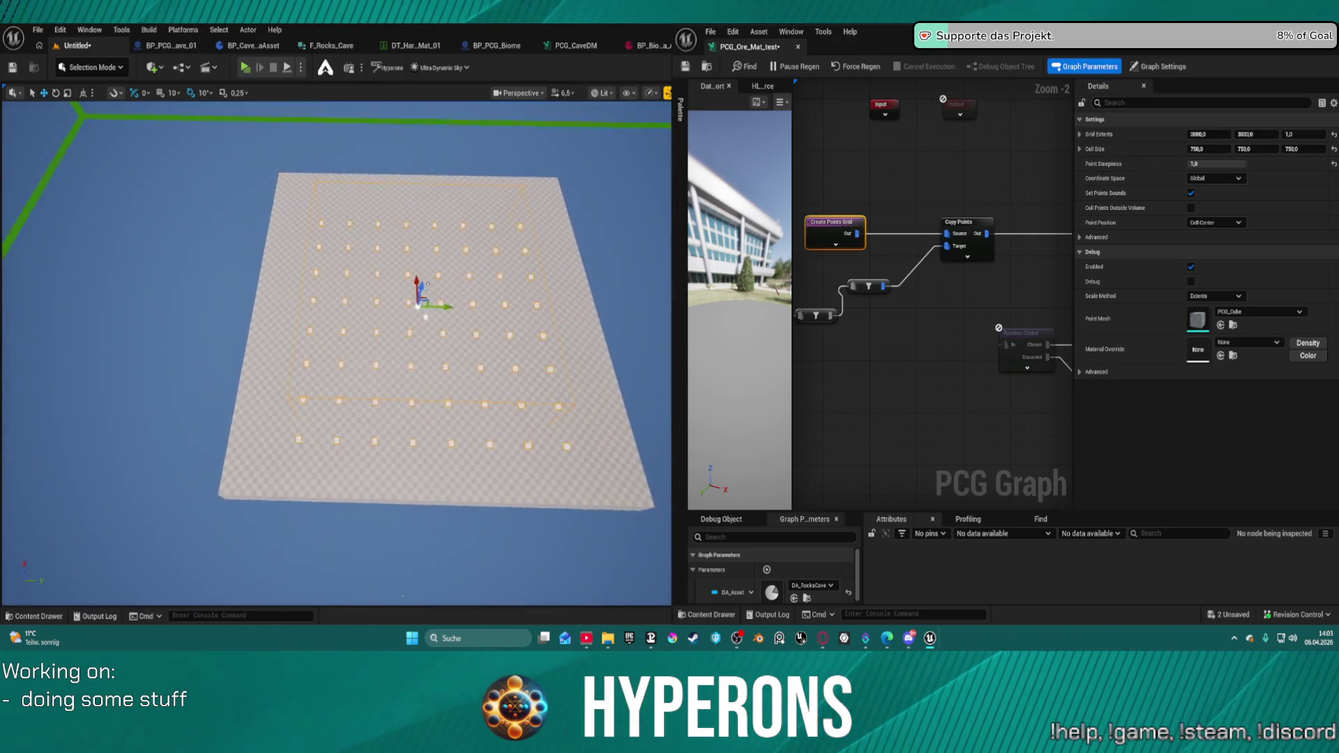
left_click_drag(337, 354, 337, 334)
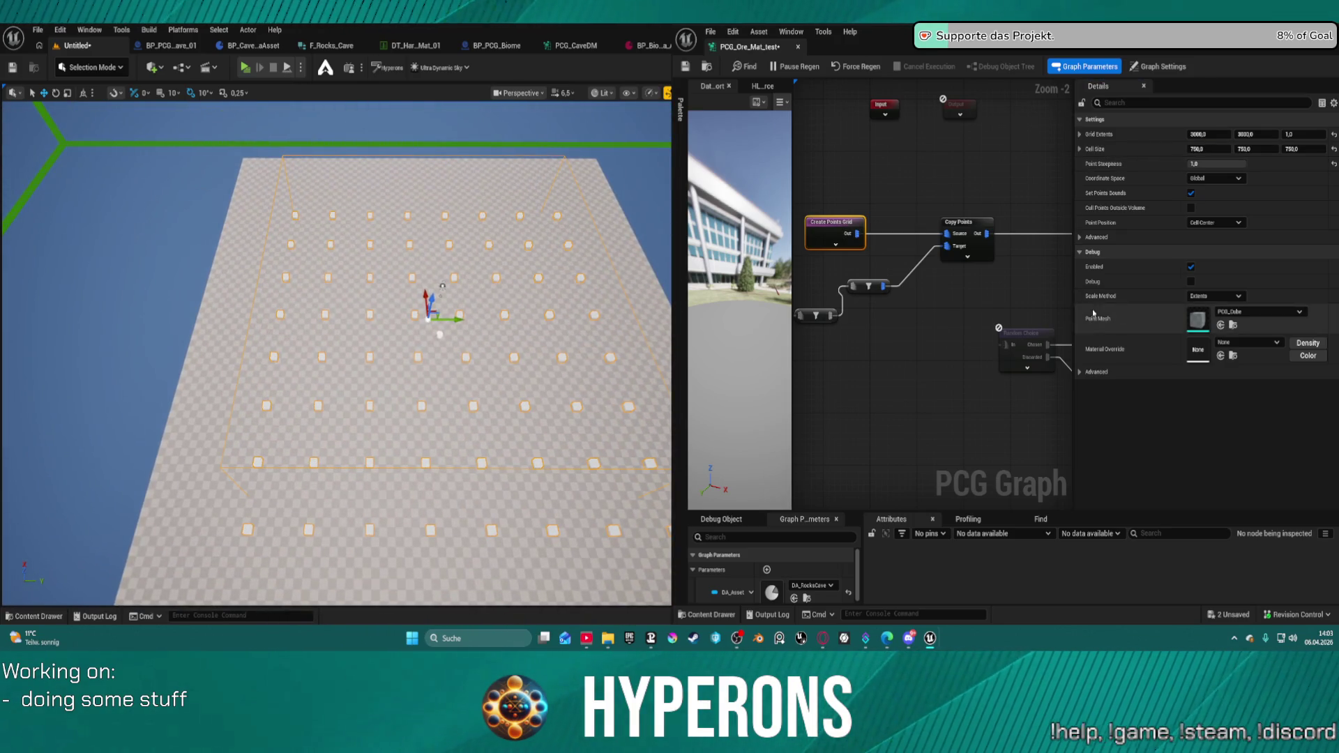
mouse_move(997, 290)
left_mouse_down()
mouse_move(801, 262)
mouse_move(931, 200)
left_mouse_up()
mouse_move(857, 164)
left_mouse_down()
mouse_move(834, 176)
mouse_move(897, 286)
left_mouse_up()
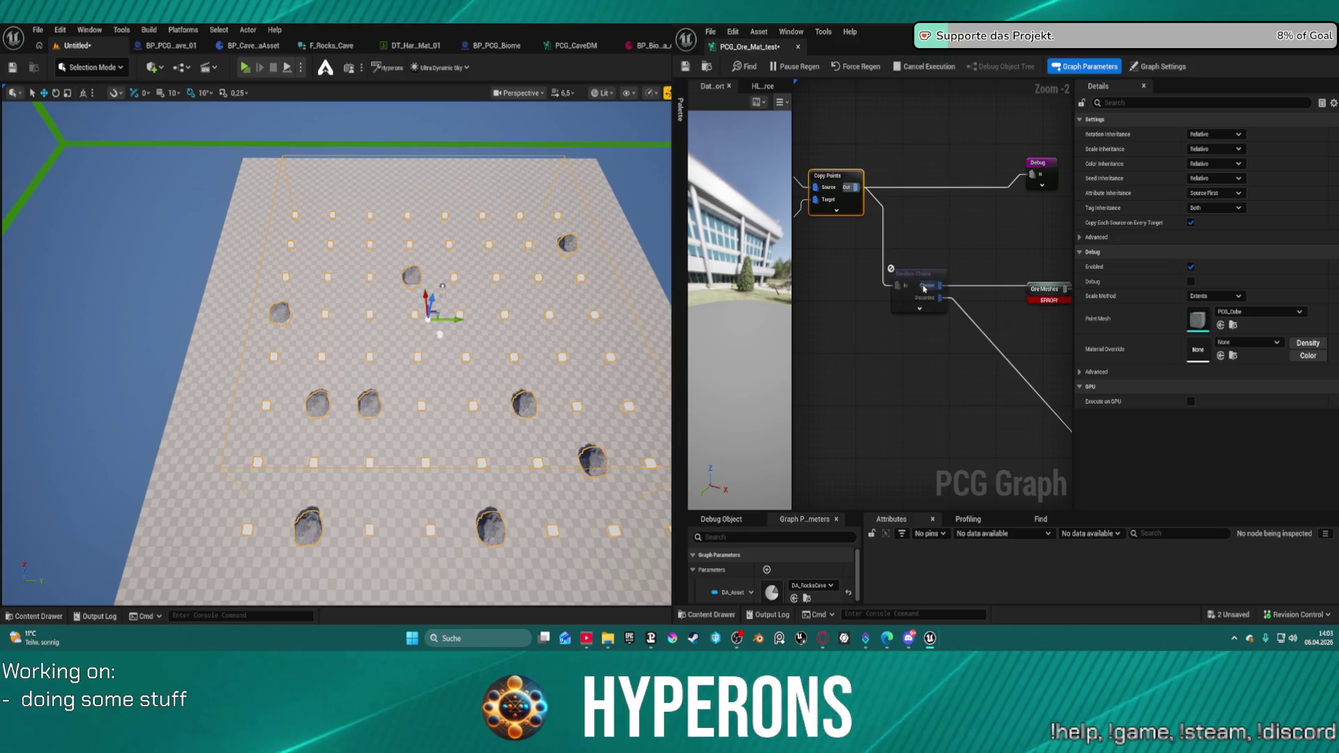
- Move the viewport camera sideways to inspect the spawned rocks
scroll(334, 349, "up", 5)
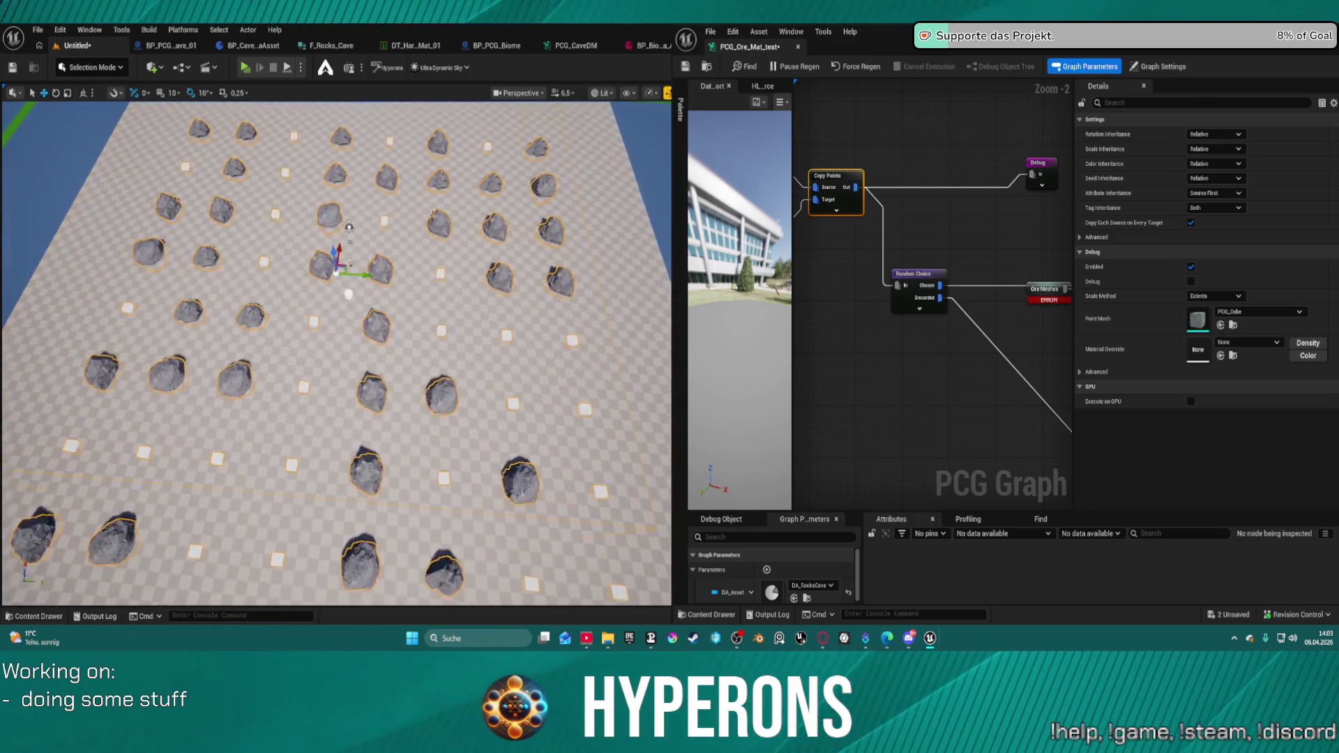
scroll(335, 349, "down", 5)
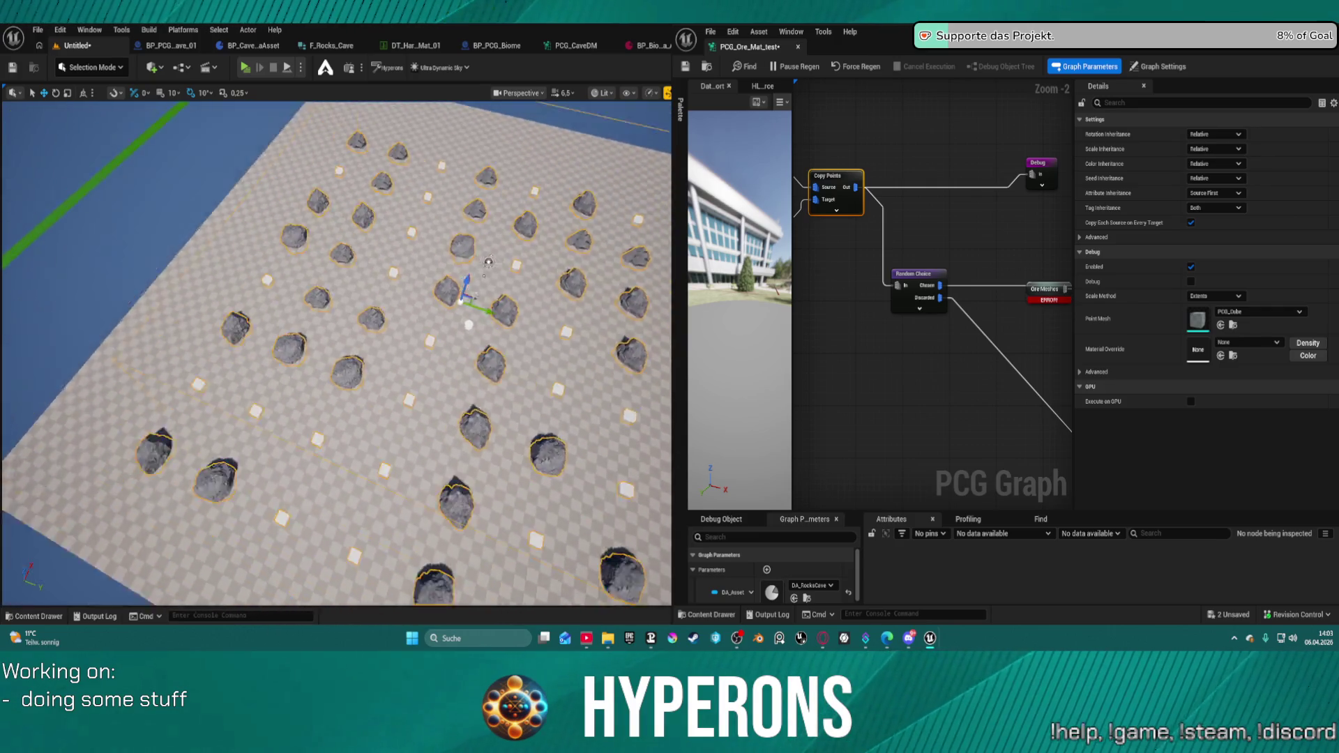
scroll(335, 349, "up", 3)
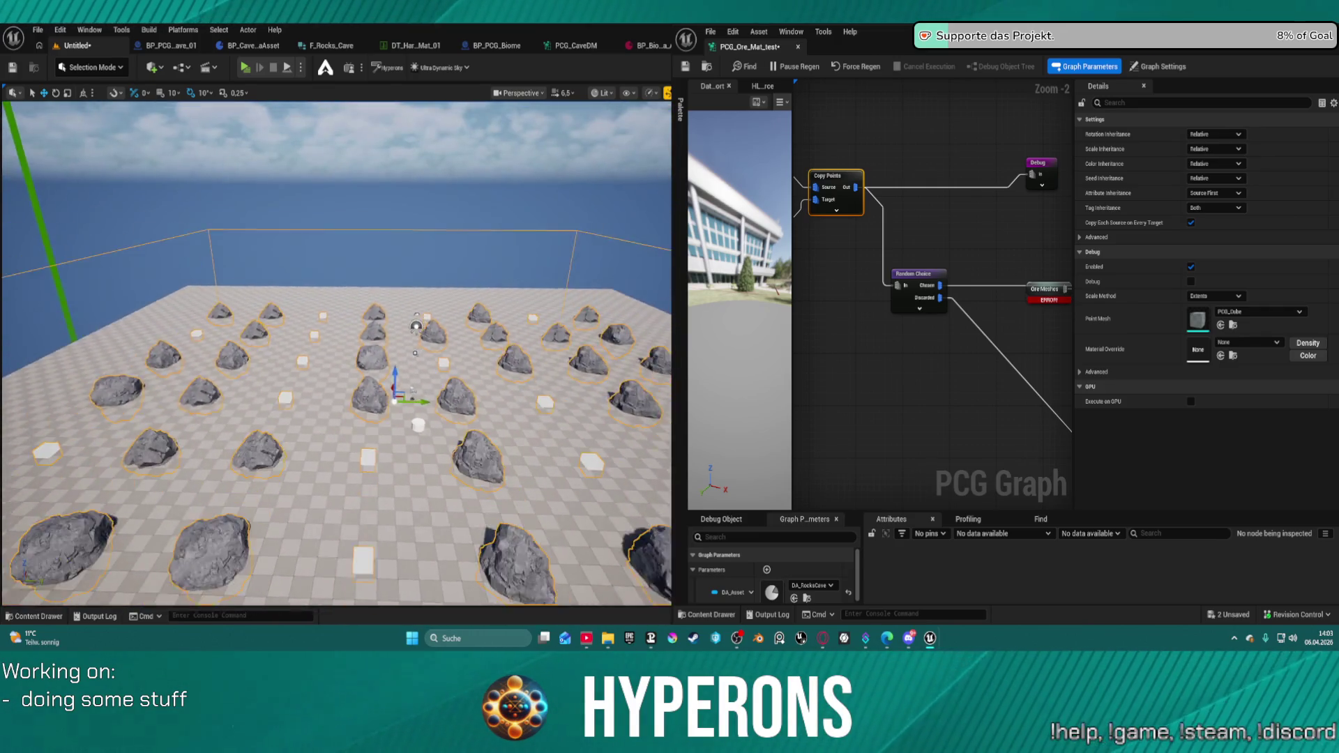
scroll(335, 349, "up", 5)
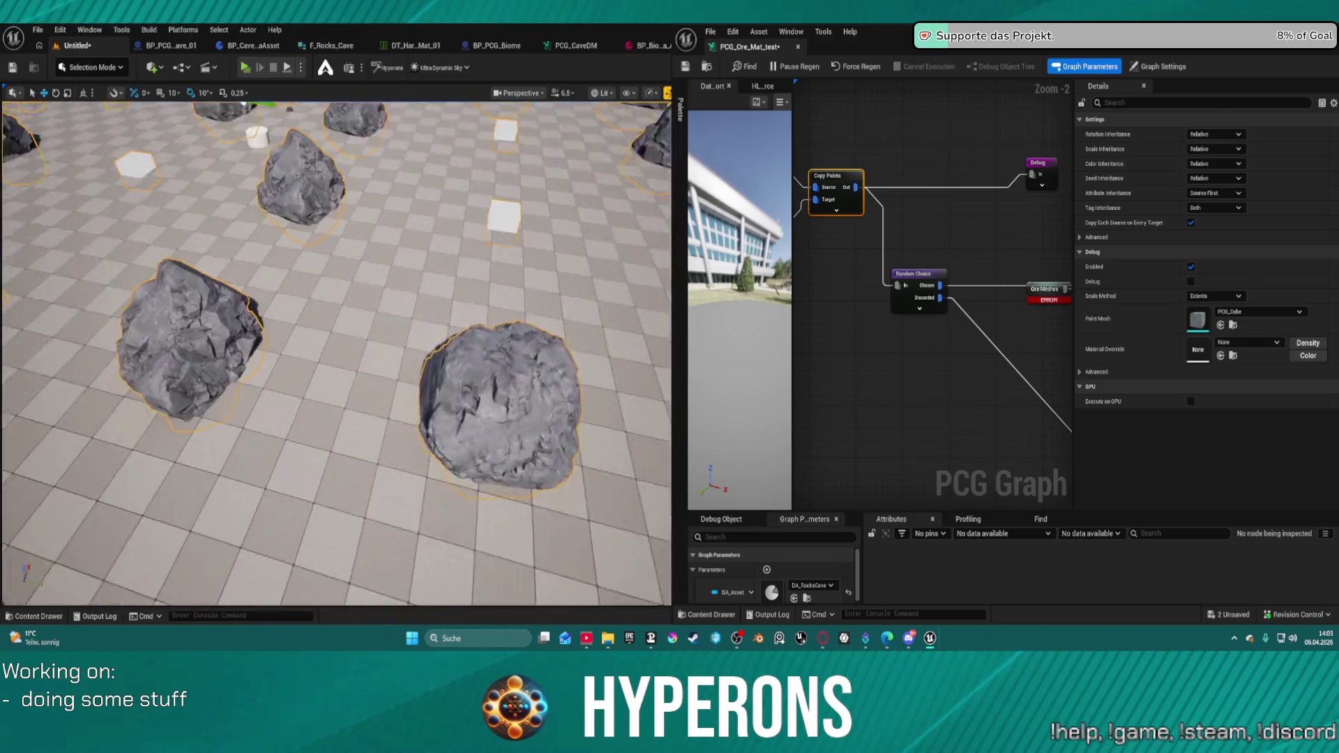
scroll(335, 349, "down", 3)
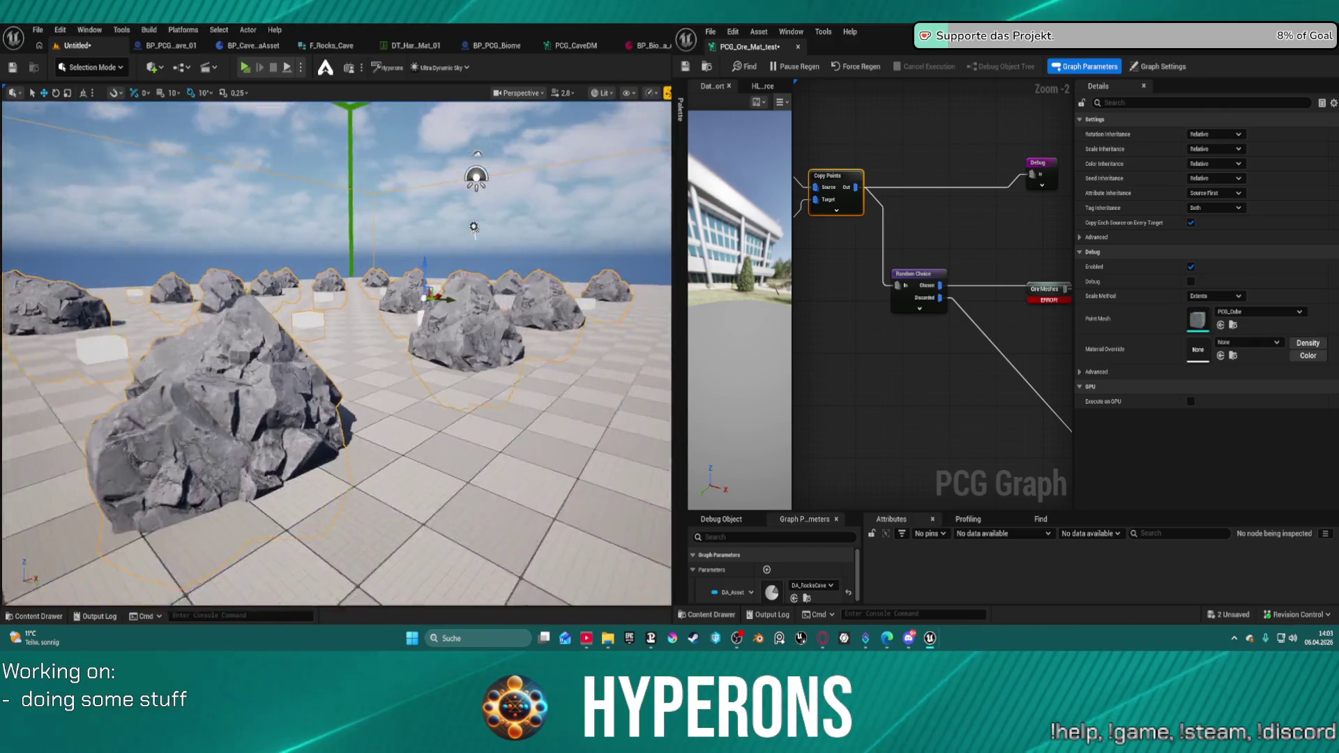
key("a")
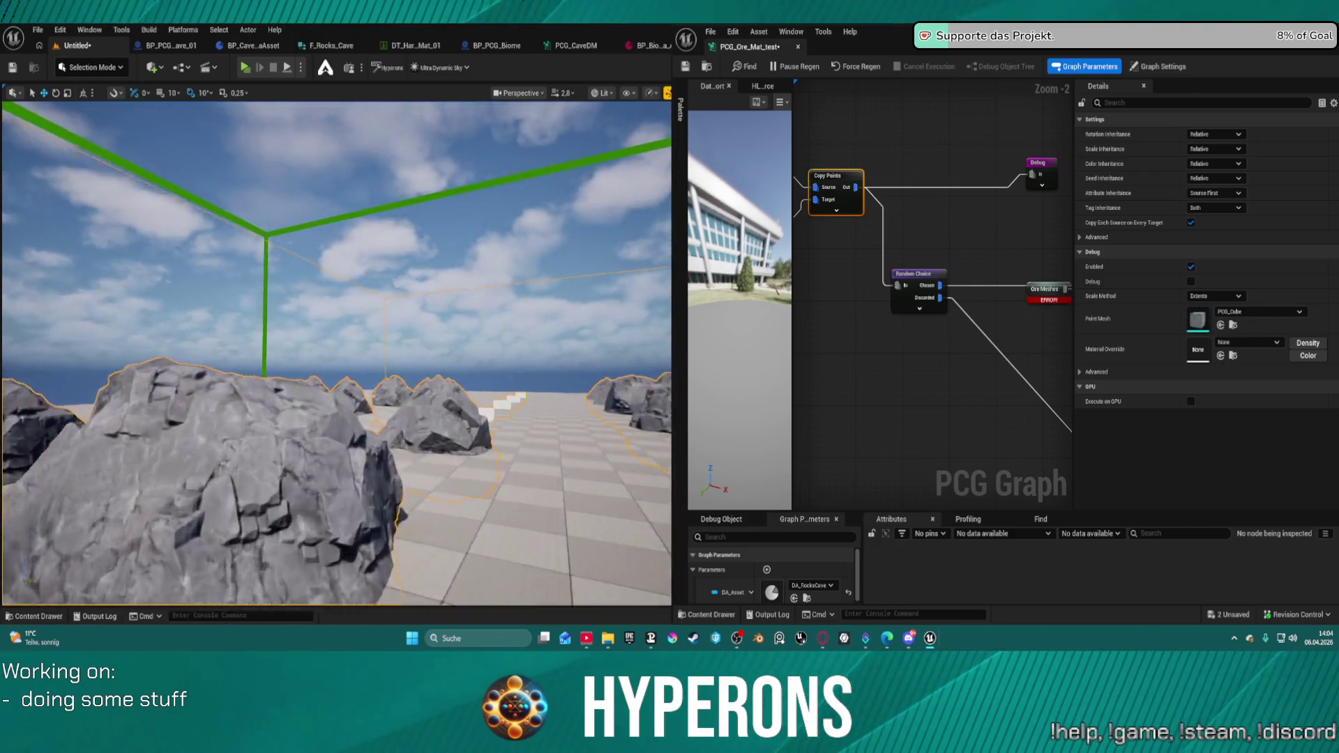
- Move the Filter Data By Index node up and left in the PCG graph
mouse_move(771, 210)
left_mouse_down()
mouse_move(934, 183)
mouse_move(820, 222)
mouse_move(934, 230)
left_mouse_up()
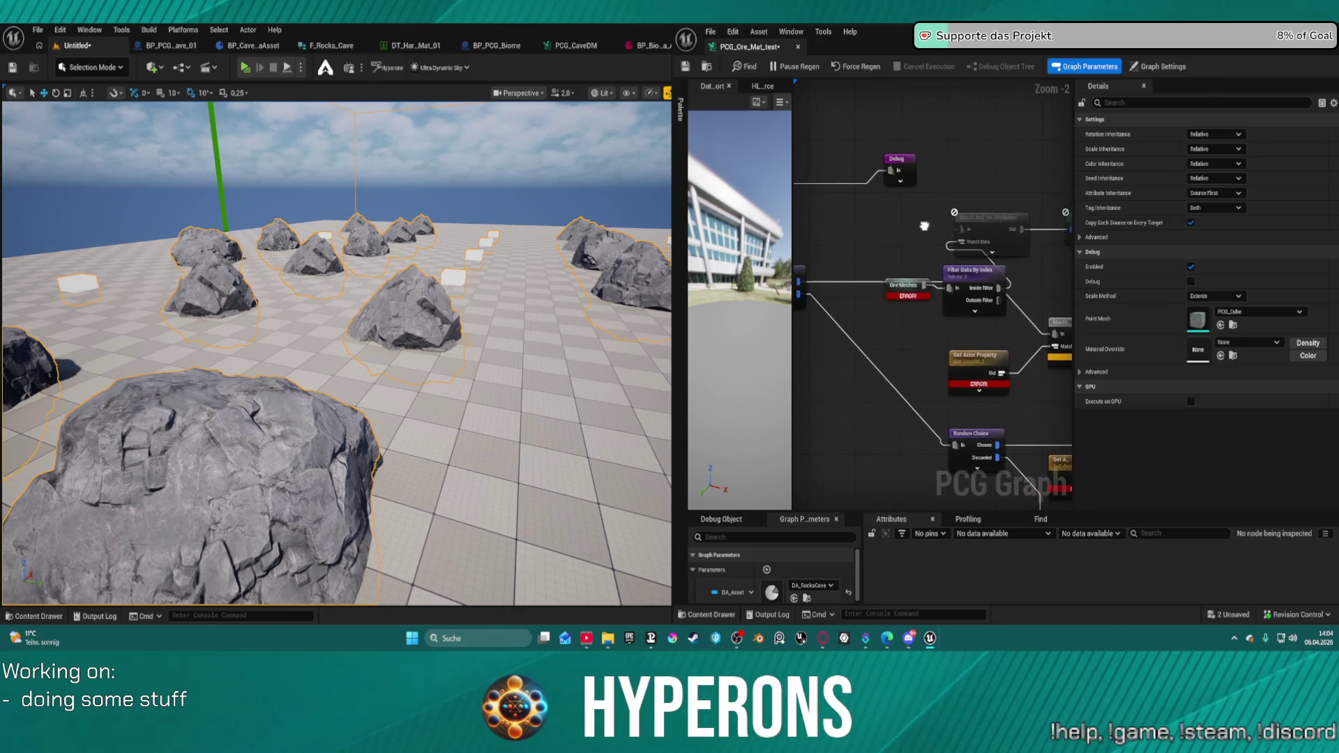
mouse_move(983, 272)
left_mouse_down()
mouse_move(865, 223)
mouse_move(856, 202)
left_mouse_up()
mouse_move(947, 243)
left_mouse_down()
mouse_move(964, 324)
mouse_move(824, 271)
mouse_move(934, 317)
mouse_move(938, 344)
mouse_move(803, 279)
mouse_move(983, 272)
left_mouse_up()
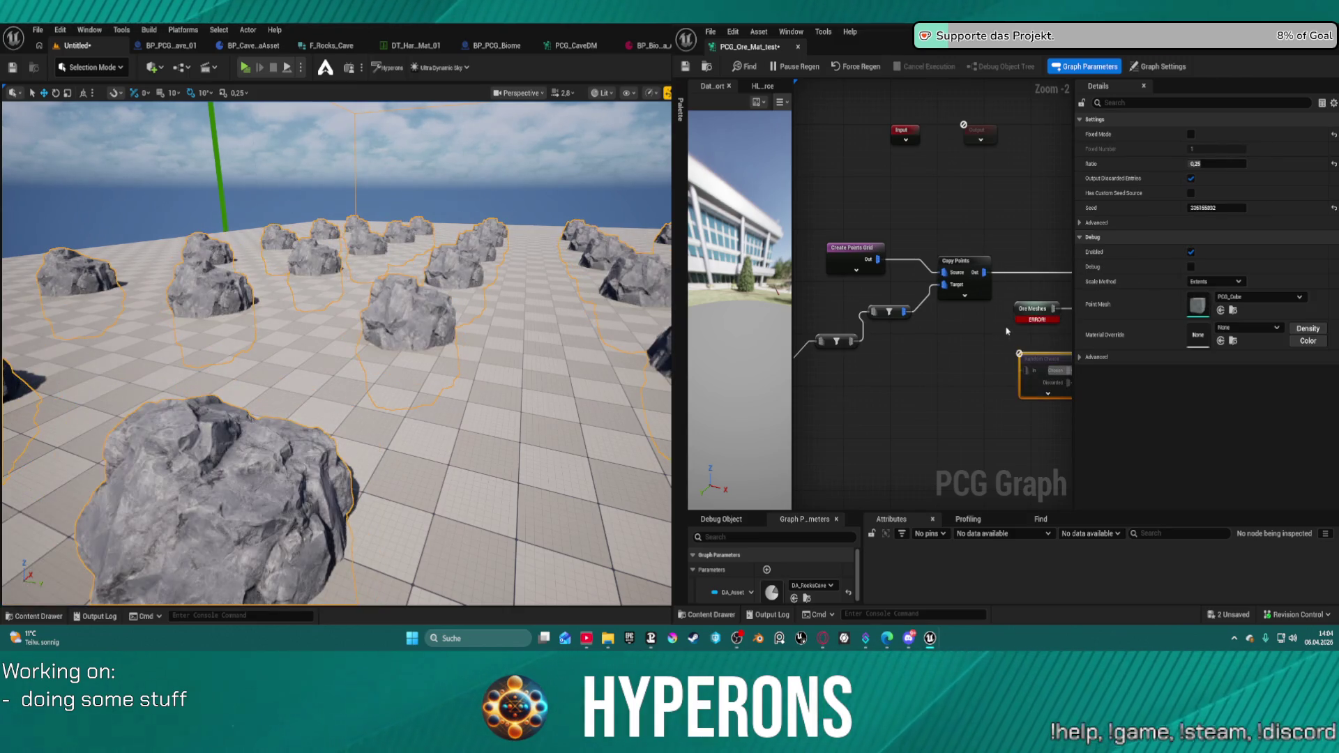
scroll(337, 353, "down", 10)
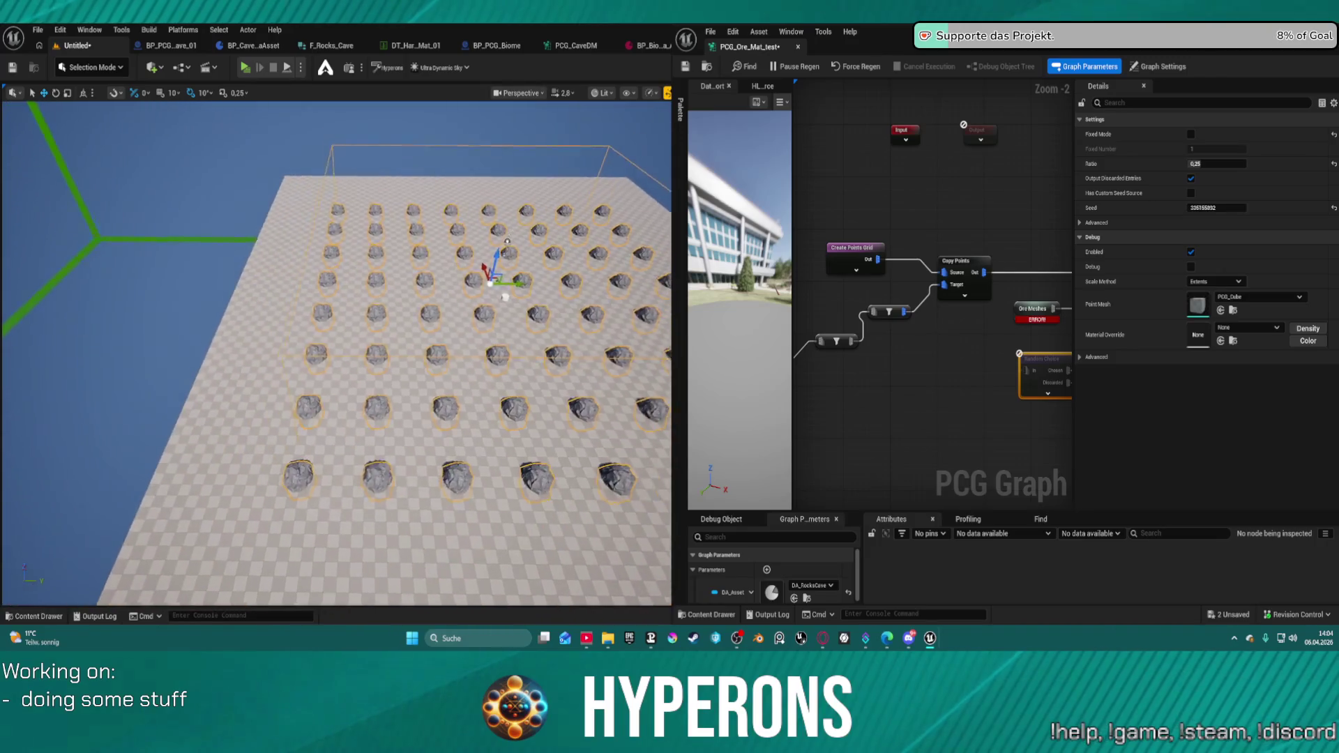
scroll(337, 354, "up", 10)
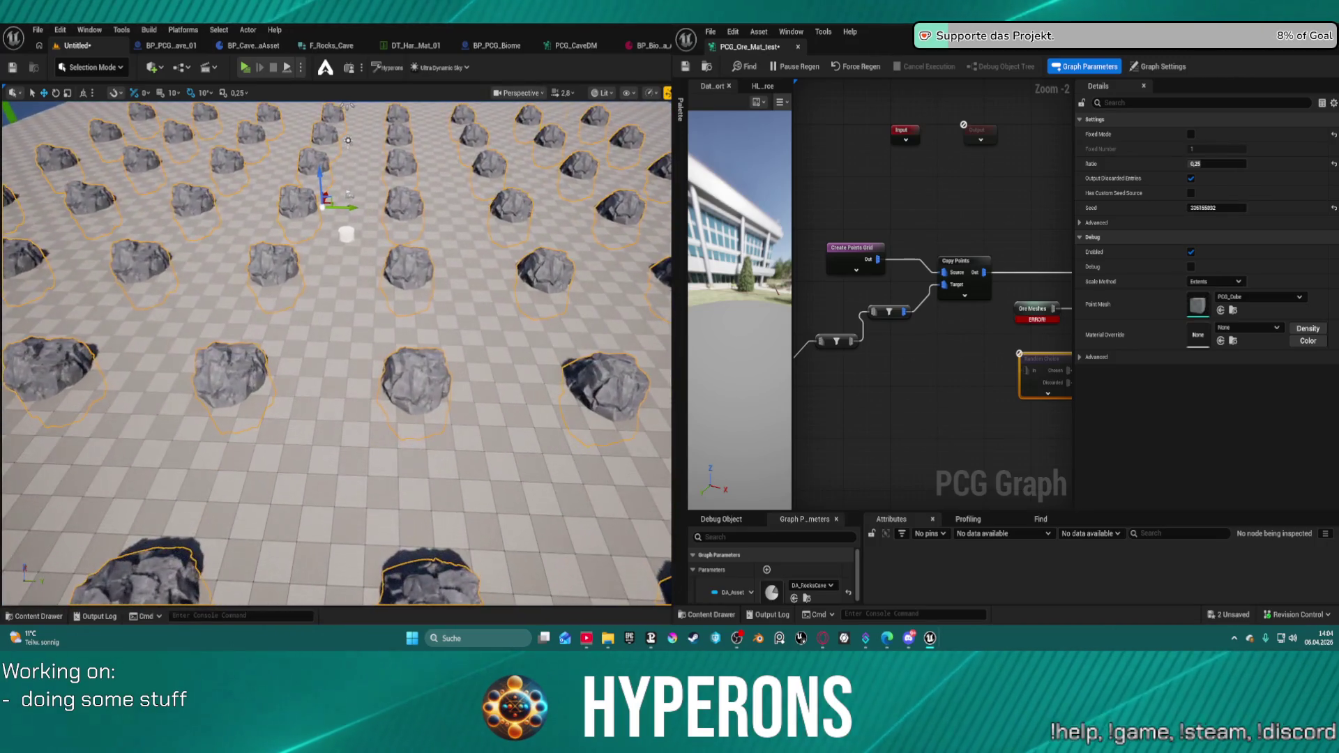
left_click_drag(1032, 202, 978, 202)
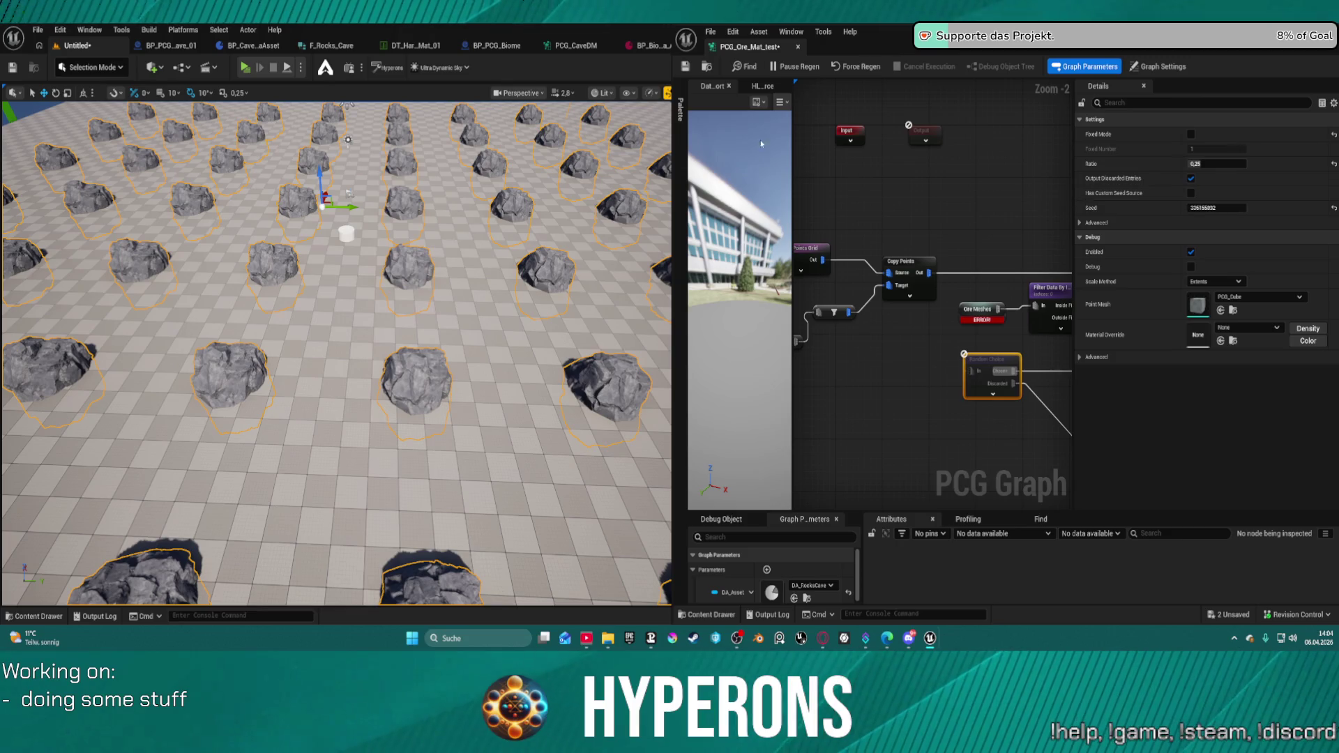
scroll(670, 184, "down", 3)
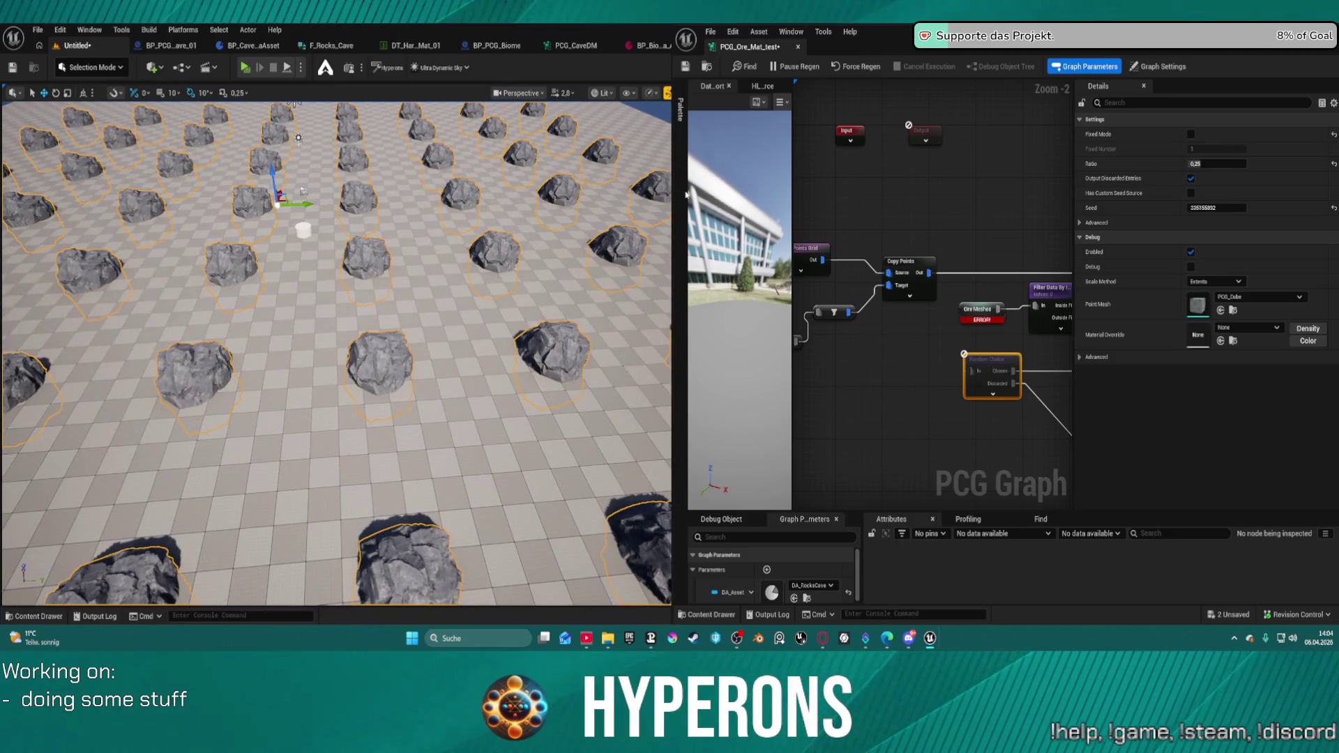
- Widen the PCG graph editor against the level viewport and view the rock grid from above
left_click_drag(671, 189, 318, 227)
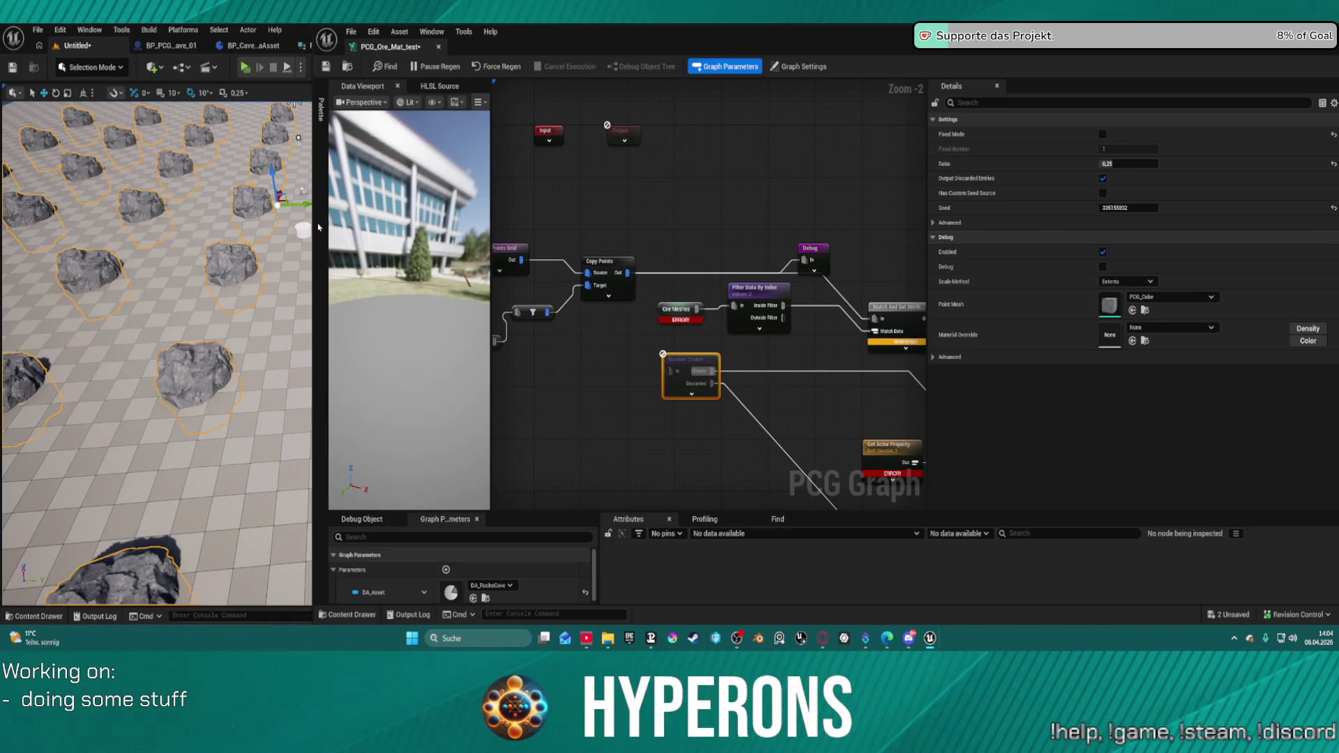
scroll(157, 352, "up", 3)
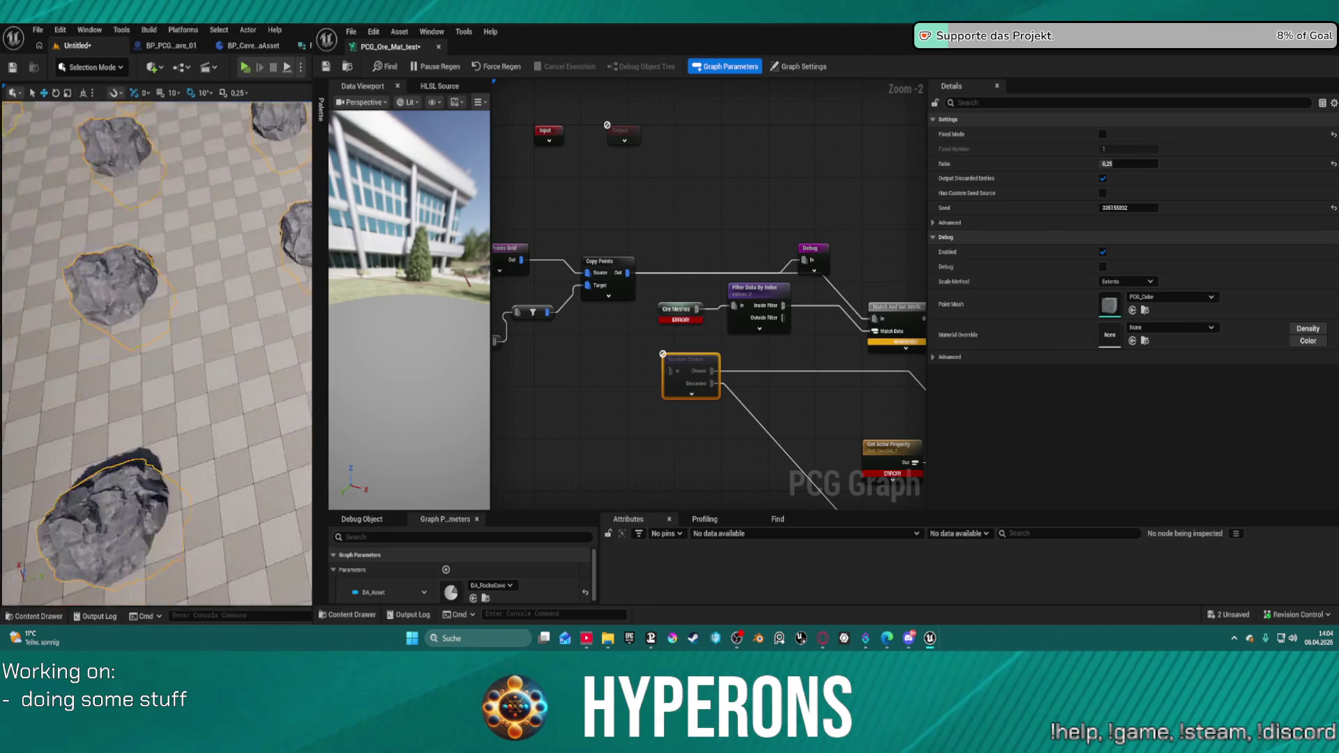
scroll(157, 352, "down", 5)
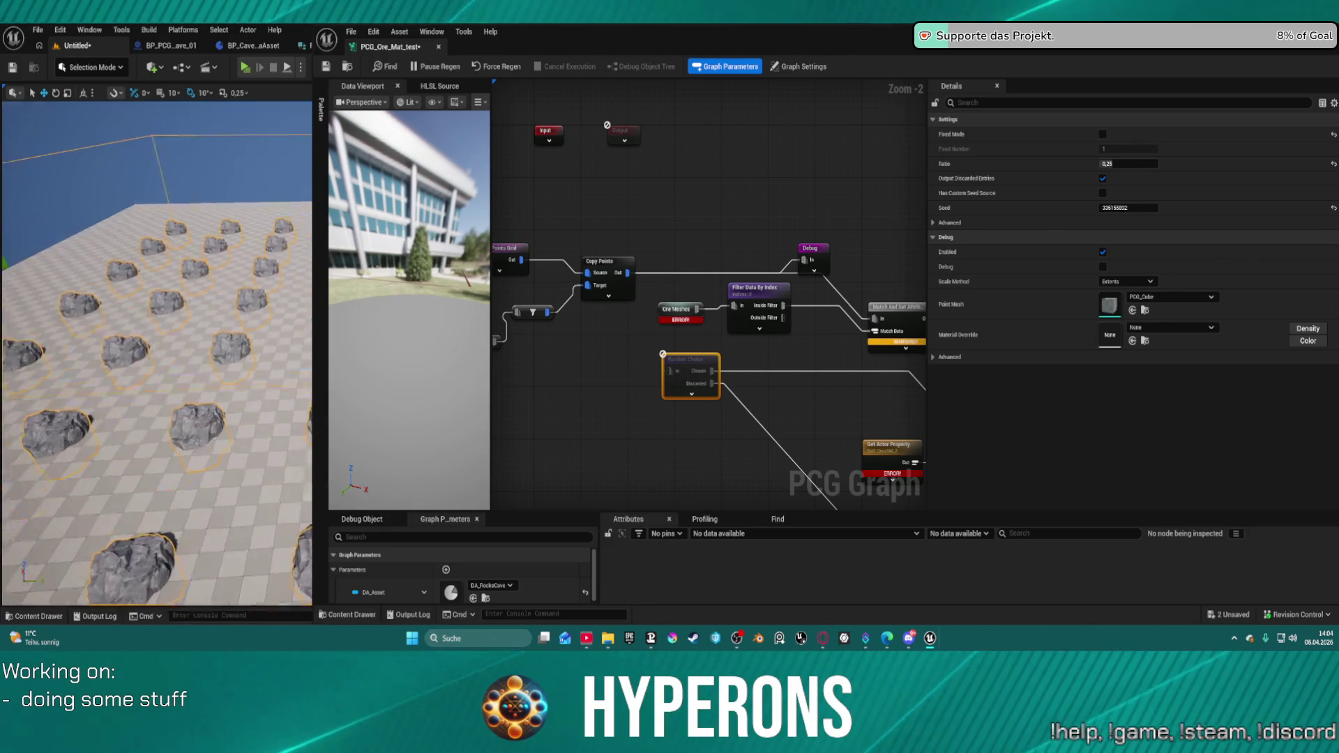
left_click_drag(313, 232, 420, 233)
scroll(209, 352, "down", 3)
left_click_drag(209, 352, 230, 300)
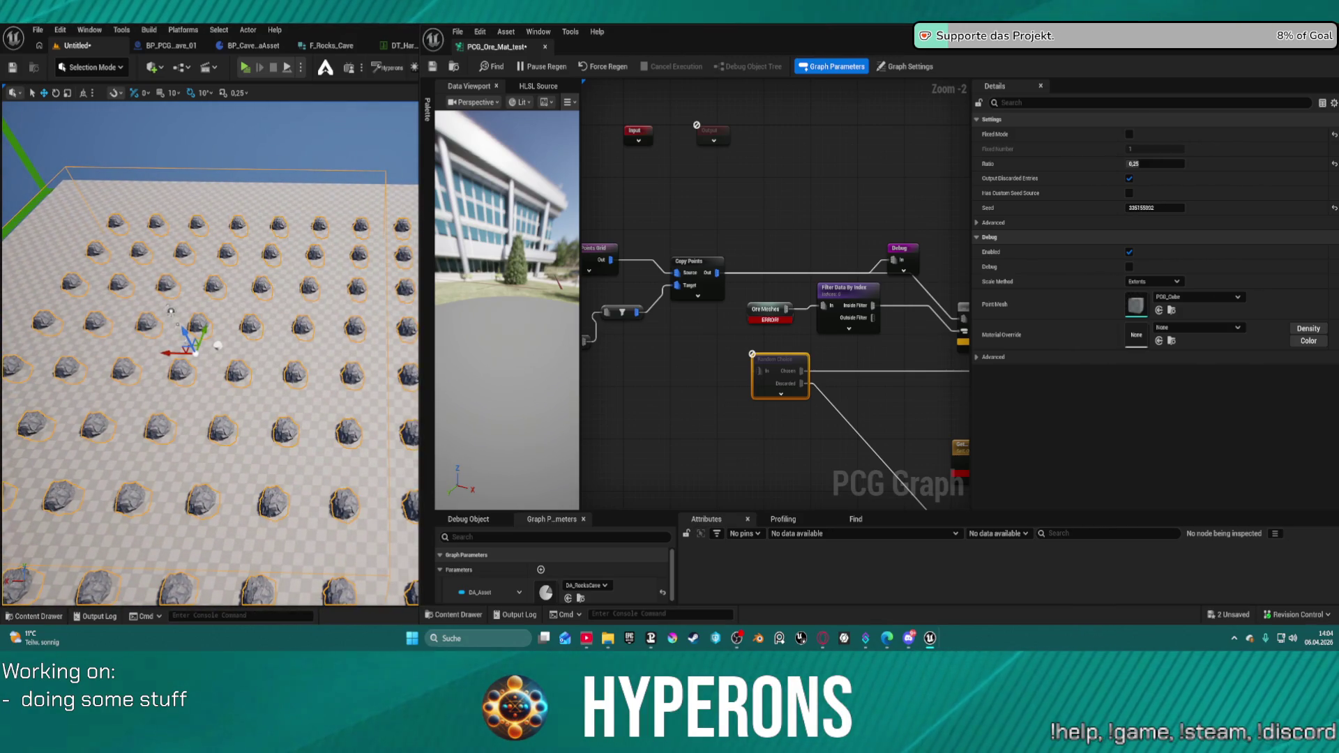
- Move the Match And Set Attributes, Static Mesh Spawner and Merge nodes up into place
left_click_drag(718, 158, 652, 123)
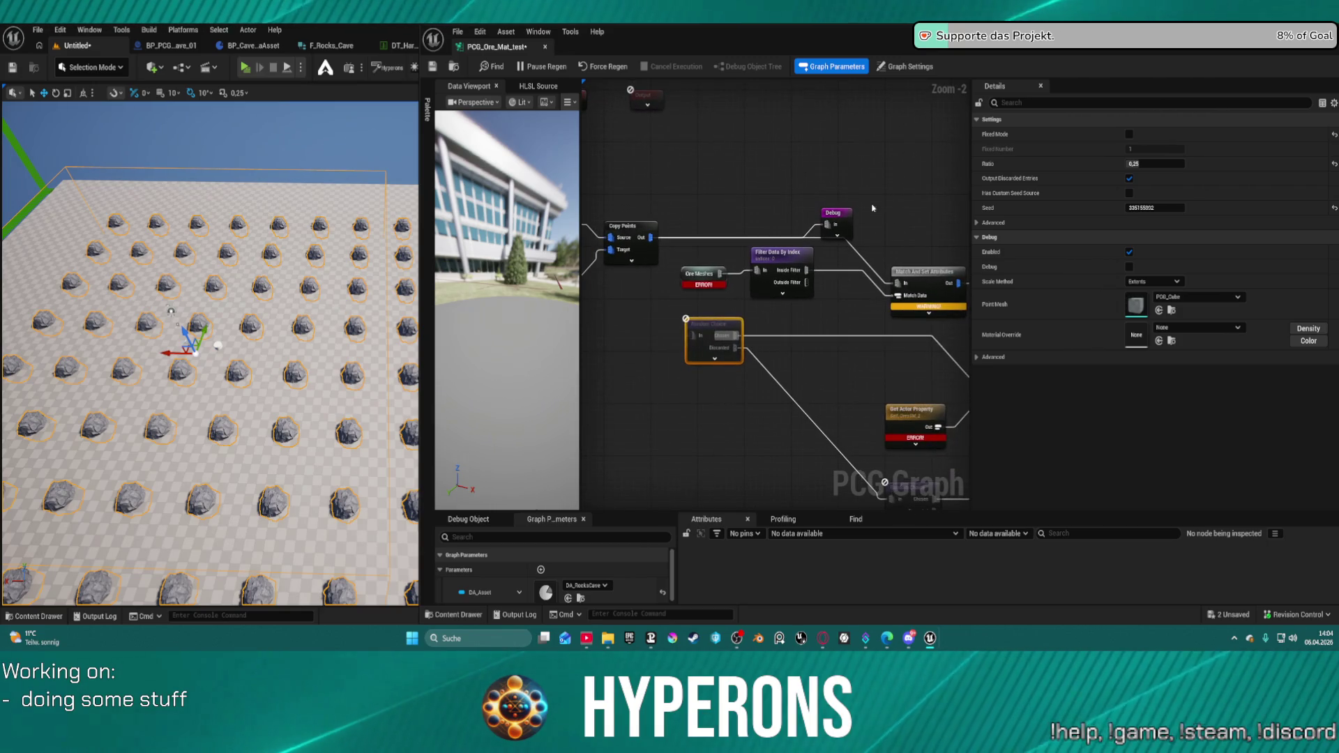
scroll(803, 283, "up", 2)
mouse_move(803, 283)
left_mouse_down()
mouse_move(699, 259)
mouse_move(813, 236)
left_mouse_up()
left_click_drag(744, 198, 745, 145)
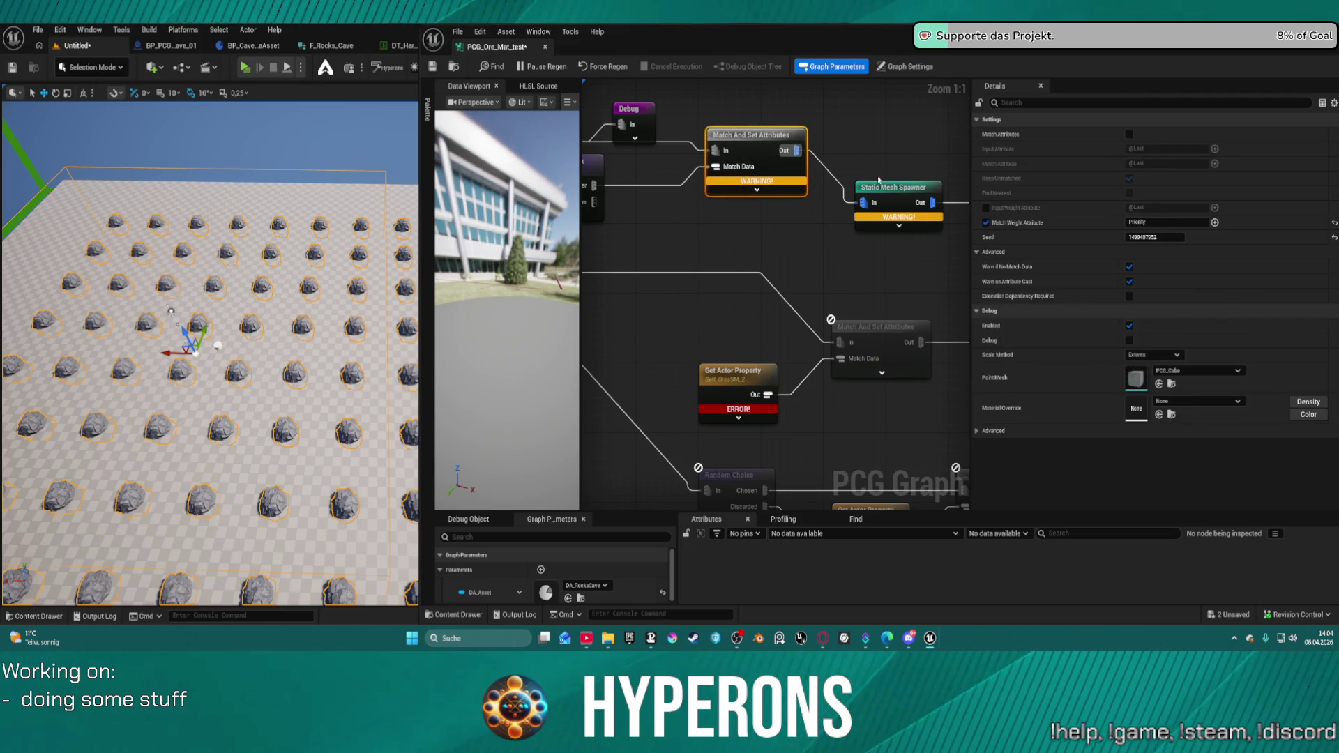
mouse_move(879, 183)
left_mouse_down()
mouse_move(877, 133)
mouse_move(688, 139)
left_mouse_up()
left_click_drag(802, 205, 800, 148)
key("Escape")
scroll(767, 181, "down", 5)
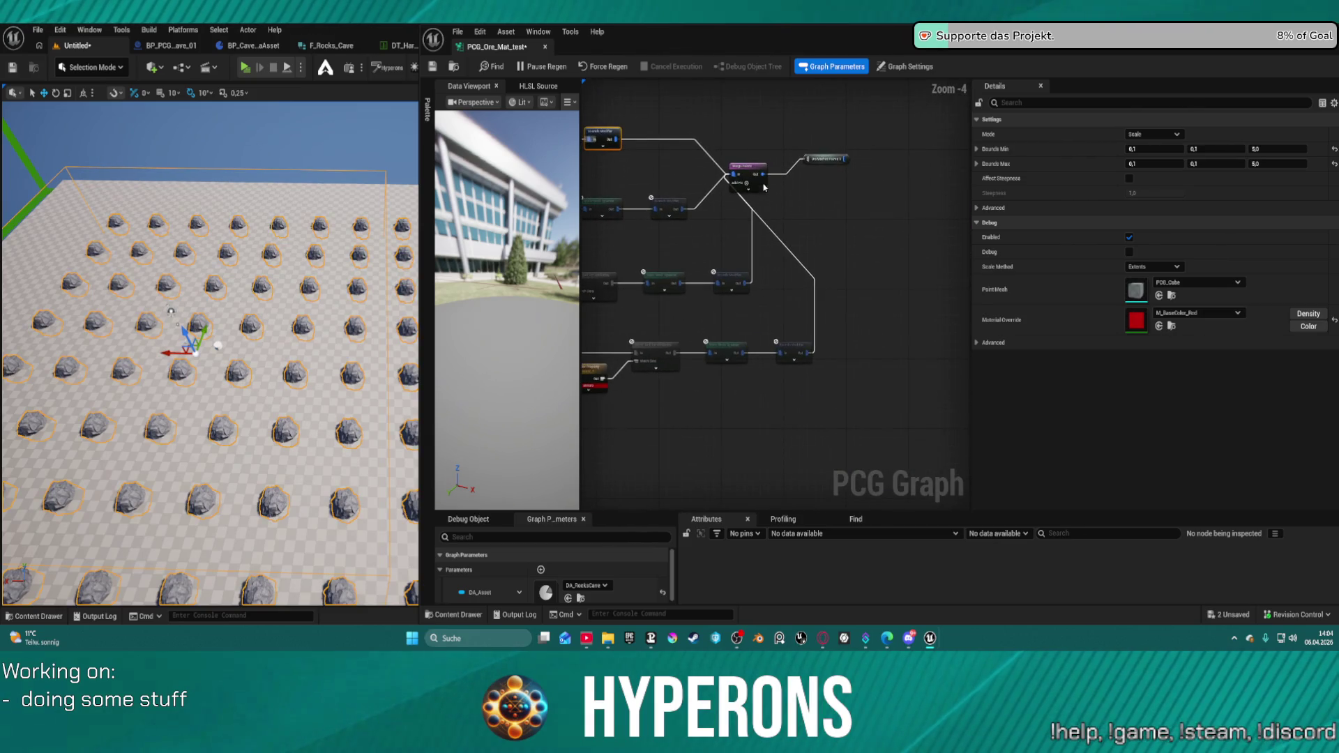
mouse_move(753, 172)
left_mouse_down()
mouse_move(815, 134)
mouse_move(817, 163)
left_mouse_up()
left_click(822, 157)
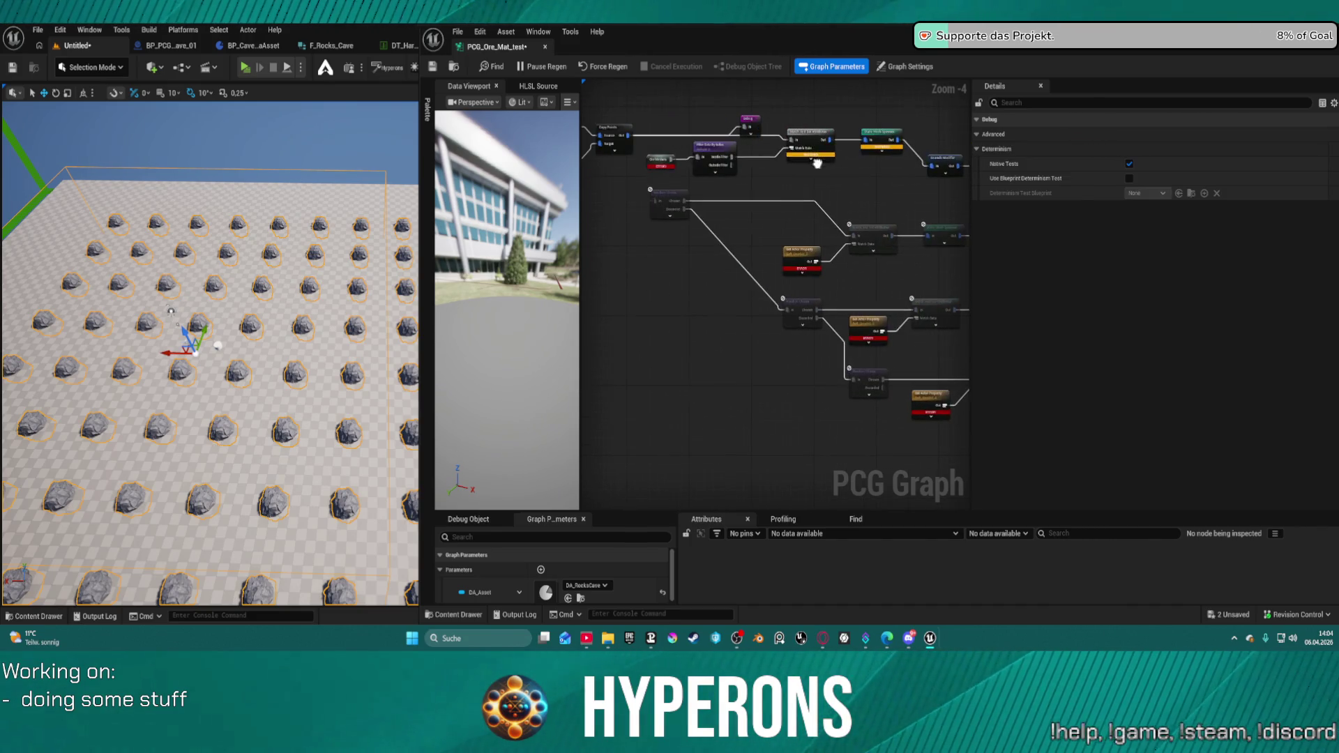
- Check the Match And Set Attributes and Bounds Modifier node settings
left_click(806, 142)
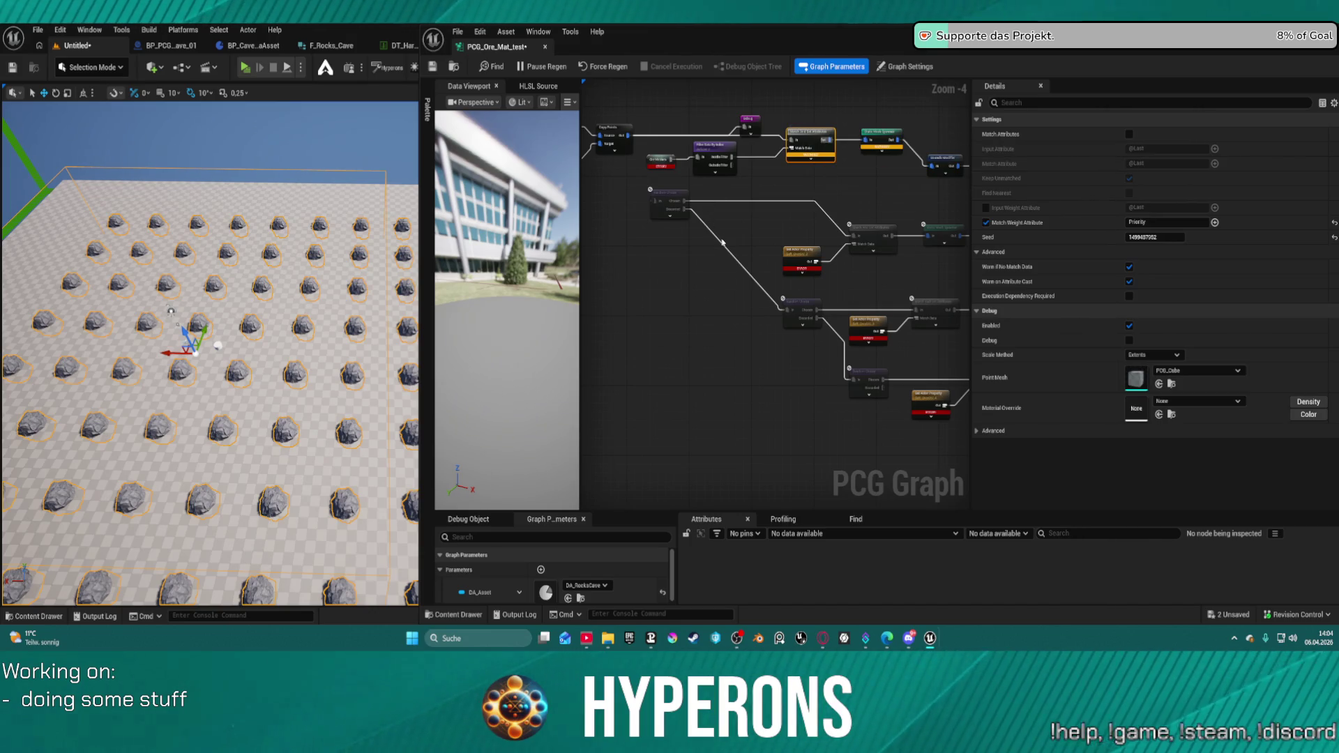
scroll(707, 156, "up", 3)
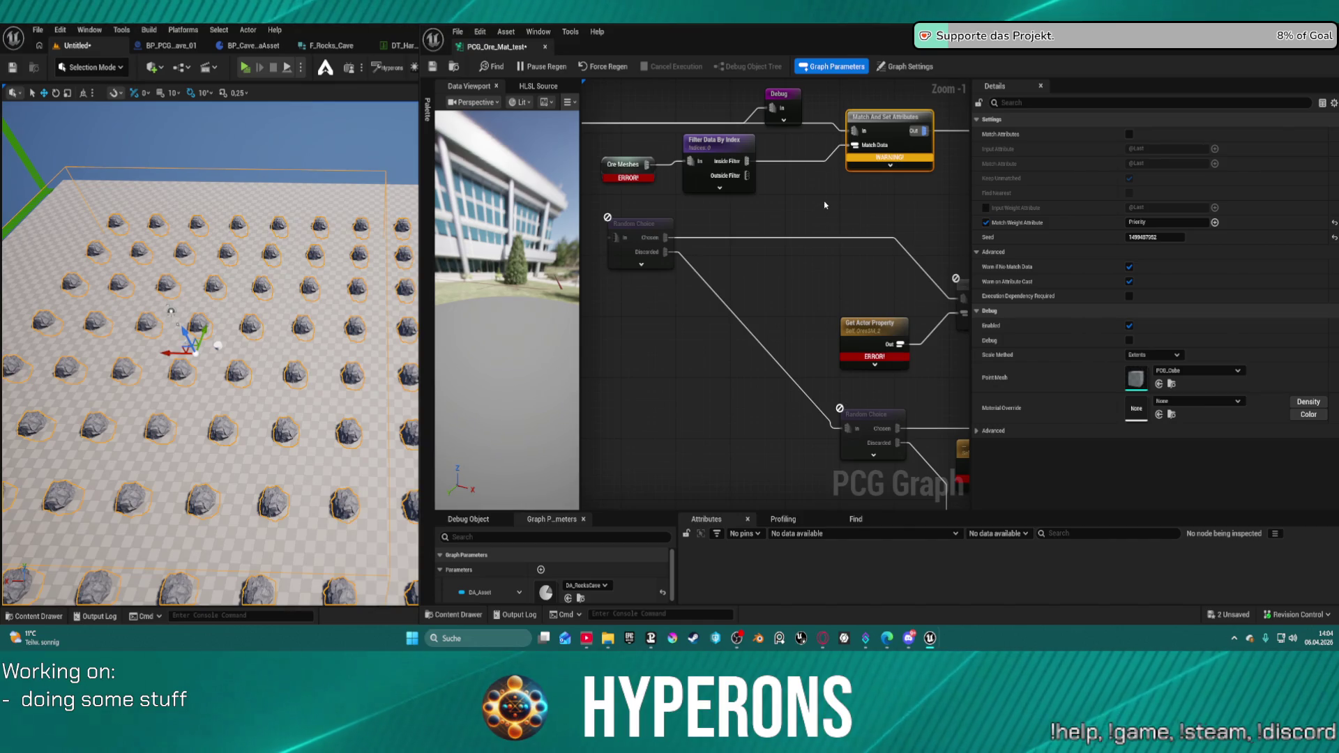
left_click_drag(825, 201, 727, 192)
scroll(806, 202, "down", 3)
scroll(802, 196, "up", 2)
left_click(767, 180)
scroll(767, 180, "down", 4)
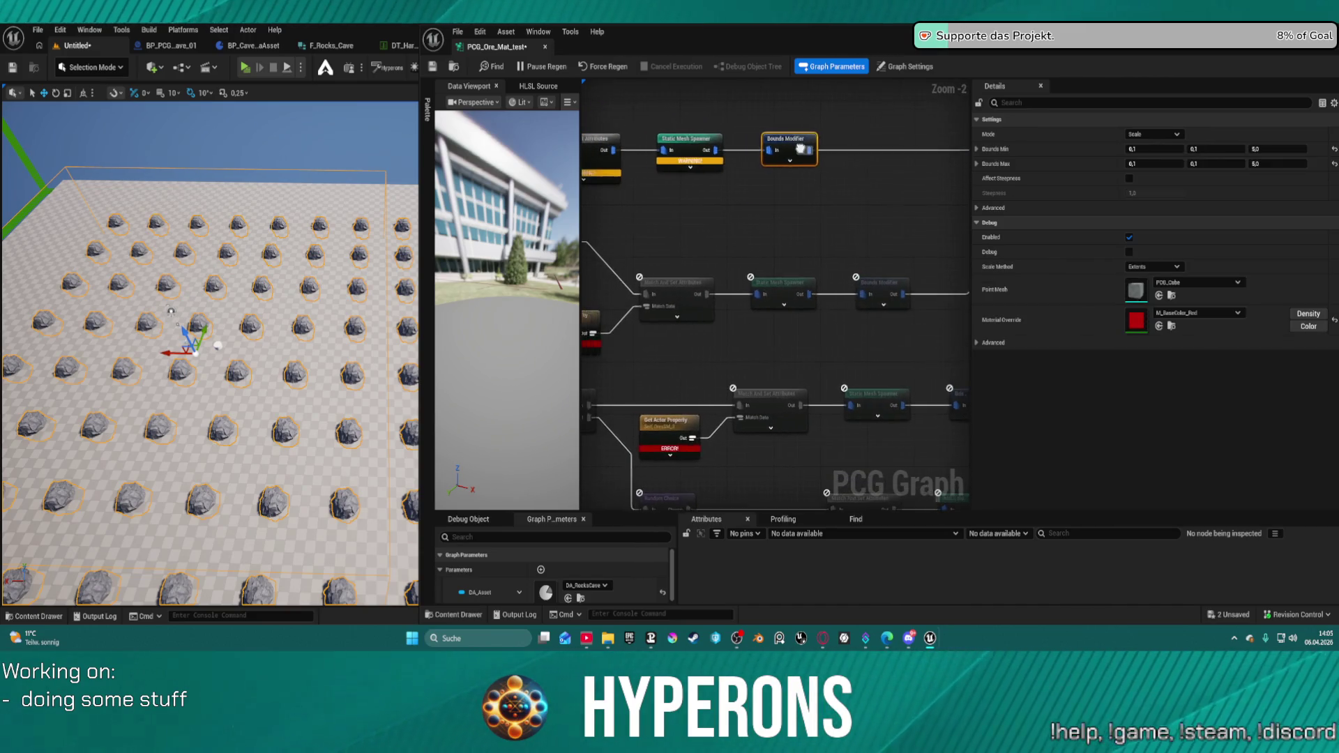
scroll(693, 149, "up", 6)
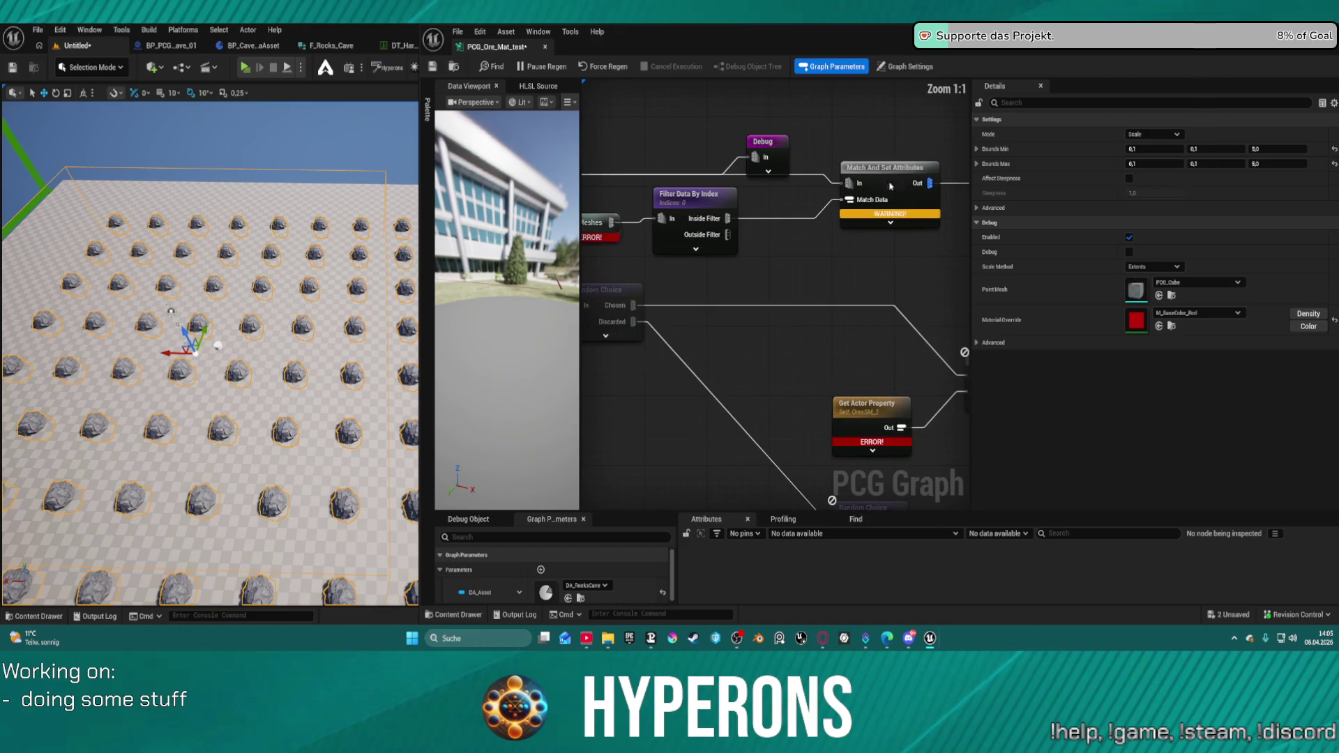
- Set the Filter Data By Index node's Selected Indices to 2
left_click(705, 203)
left_click_drag(706, 203, 809, 202)
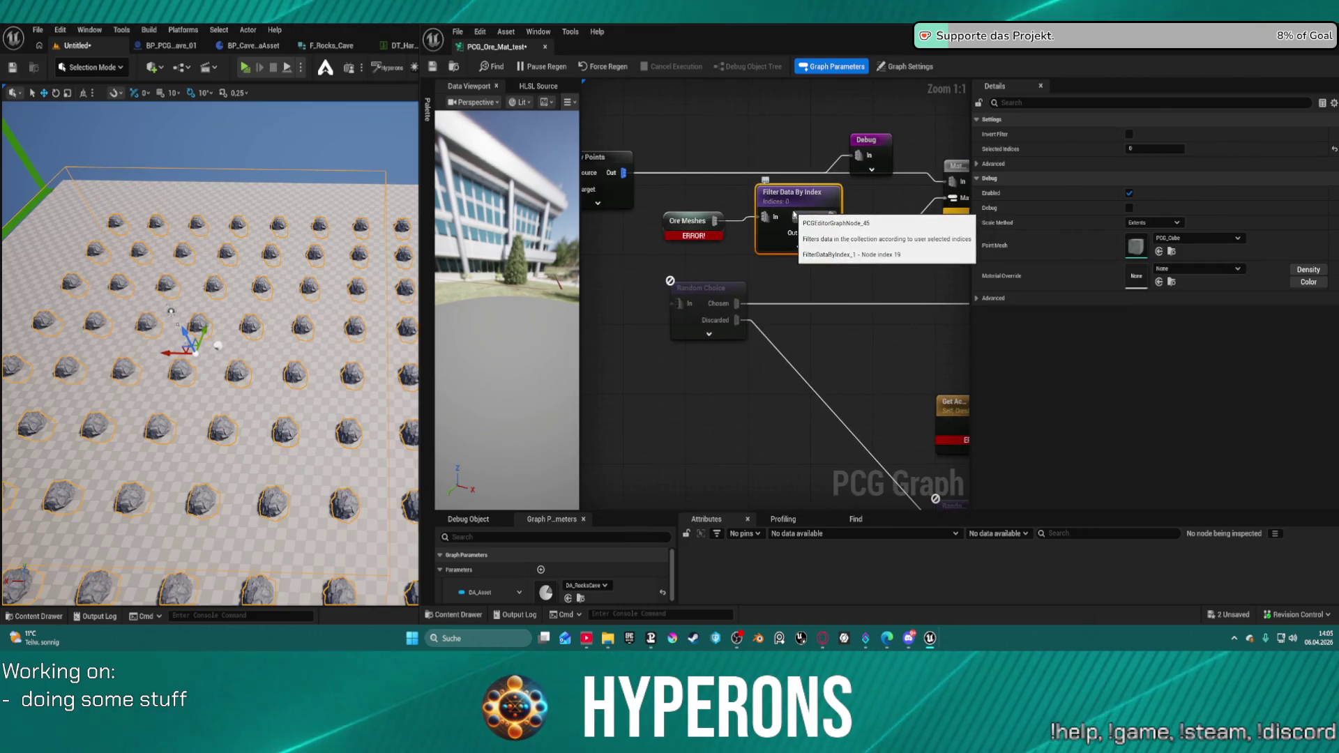
type("2")
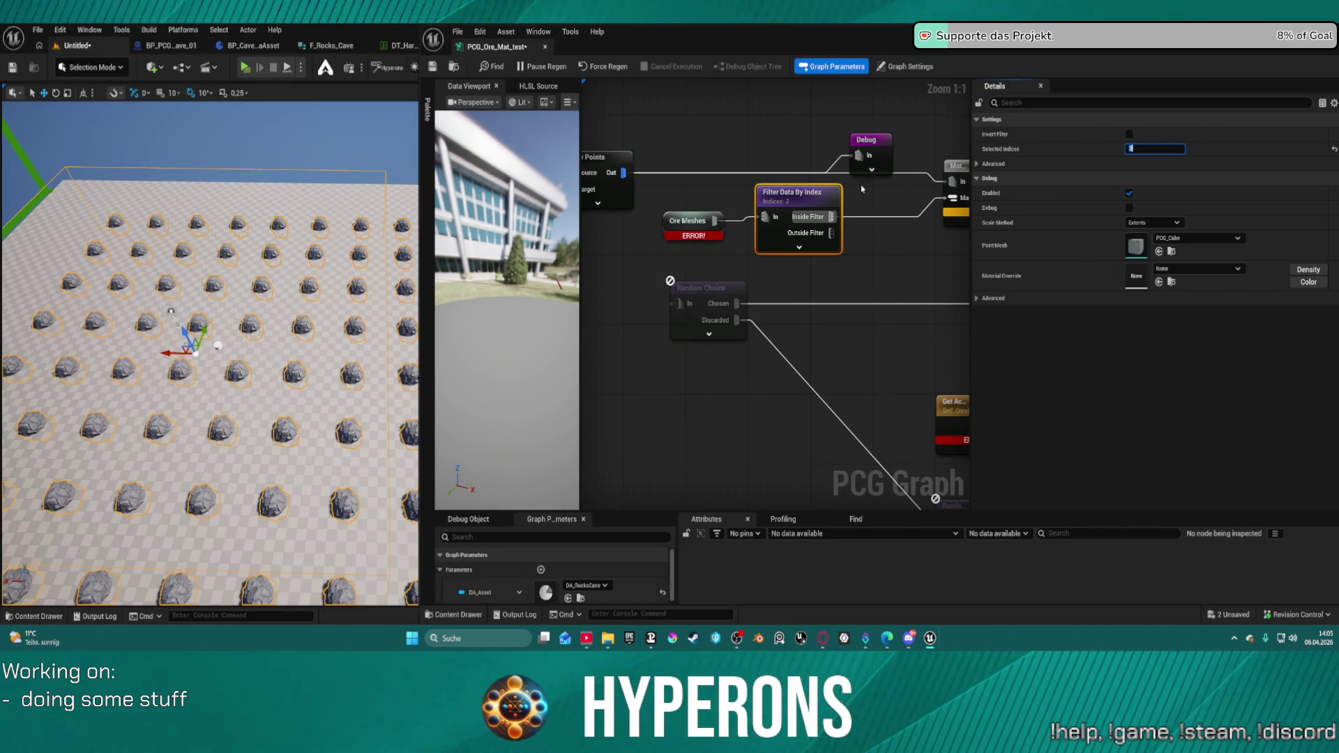
key("Return")
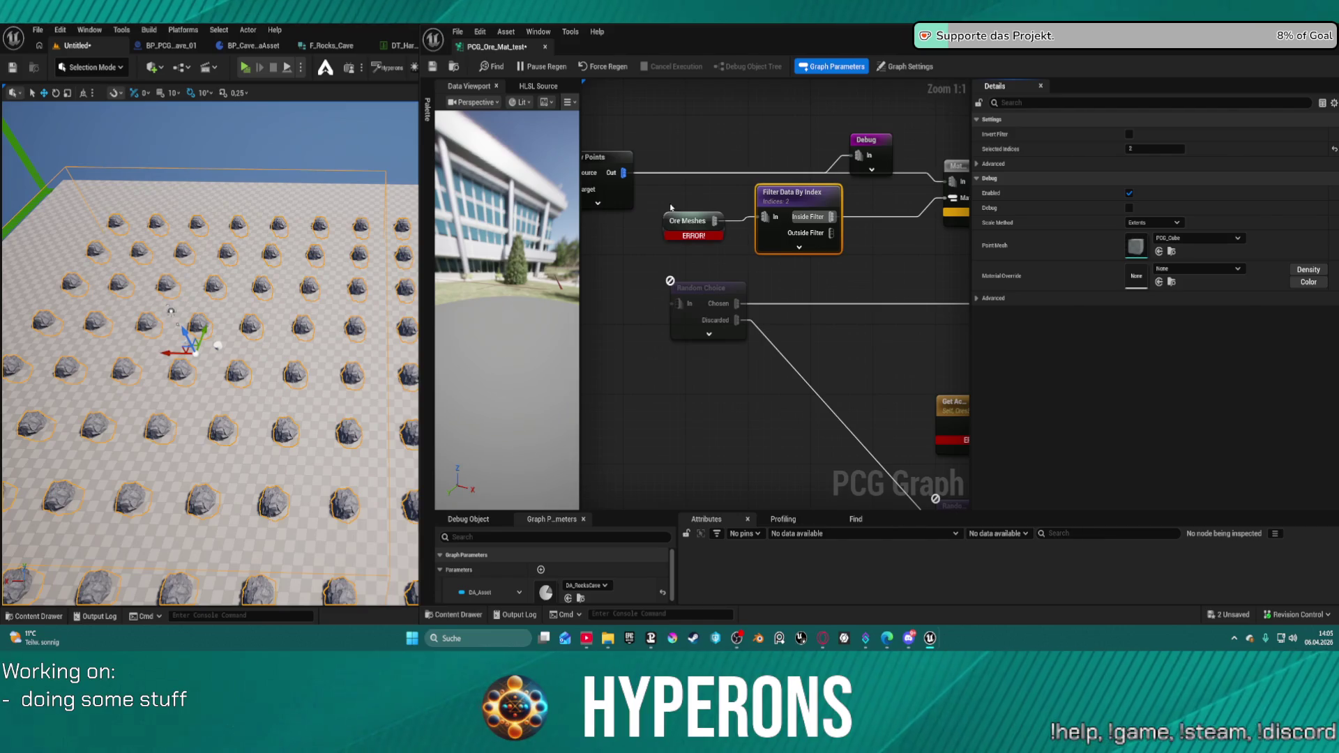
scroll(767, 279, "down", 6)
scroll(894, 237, "up", 6)
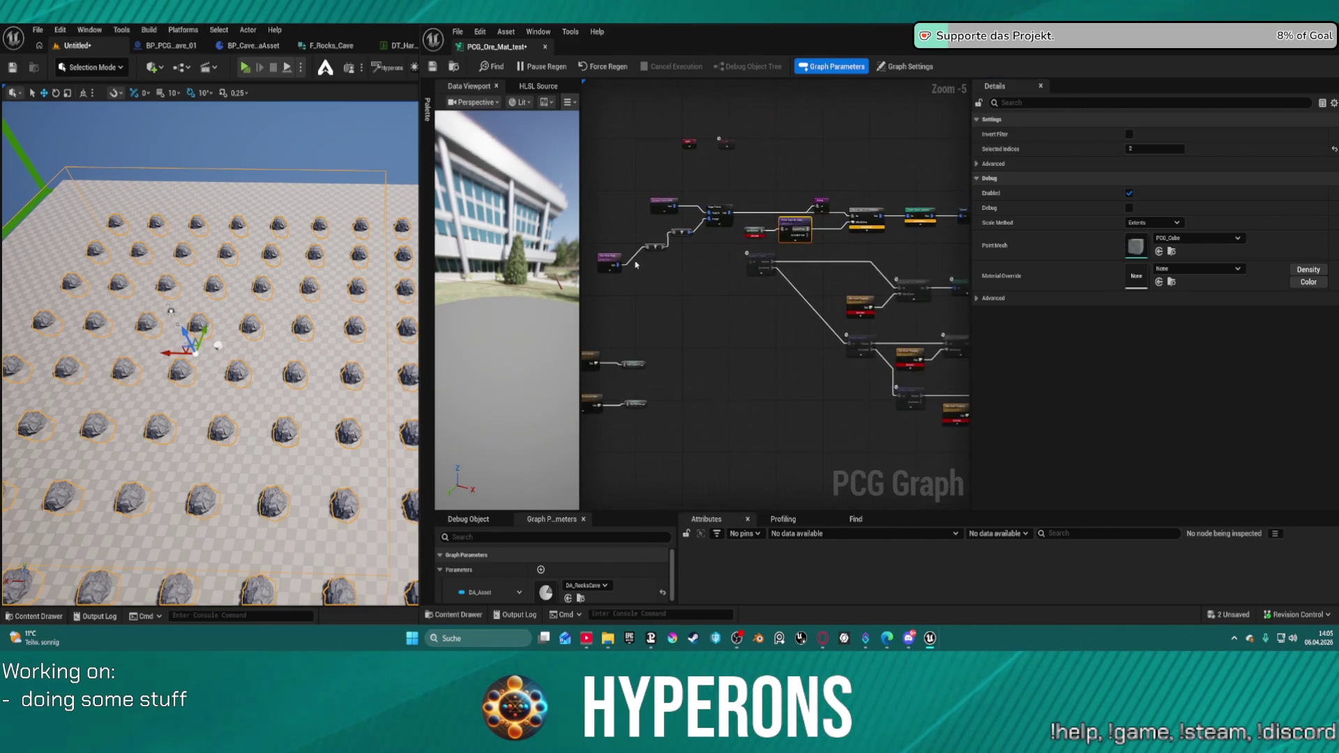
- Add an Ore Meshes reroute node and connect it into Filter Data By Index
left_click(894, 237)
left_click(935, 189)
right_click(855, 219)
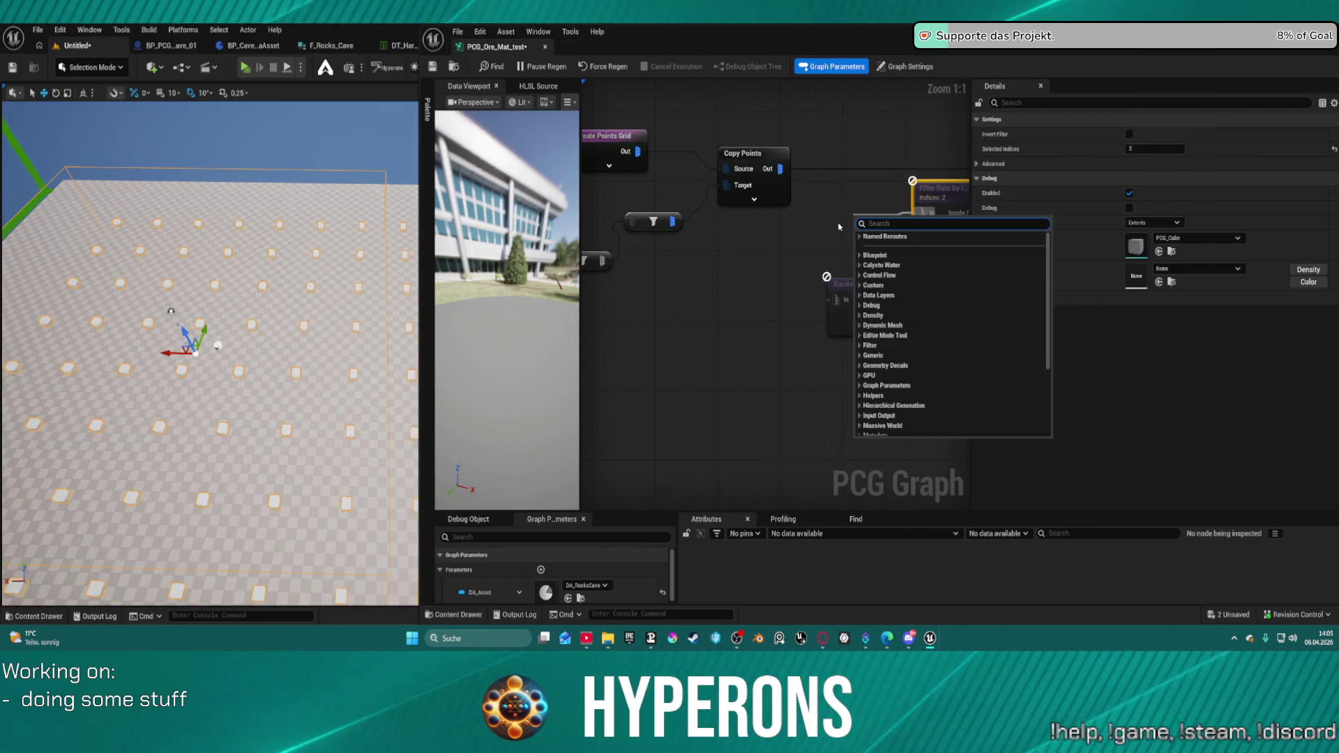
type("pre")
key("BackSpace")
key("BackSpace")
key("BackSpace")
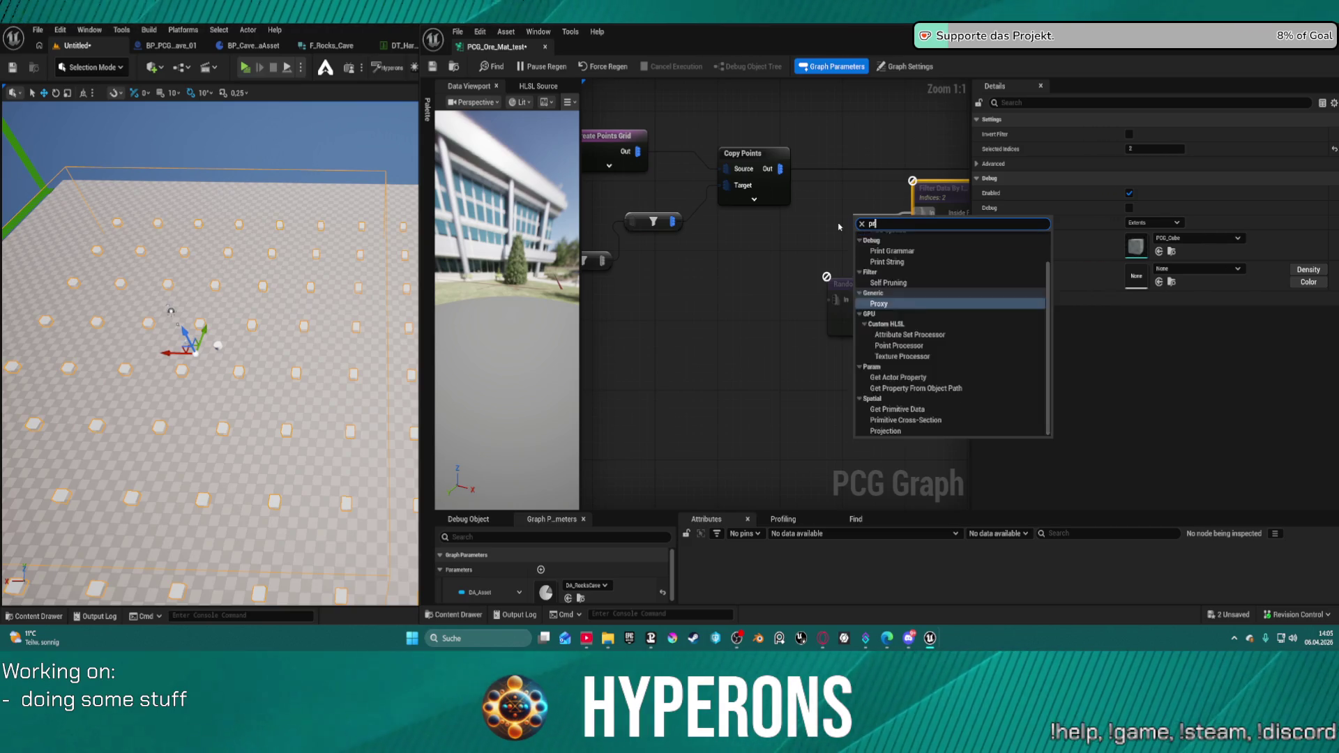
type("ore")
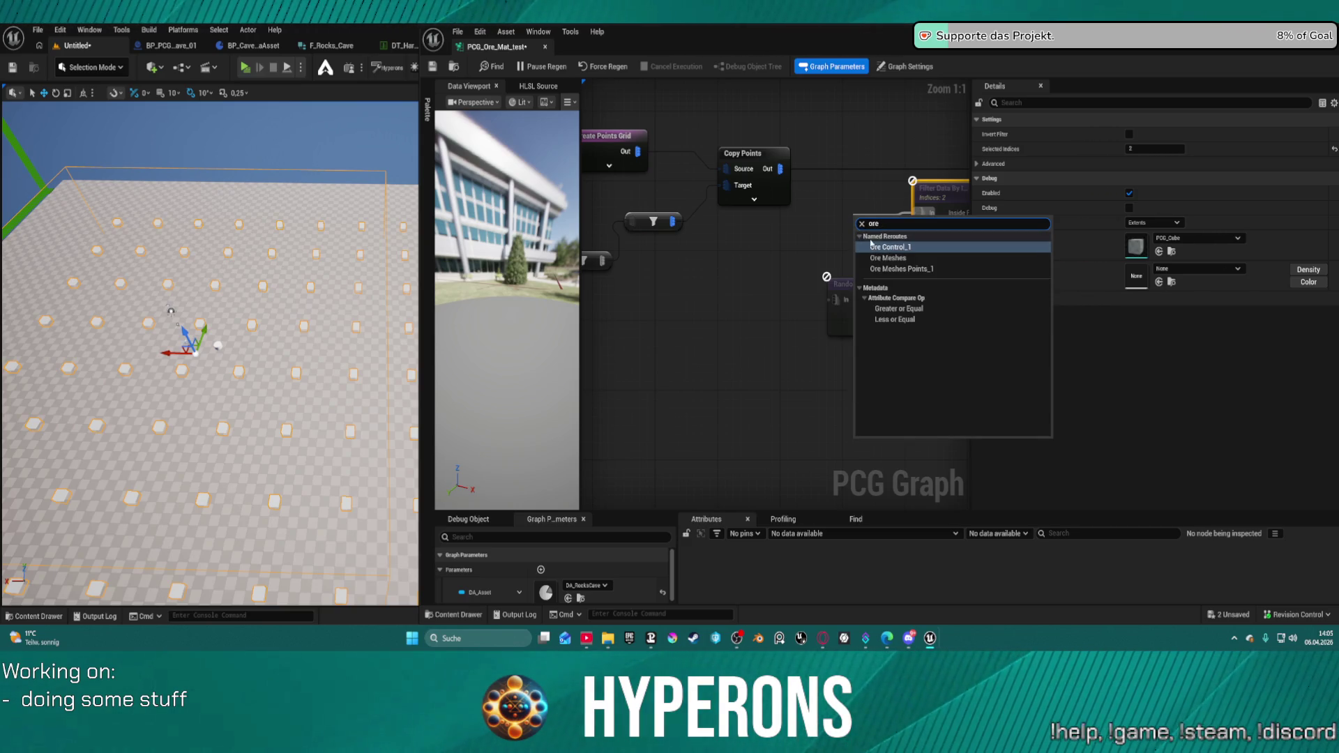
left_click(912, 259)
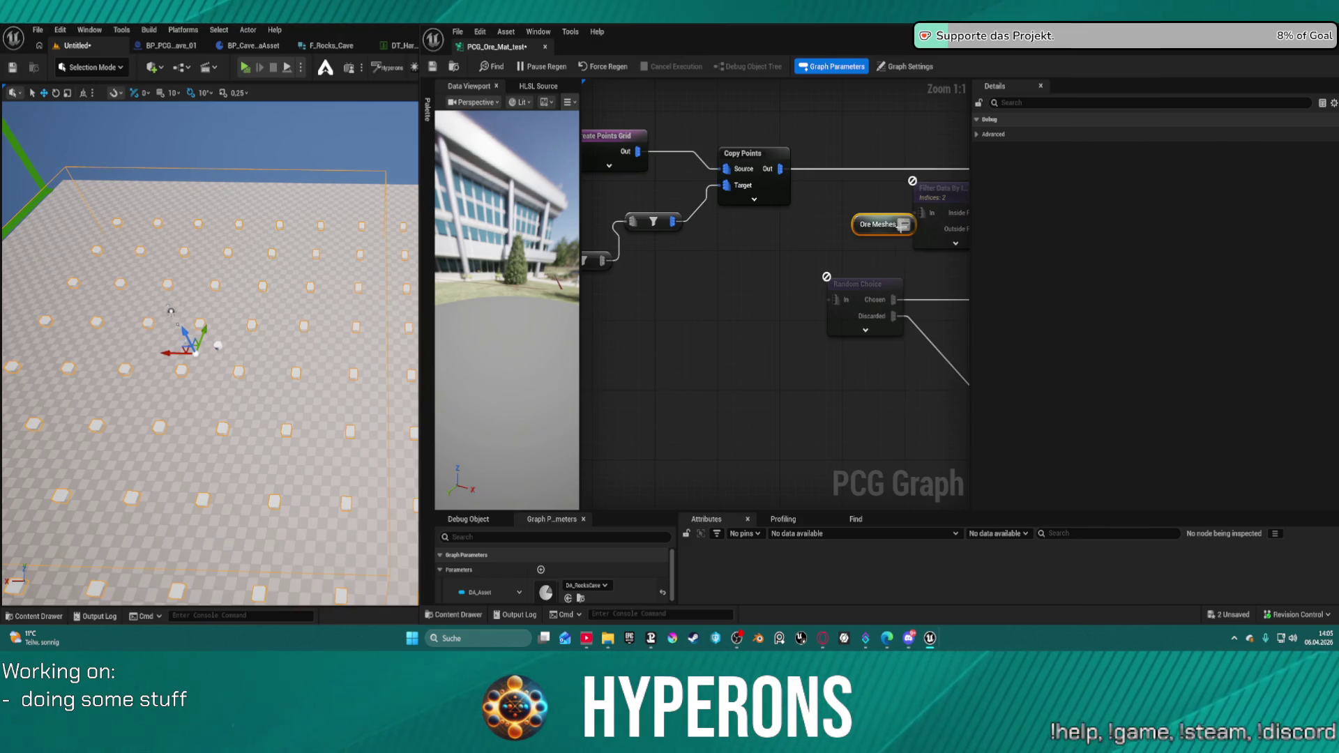
left_click_drag(870, 225, 922, 213)
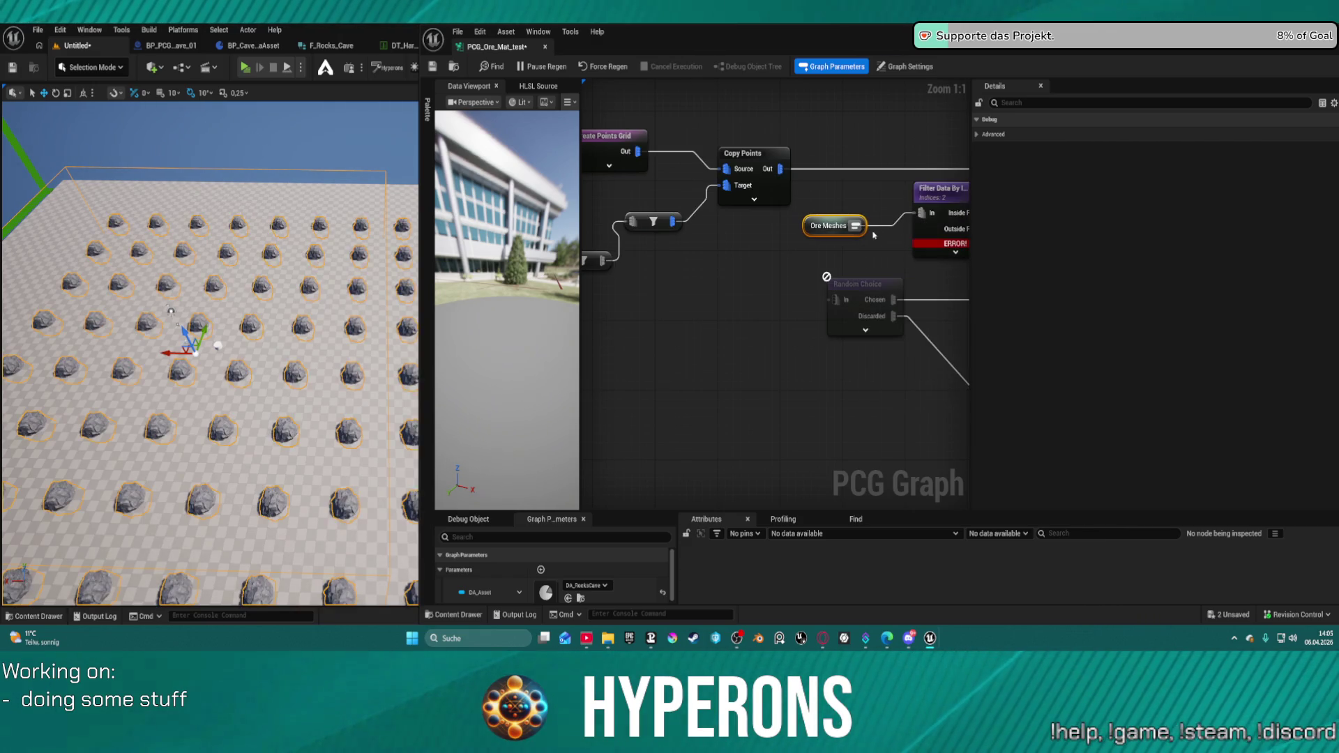
left_click_drag(821, 220, 668, 177)
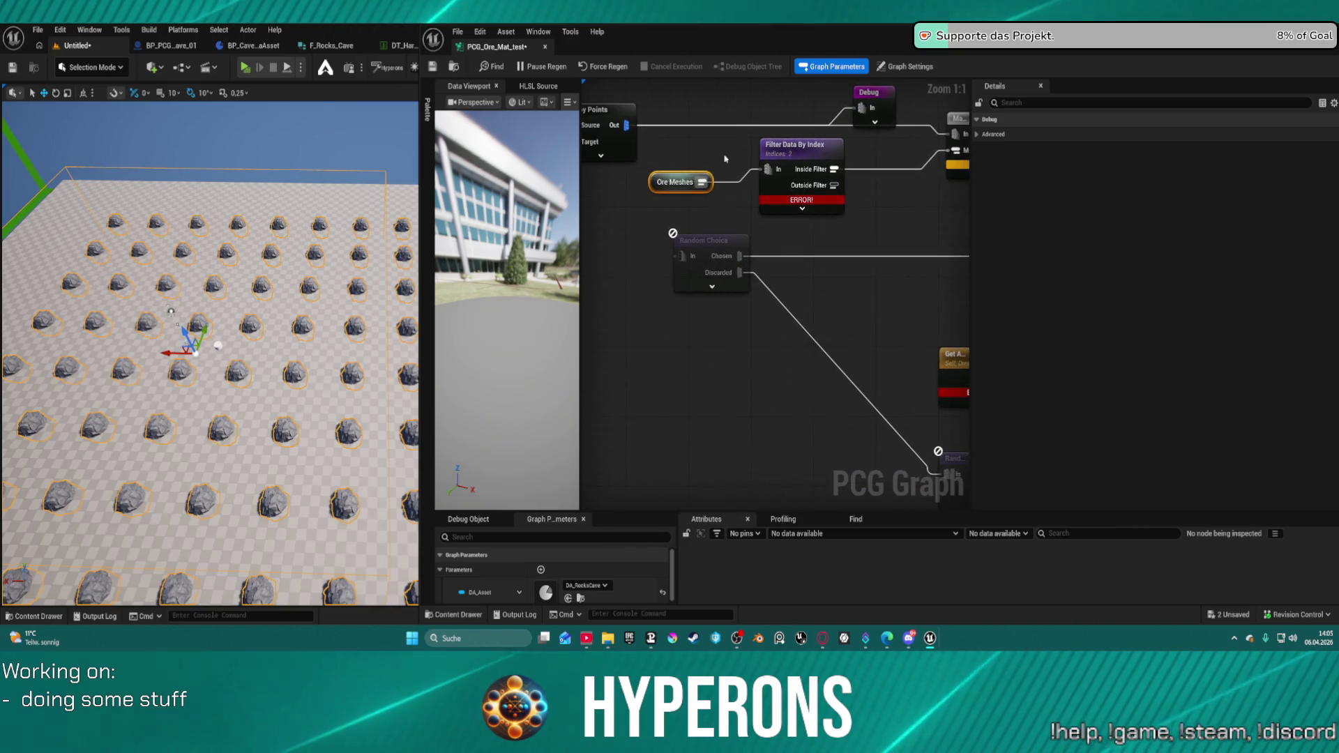
- Confirm Selected Indices 1 on the old filter, then delete that Filter Data By Index node
left_click(796, 199)
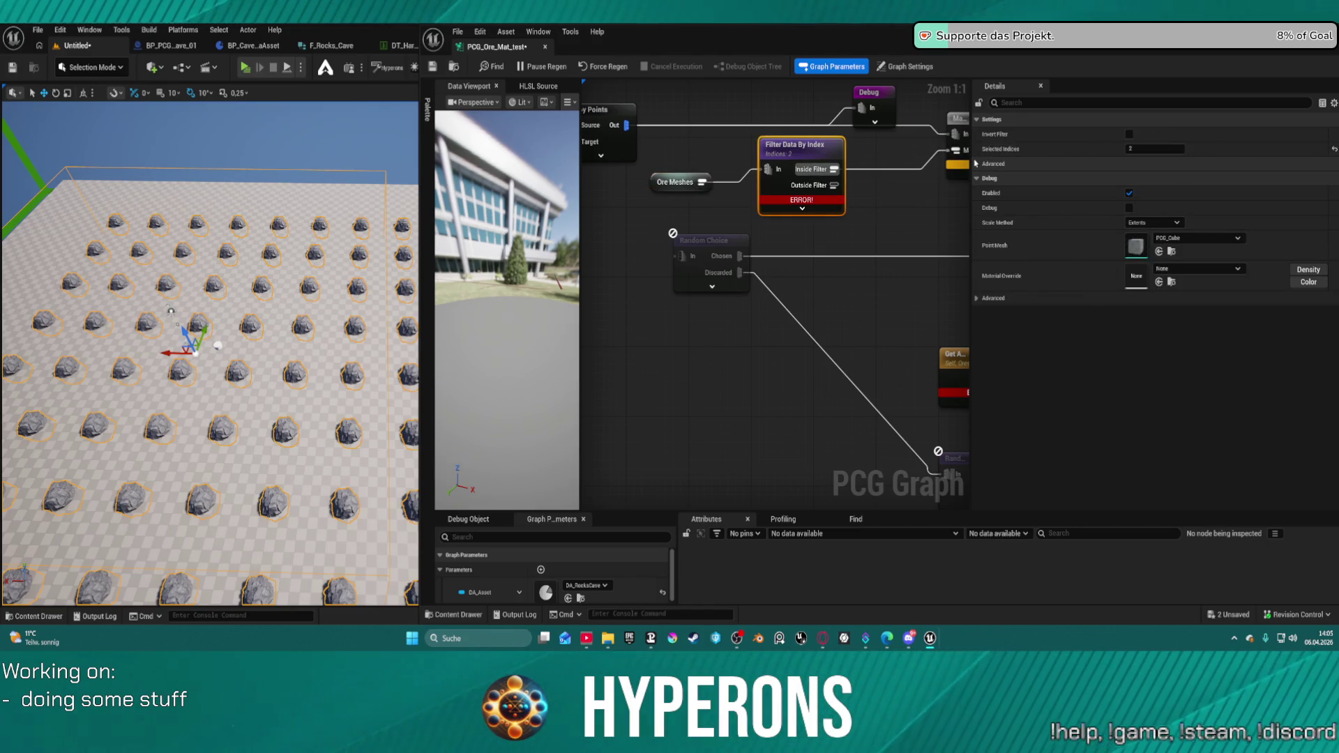
left_click(1059, 162)
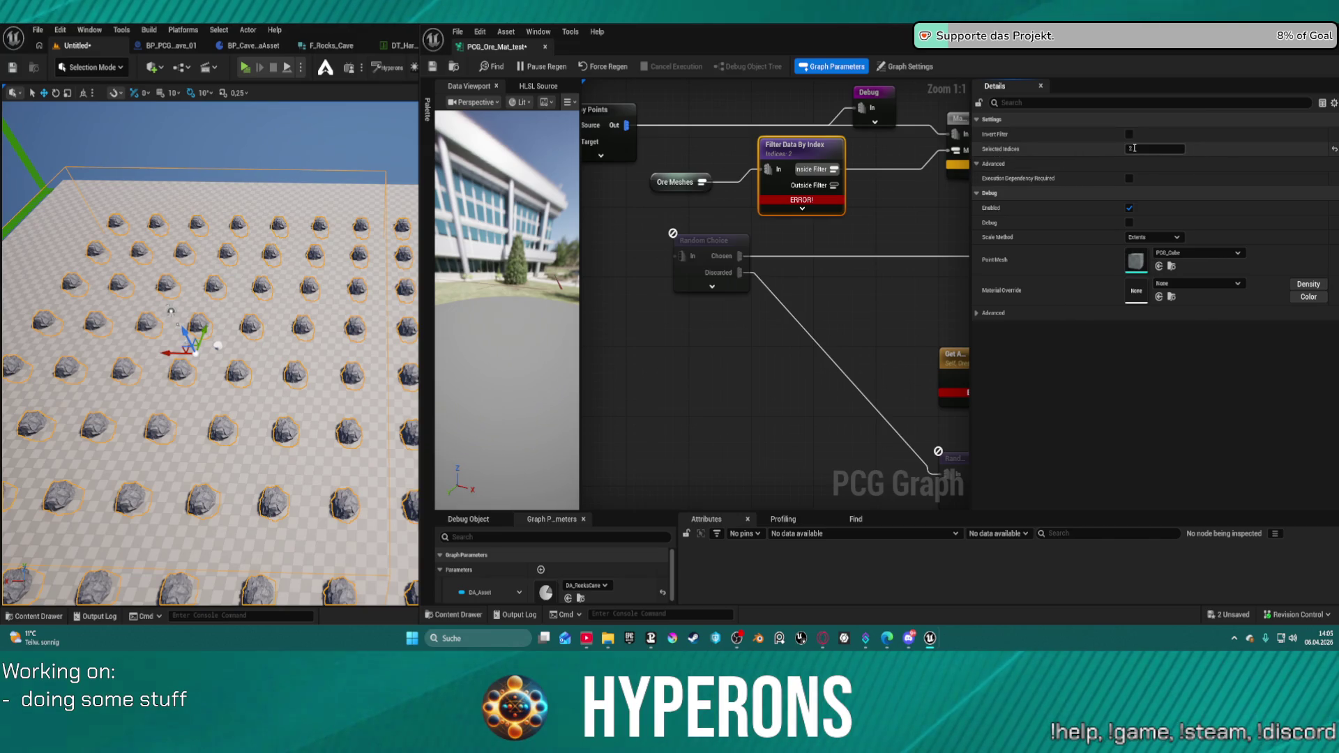
key("Return")
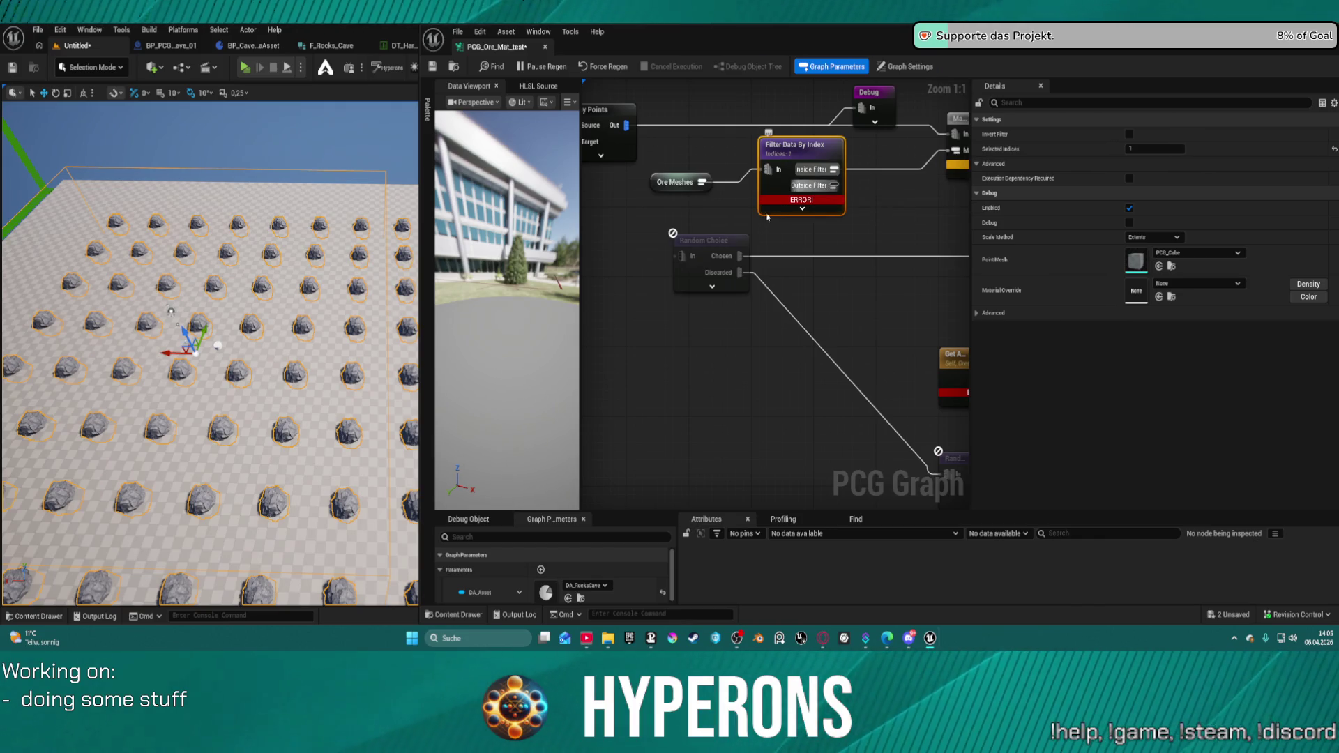
key("Delete")
- Create a new Filter Data By Index node from Ore Meshes with Selected Indices 1
mouse_move(700, 183)
left_mouse_down()
mouse_move(831, 183)
mouse_move(802, 179)
left_mouse_up()
type("inde")
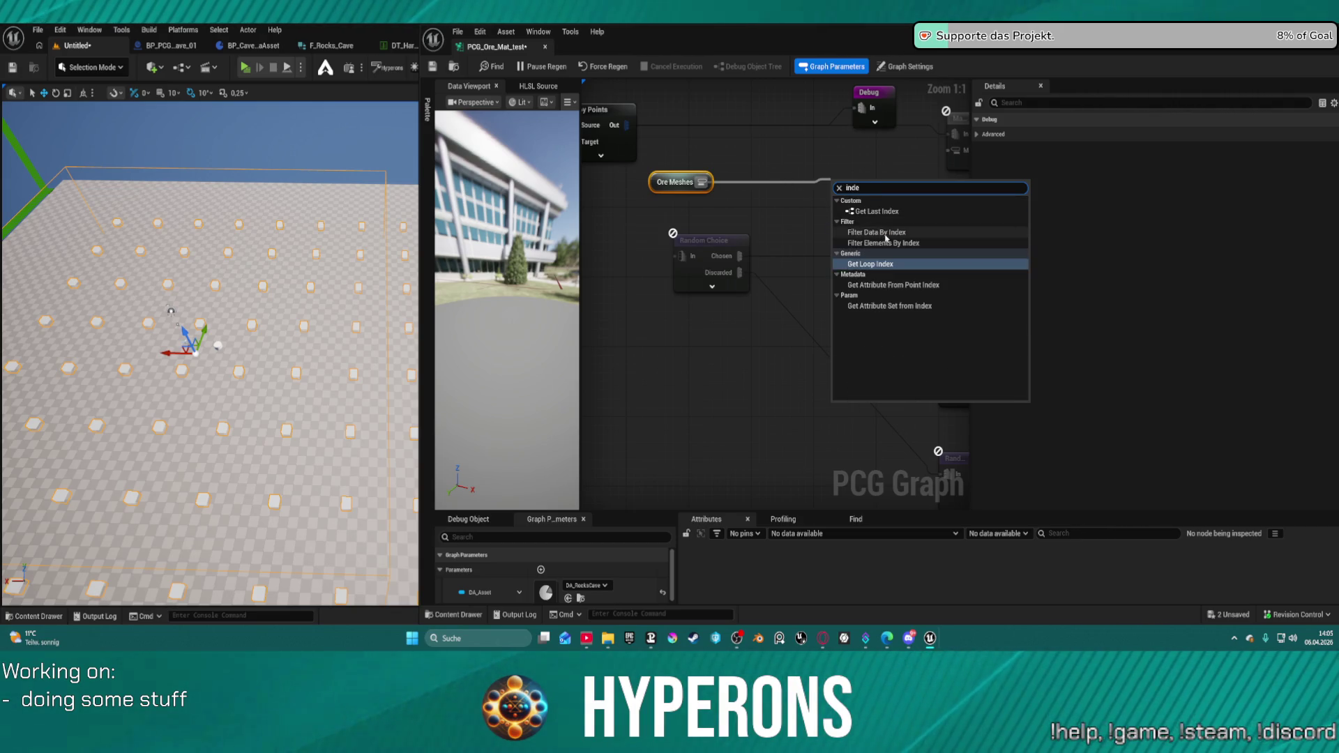
left_click(898, 233)
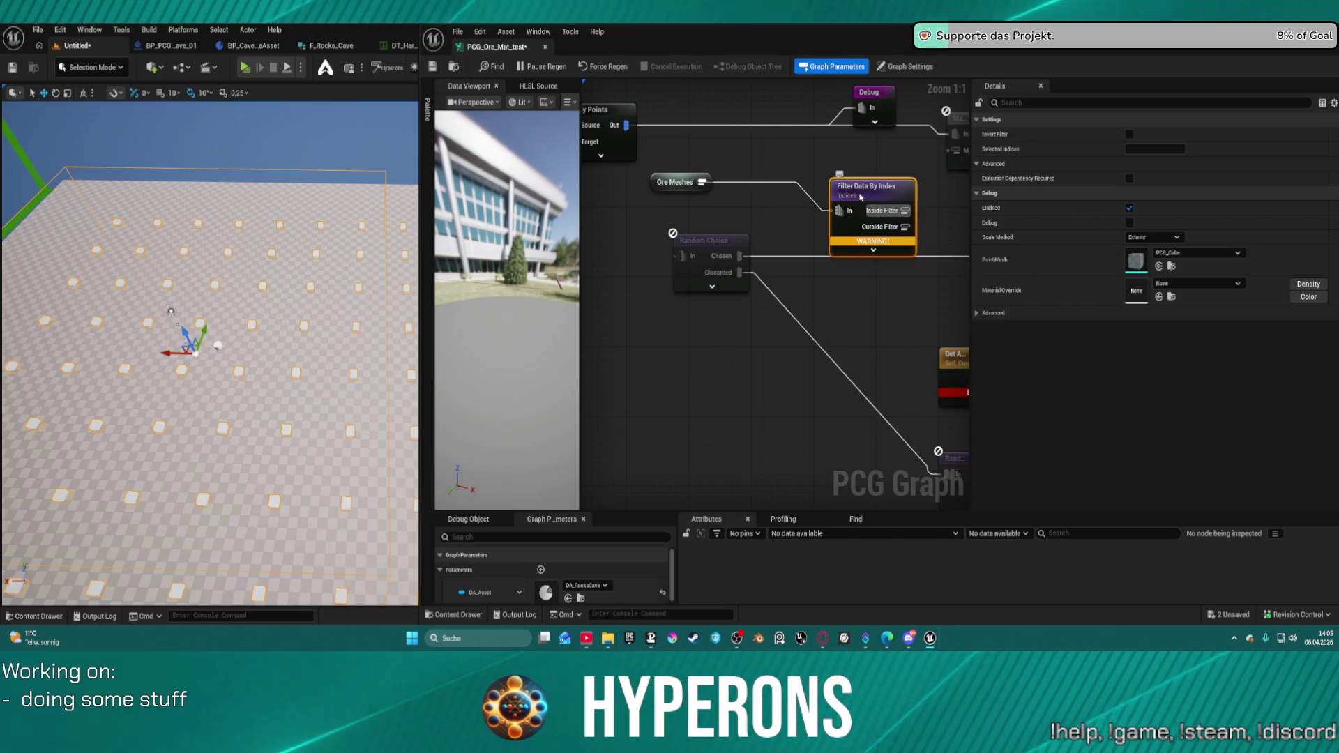
left_click_drag(872, 194, 825, 179)
left_click(1154, 149)
type("1")
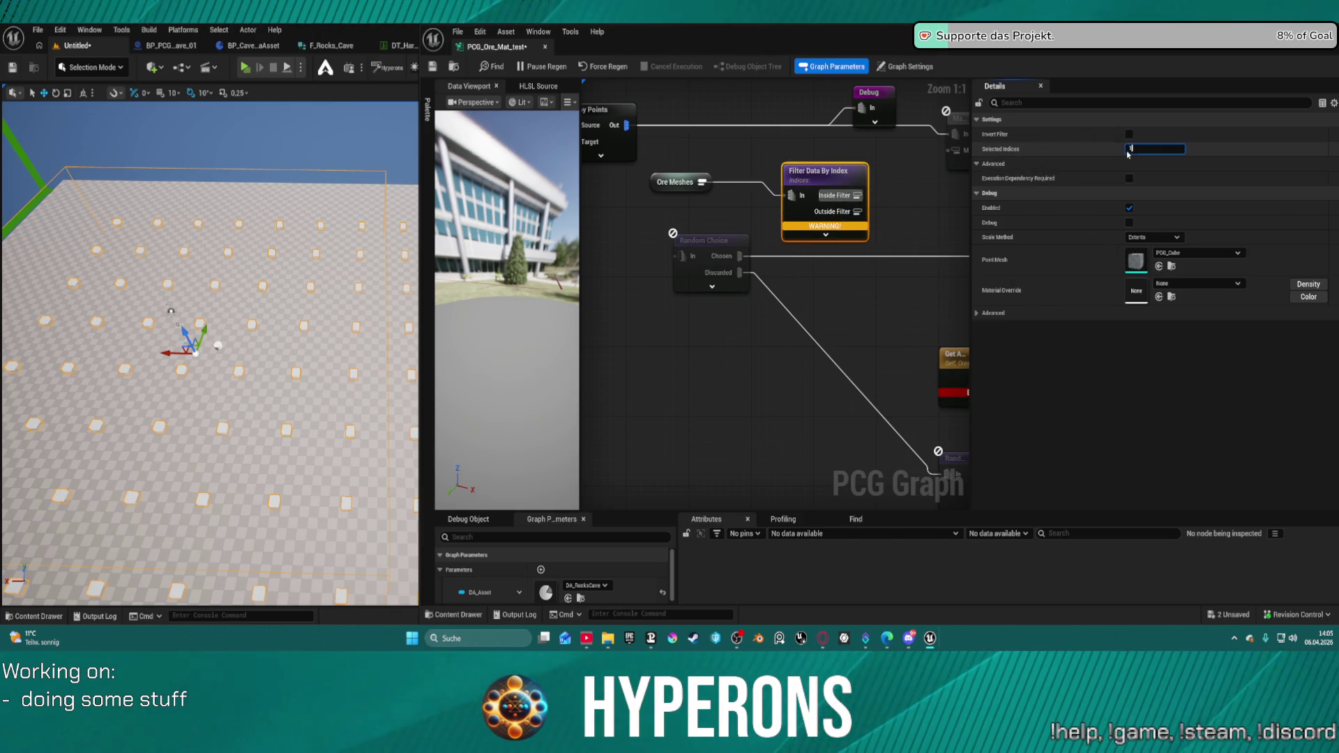
left_click(857, 197)
- Wire the filter's Inside Filter output to Match And Set Attributes' Match Data input
mouse_move(857, 196)
left_mouse_down()
mouse_move(928, 136)
mouse_move(959, 145)
left_mouse_up()
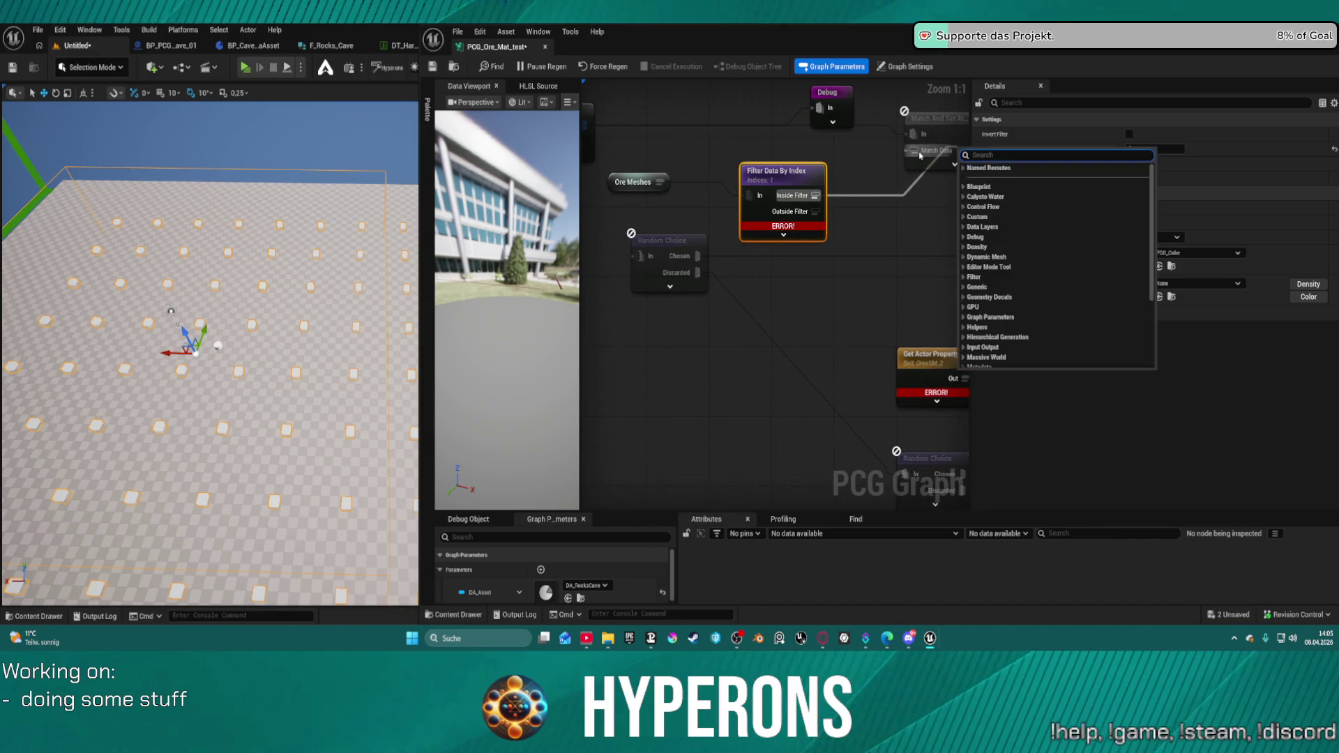
key("Escape")
left_click_drag(816, 195, 908, 150)
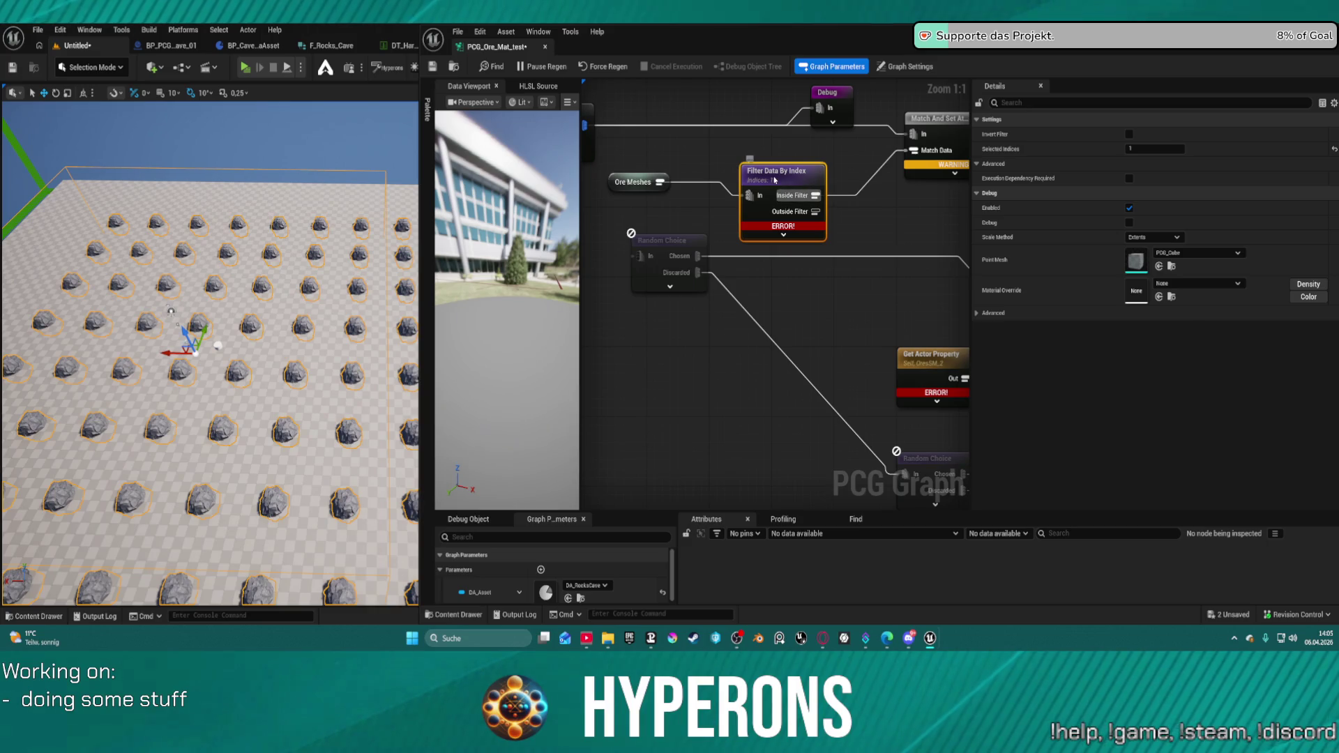
left_click(934, 132)
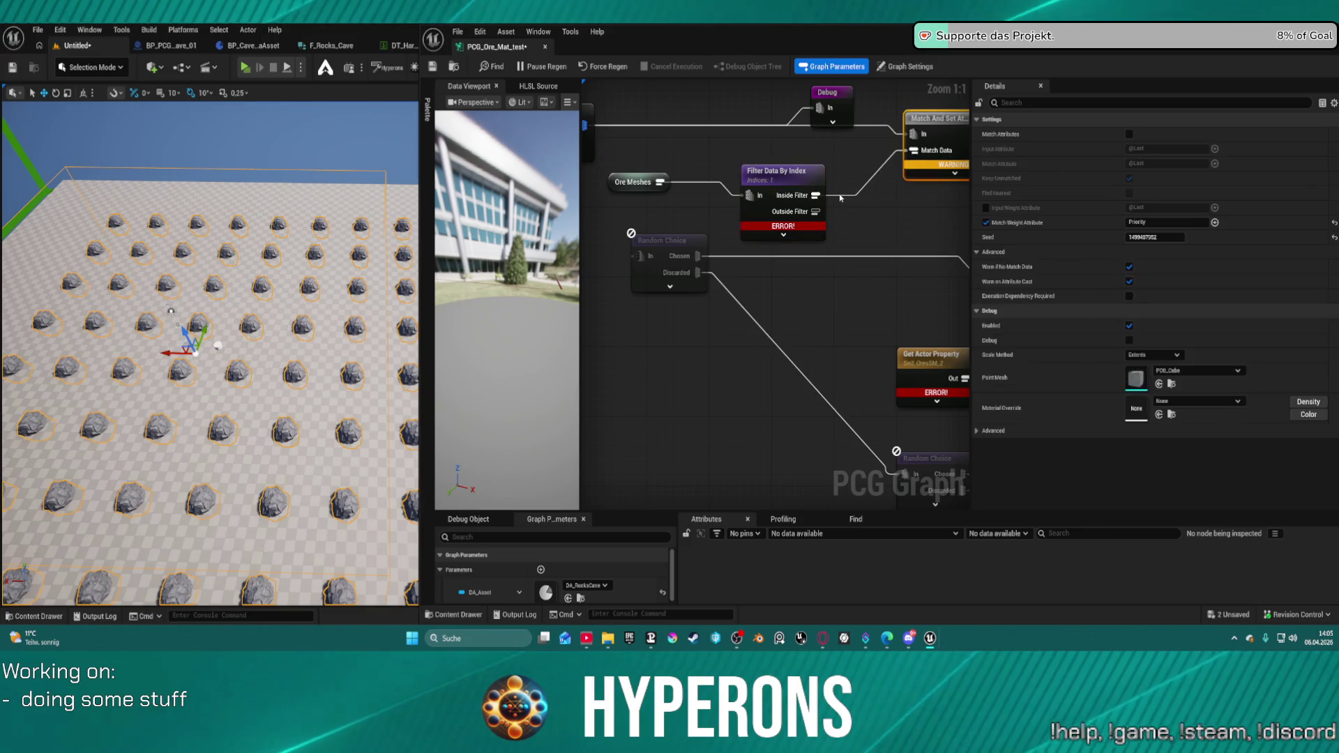
left_click_drag(827, 198, 897, 166)
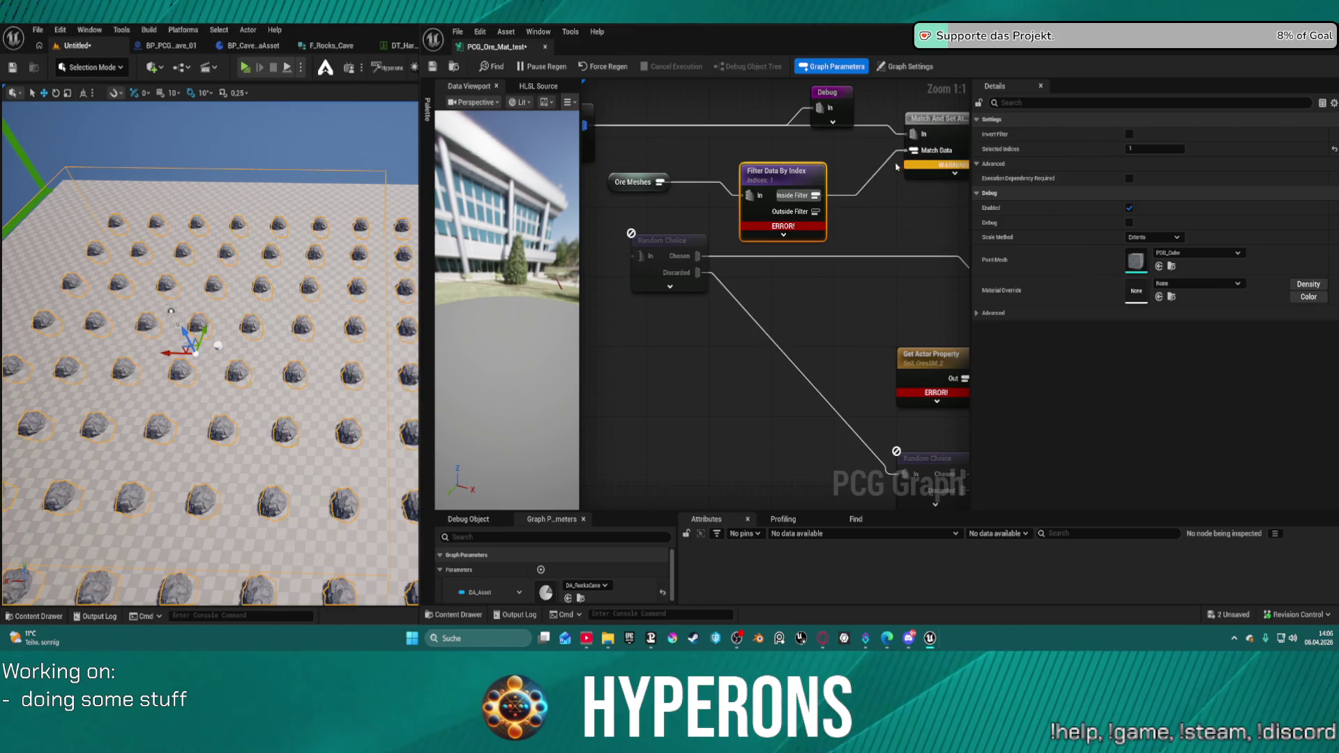
left_click(618, 171)
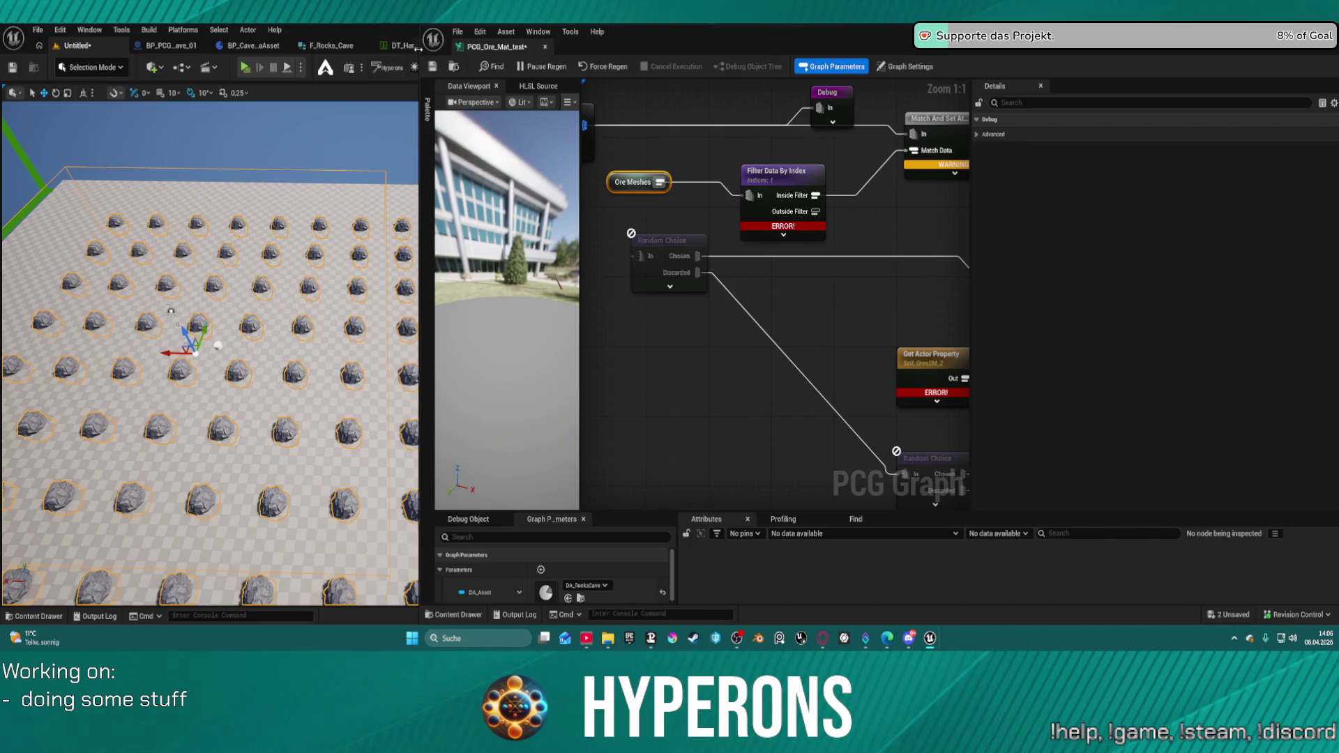
mouse_move(417, 48)
left_mouse_down()
mouse_move(898, 64)
mouse_move(874, 67)
left_mouse_up()
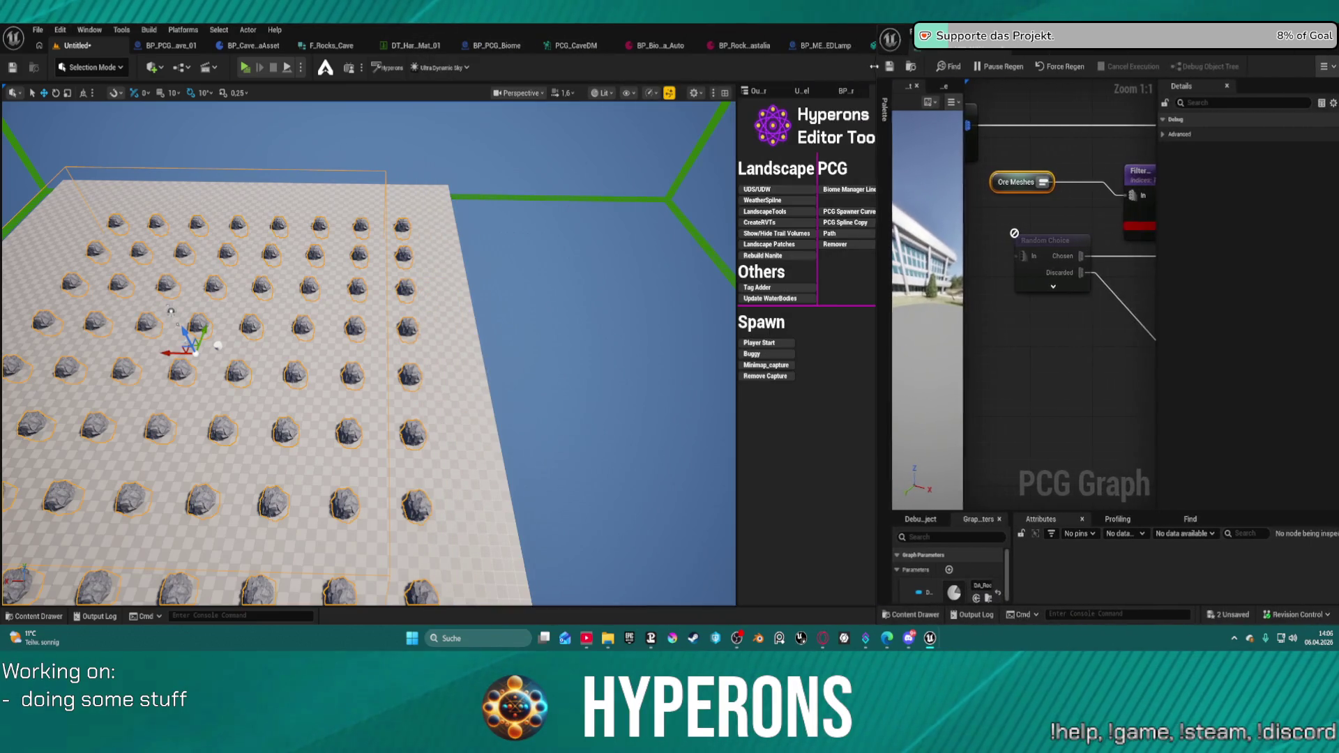
- Snap the main editor left, narrow it beside the graph, and switch the left window to another PCG graph
mouse_move(698, 31)
left_mouse_down()
mouse_move(746, 39)
mouse_move(697, 49)
left_mouse_up()
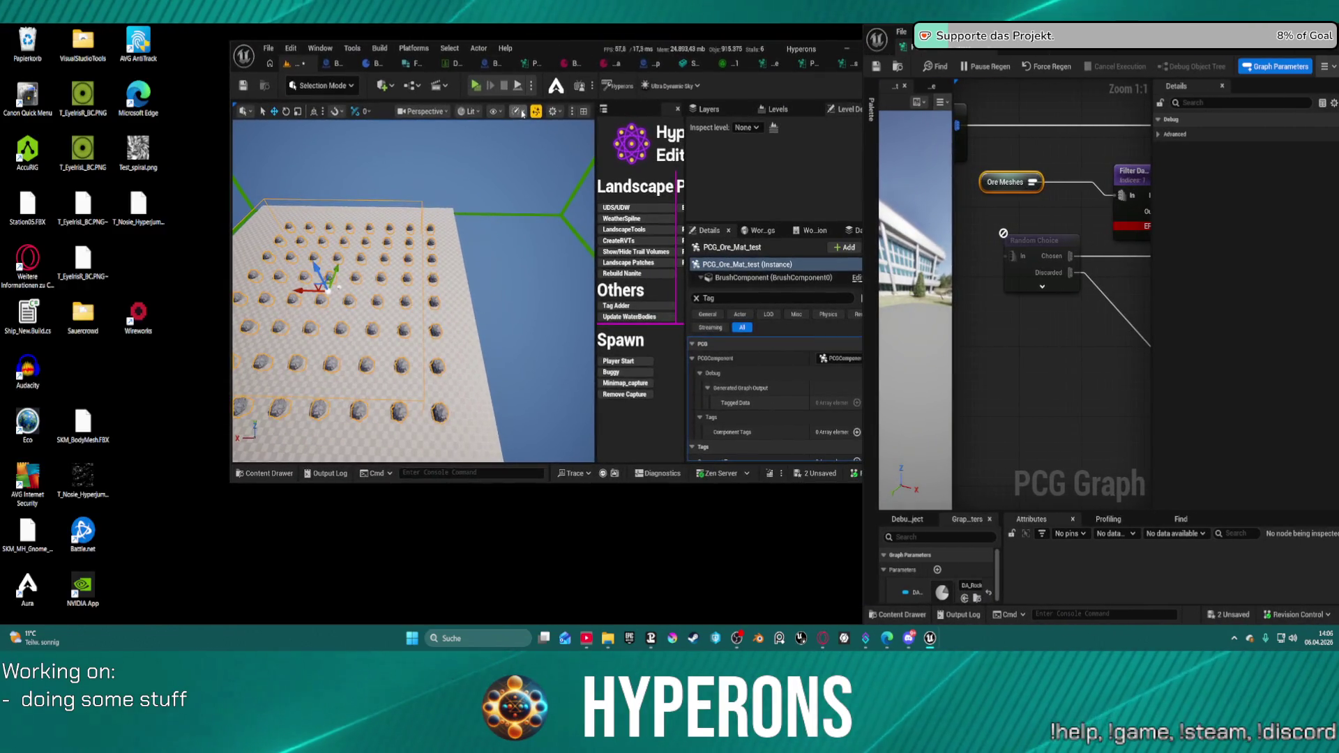
key("super+Left")
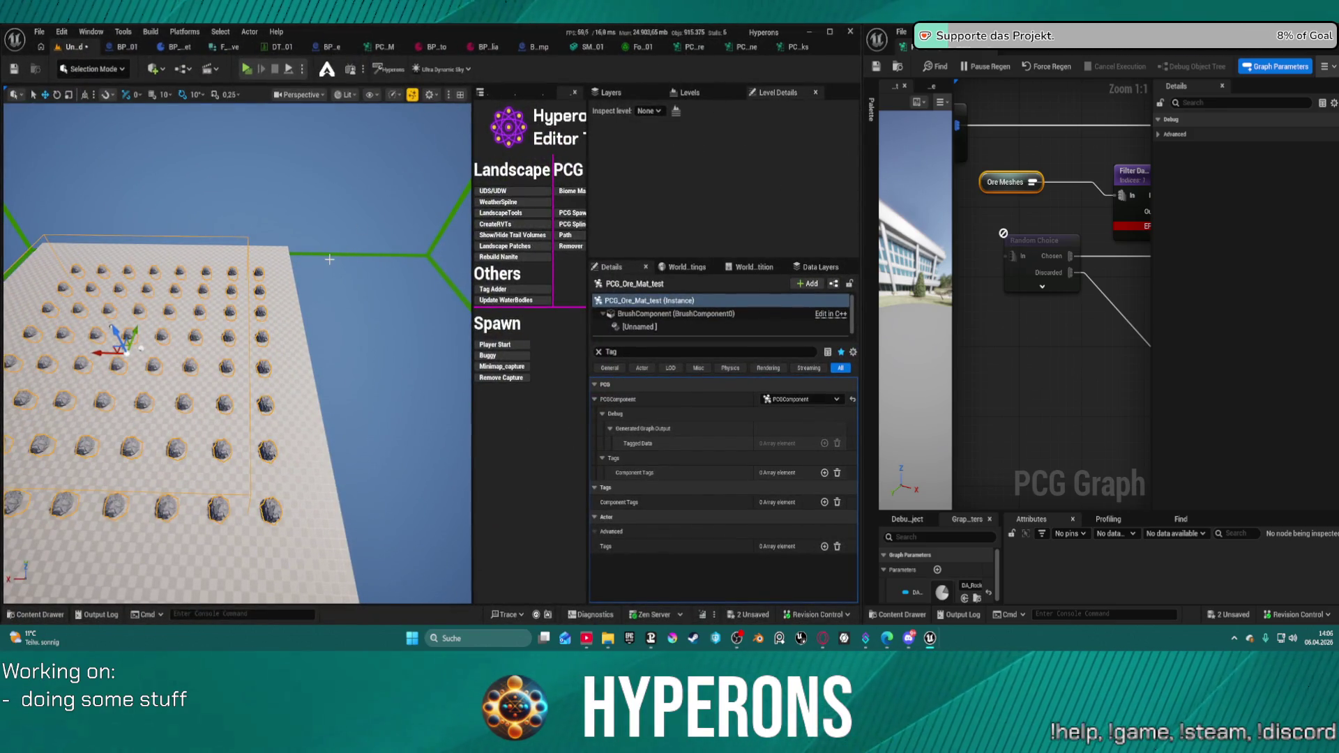
key("F11")
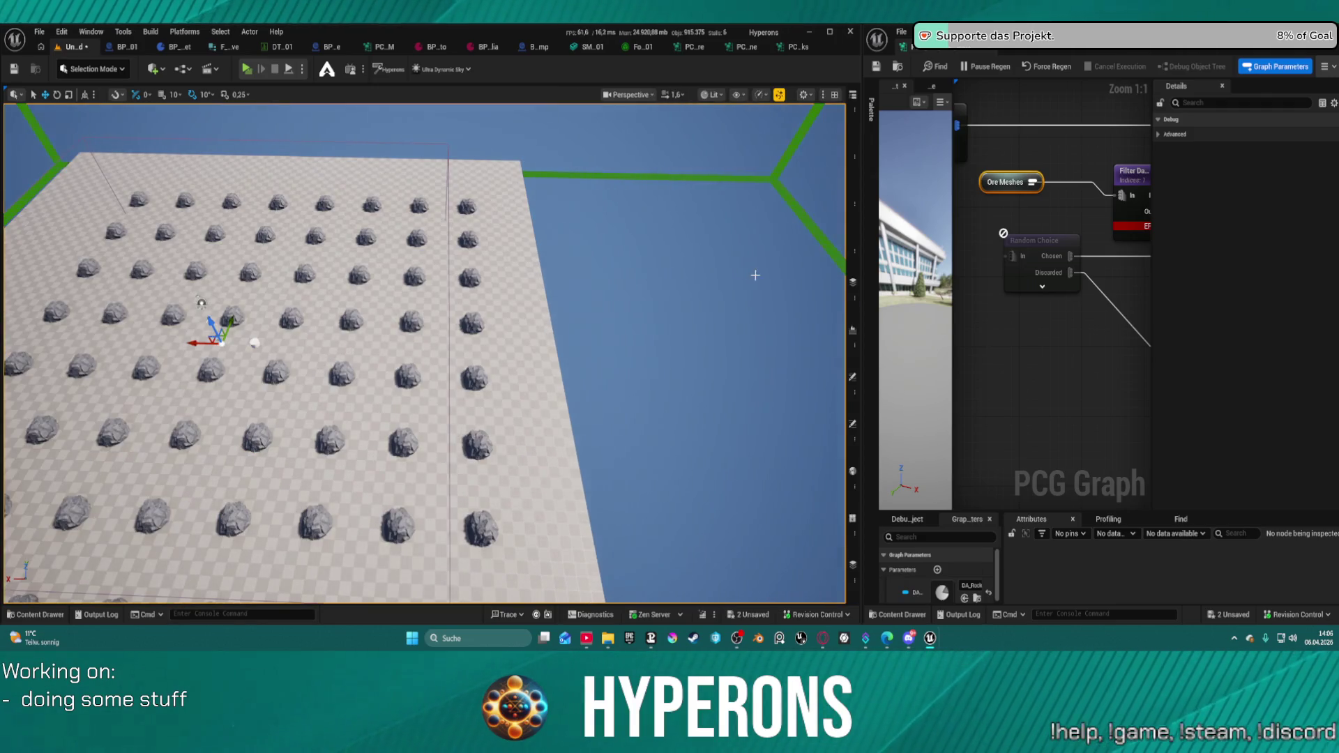
mouse_move(853, 261)
left_mouse_down()
mouse_move(399, 266)
mouse_move(381, 230)
left_mouse_up()
left_click_drag(369, 112, 369, 112)
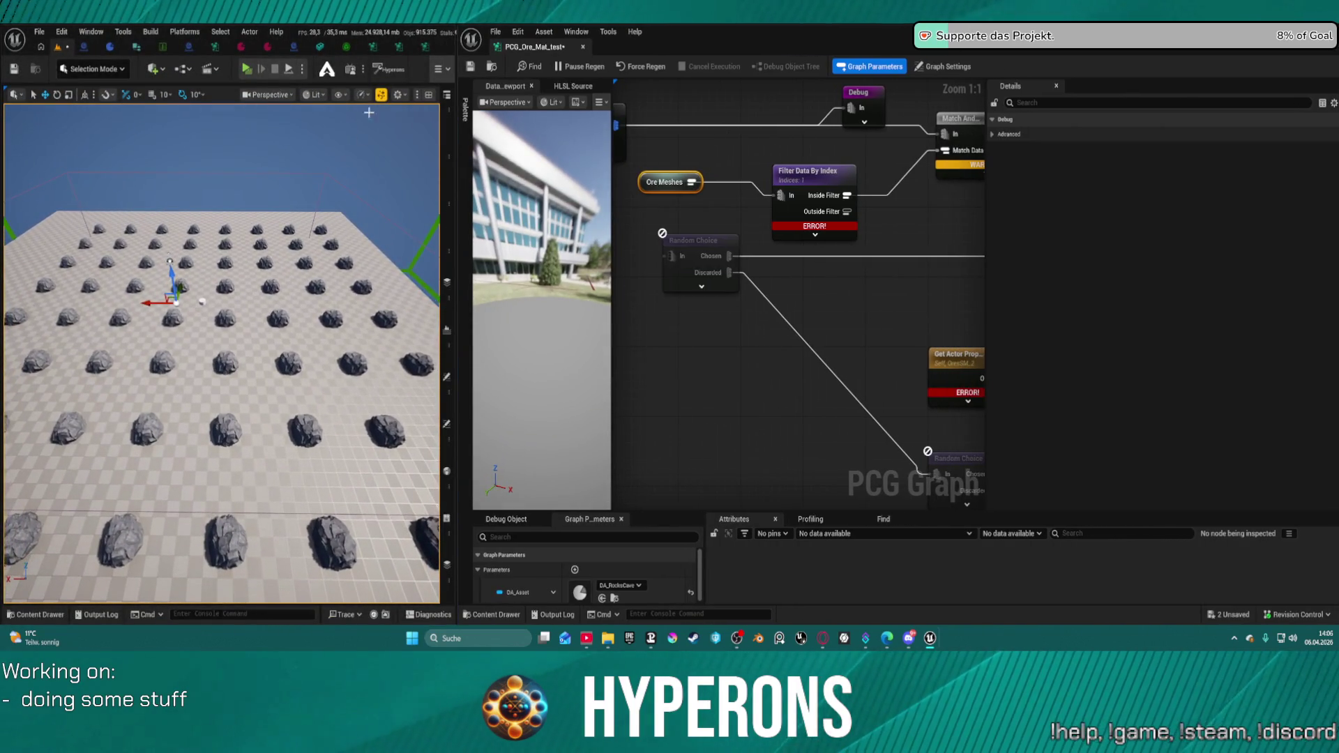
left_click(424, 48)
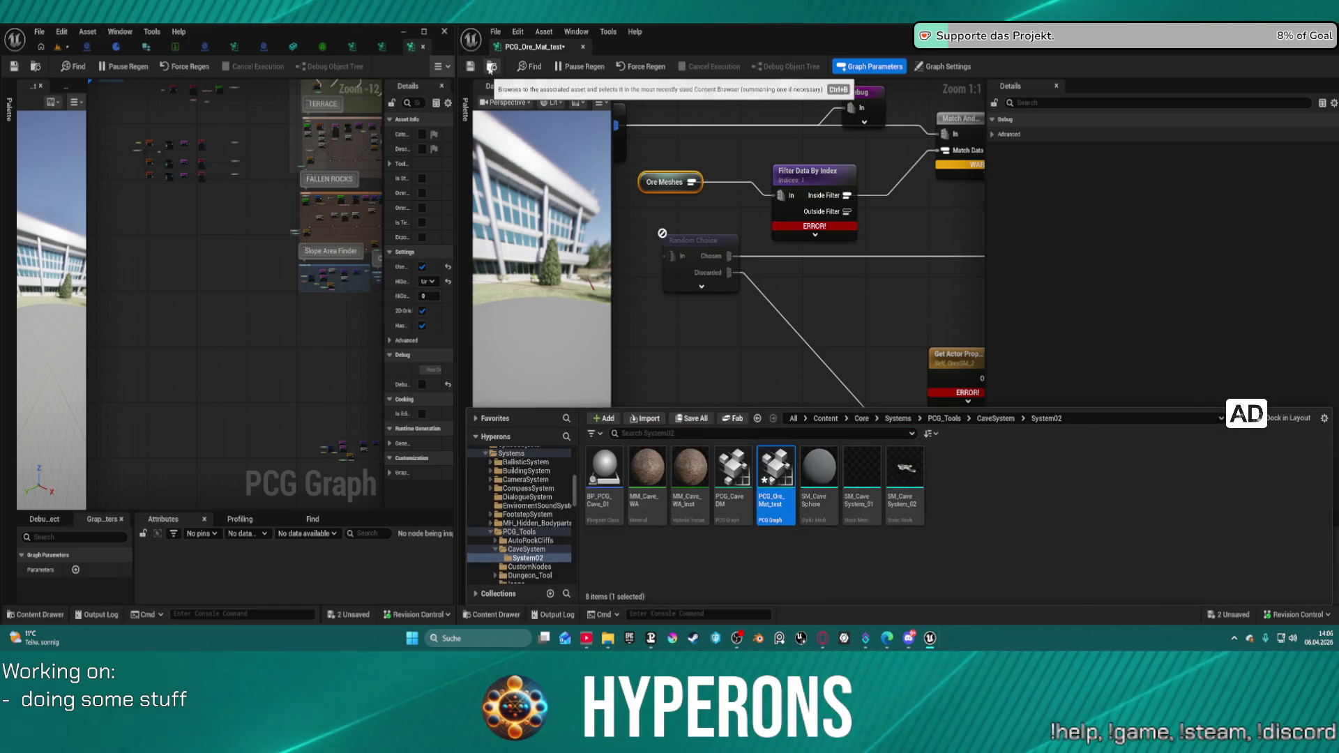
- Browse to PCG_Ore_Mat_test in the Content Browser's CaveSystem/System02 folder
left_click(490, 67)
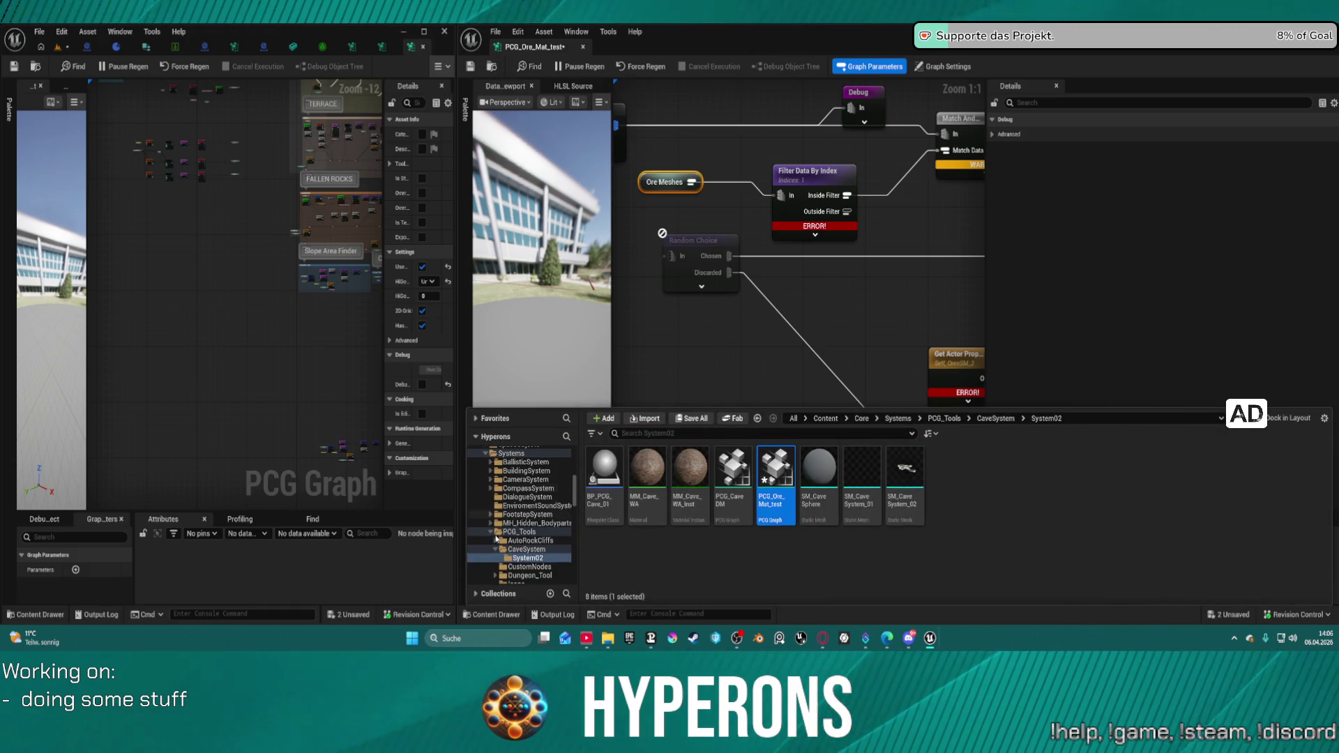
scroll(540, 512, "down", 5)
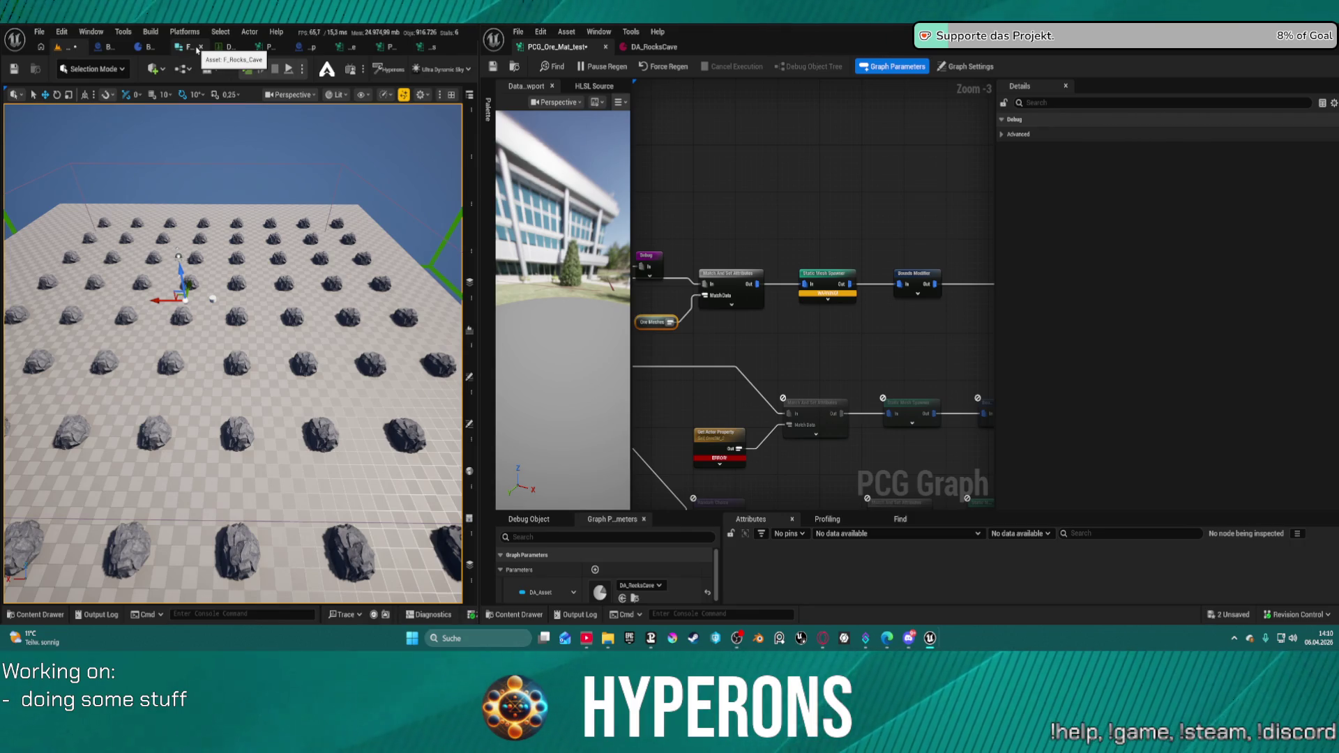
- From the DA_RocksCave tab, browse to PCG Blueprints and open BP_PCG_Biome
left_click(644, 48)
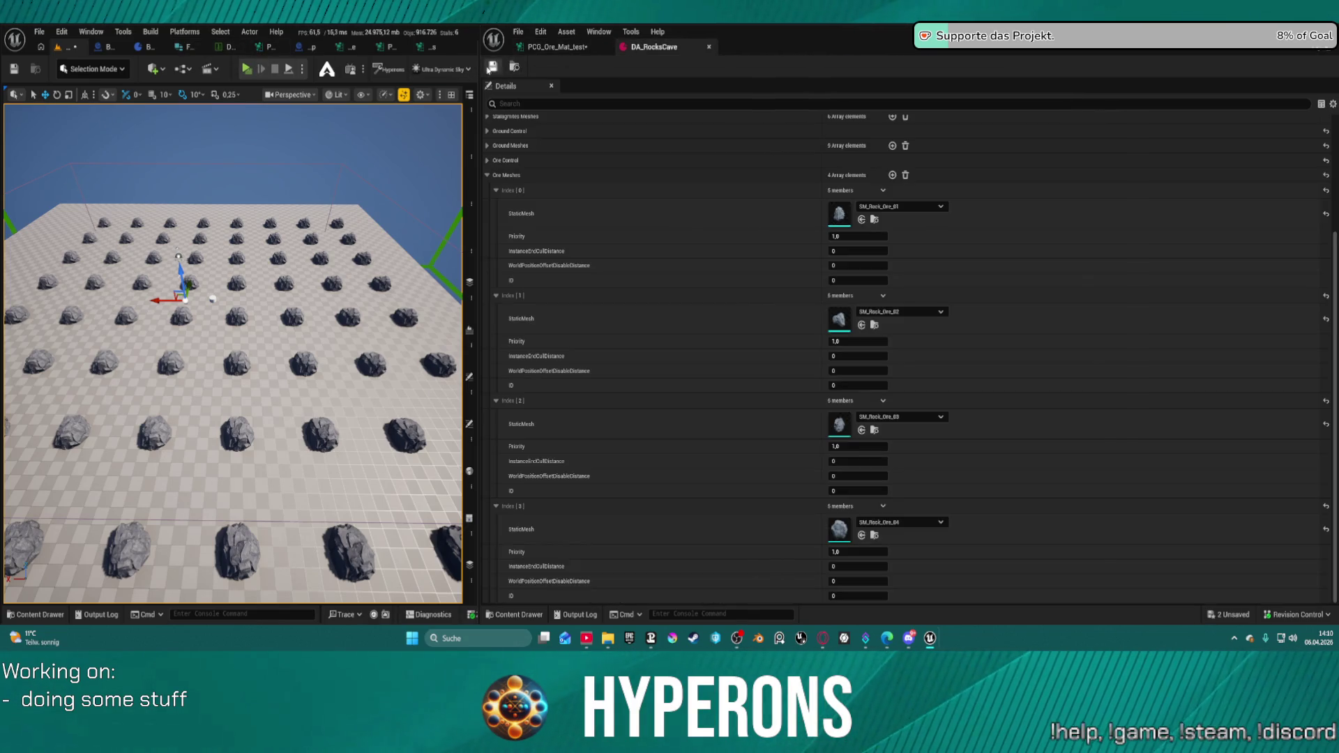
left_click(515, 67)
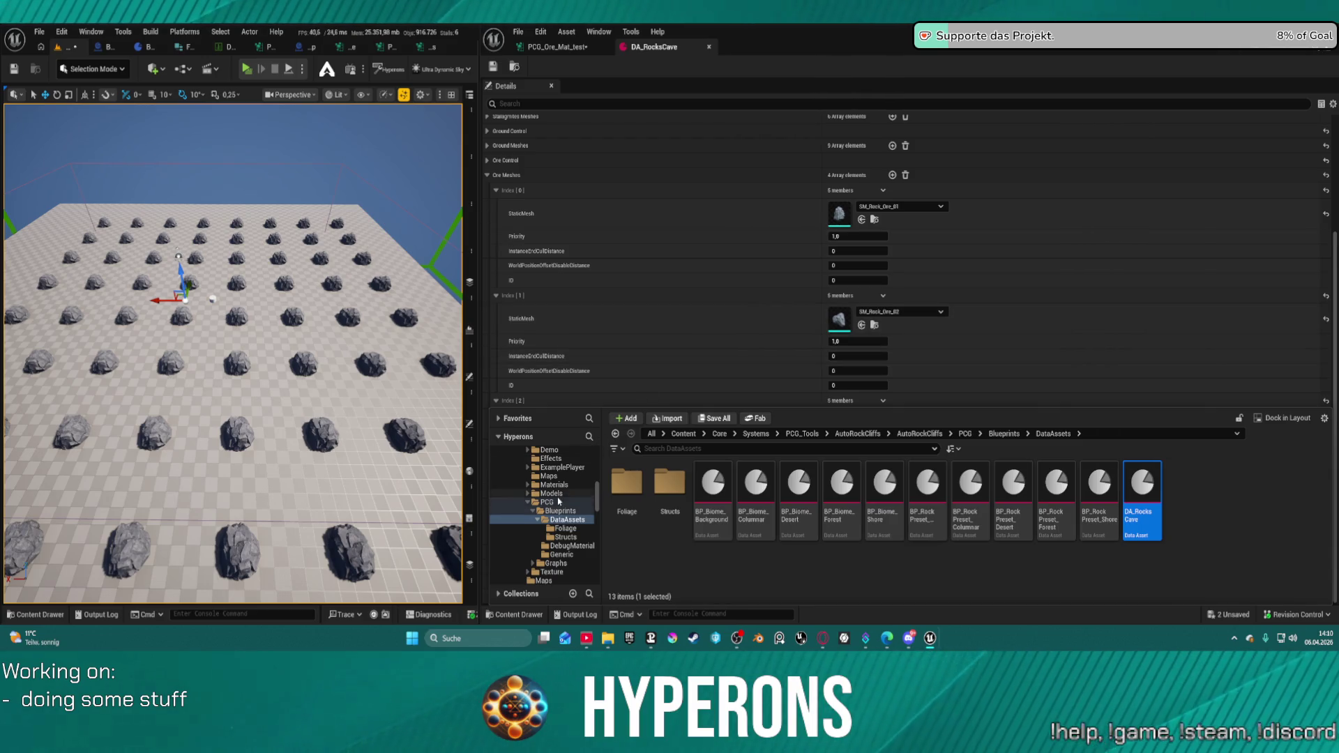
left_click(561, 511)
left_click(754, 471)
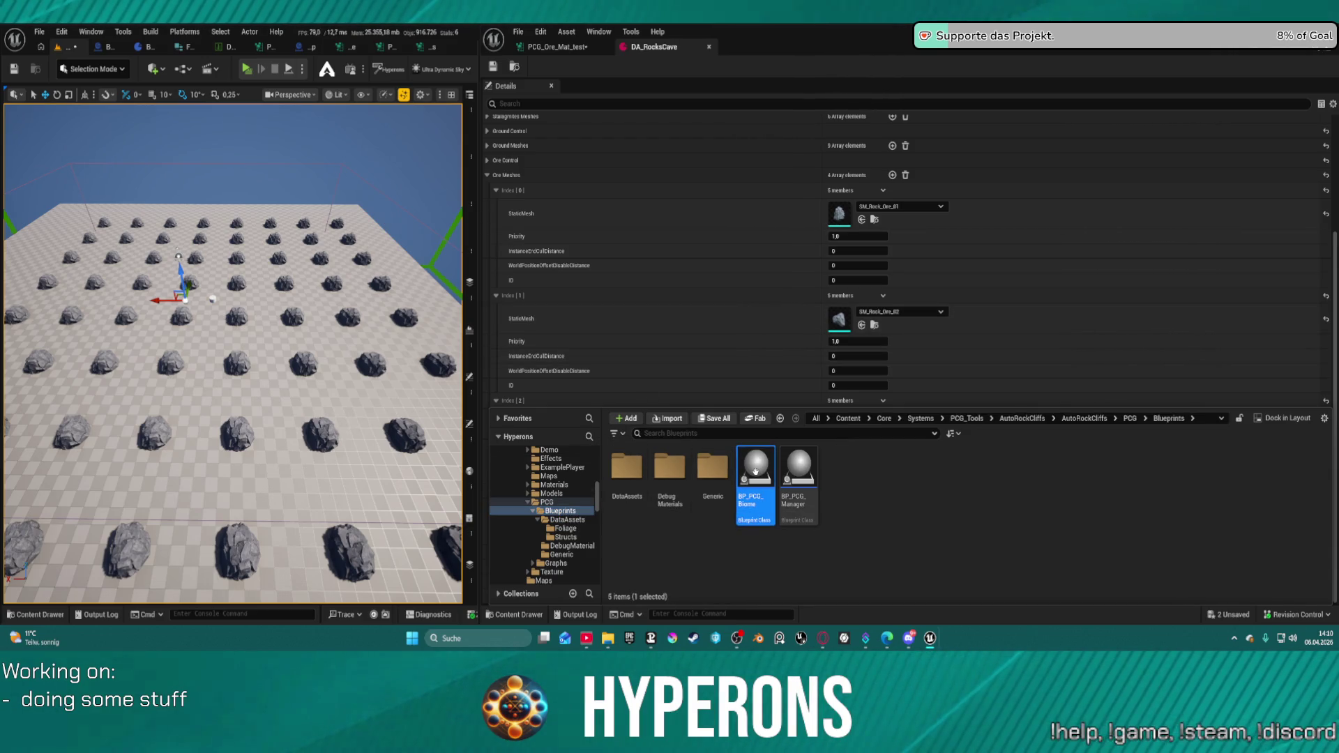
double_click(754, 471)
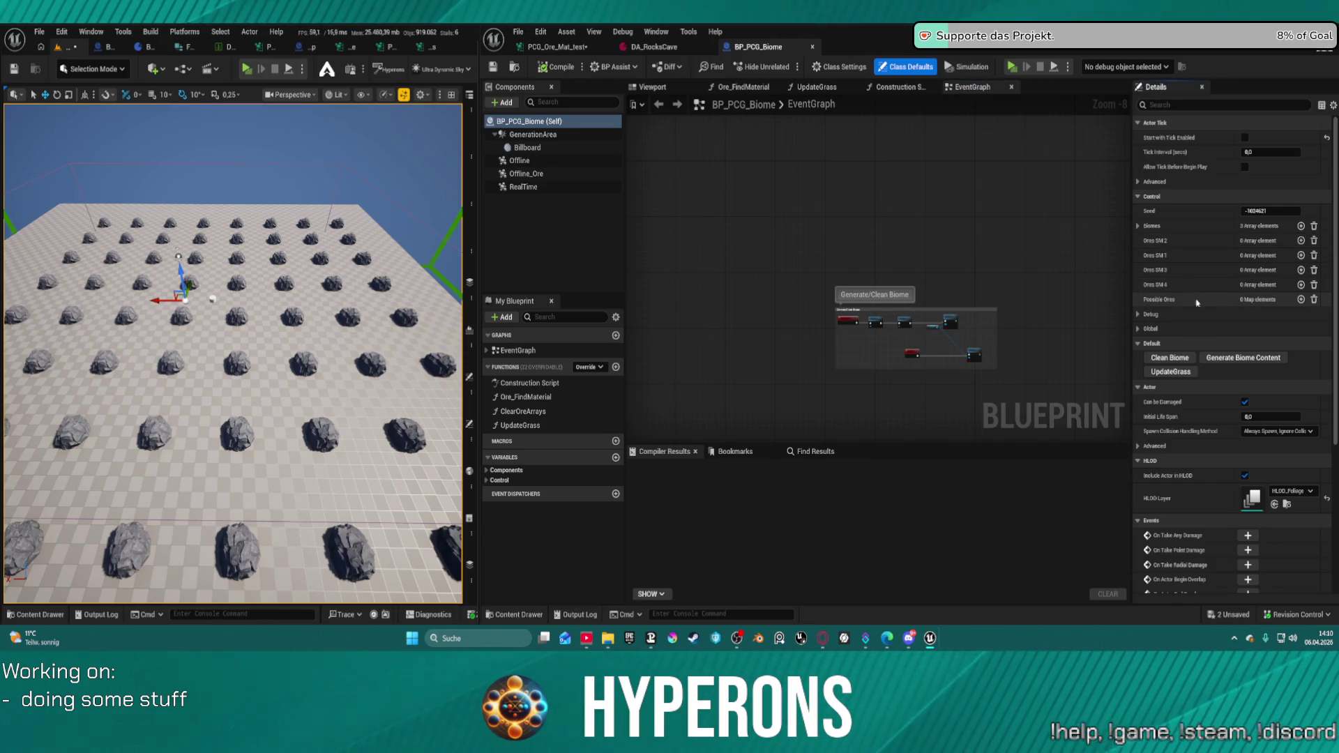
- Add an Aluminium entry to Possible Ores and go back to the PCG_Ore_Mat_test graph
left_click(1303, 300)
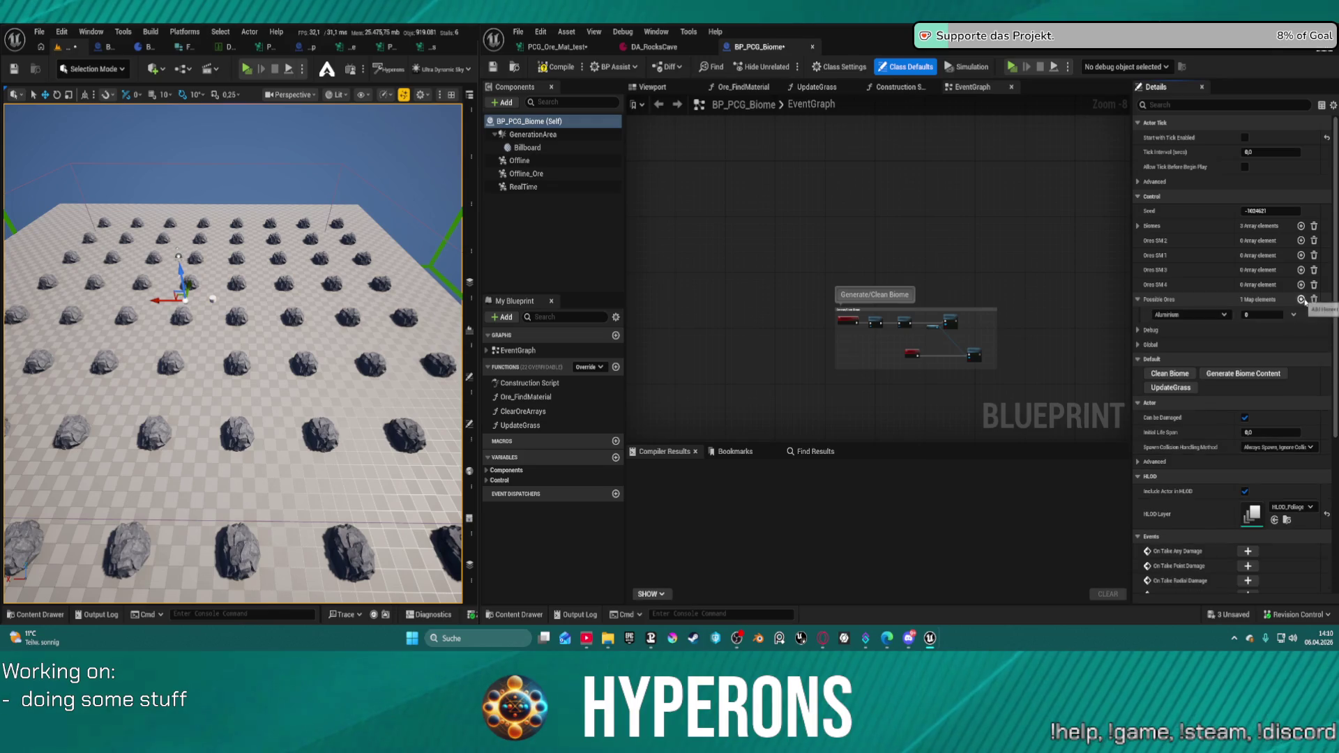
left_click(1211, 317)
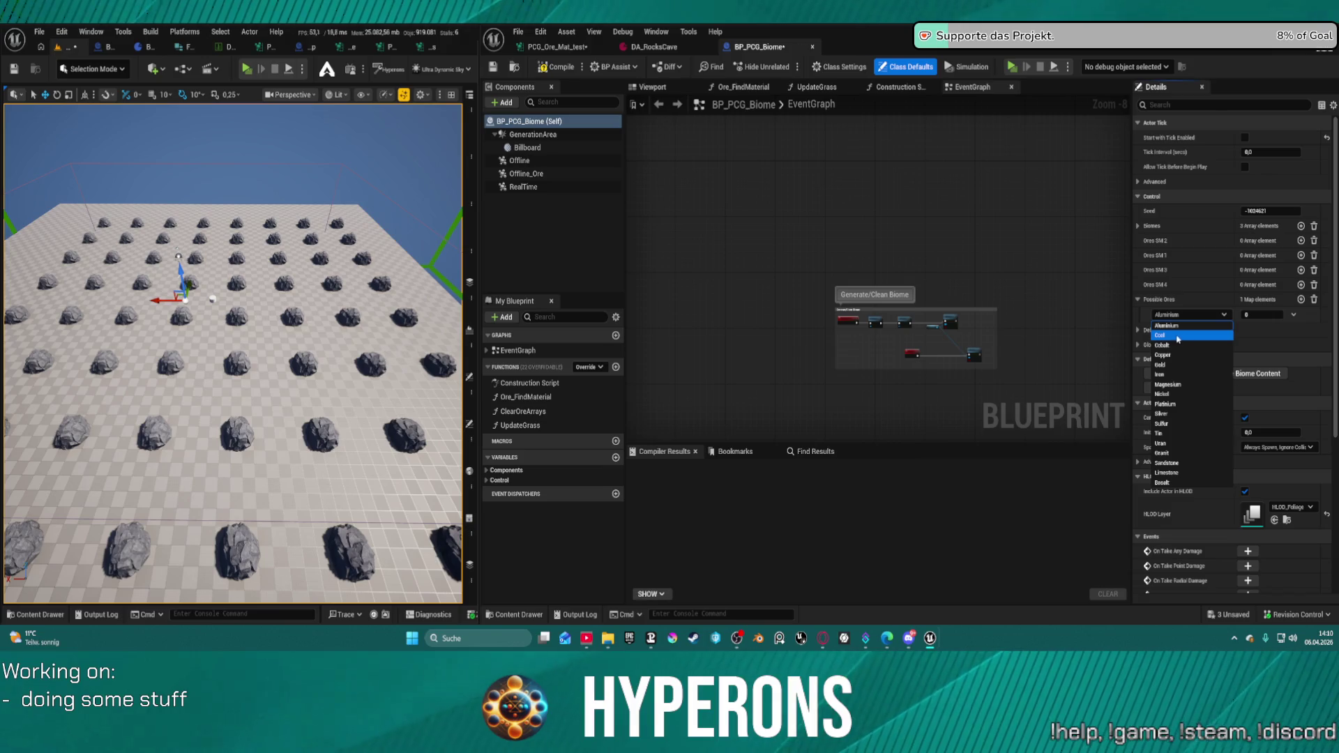
left_click(1080, 292)
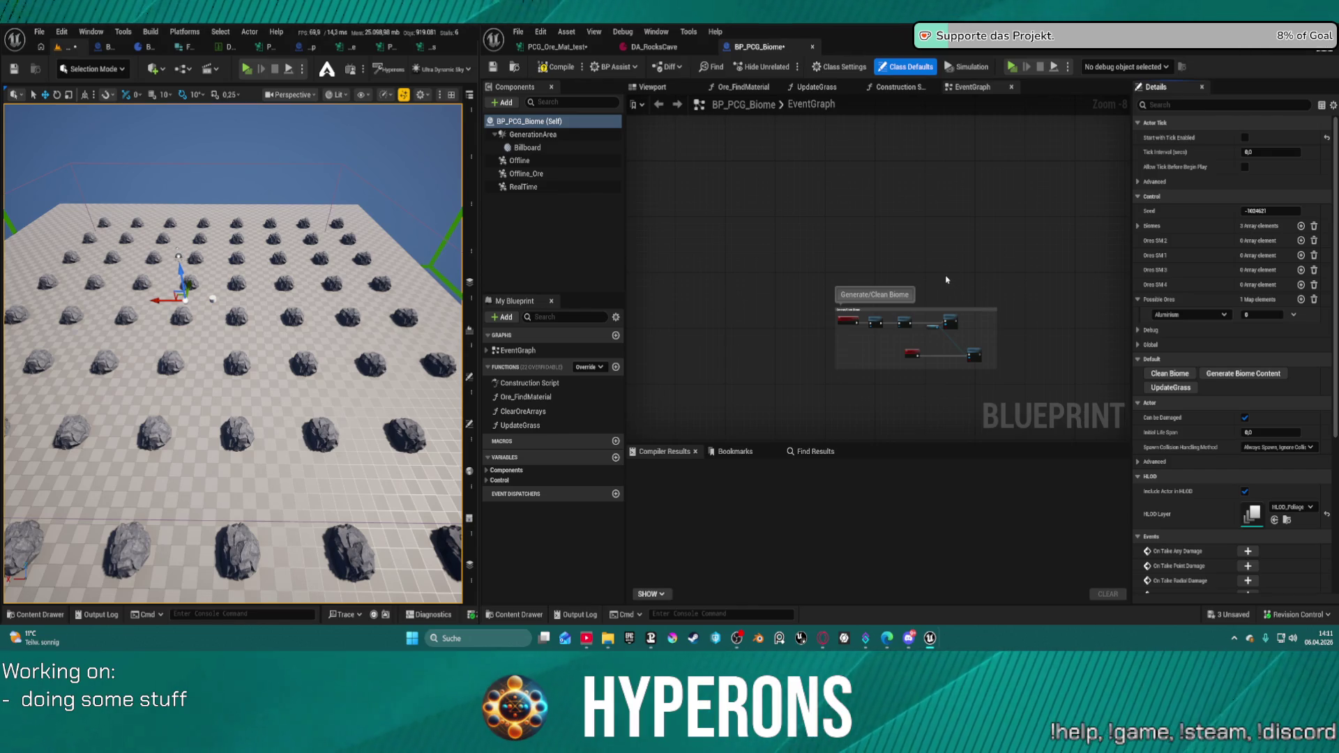
left_click(567, 47)
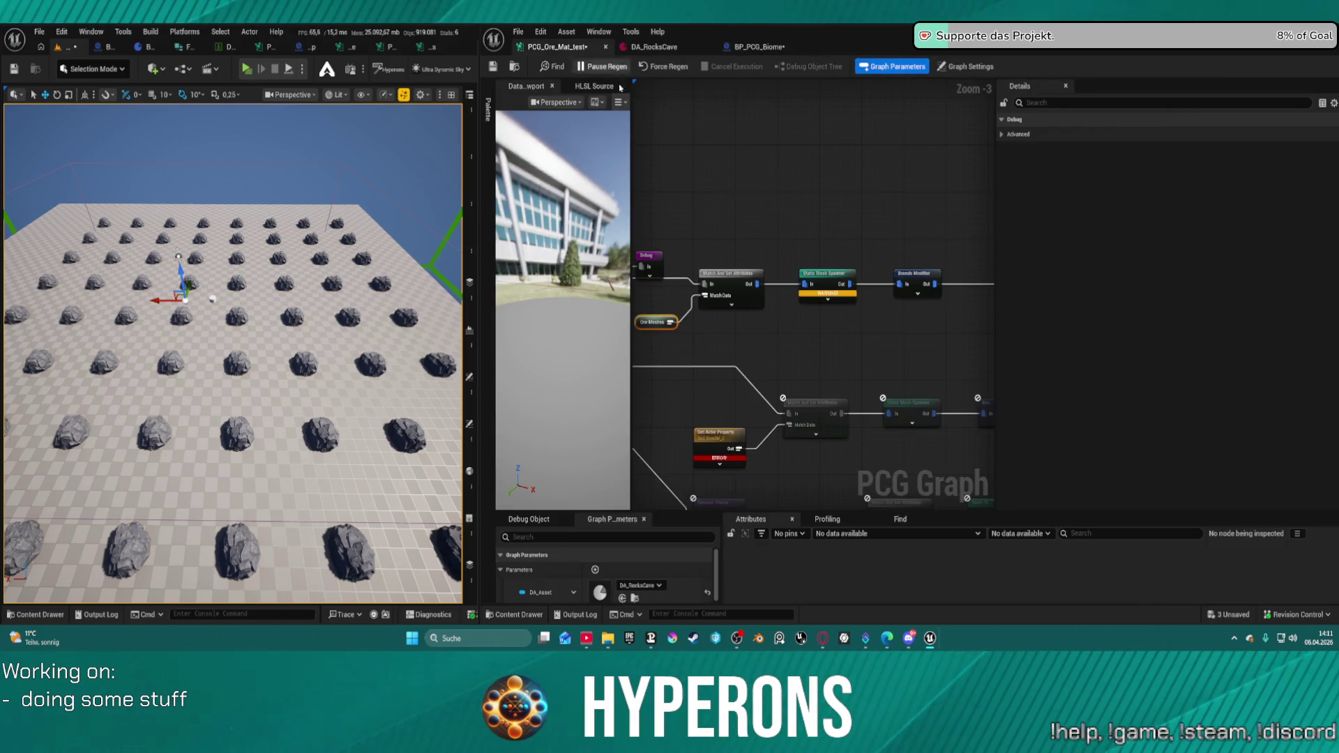
- Drag the Ore Meshes node further left, ahead of Match And Set Attributes
left_click_drag(799, 281, 813, 235)
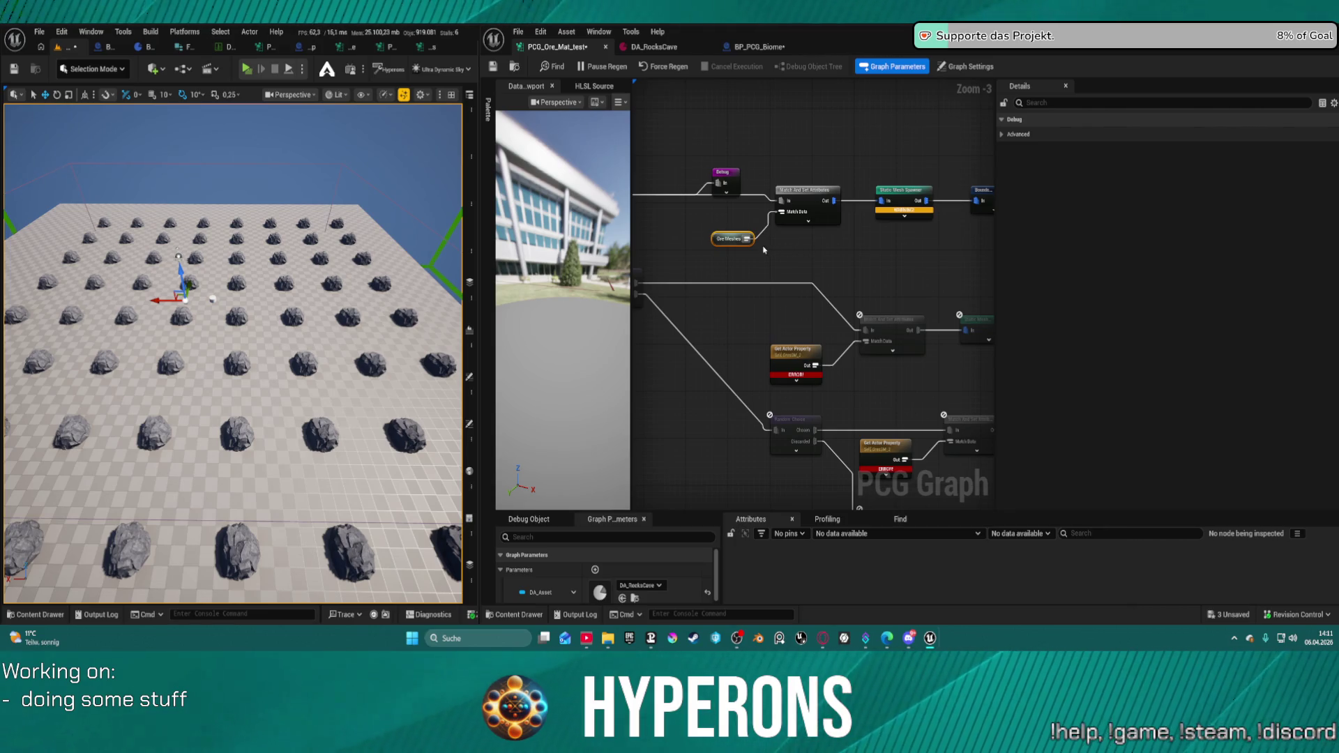
left_click_drag(721, 233, 663, 227)
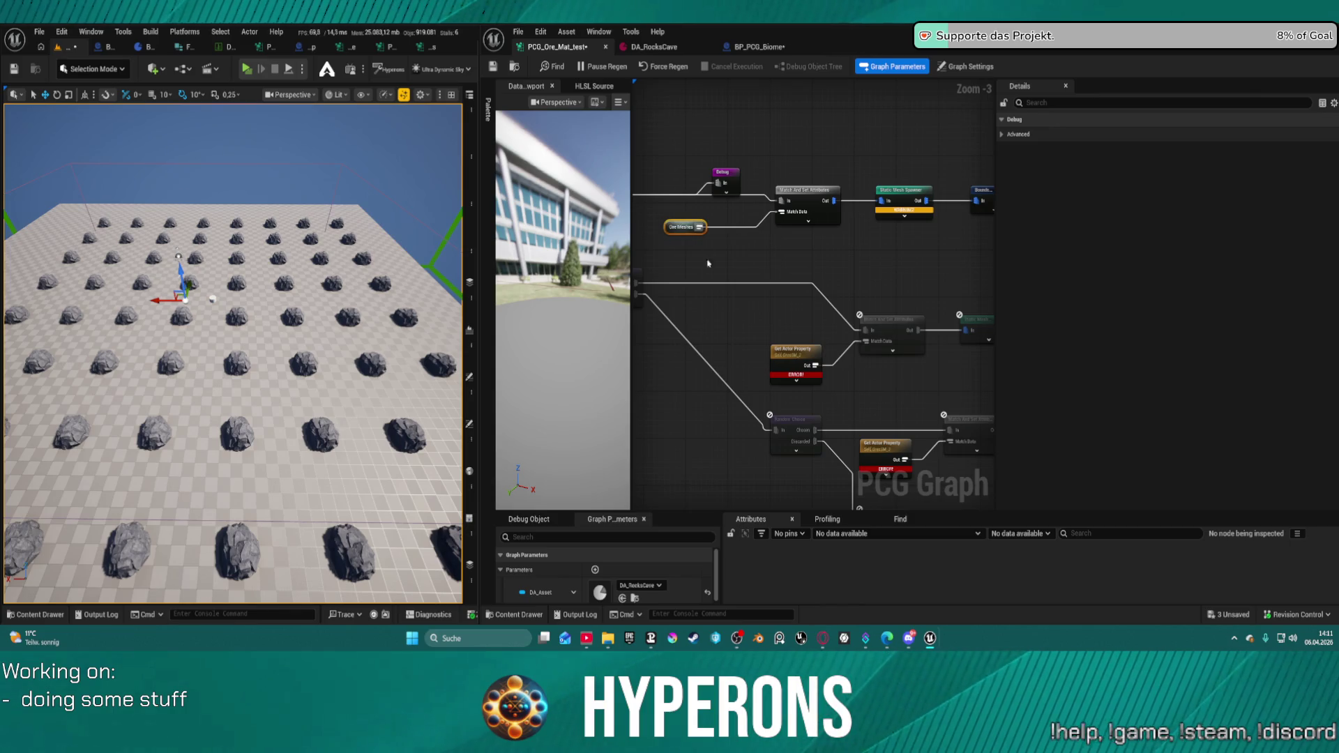
scroll(662, 226, "up", 3)
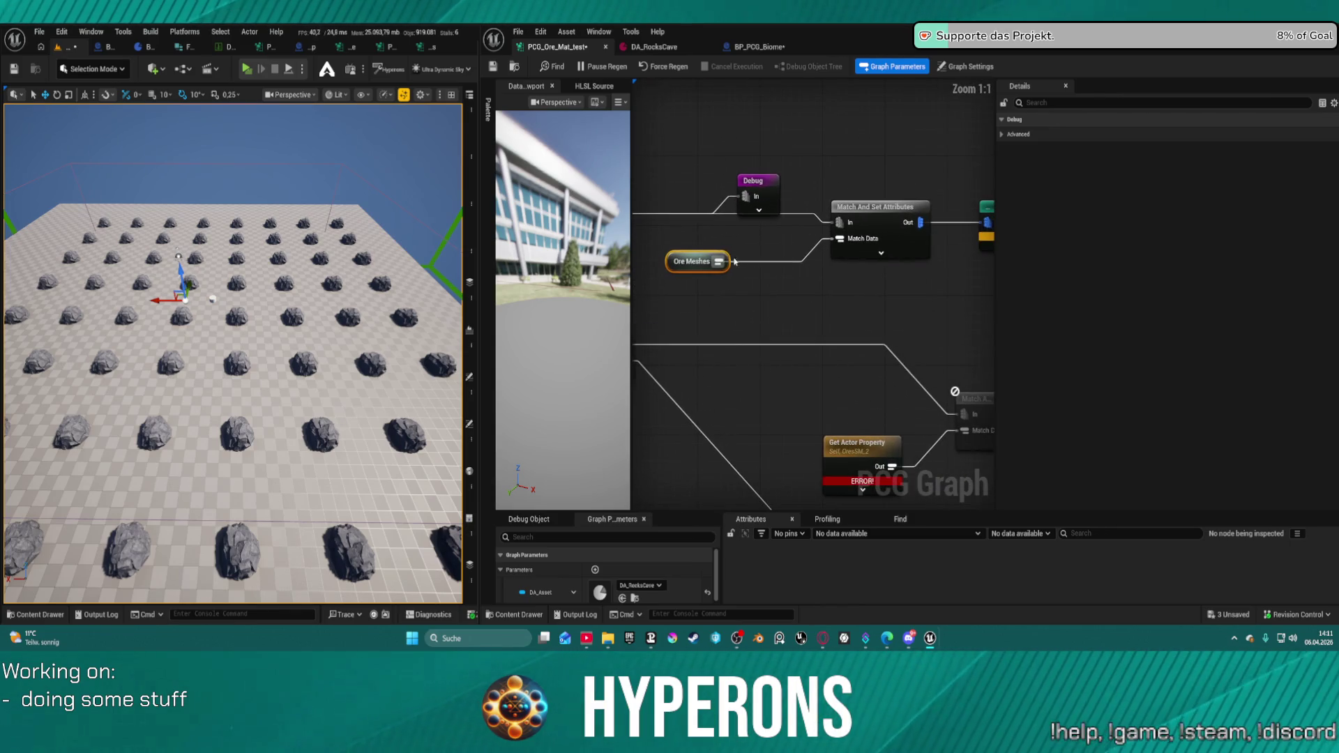
left_click_drag(744, 272, 806, 270)
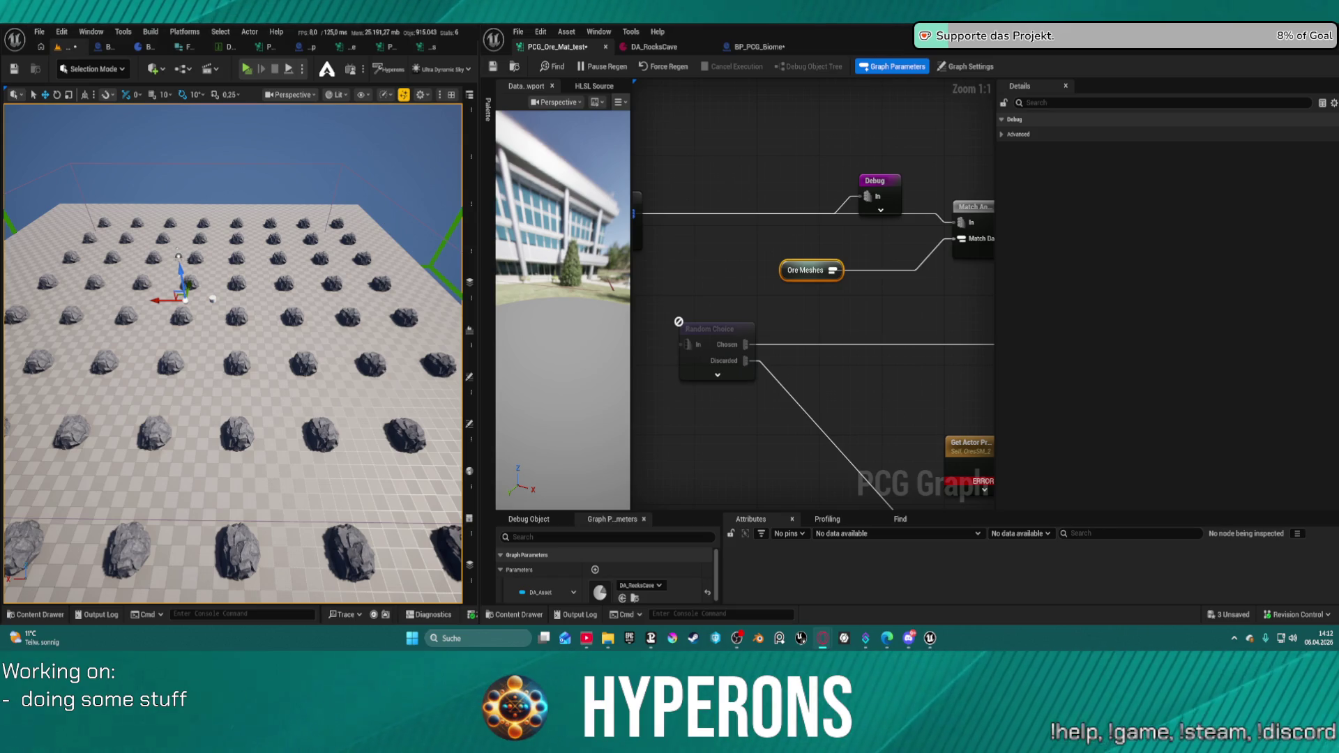
- Add a Get Attribute Set from Index node off Ore Meshes and place it beside it
left_click_drag(832, 272, 888, 297)
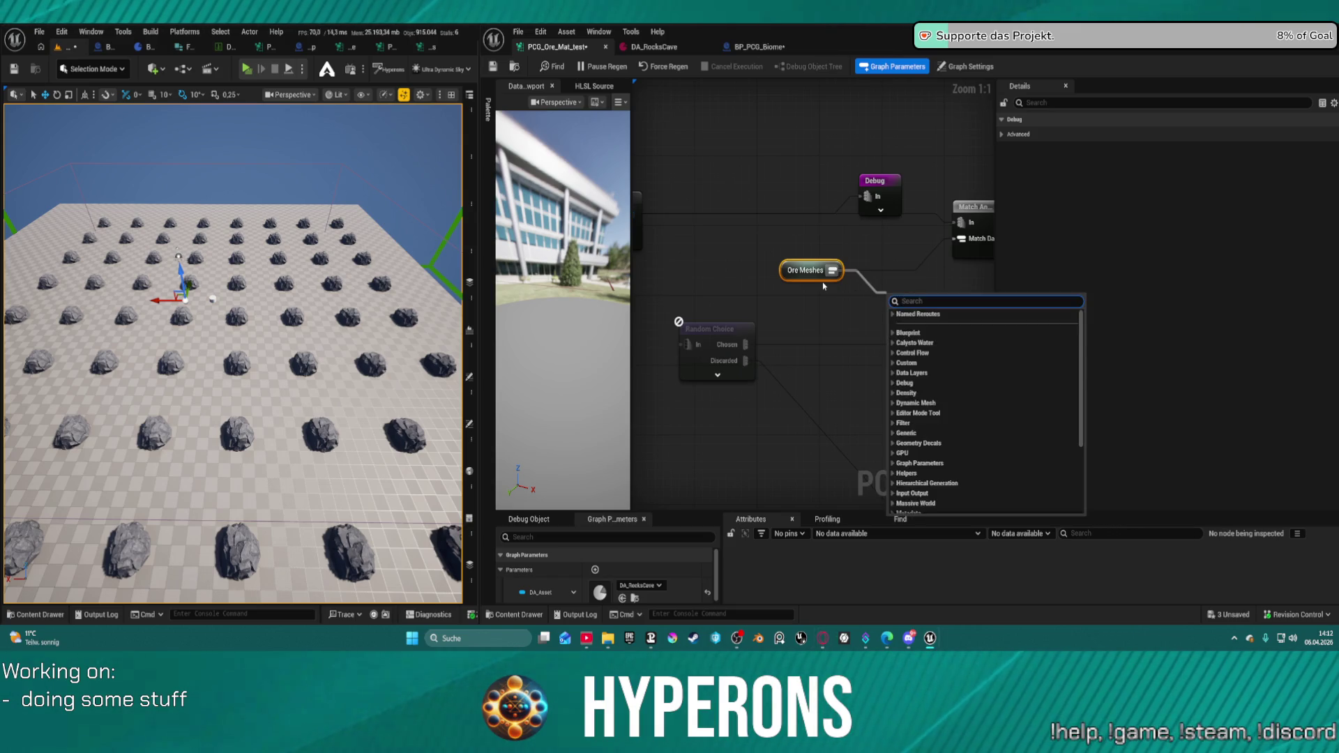
type("get ac")
key("BackSpace")
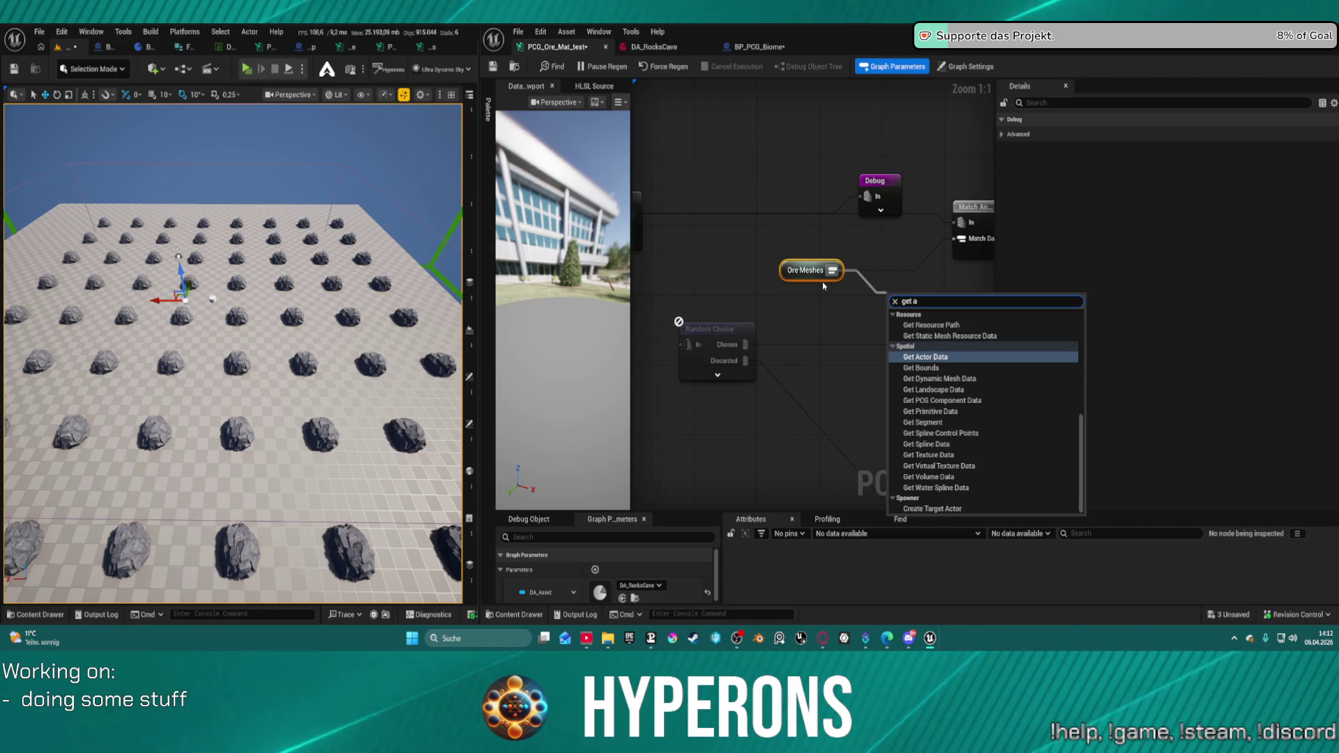
type("tt")
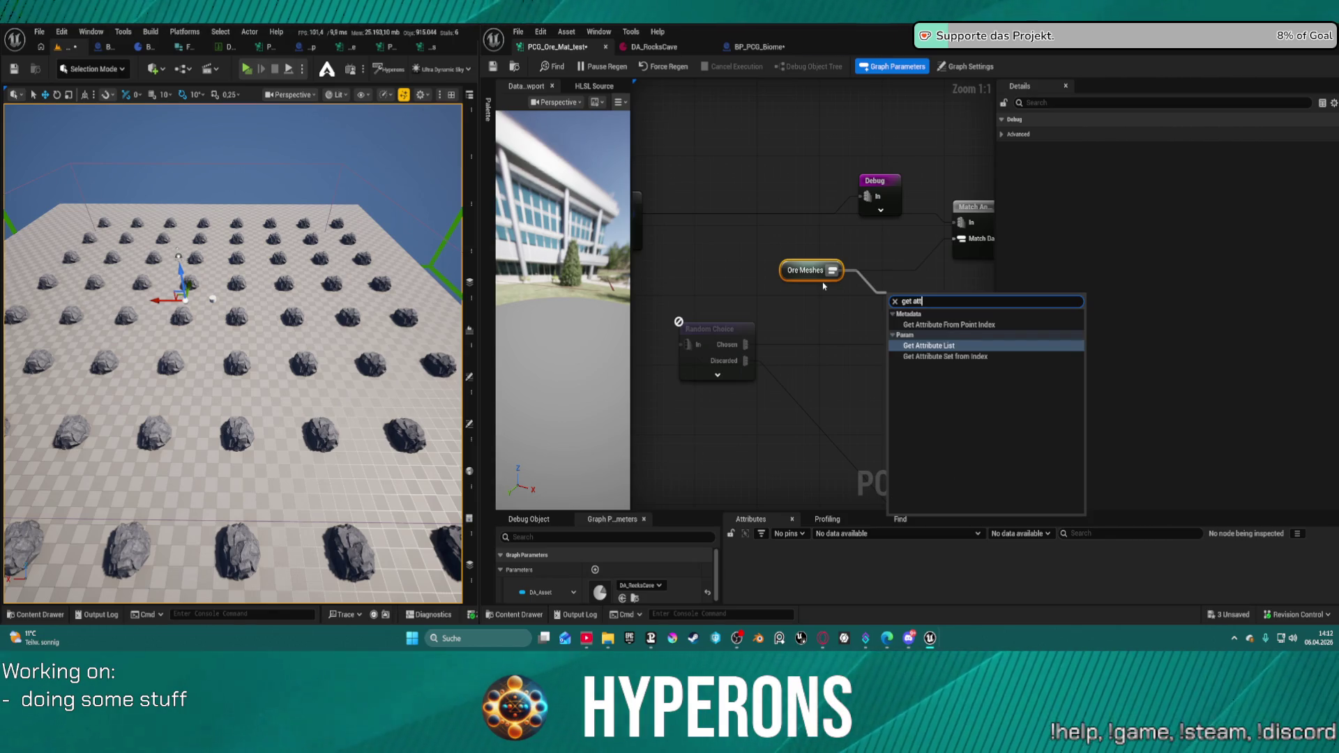
left_click(954, 359)
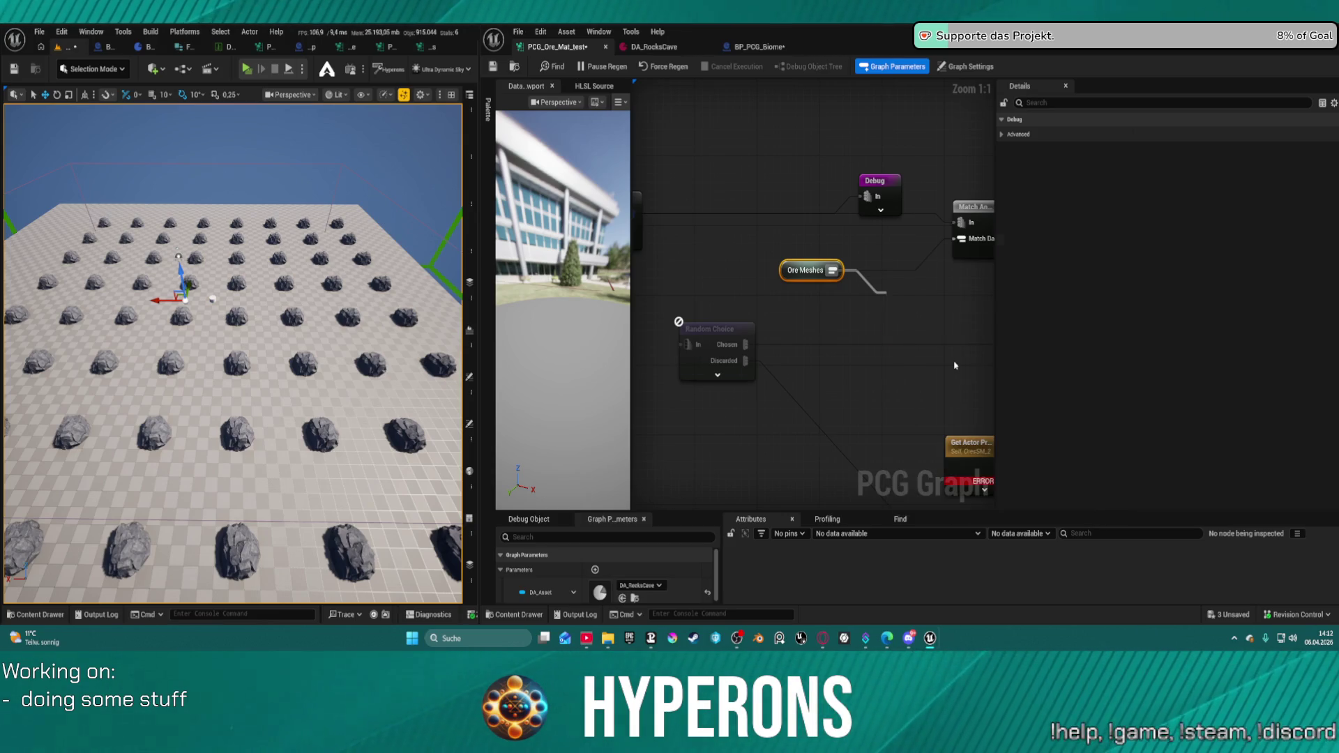
left_click_drag(806, 267, 709, 256)
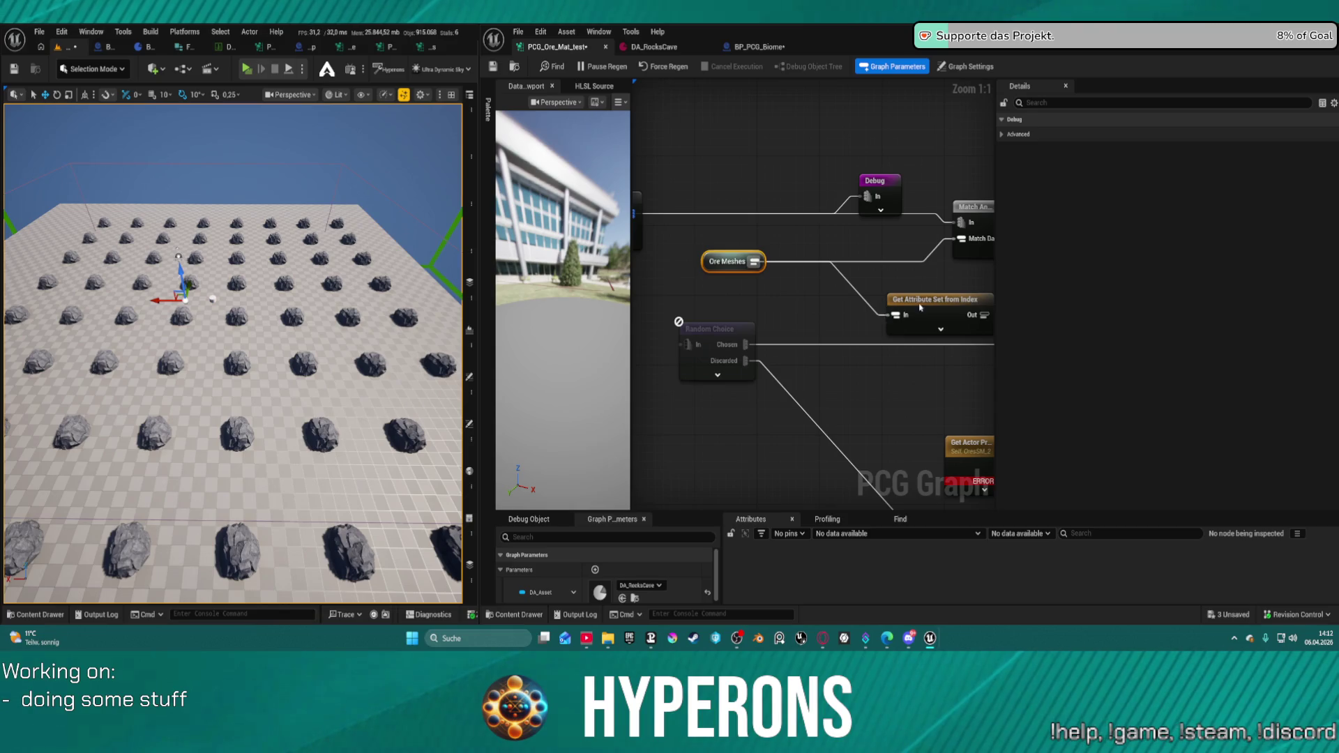
mouse_move(920, 307)
left_mouse_down()
mouse_move(836, 284)
mouse_move(961, 239)
left_mouse_up()
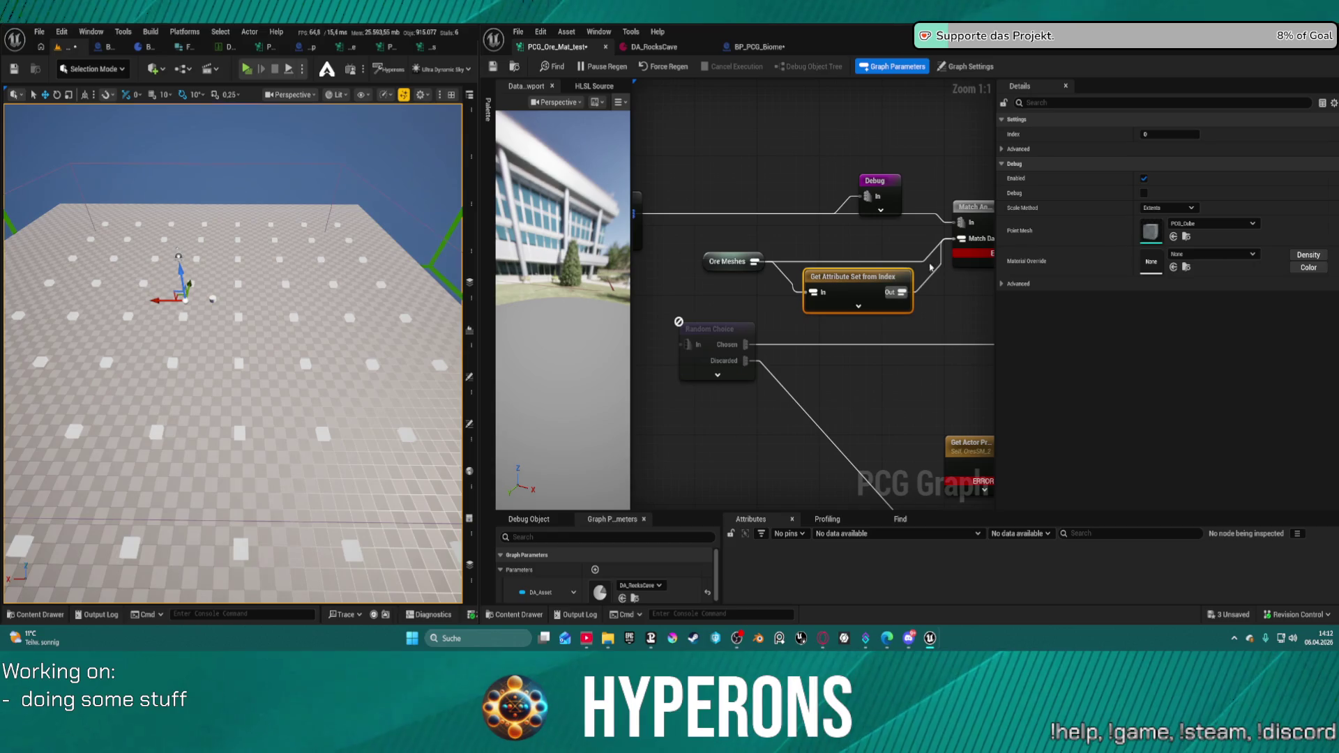
- Set the Get Attribute Set from Index node's Index to 3
left_click(973, 207)
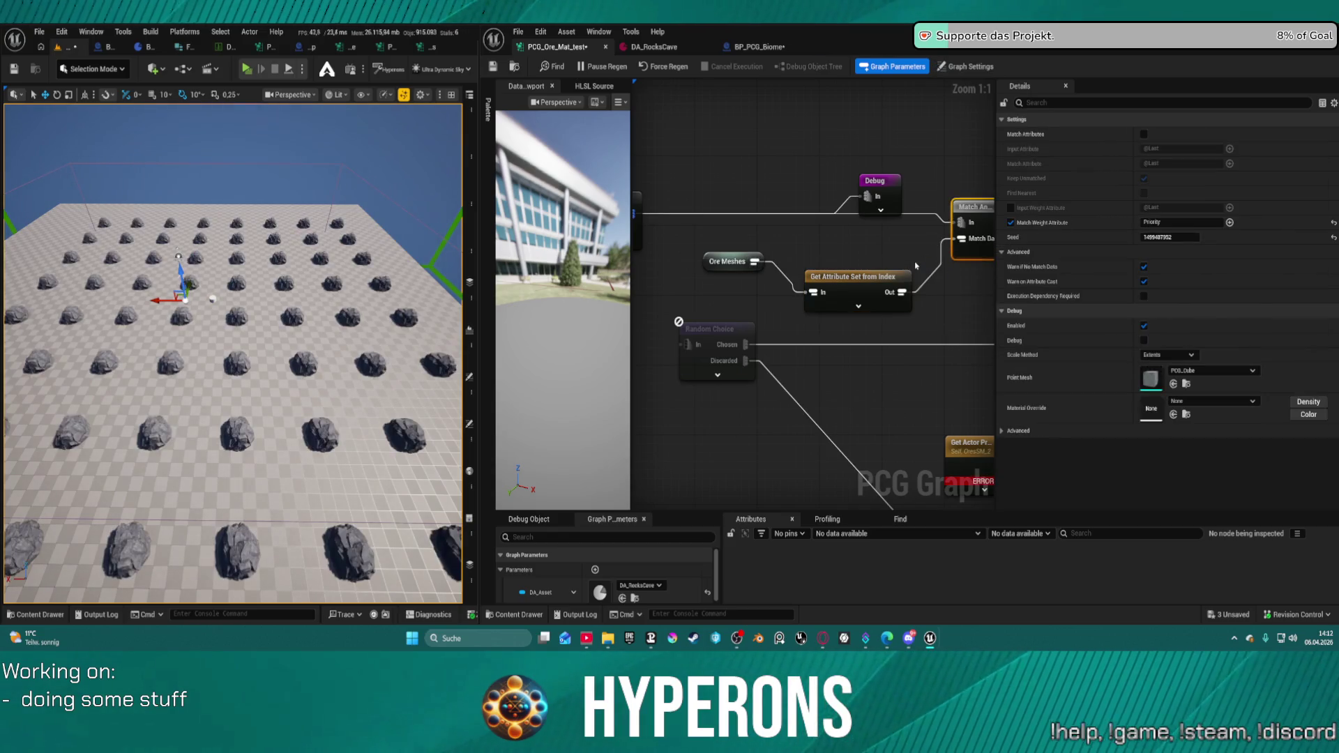
left_click_drag(866, 293, 857, 276)
left_click(1169, 134)
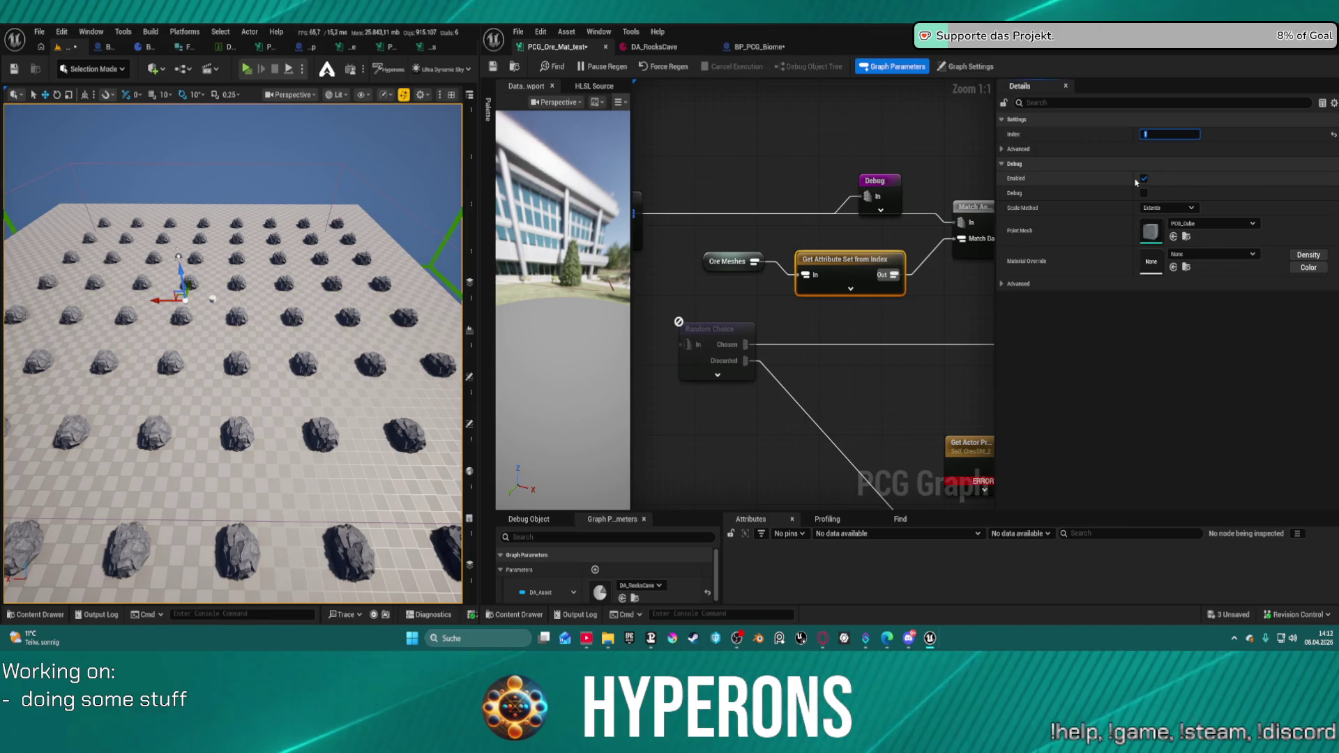
left_click(938, 272)
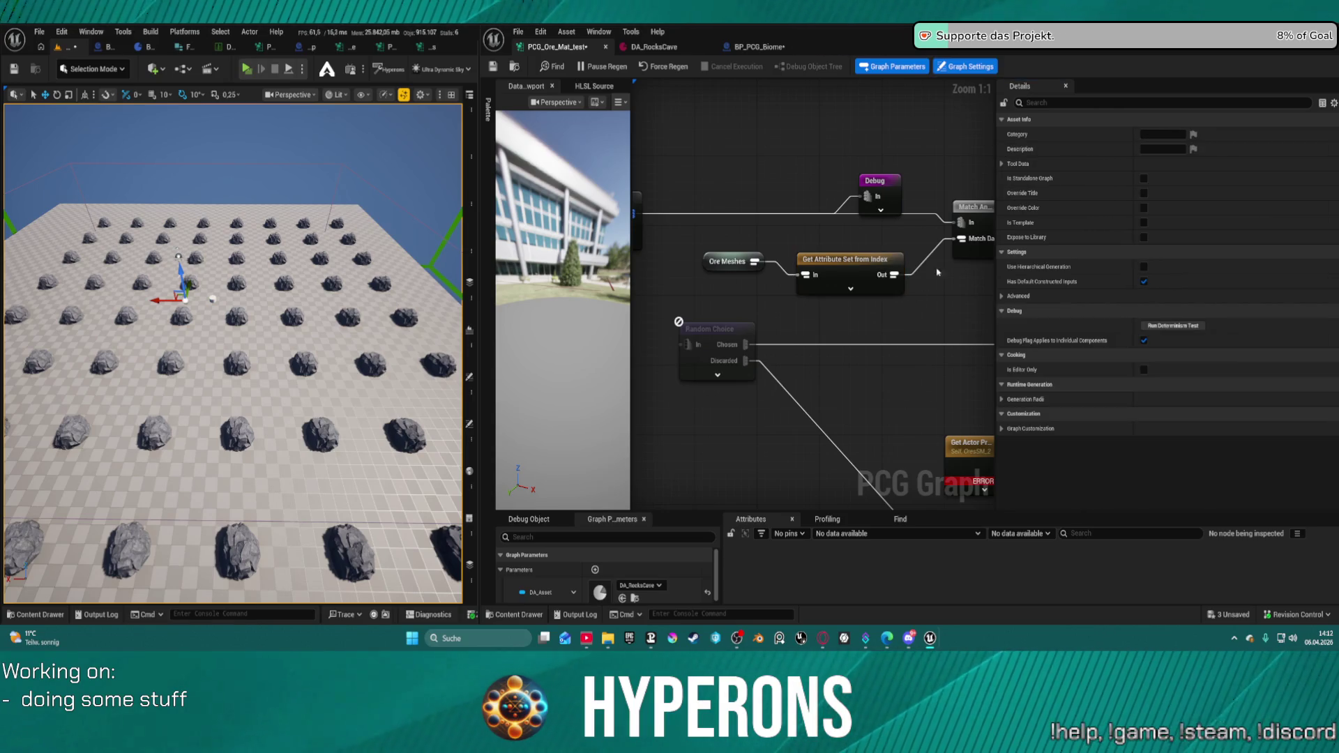
left_click(875, 273)
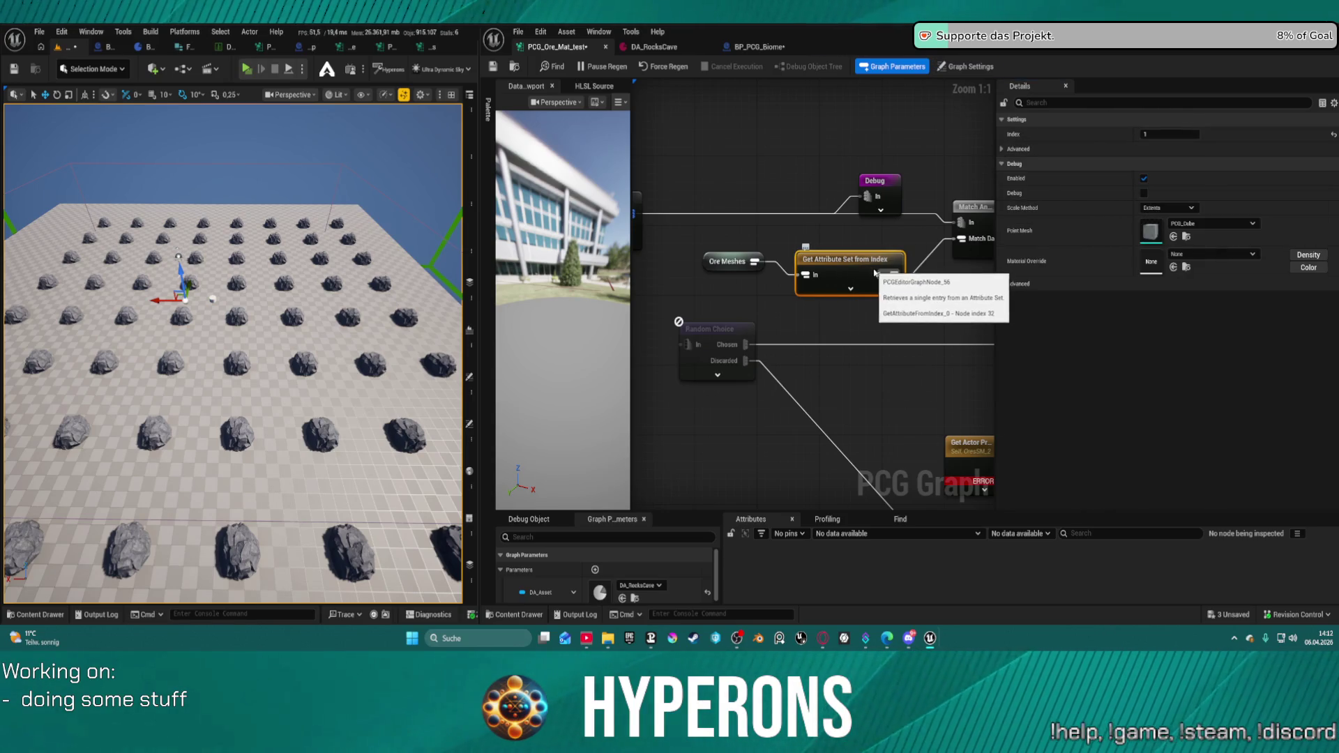
left_click_drag(728, 260, 744, 270)
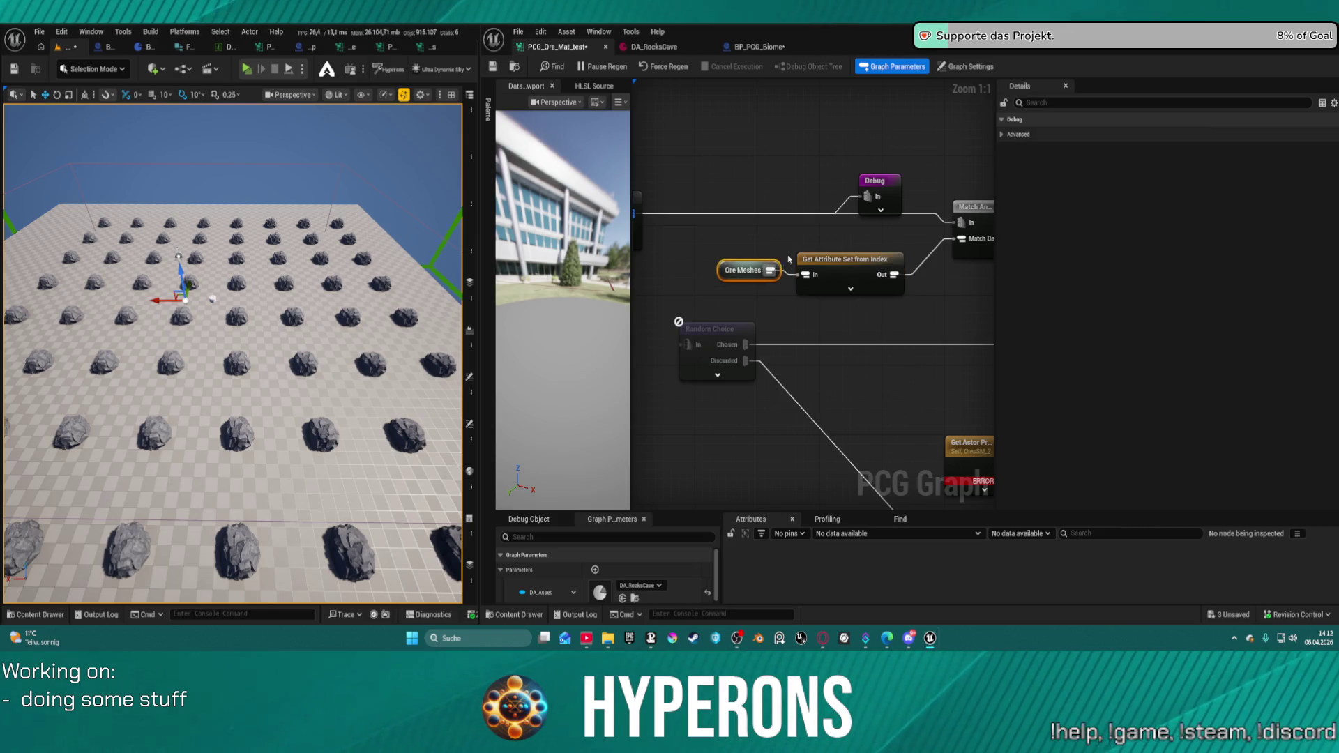
left_click(837, 266)
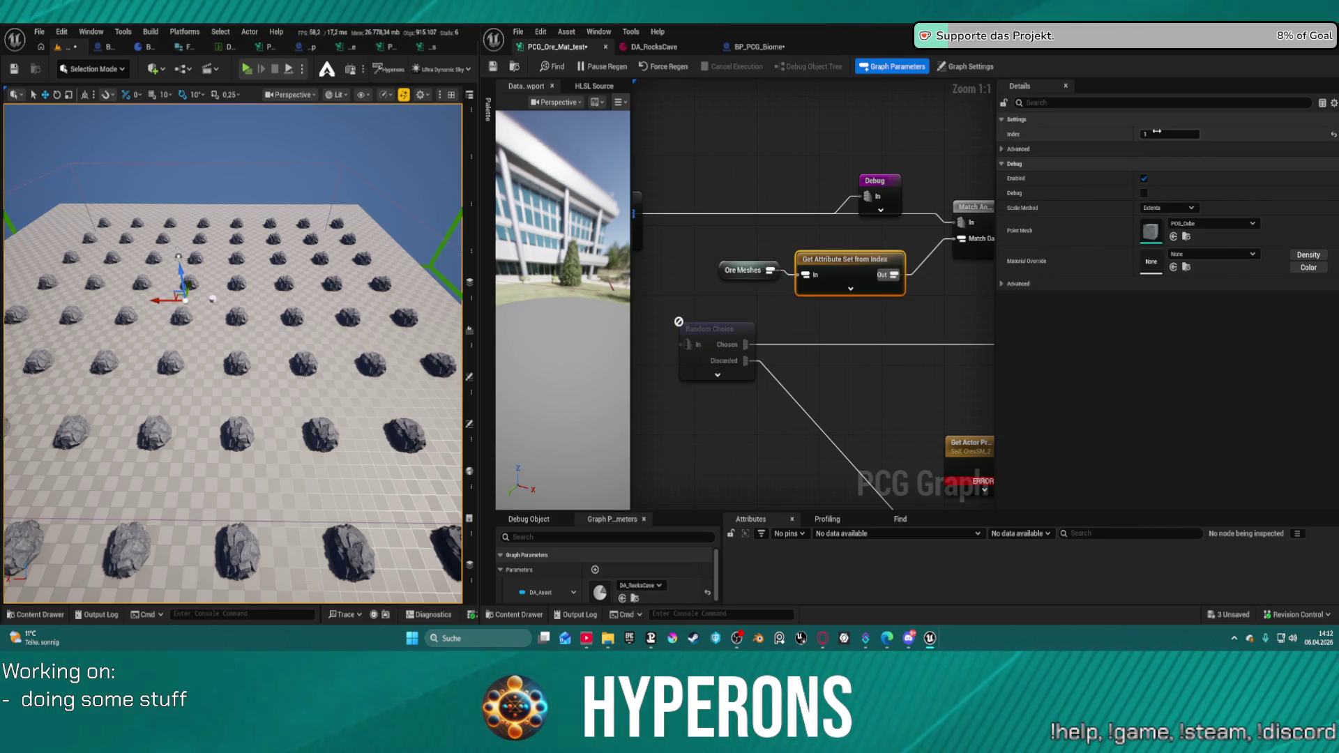
type("3")
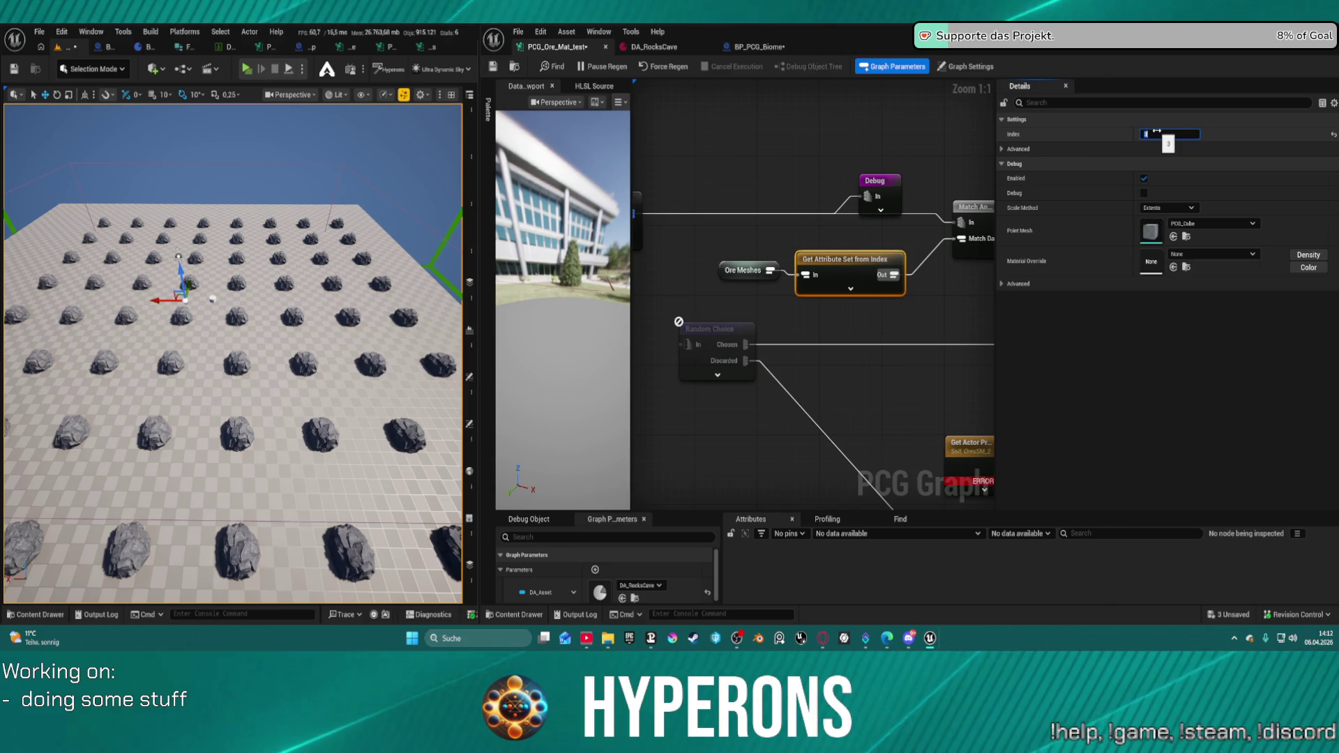
key("Return")
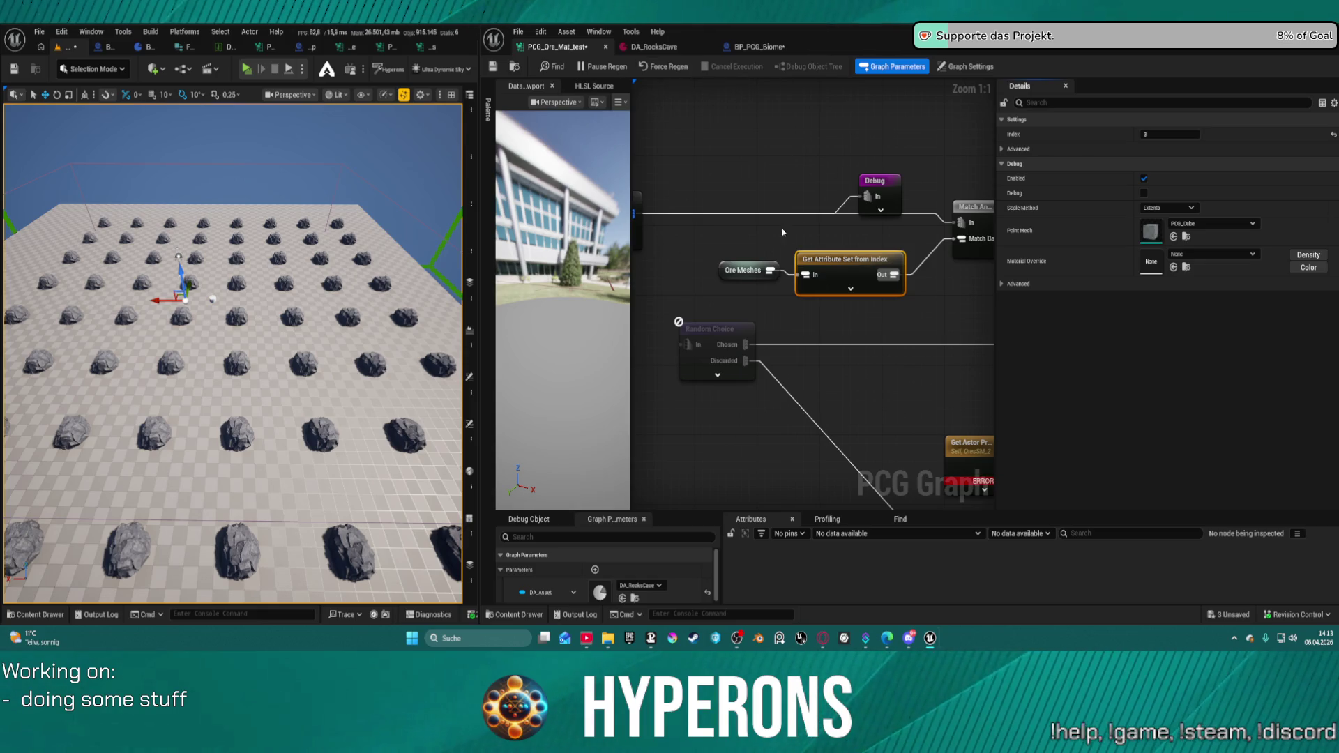
- Rewire Ore Meshes directly into Match And Set Attributes, disconnecting the Get Attribute node
left_click_drag(770, 270, 961, 238)
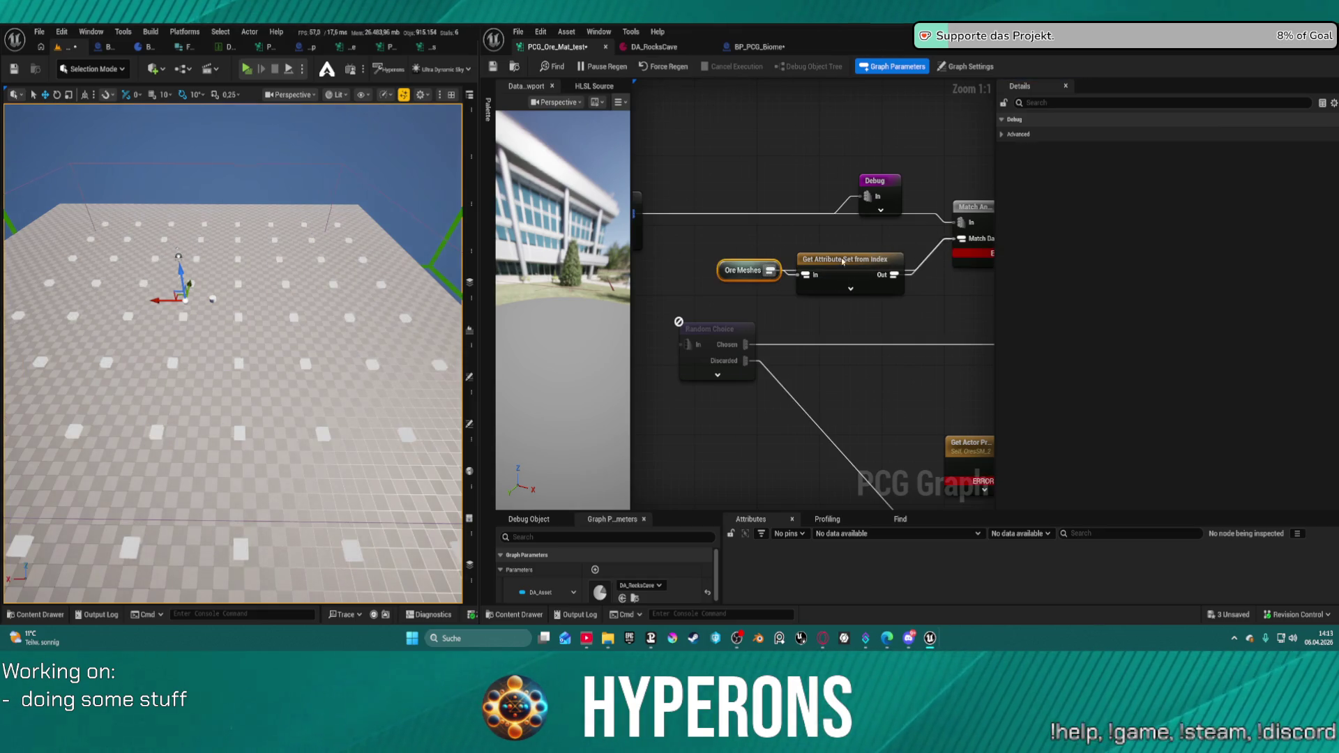
left_click_drag(839, 259, 855, 302)
left_click(972, 209)
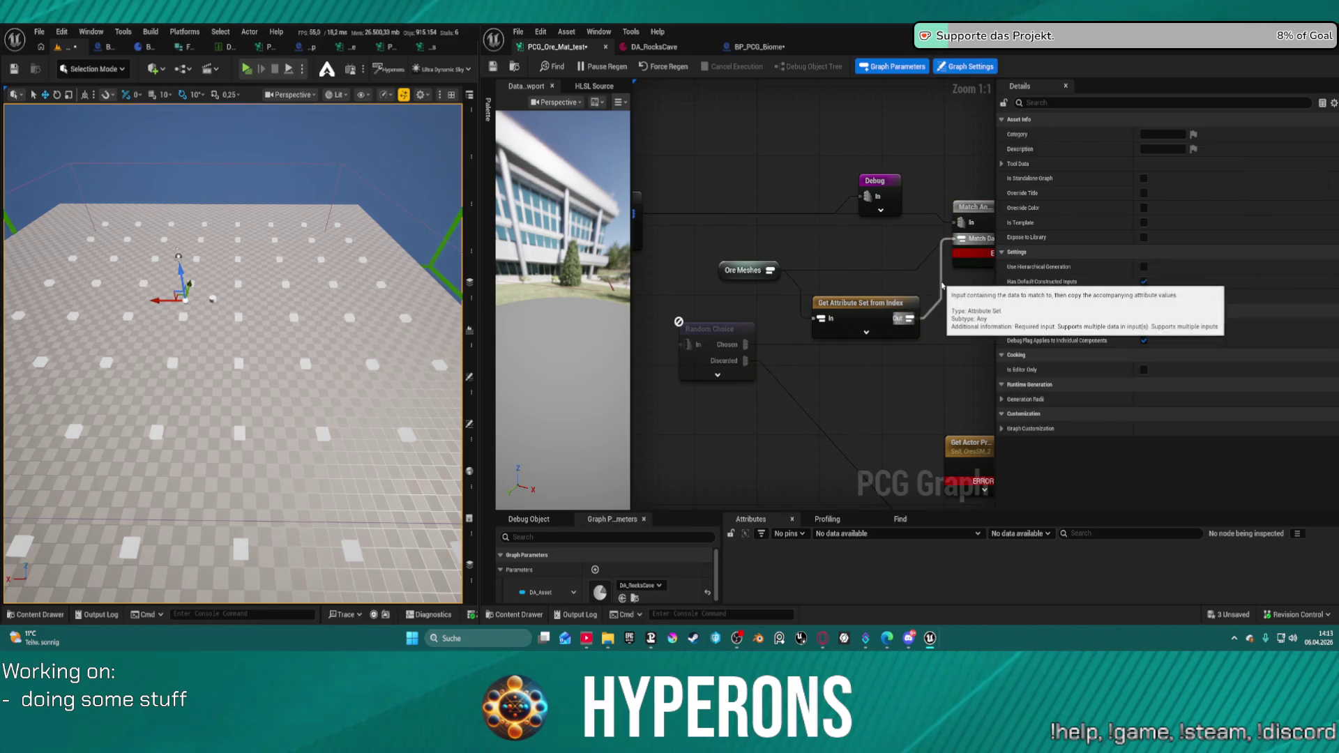
left_click(745, 270)
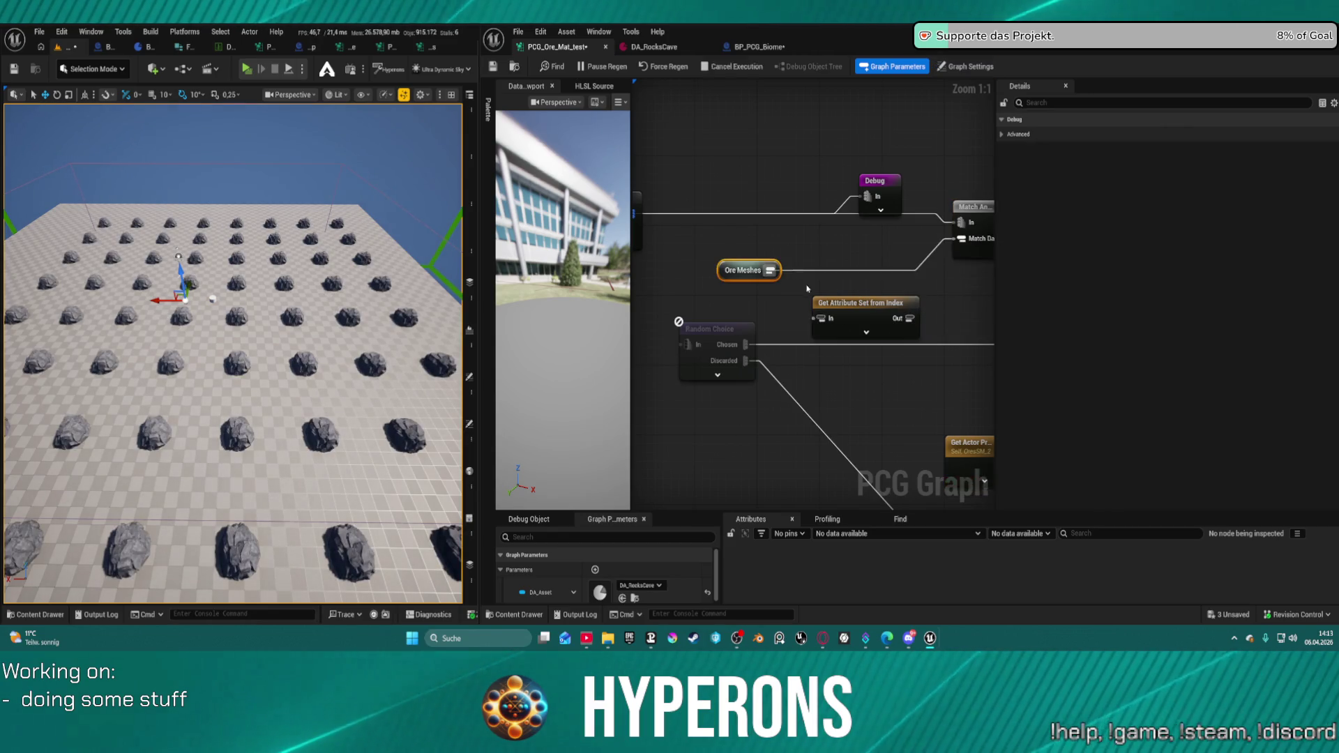
- Feed Get Attribute Set from Index into the Static Mesh Spawner and set its Index to 1
mouse_move(933, 303)
left_mouse_down()
mouse_move(752, 257)
mouse_move(871, 106)
left_mouse_up()
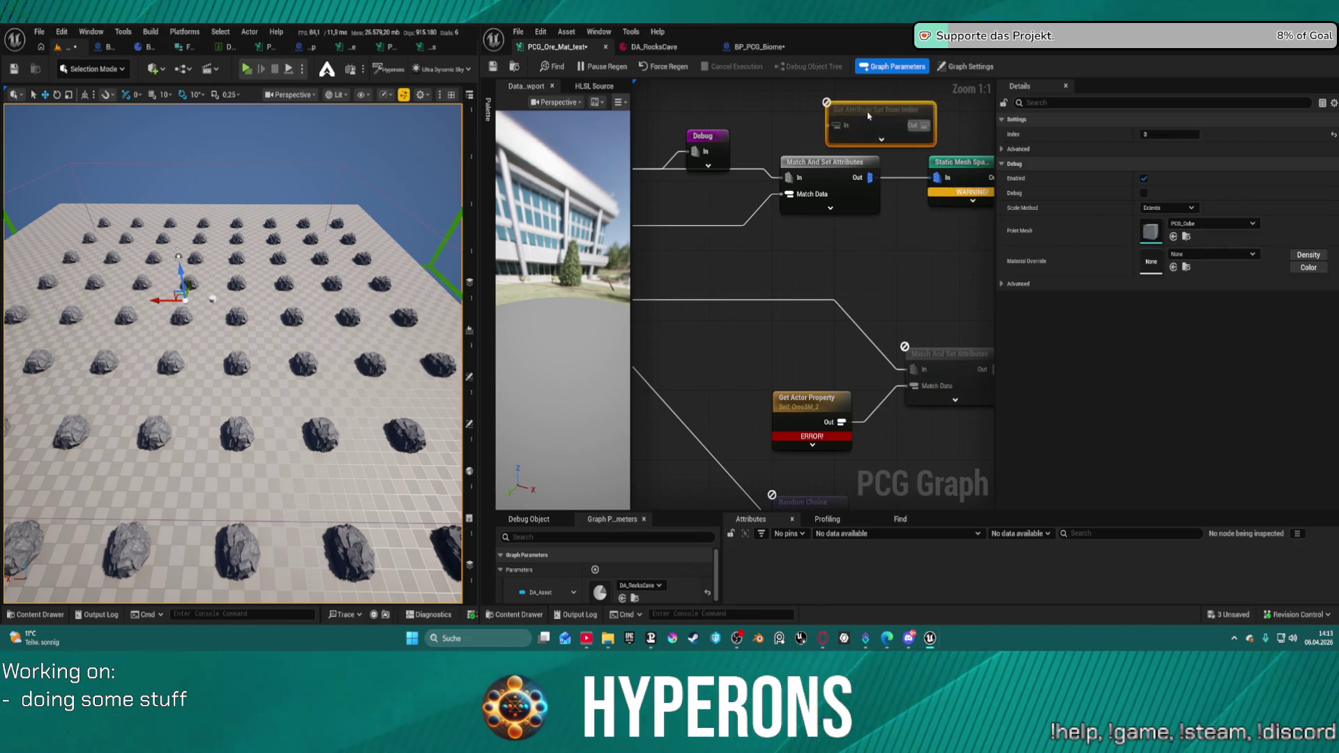
mouse_move(854, 170)
left_mouse_down()
mouse_move(806, 207)
mouse_move(795, 184)
left_mouse_up()
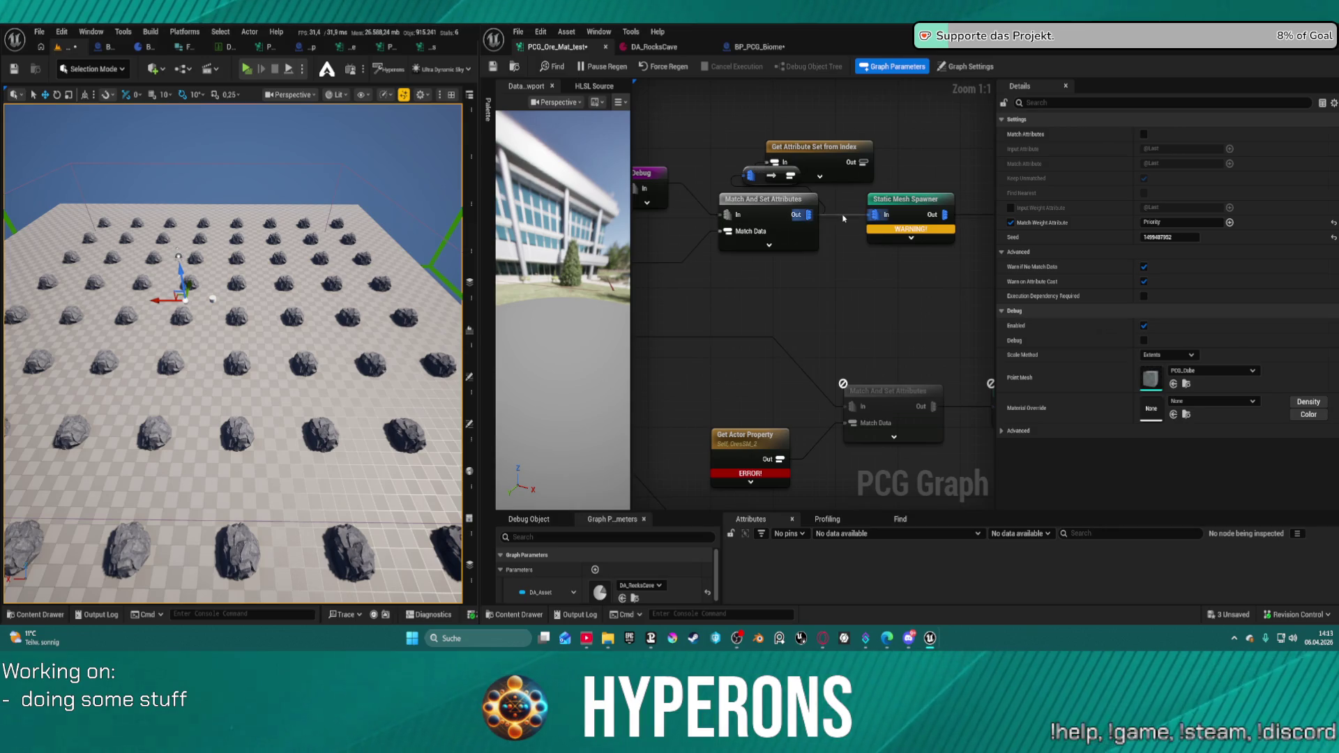
left_click(844, 217)
key("super")
left_click(844, 218)
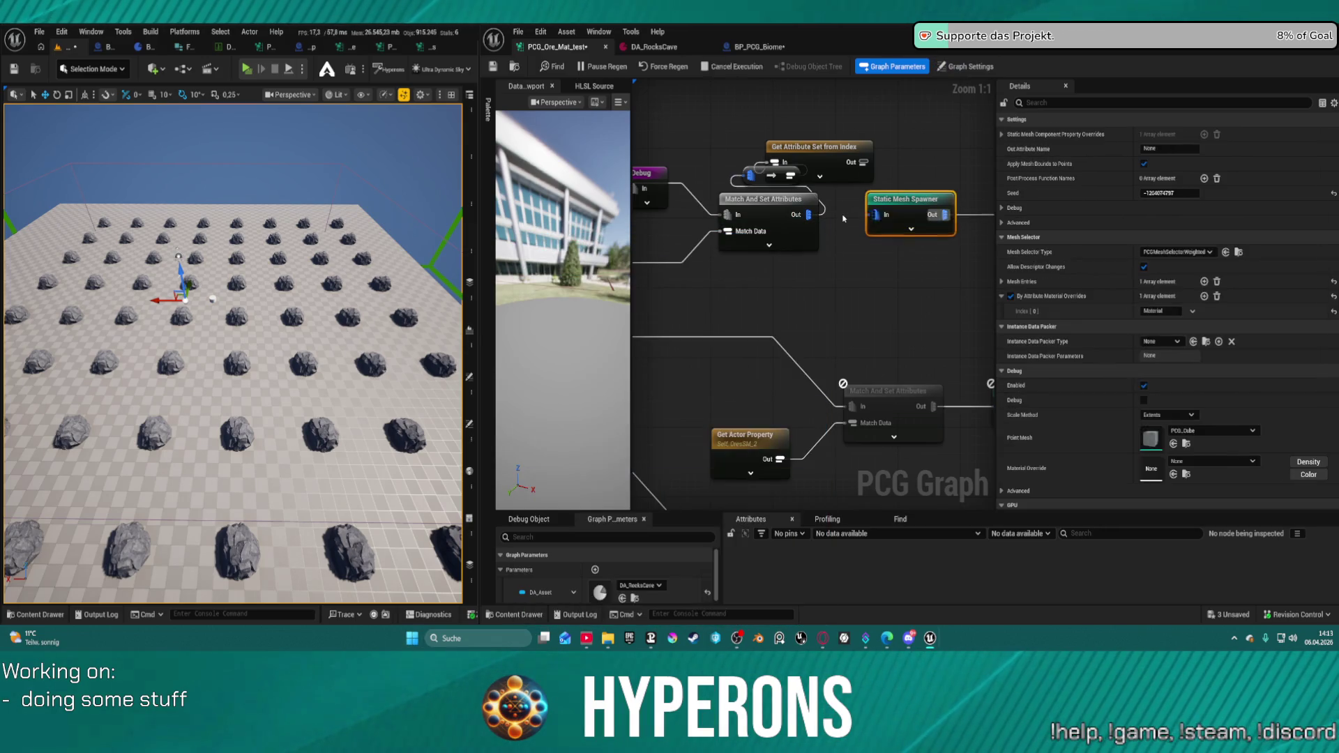
left_click(873, 215, "alt")
left_click_drag(863, 162, 873, 215)
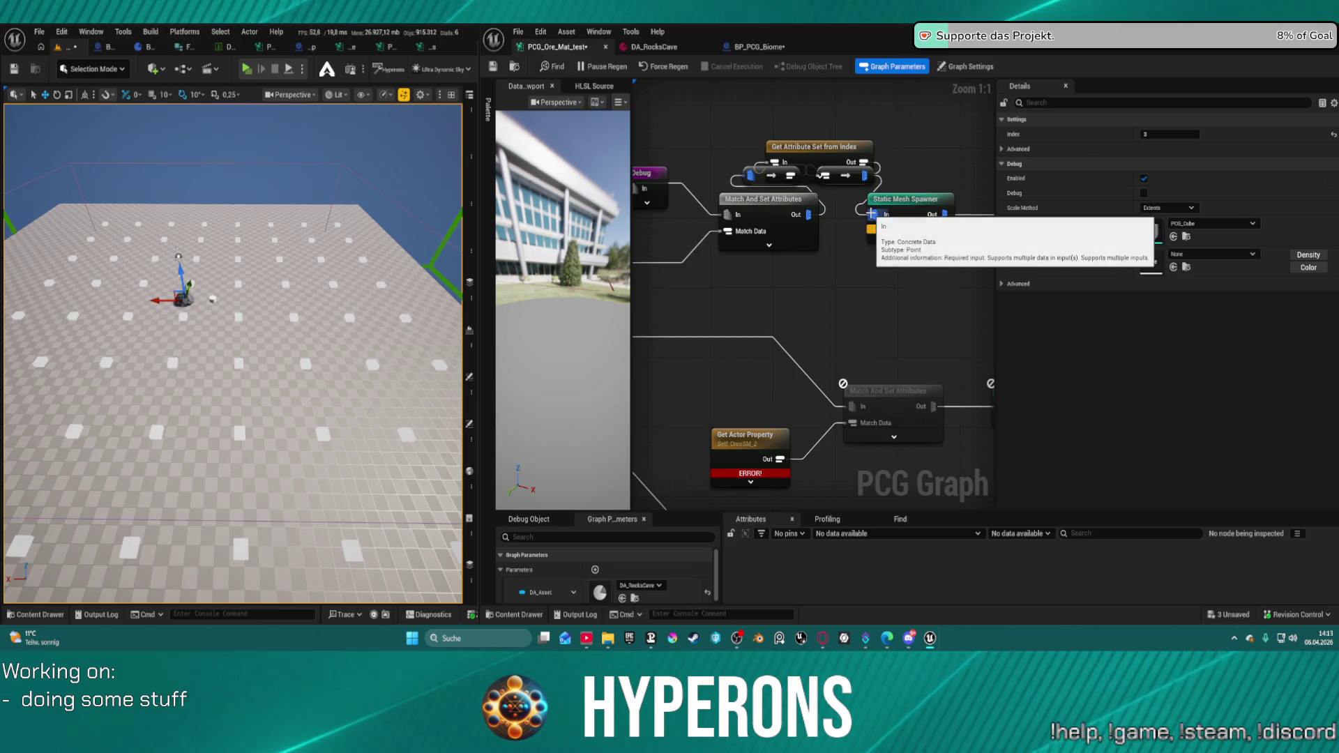
left_click_drag(807, 151, 806, 117)
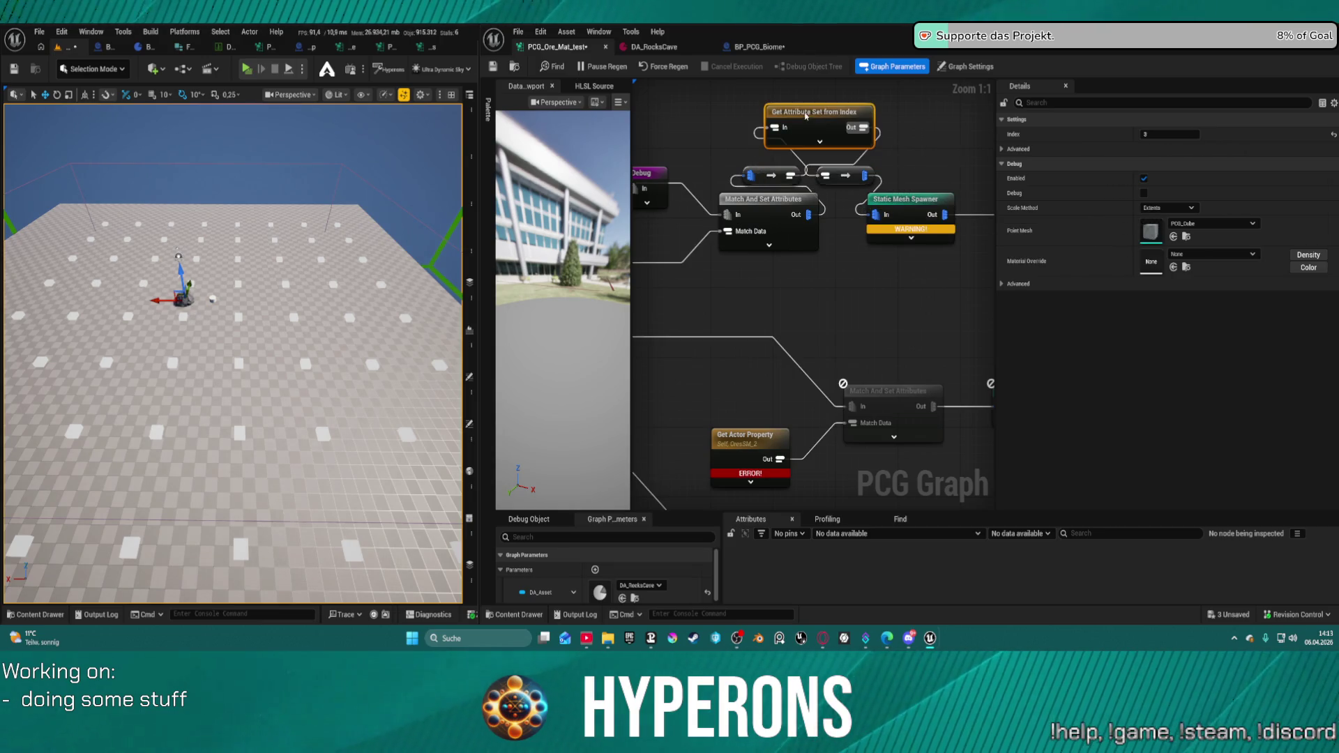
left_click(1170, 134)
type("1")
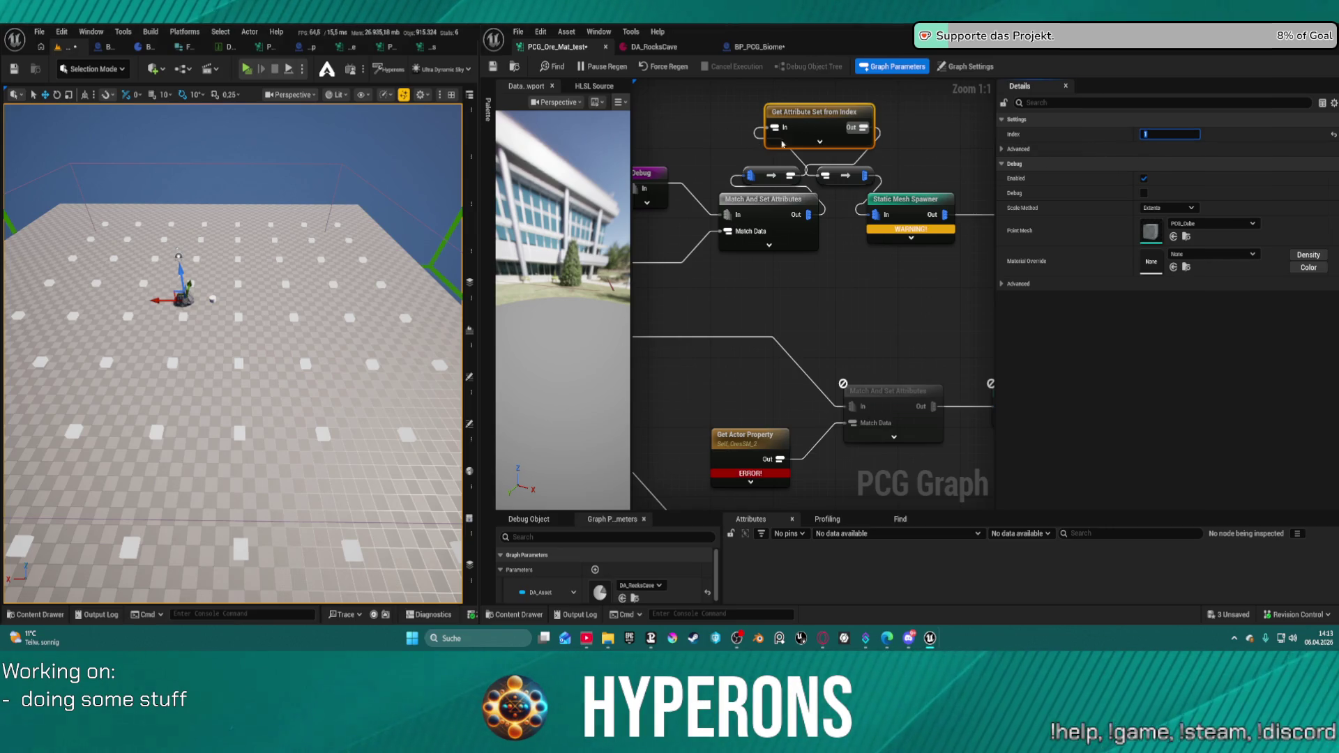
- Delete the two conversion nodes and reconnect Match And Set Attributes to the spawner
left_click_drag(733, 159, 876, 184)
key("Delete")
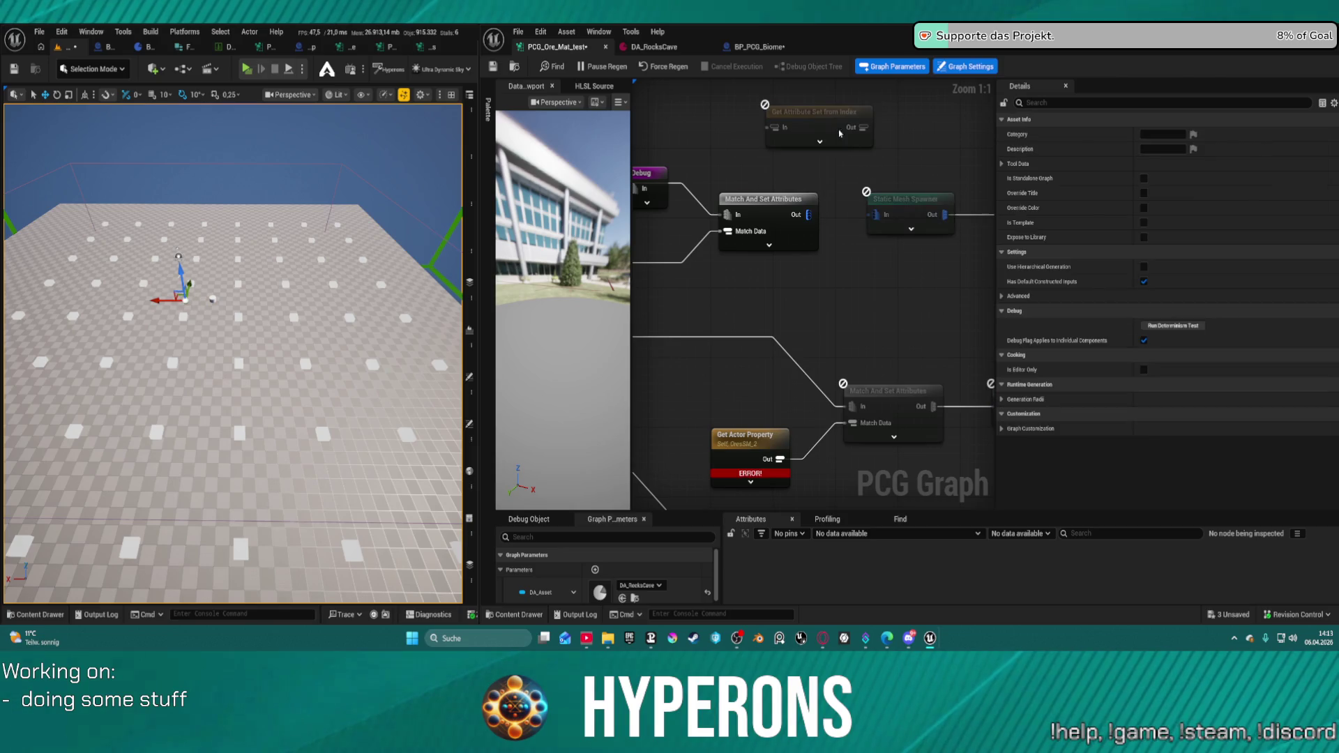
mouse_move(830, 120)
left_mouse_down()
mouse_move(849, 350)
mouse_move(760, 277)
left_mouse_up()
left_click(767, 200)
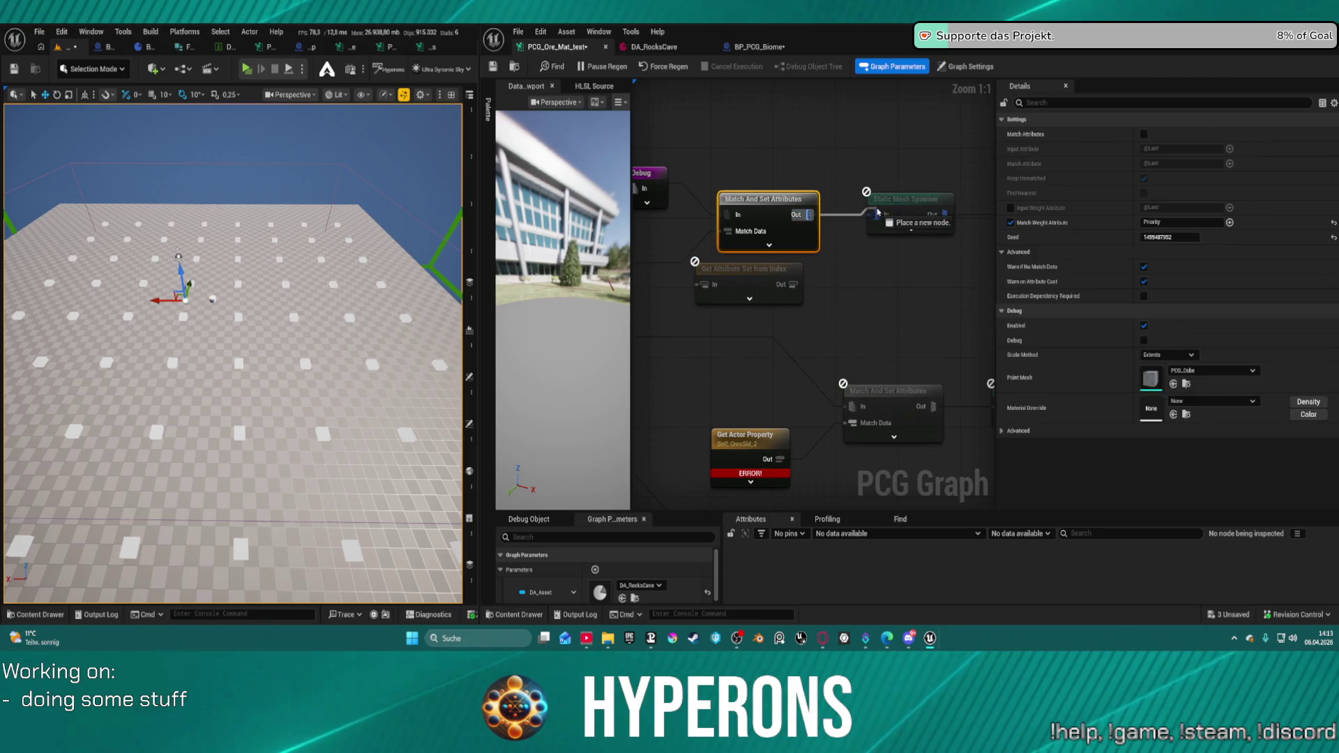
left_click_drag(808, 214, 875, 214)
mouse_move(680, 276)
left_mouse_down()
mouse_move(862, 256)
mouse_move(729, 261)
mouse_move(689, 224)
left_mouse_up()
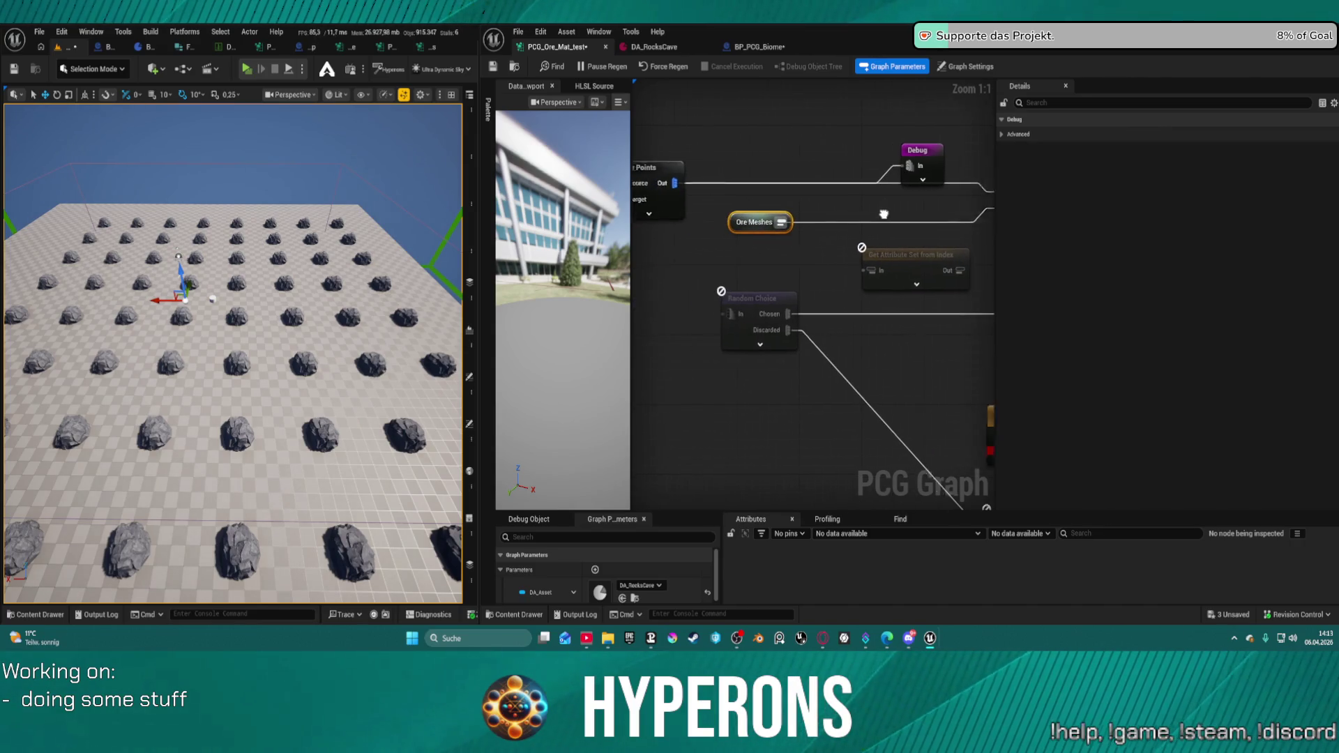
- Add a Get Attribute Set from Index node off the Ore Meshes output, placed beside Ore Meshes
left_click_drag(796, 224, 856, 216)
type("get a")
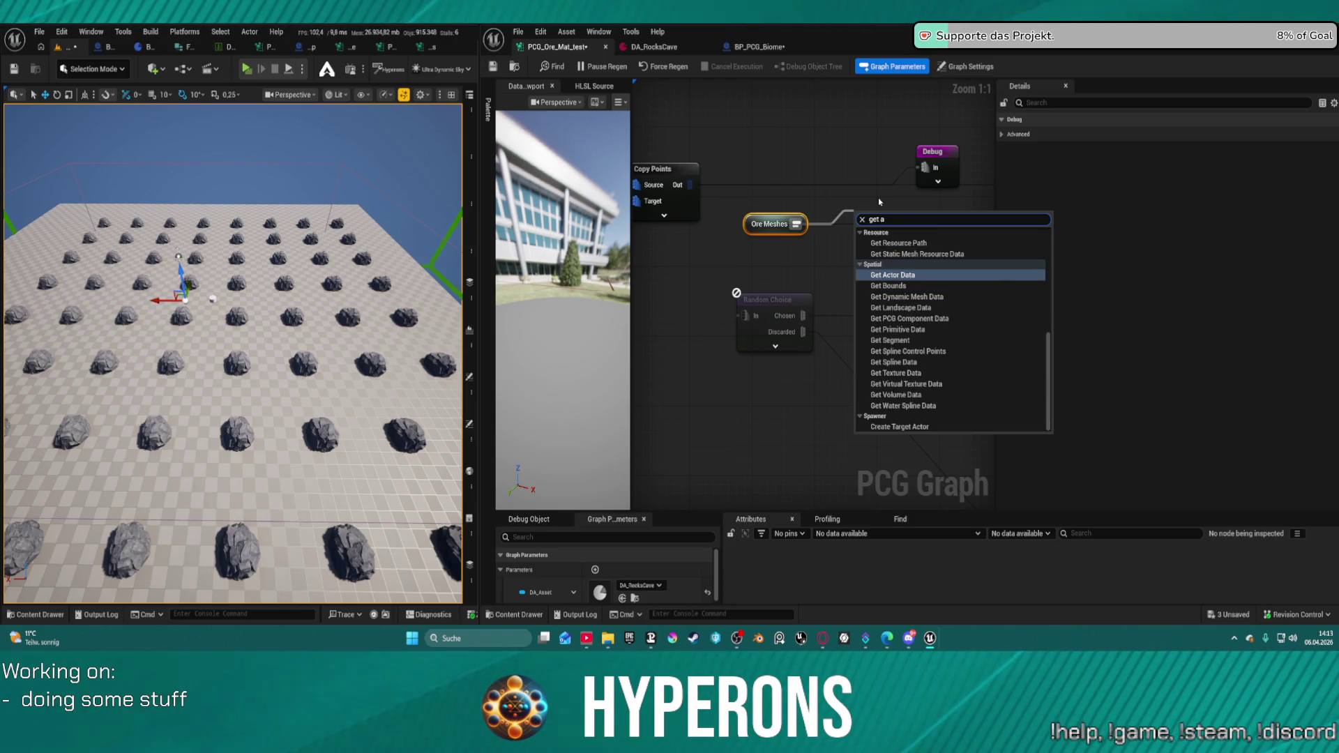
type("tt")
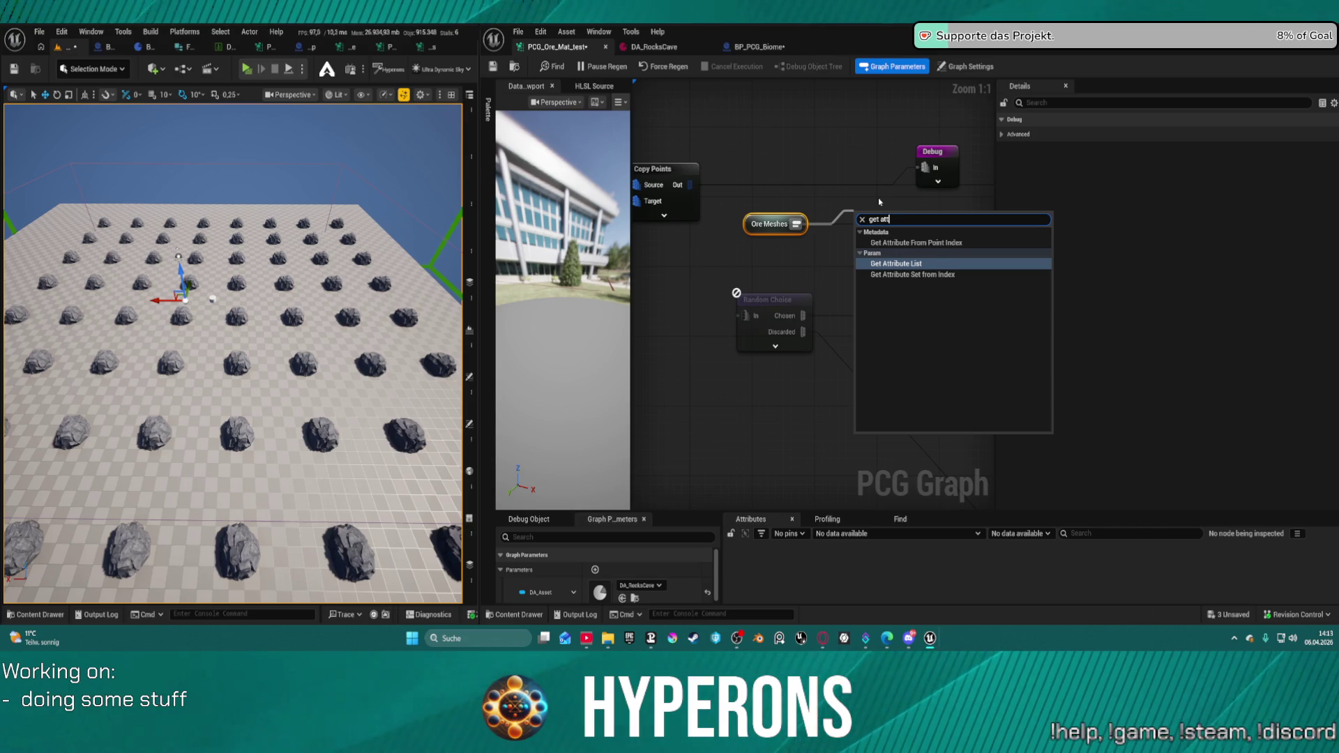
key("Down")
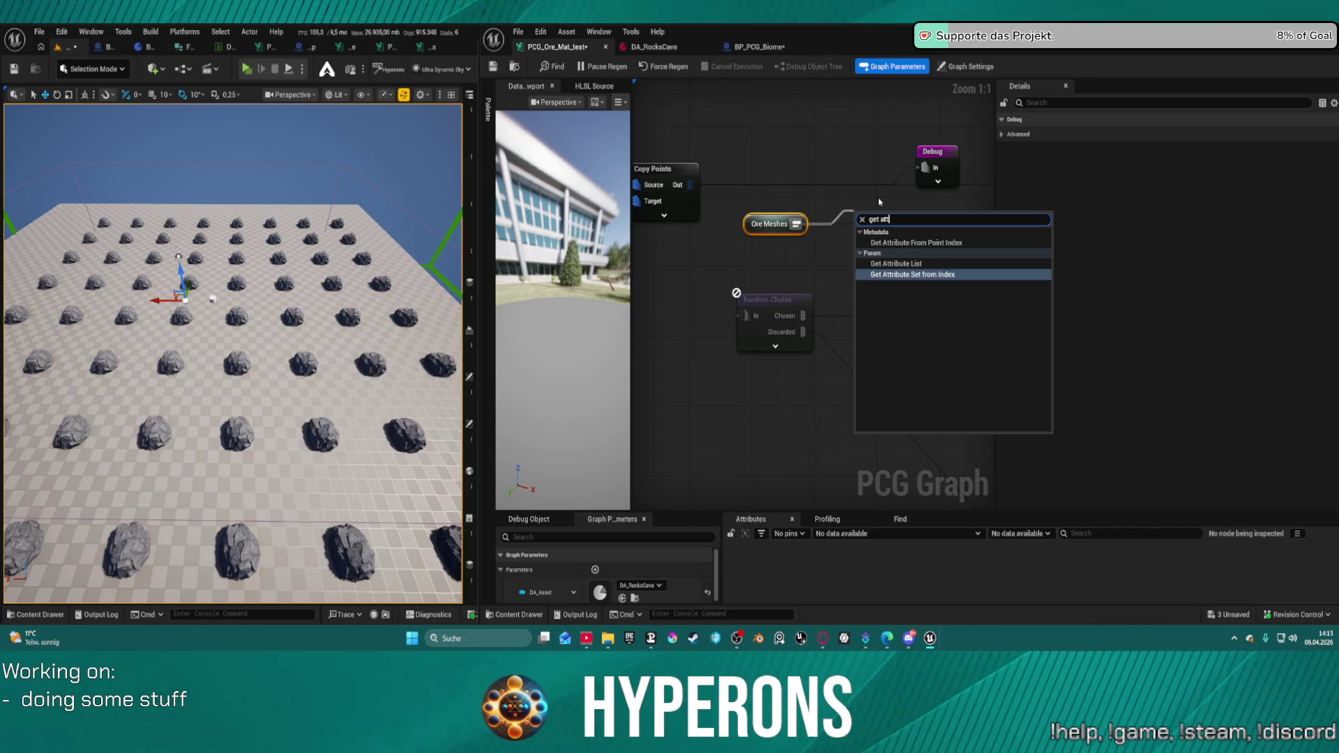
key("Return")
mouse_move(908, 243)
left_mouse_down()
mouse_move(785, 117)
mouse_move(814, 119)
left_mouse_up()
left_click_drag(849, 206, 745, 196)
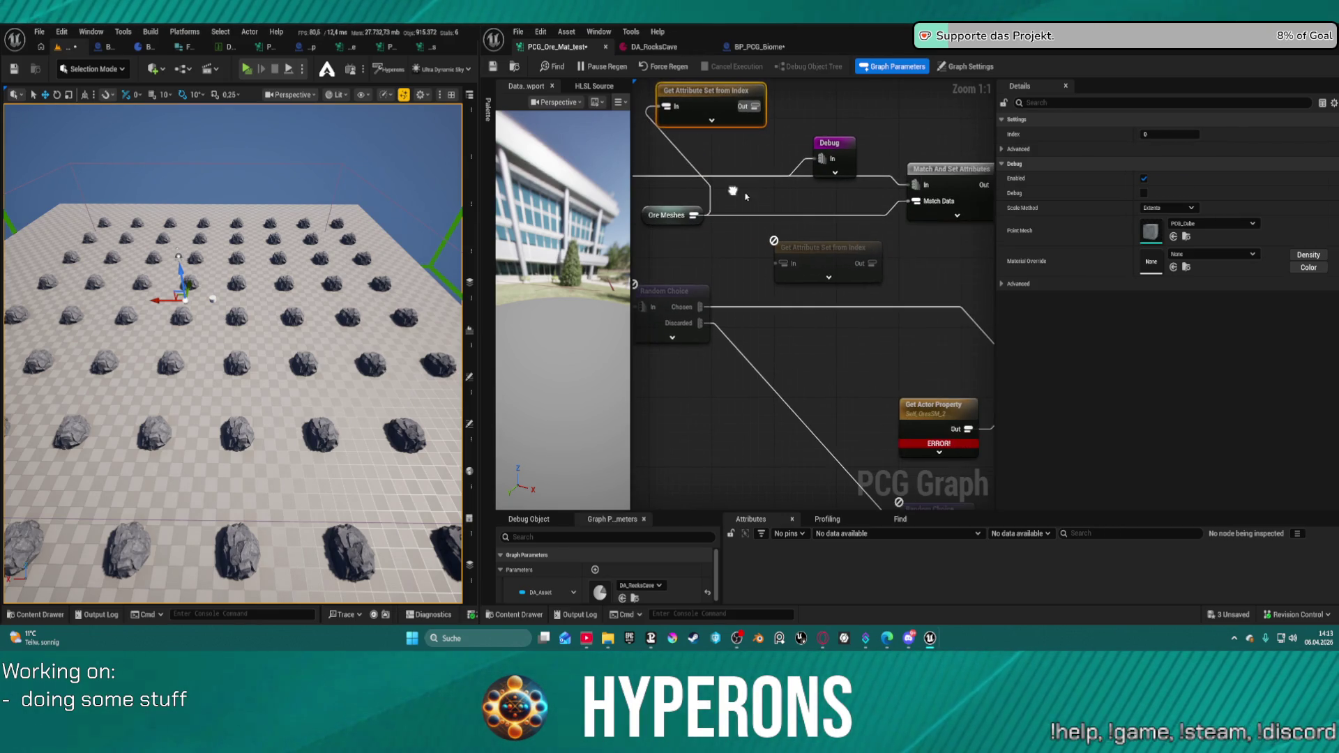
mouse_move(757, 94)
left_mouse_down()
mouse_move(852, 253)
mouse_move(916, 200)
left_mouse_up()
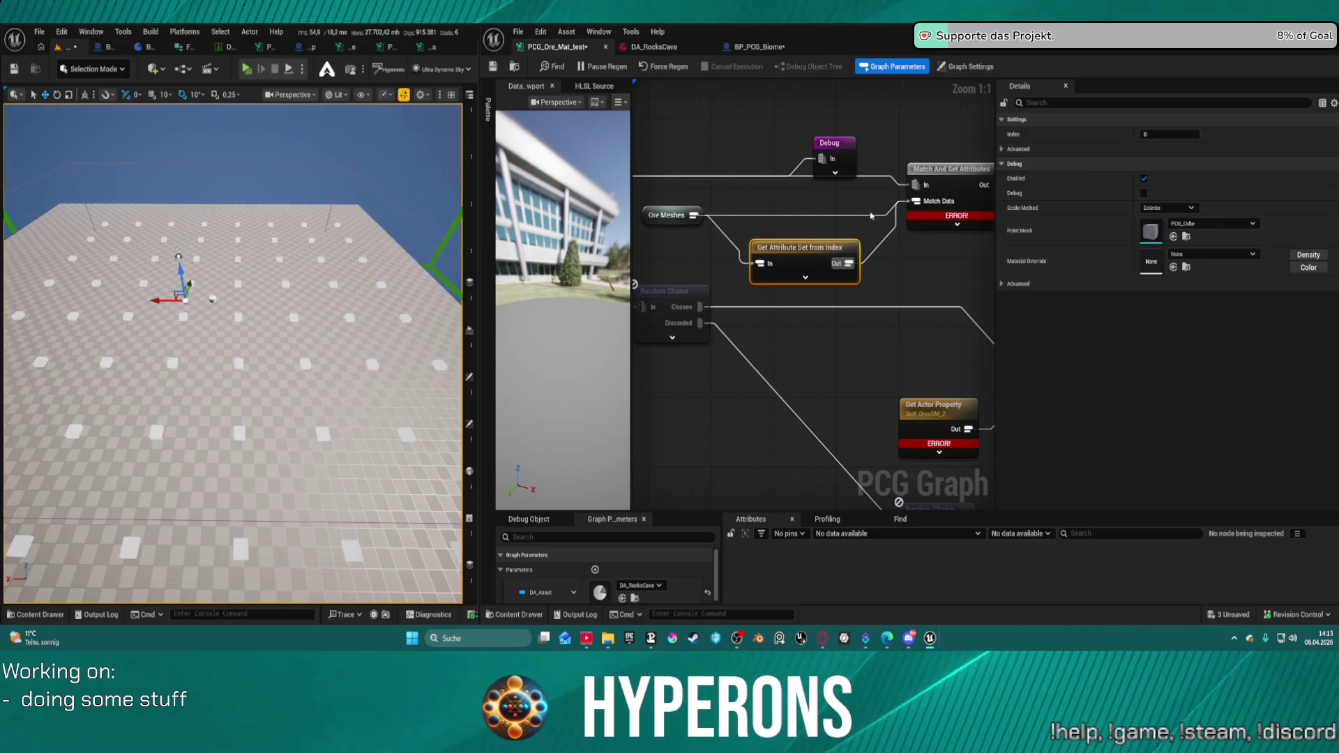
- Remove the Ore Meshes link to Match Data and edit the node's Index value
left_click(803, 214, "alt")
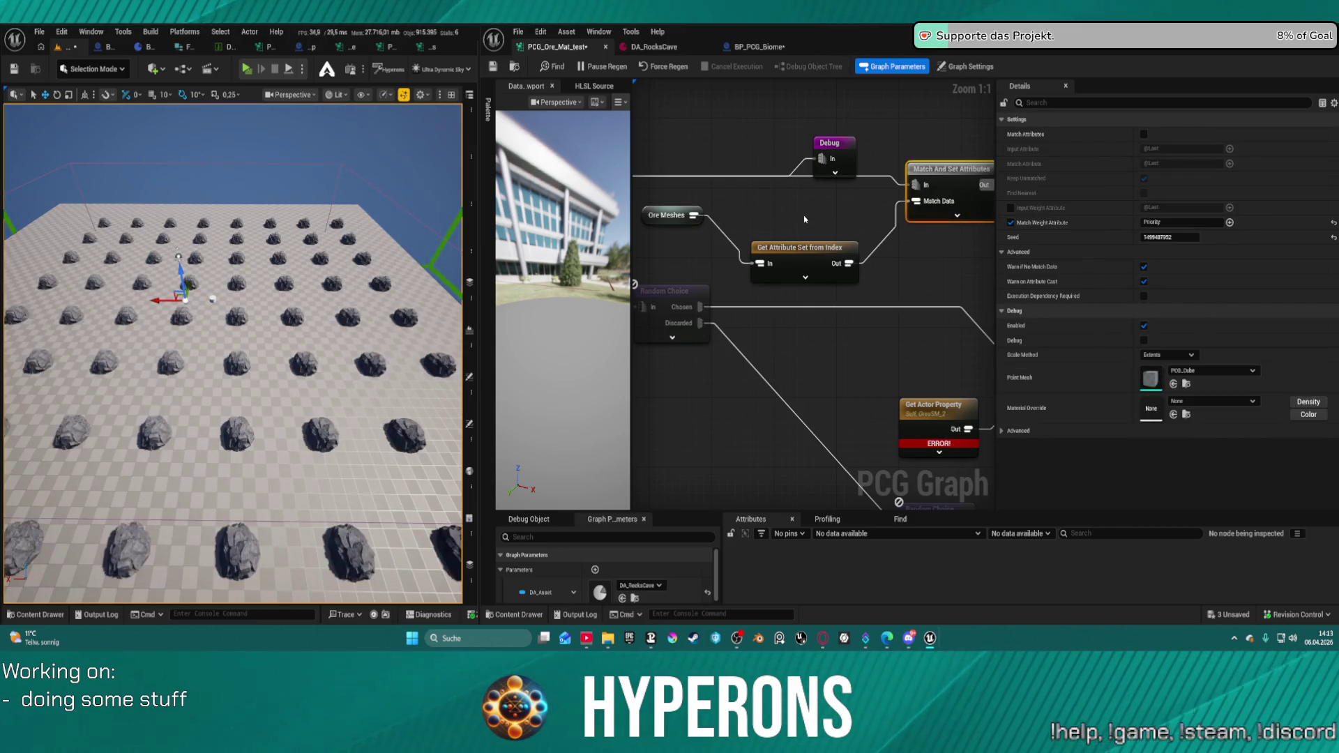
left_click_drag(859, 250, 852, 223)
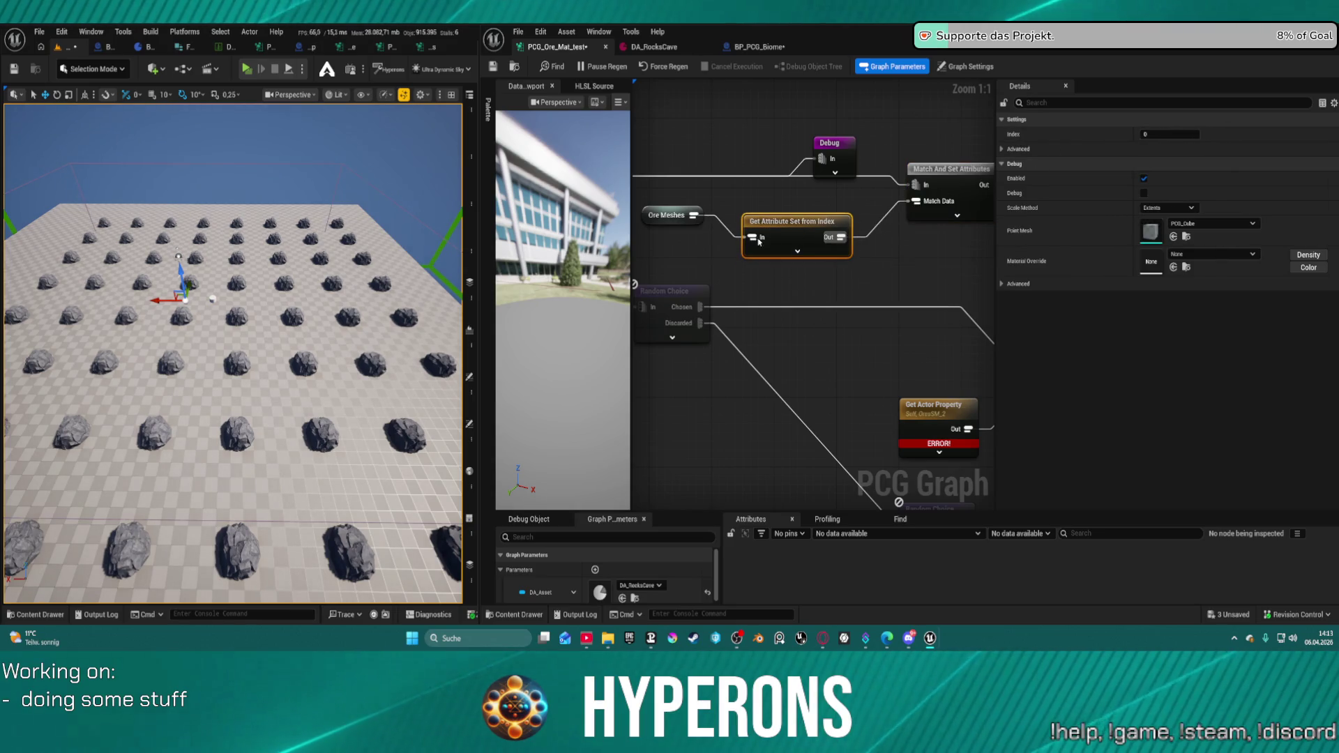
mouse_move(759, 242)
left_mouse_down()
mouse_move(694, 185)
mouse_move(659, 253)
mouse_move(672, 247)
mouse_move(634, 234)
left_mouse_up()
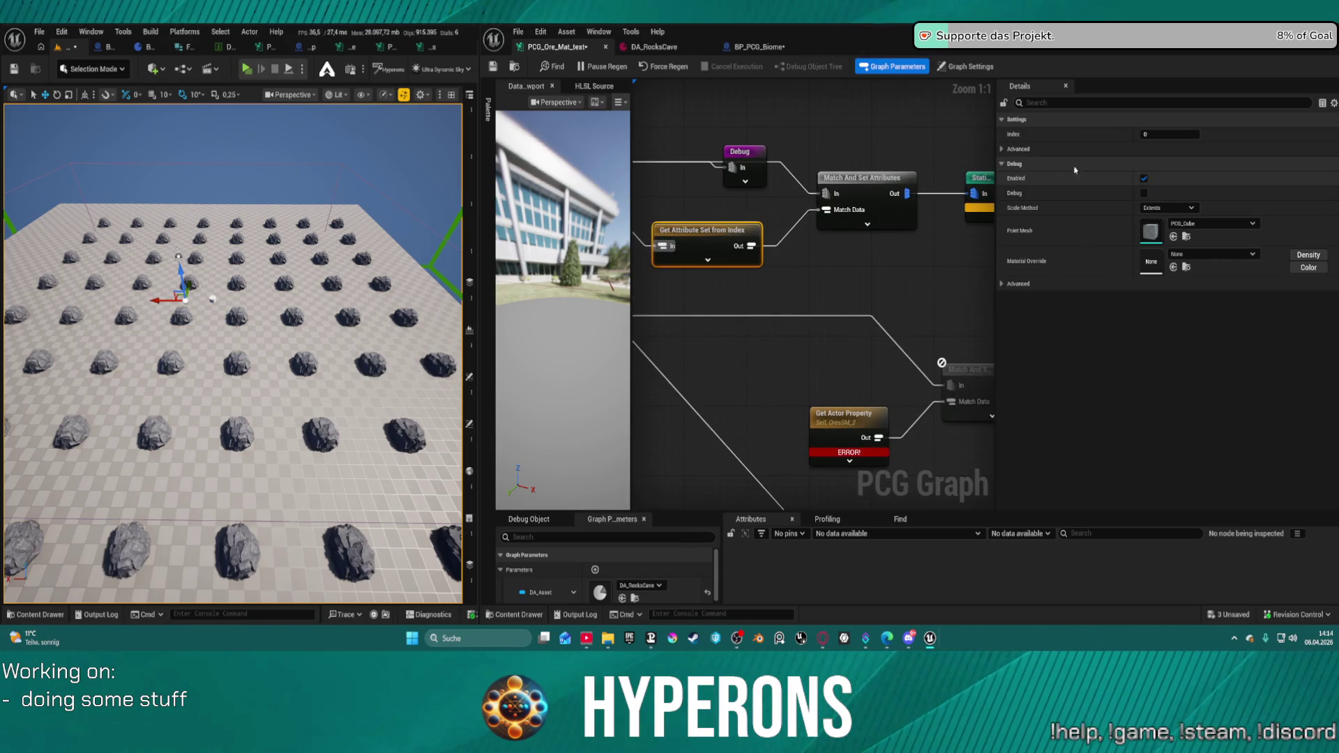
left_click(1161, 135)
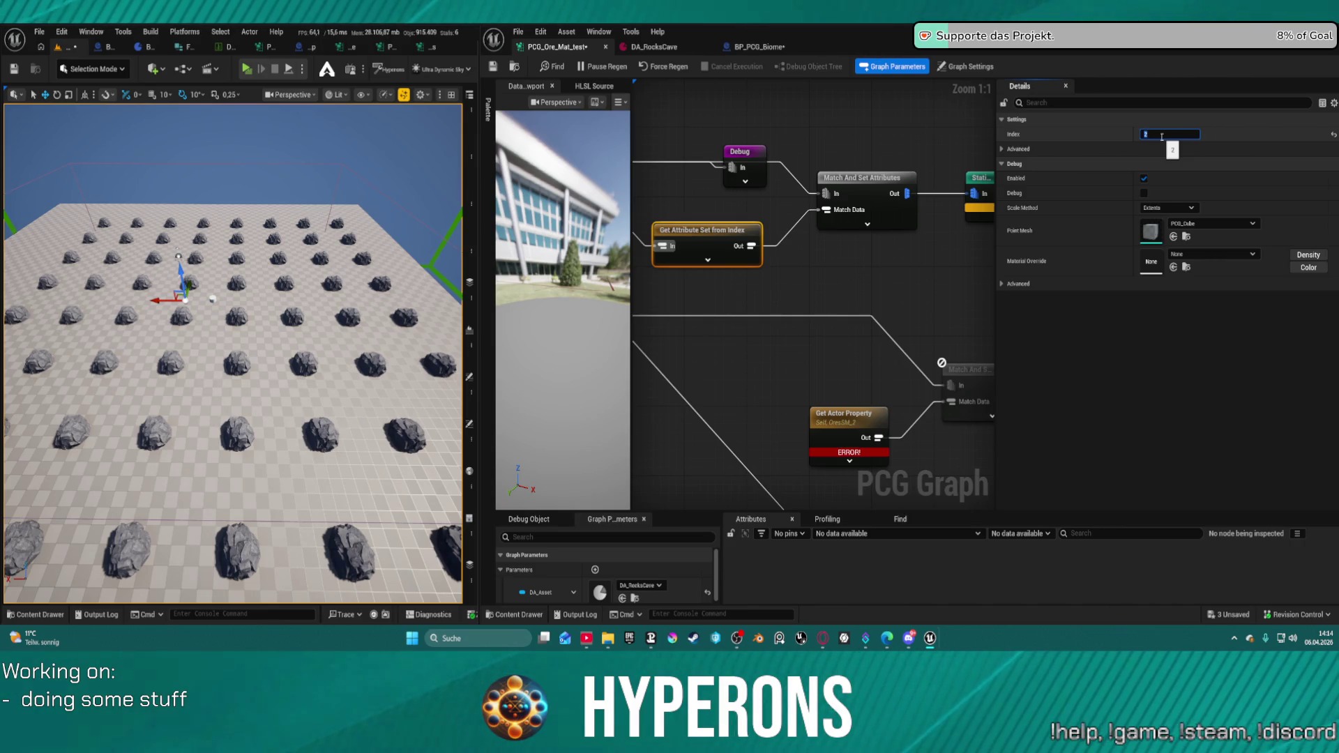
left_click(965, 66)
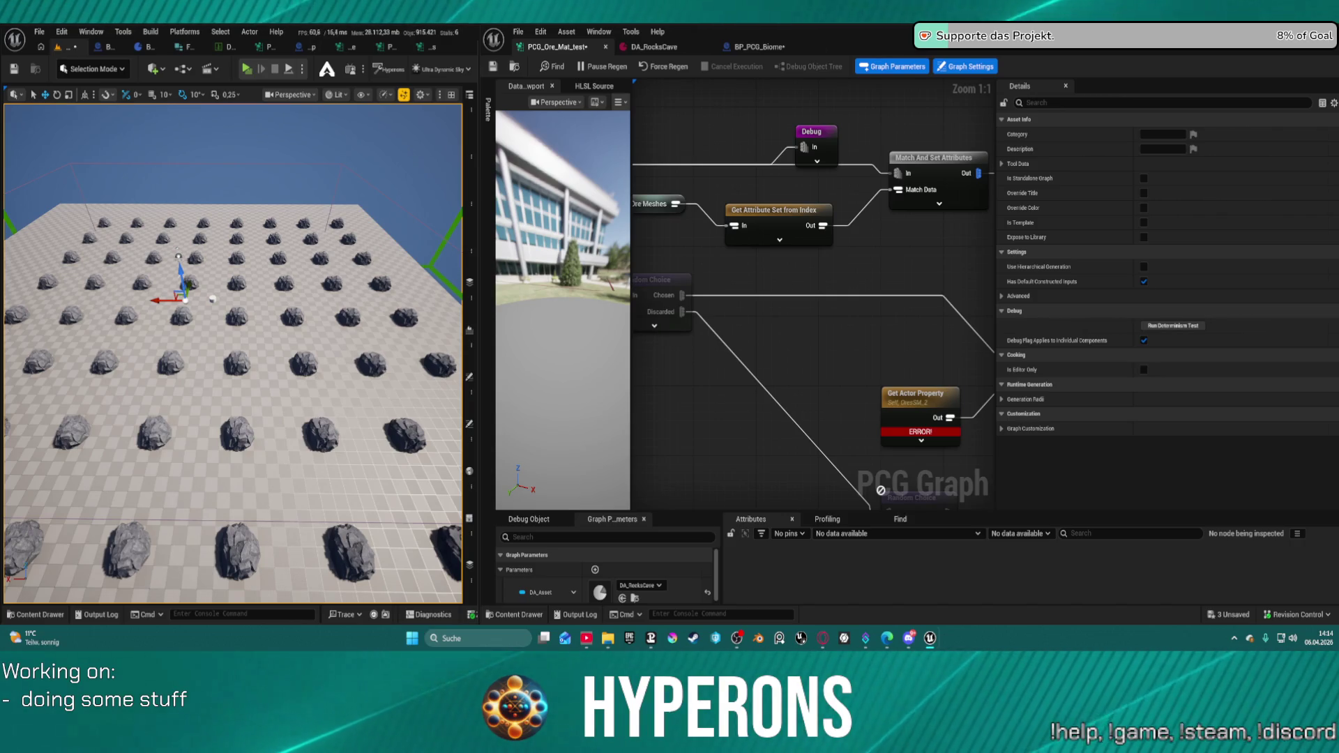
- Rewire the Ore Meshes output so the rocks regenerate
left_click_drag(929, 208, 753, 119)
scroll(745, 199, "down", 3)
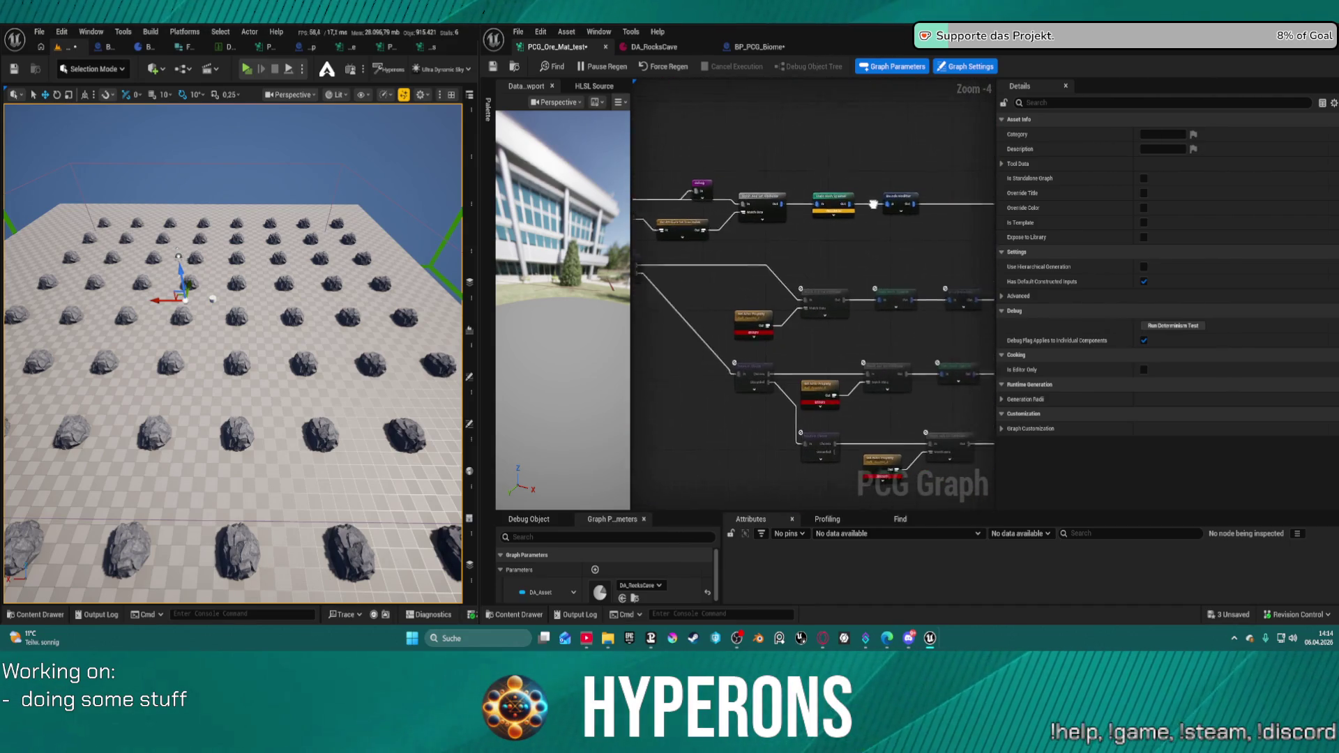
scroll(745, 200, "up", 3)
mouse_move(712, 208)
left_mouse_down()
mouse_move(598, 205)
mouse_move(809, 224)
mouse_move(870, 247)
left_mouse_up()
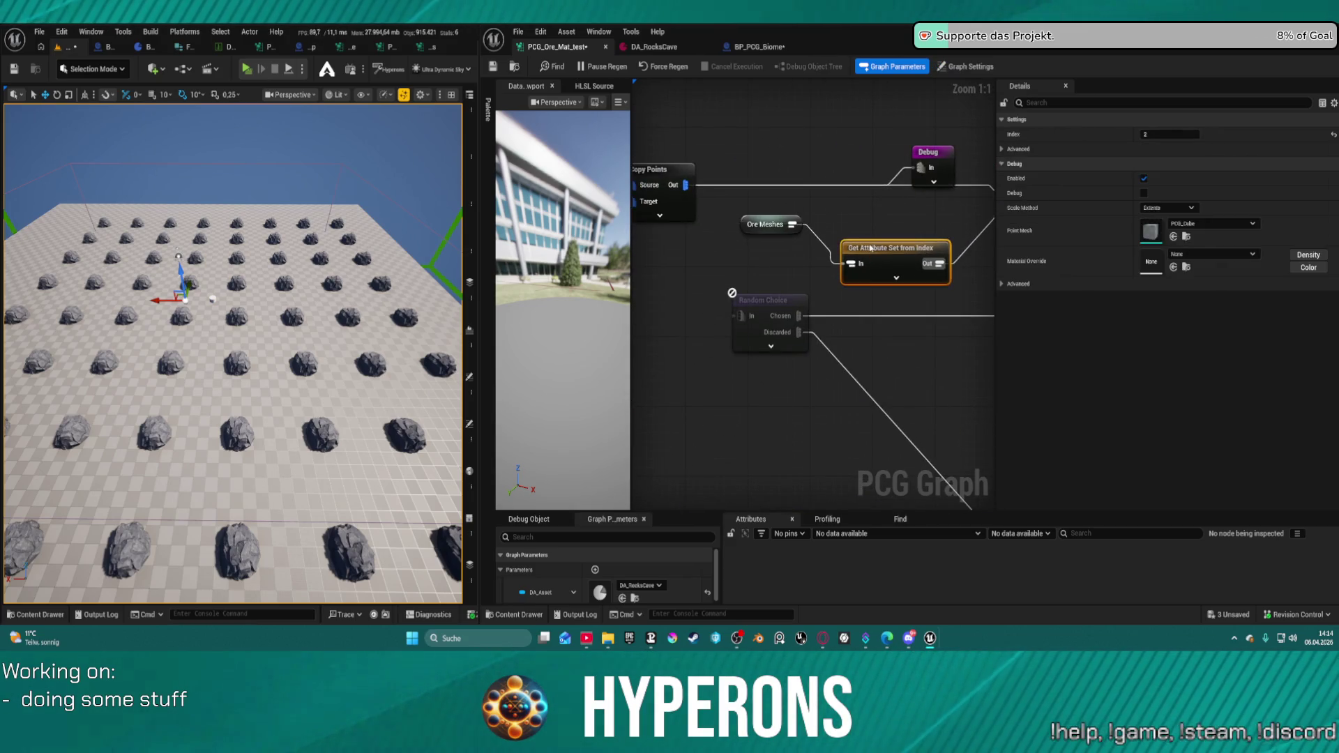
mouse_move(792, 224)
left_mouse_down()
mouse_move(1043, 186)
mouse_move(683, 210)
left_mouse_up()
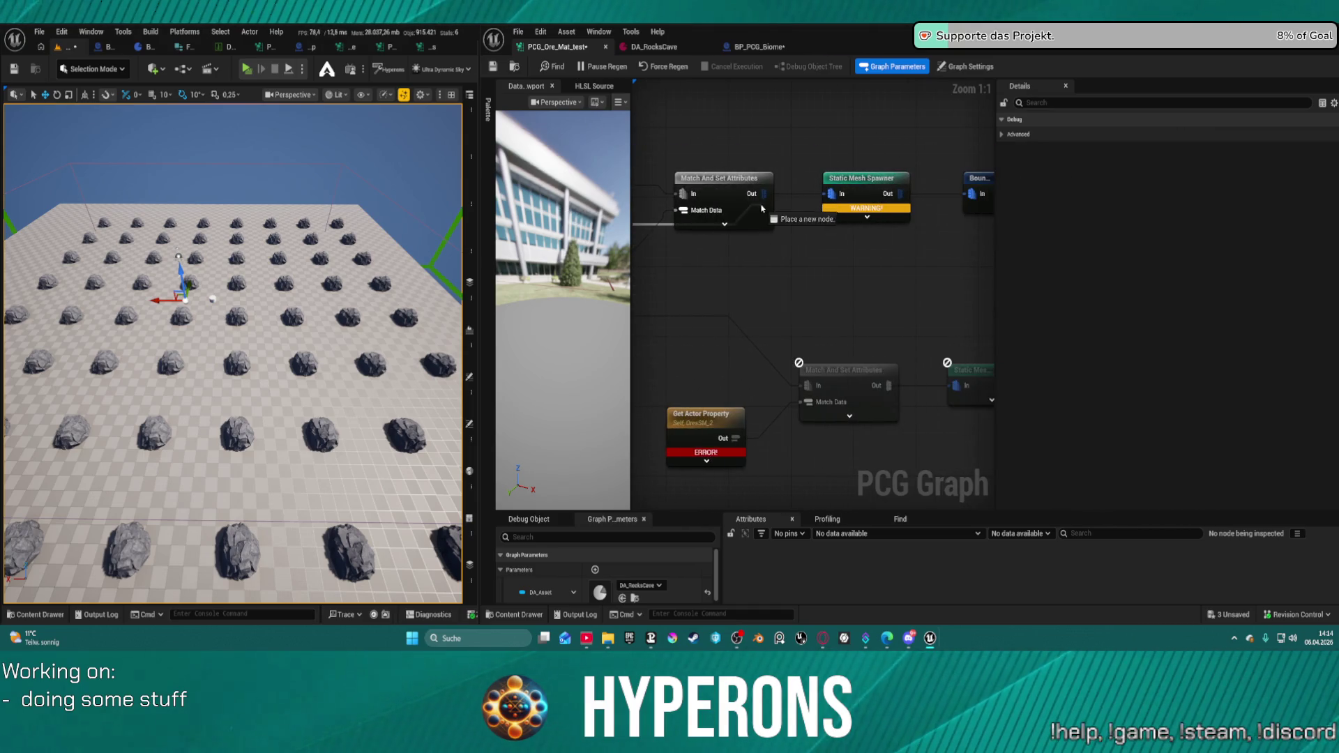
left_click(652, 234)
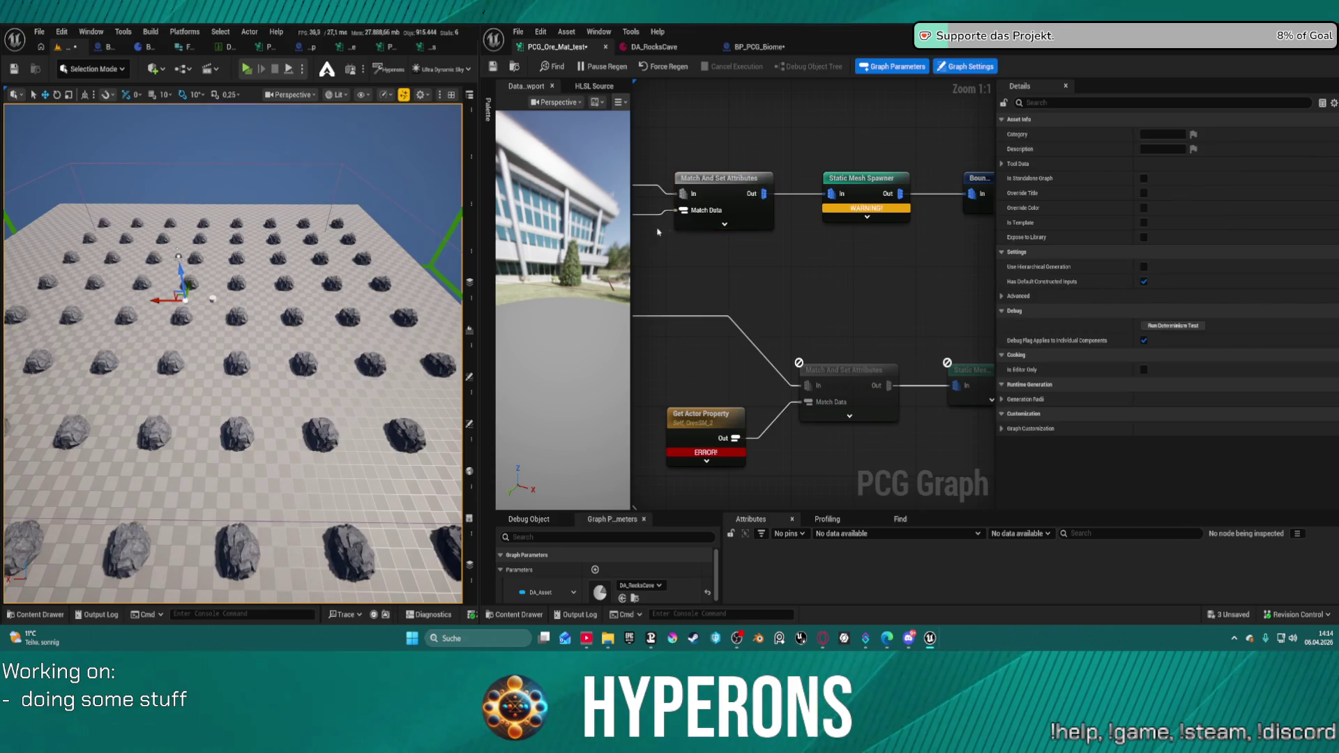
- List the spawner's 64 output points, widening the StaticMesh column to read full SM_Rock_Ore paths
left_click(860, 185)
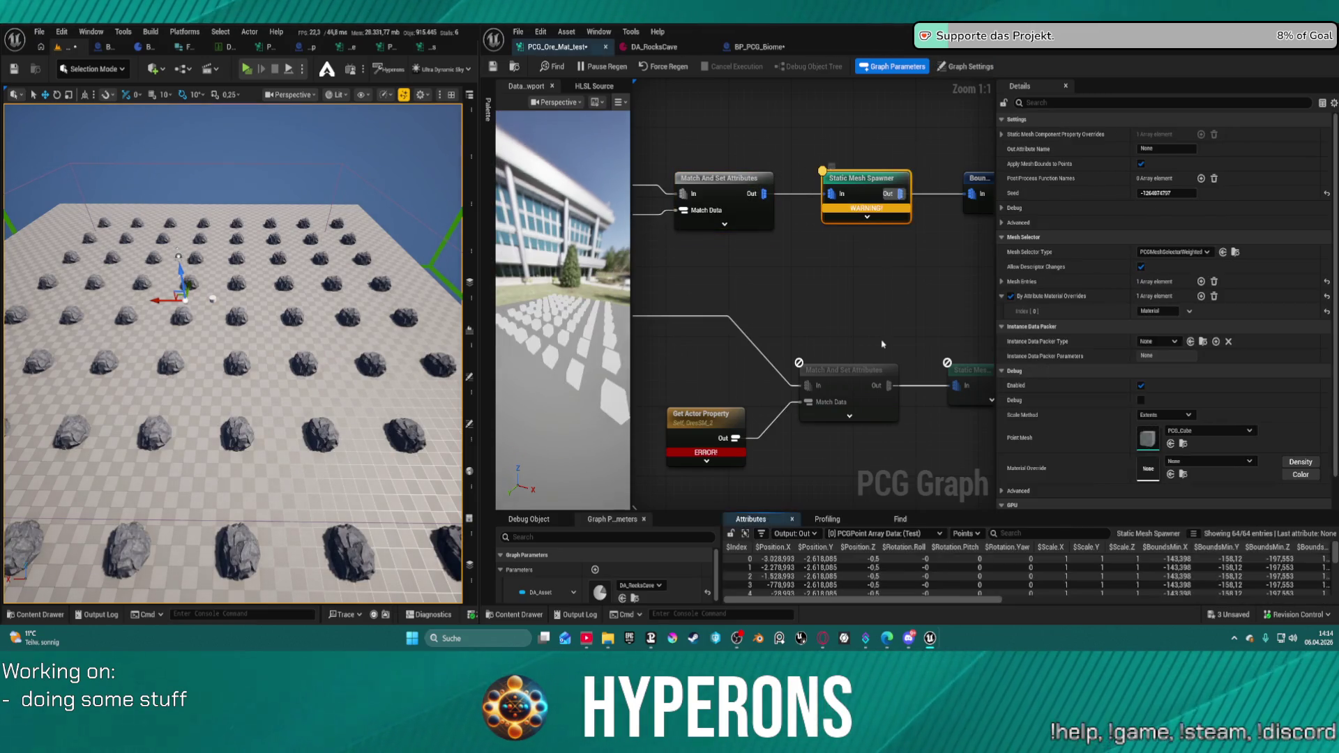
left_click_drag(879, 511, 878, 319)
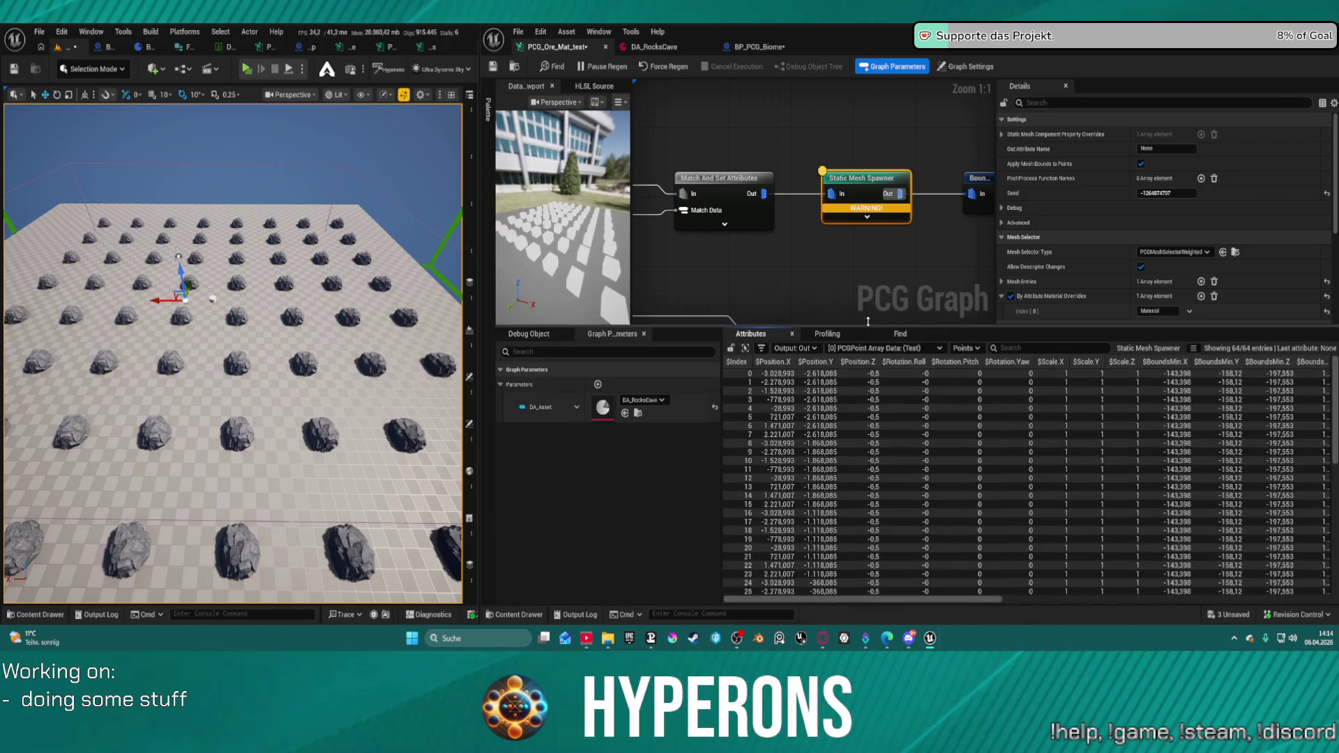
left_click_drag(978, 600, 1318, 600)
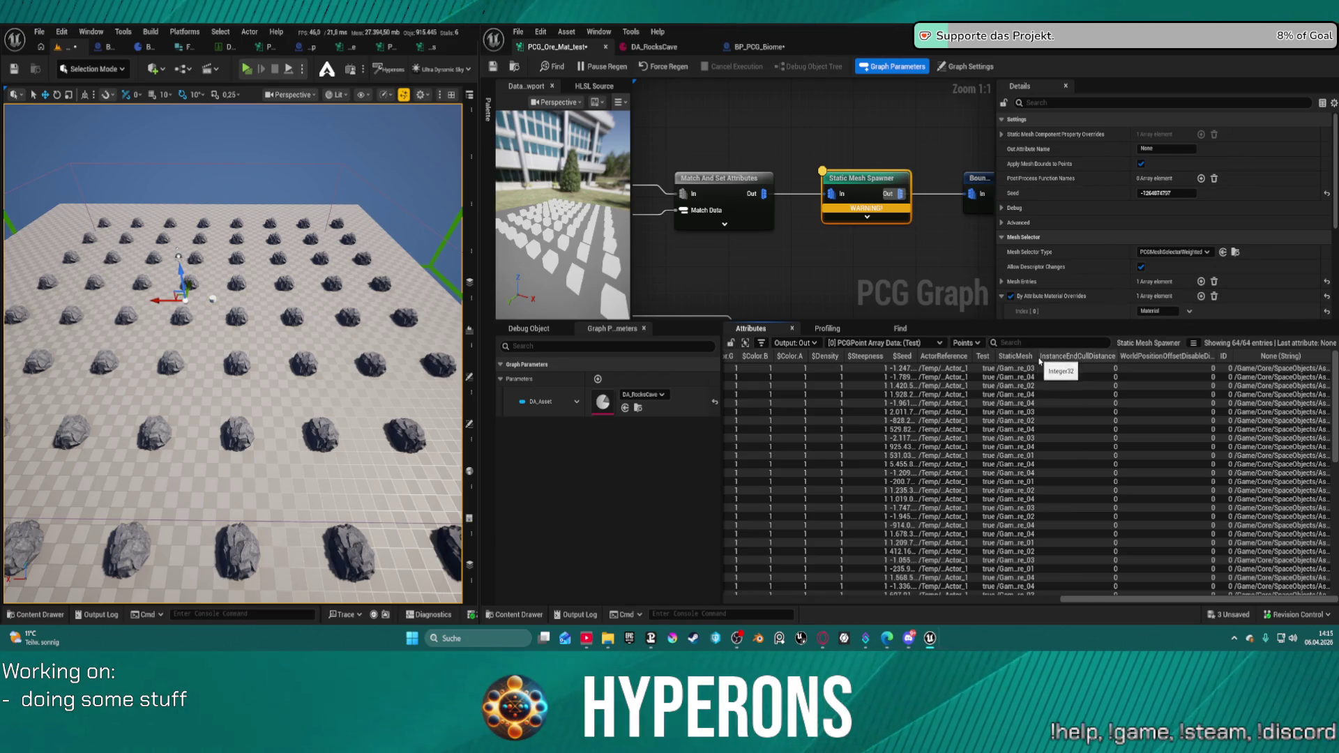
mouse_move(1039, 357)
left_mouse_down()
mouse_move(1171, 351)
mouse_move(1146, 352)
left_mouse_up()
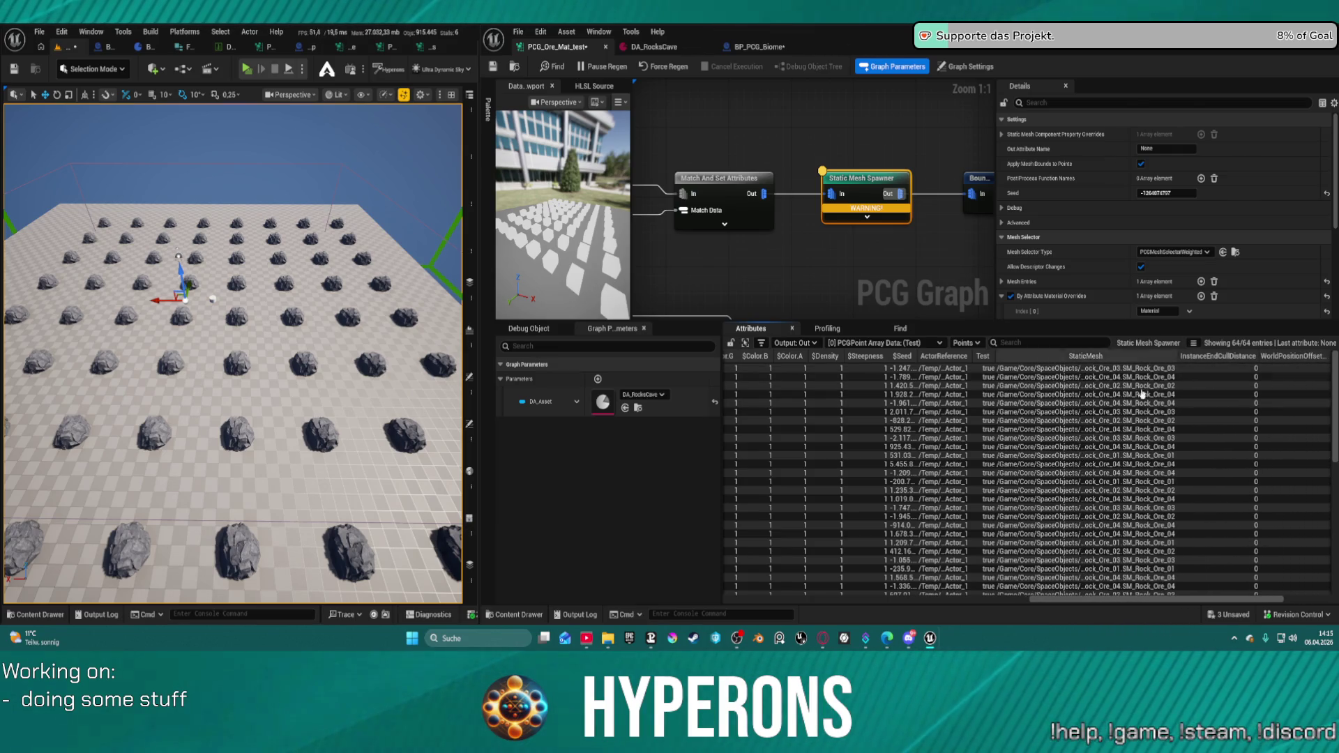
mouse_move(300, 380)
left_mouse_down()
mouse_move(348, 362)
mouse_move(348, 230)
left_mouse_up()
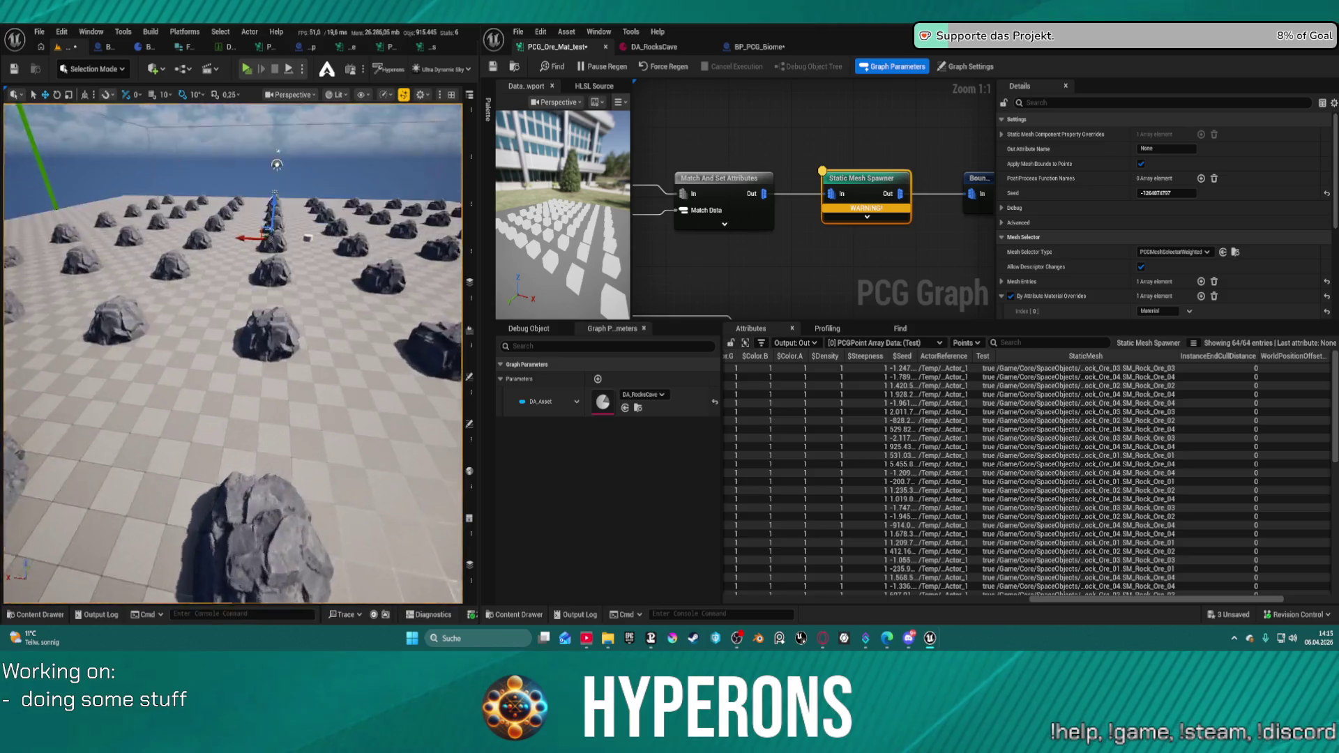
mouse_move(230, 349)
left_mouse_down()
mouse_move(241, 293)
mouse_move(240, 320)
left_mouse_up()
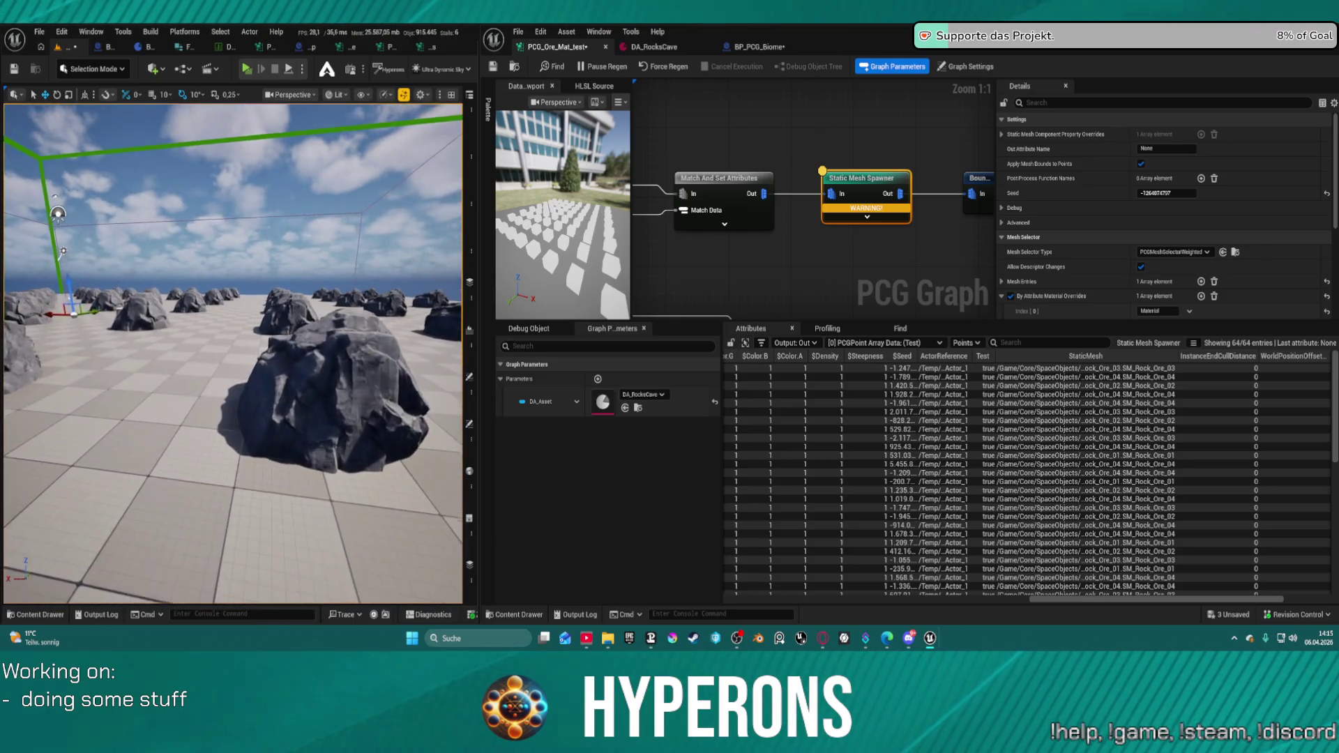
left_click_drag(241, 293, 230, 369)
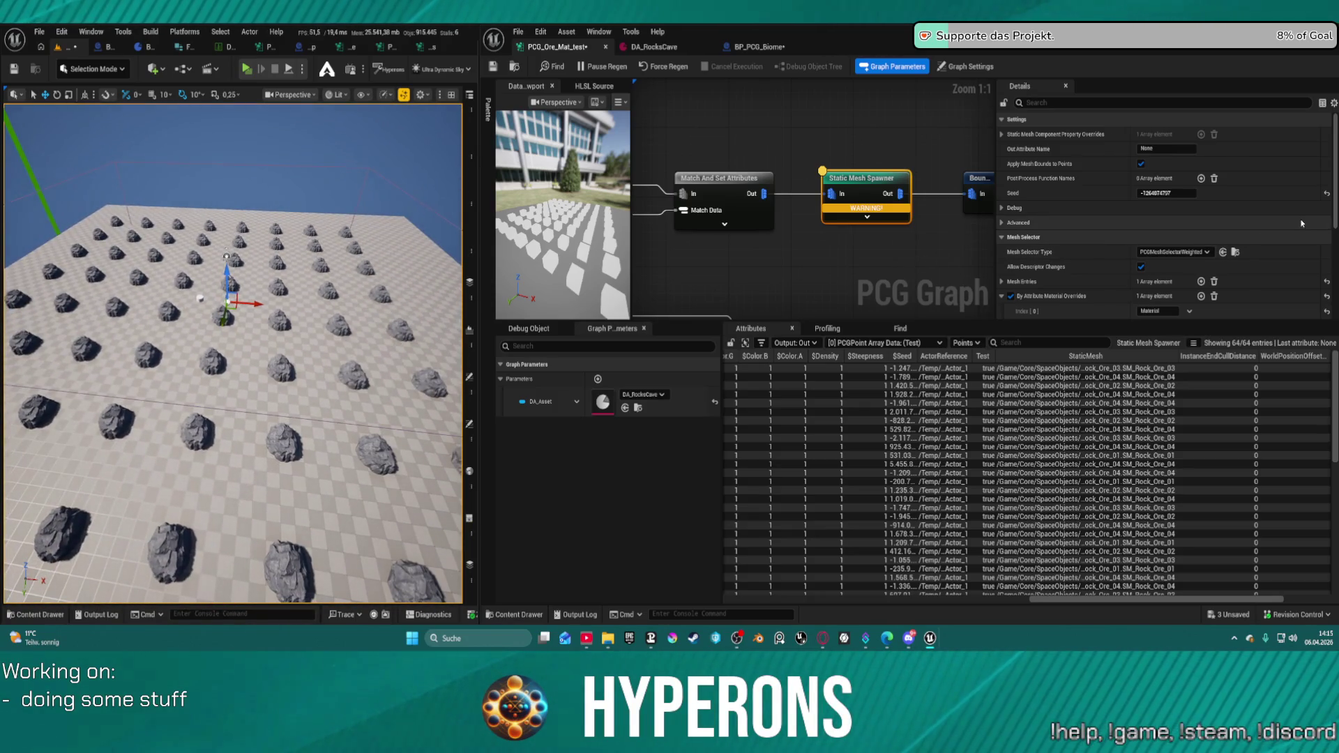
- Expand Mesh Entries and Index [0] to show the SM_Rock_Ore_01 entry with weight 1
scroll(1302, 223, "down", 5)
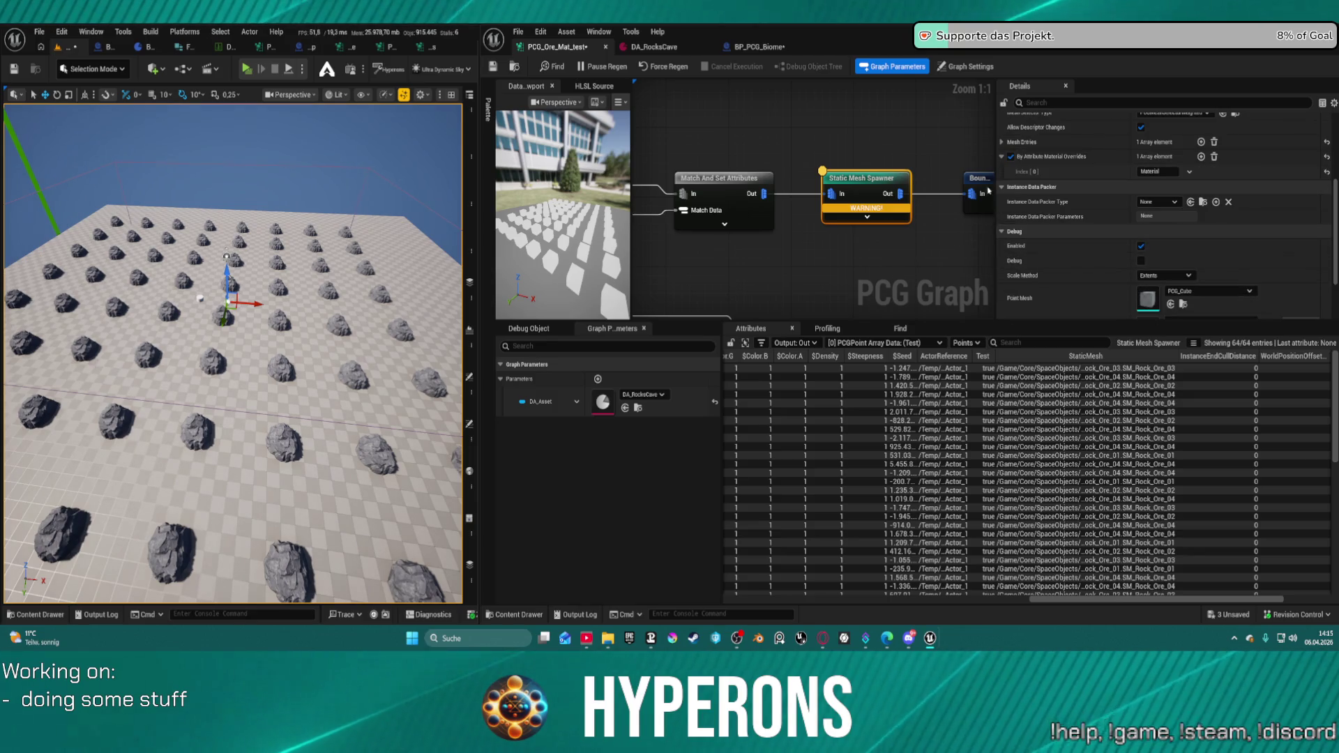
left_click(1001, 142)
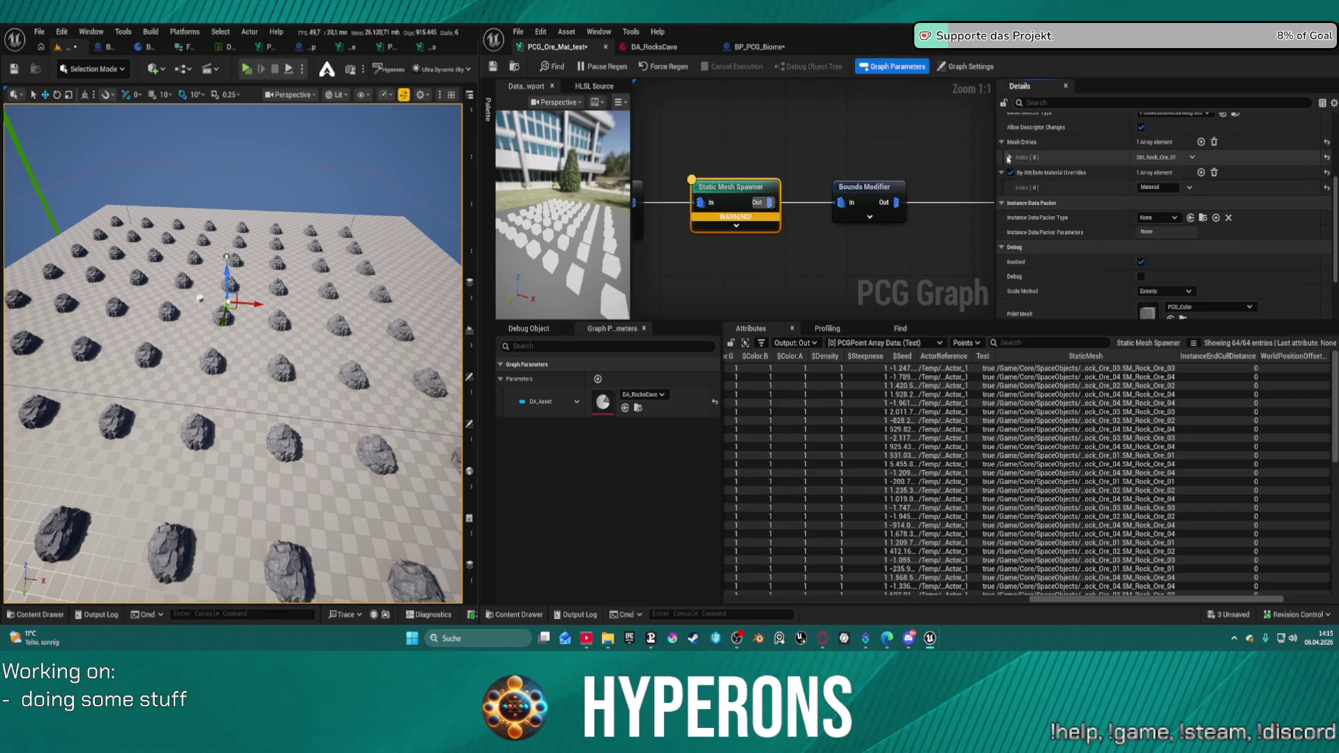
left_click(1008, 159)
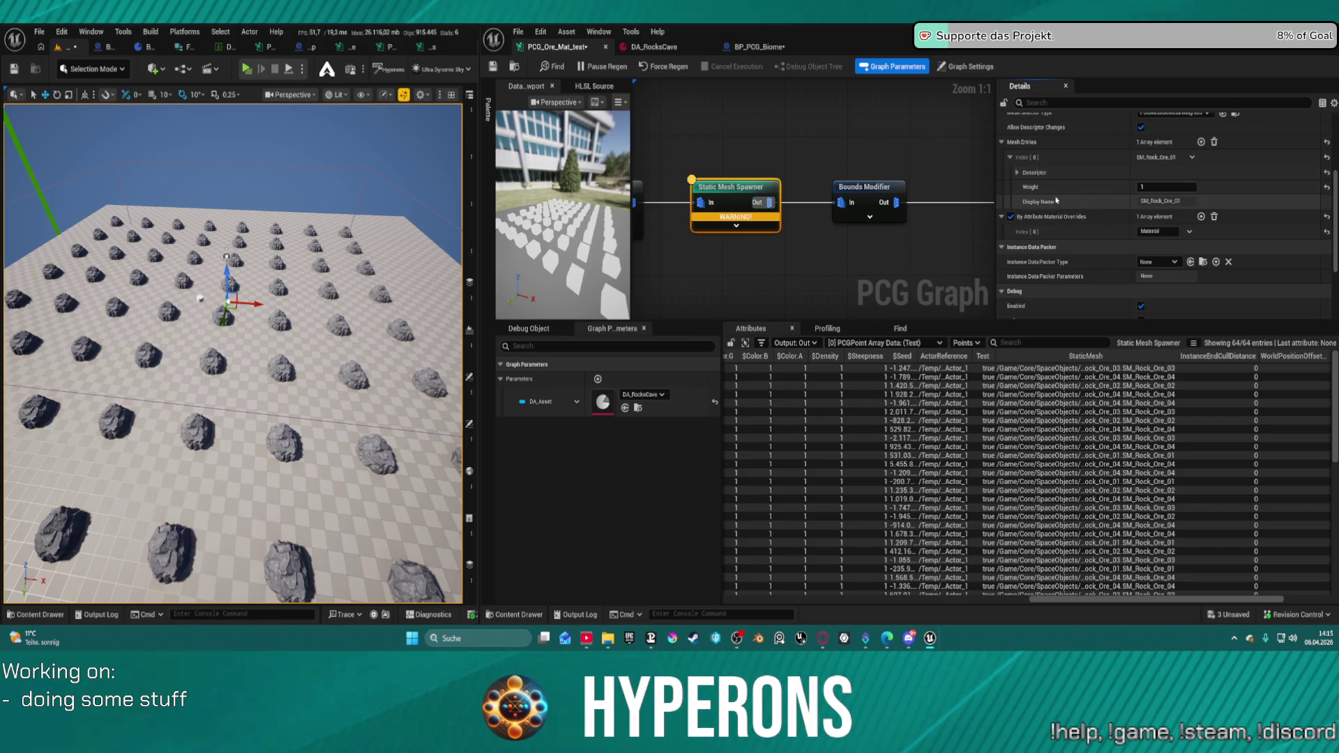
left_click(1010, 158)
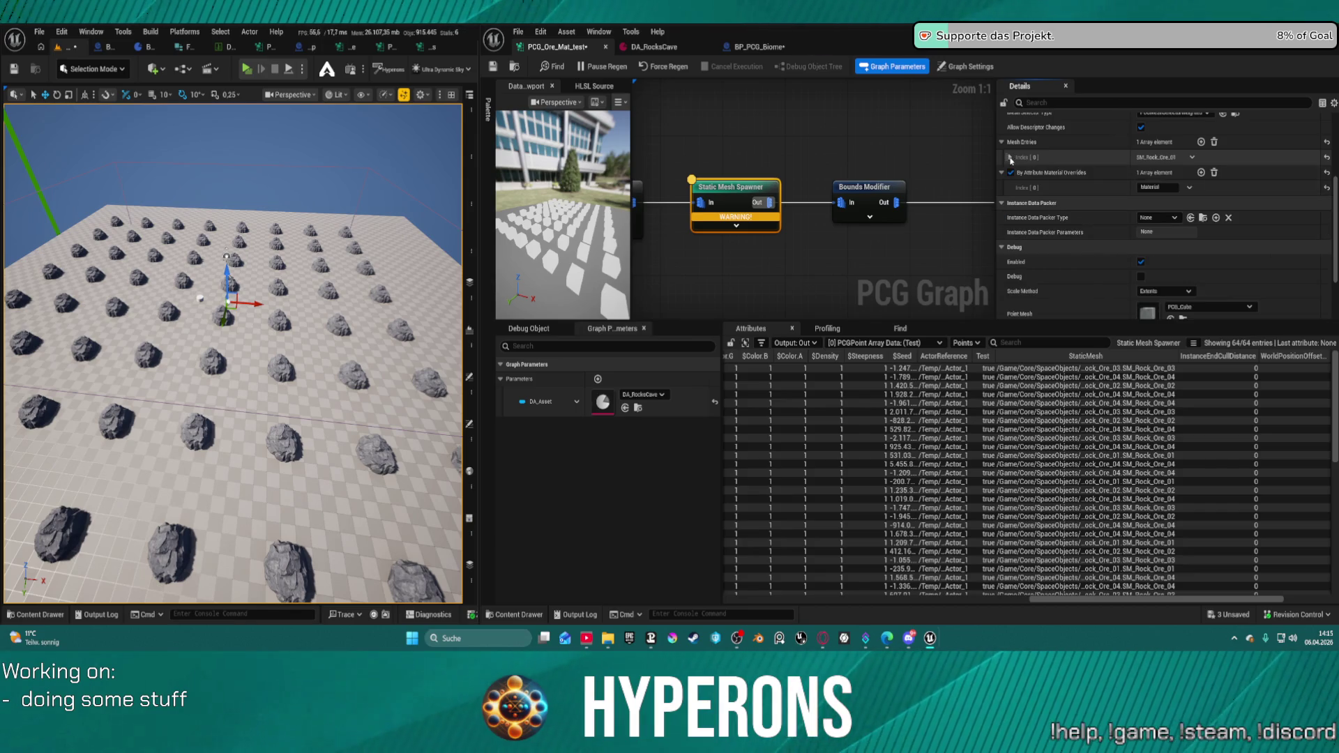
left_click(1010, 157)
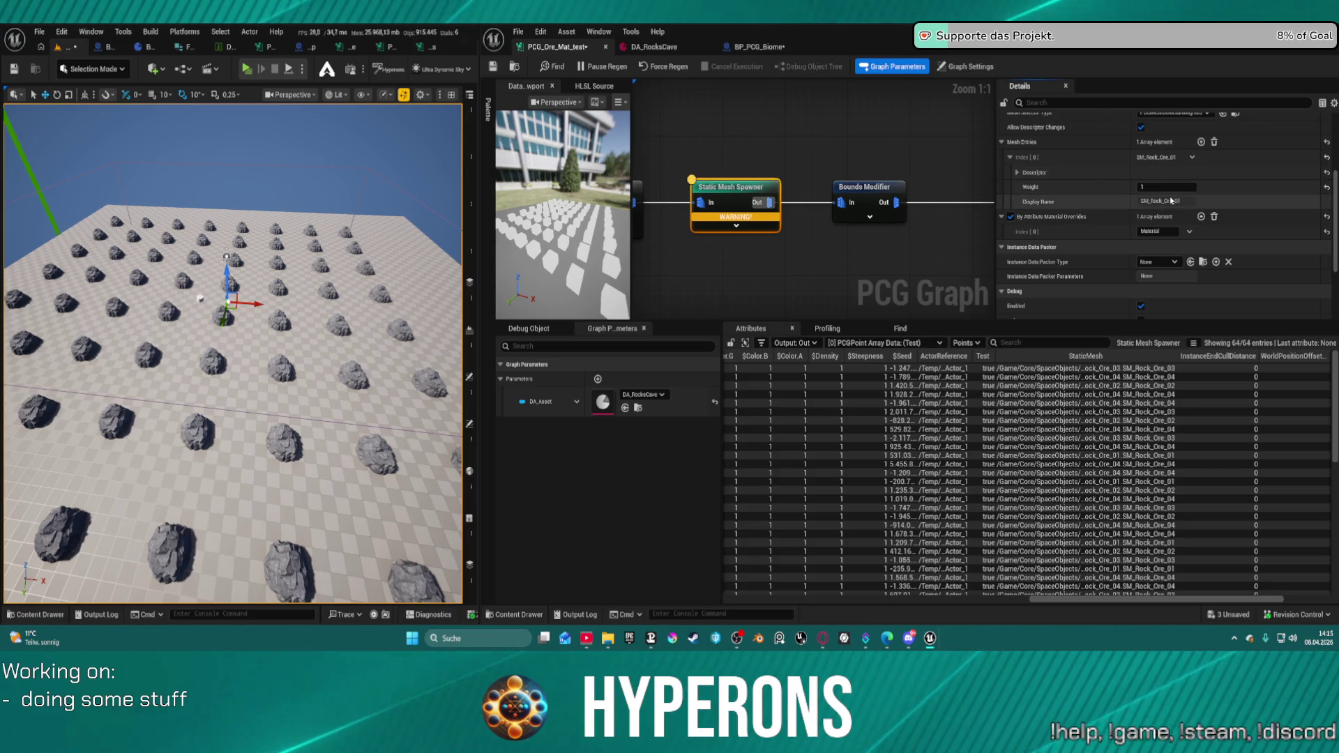
scroll(1085, 164, "up", 2)
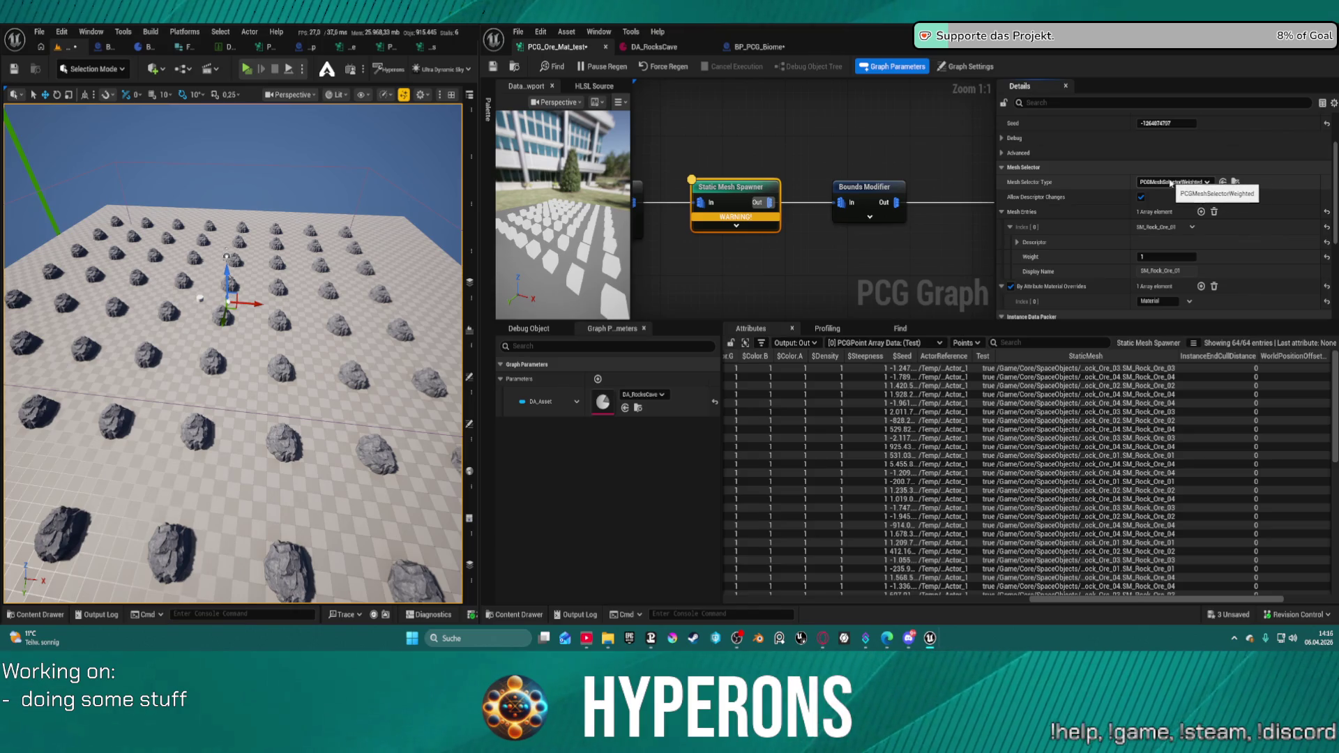
- Set Mesh Selector Type to PCGMeshSelectorByAttribute with Attribute Name StaticMesh
left_click(1186, 182)
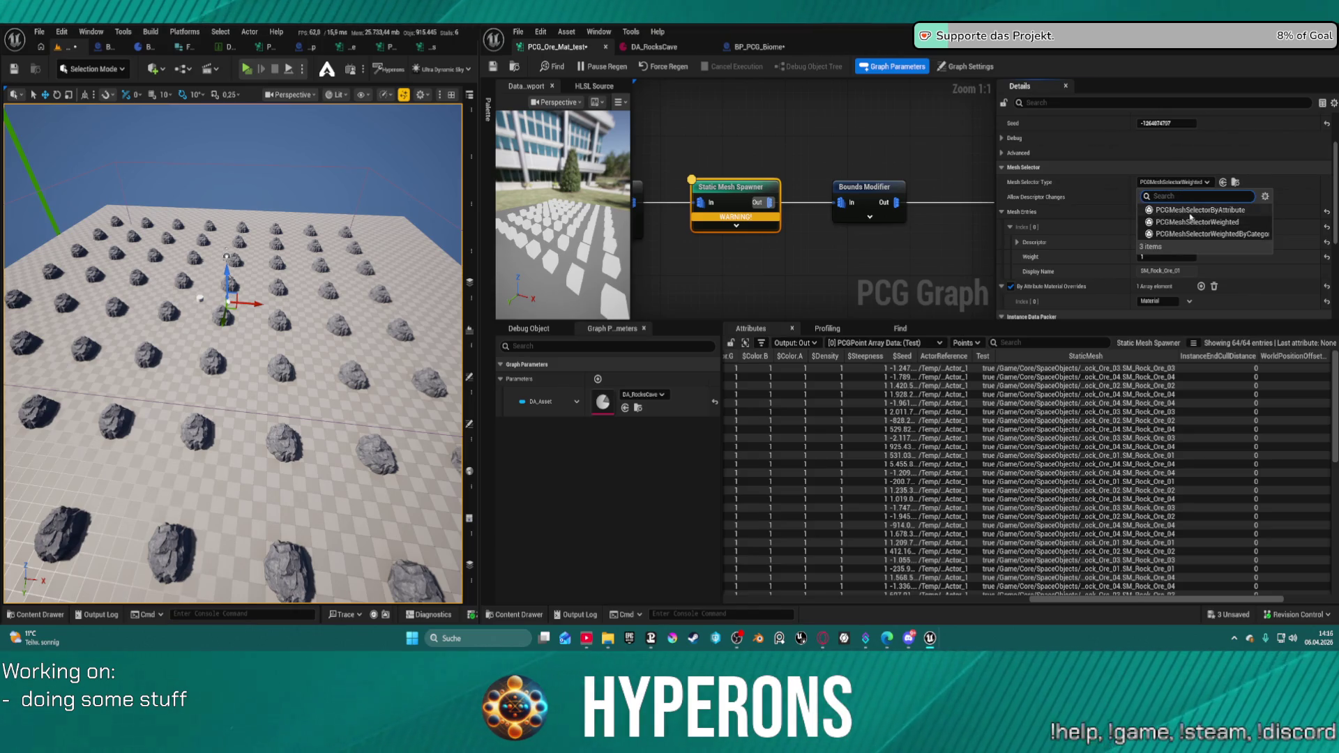
left_click(1188, 210)
left_click(1189, 212)
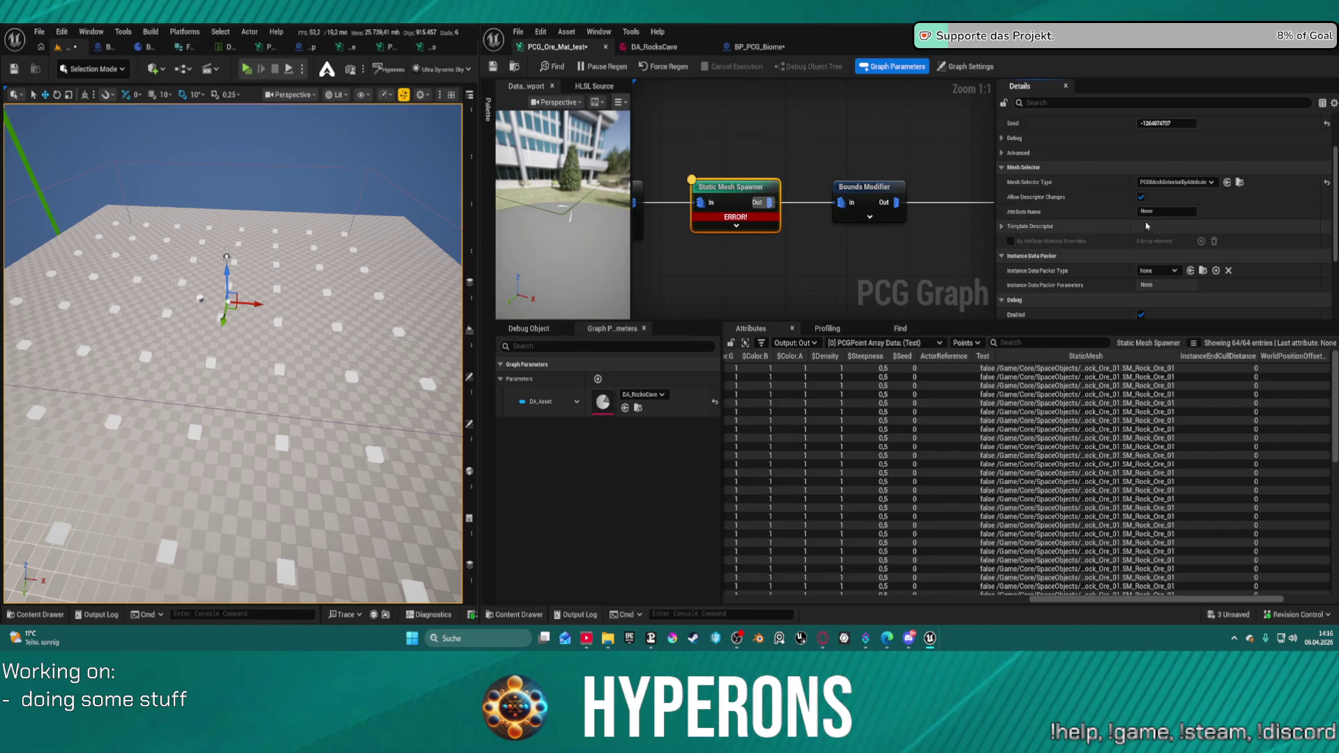
type("Mesh")
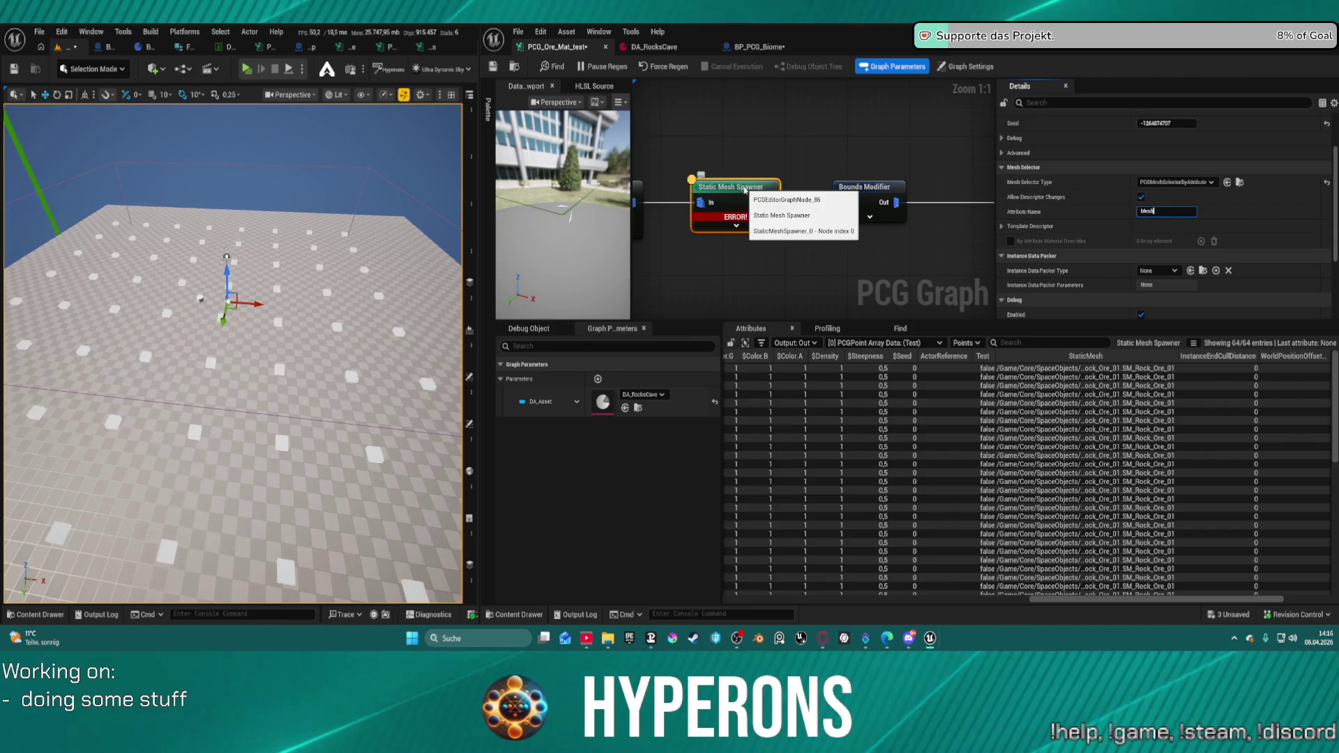
type("Static")
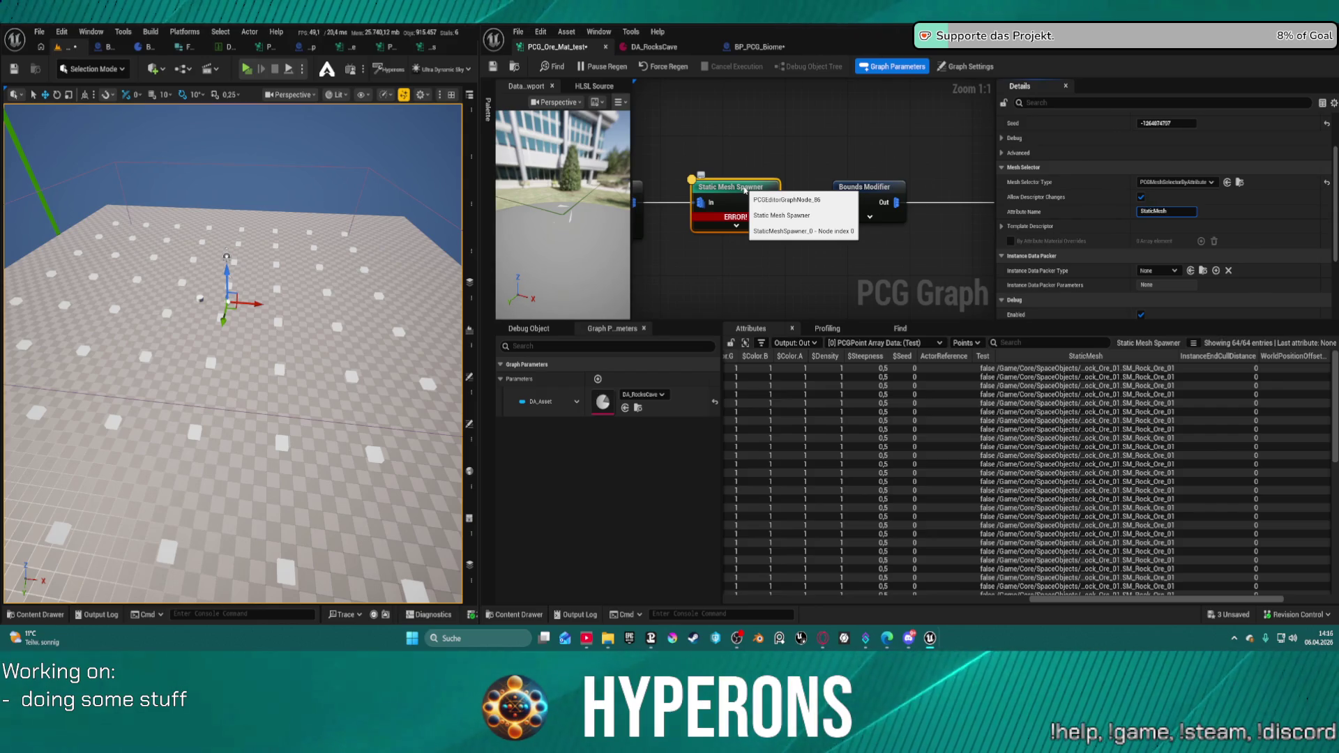
key("Return")
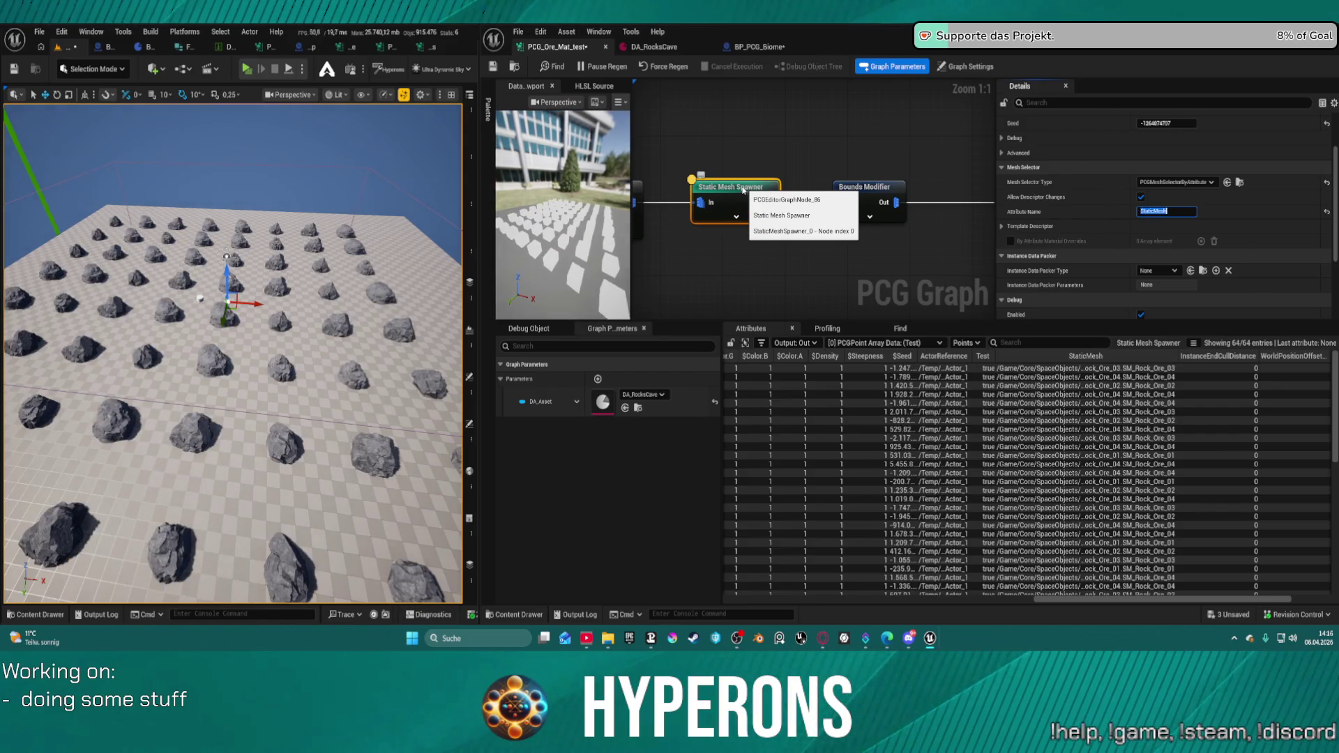
mouse_move(230, 349)
left_mouse_down()
mouse_move(241, 173)
mouse_move(219, 175)
left_mouse_up()
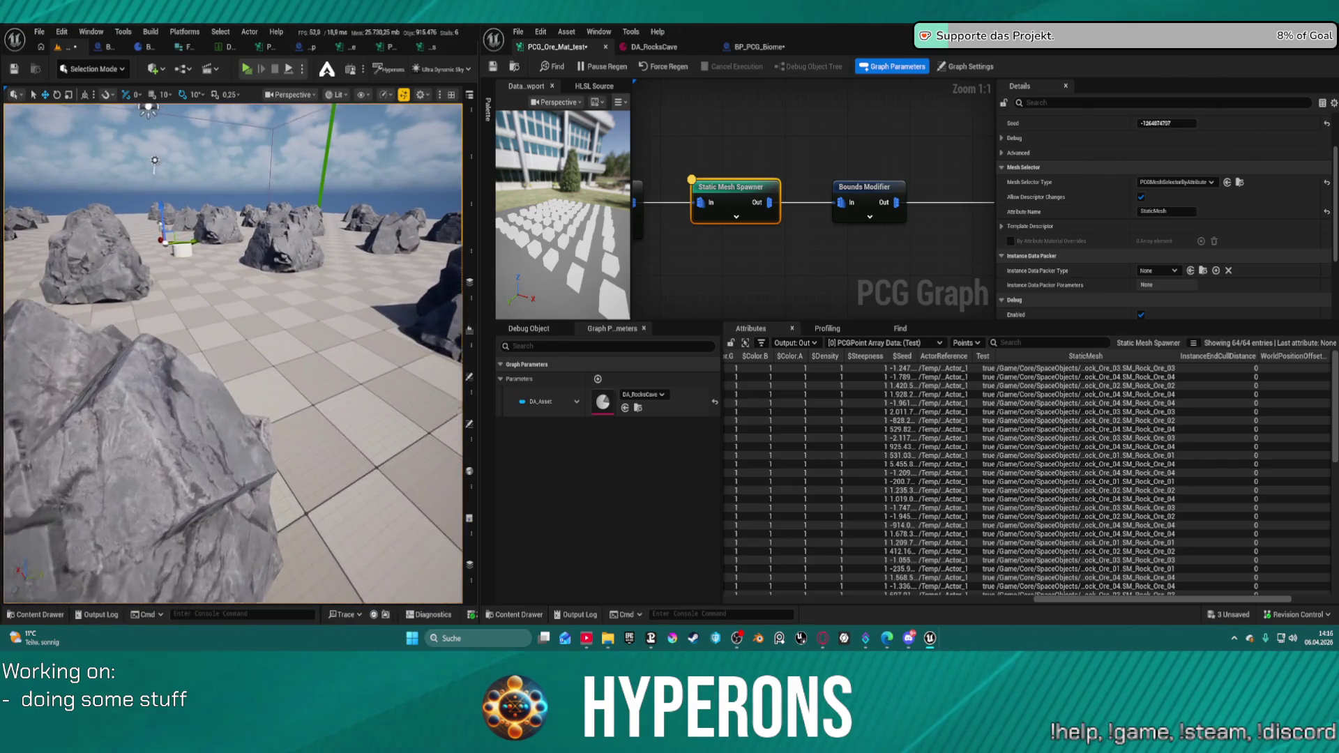
mouse_move(219, 174)
left_mouse_down()
mouse_move(219, 154)
mouse_move(210, 167)
left_mouse_up()
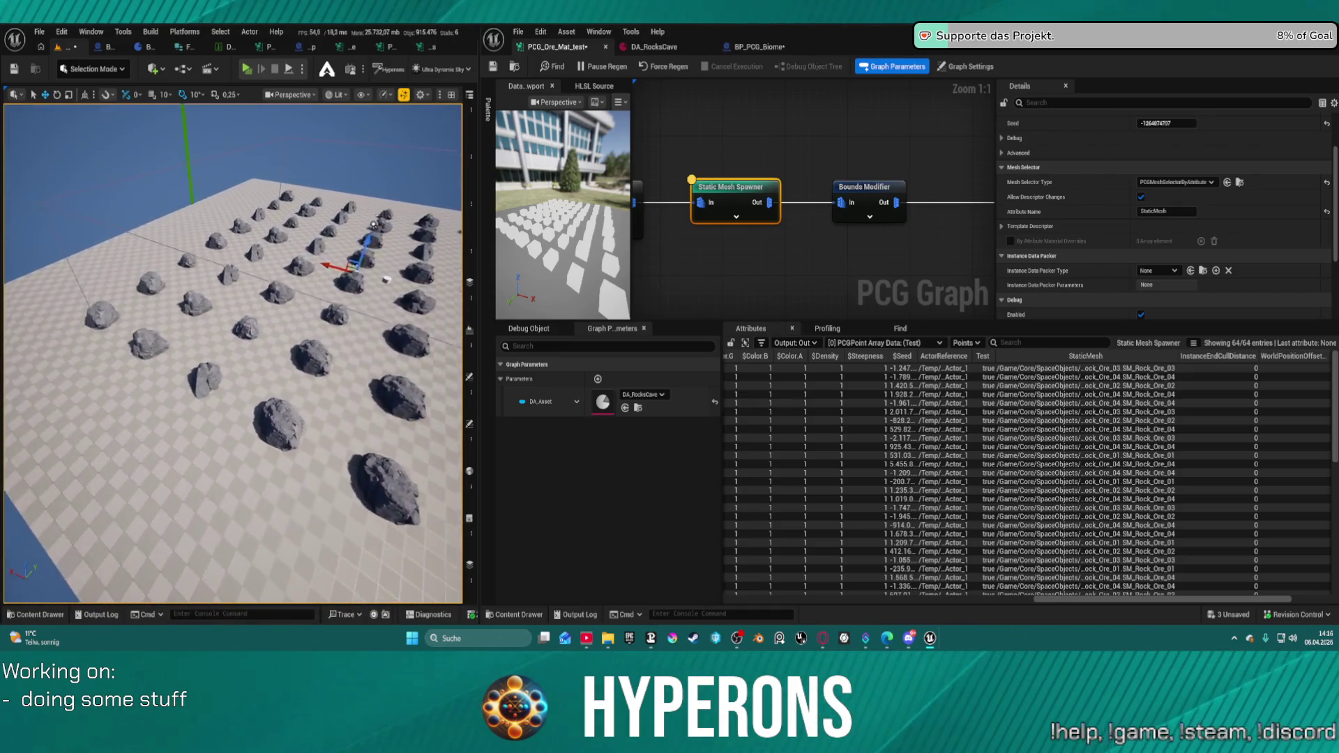
mouse_move(209, 168)
left_mouse_down()
mouse_move(171, 170)
mouse_move(198, 168)
left_mouse_up()
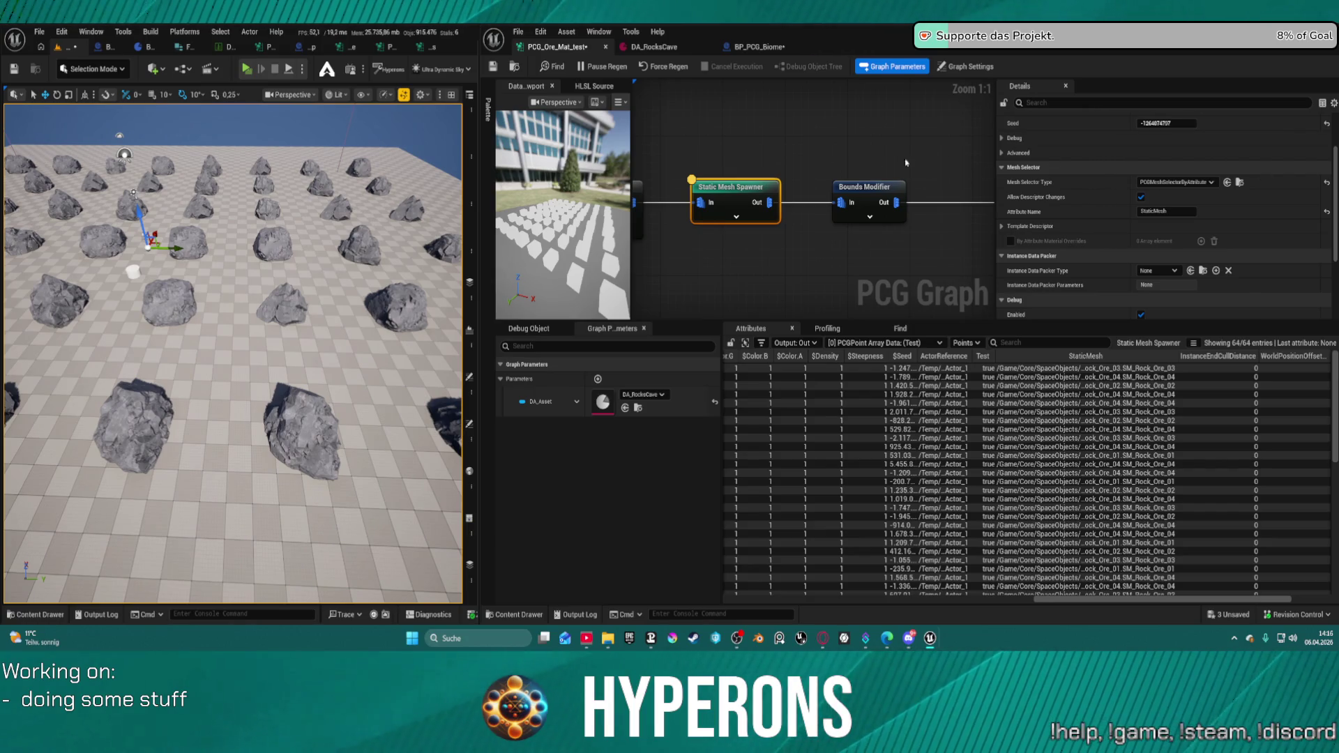
scroll(1151, 209, "down", 3)
mouse_move(756, 267)
left_mouse_down()
mouse_move(969, 202)
mouse_move(1176, 194)
left_mouse_up()
mouse_move(870, 169)
left_mouse_down()
mouse_move(822, 239)
mouse_move(739, 230)
mouse_move(844, 188)
left_mouse_up()
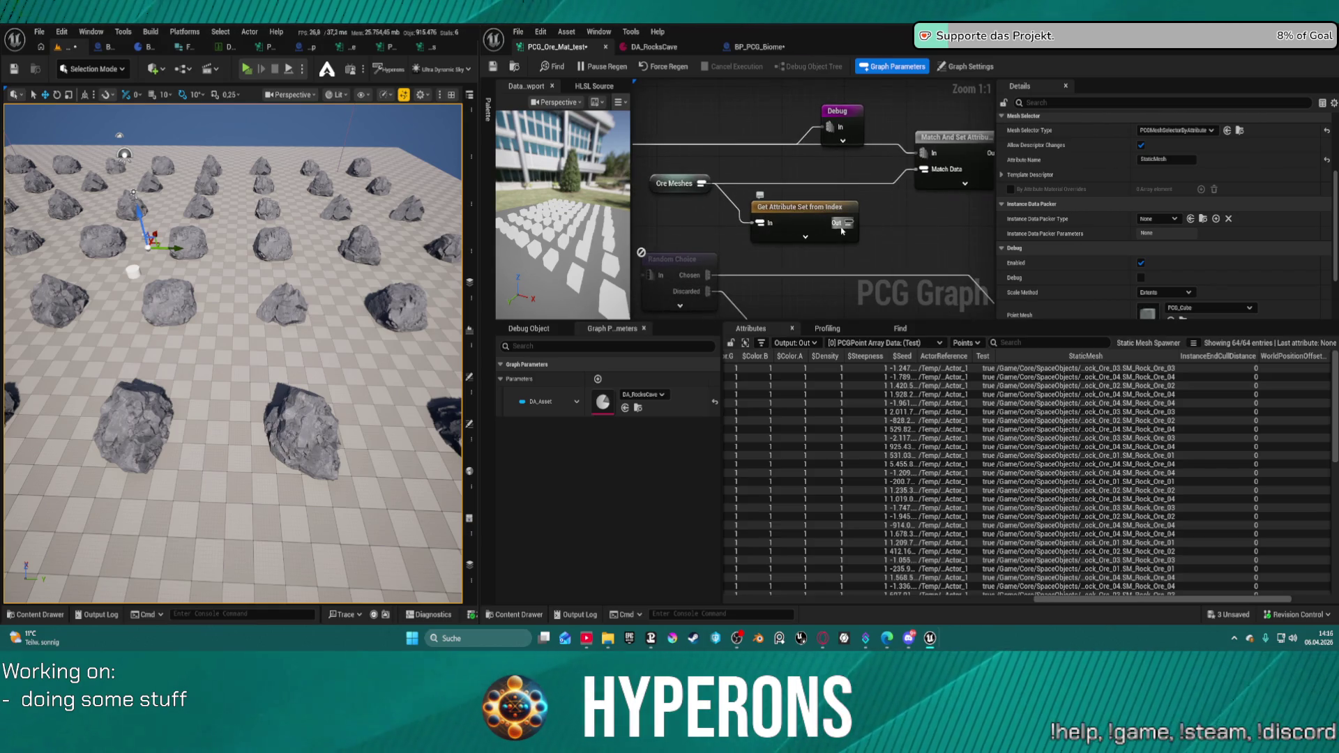
- Connect Get Attribute Set from Index's output to Match And Set Attributes' Match Data
left_click(802, 208)
left_click_drag(848, 223, 924, 169)
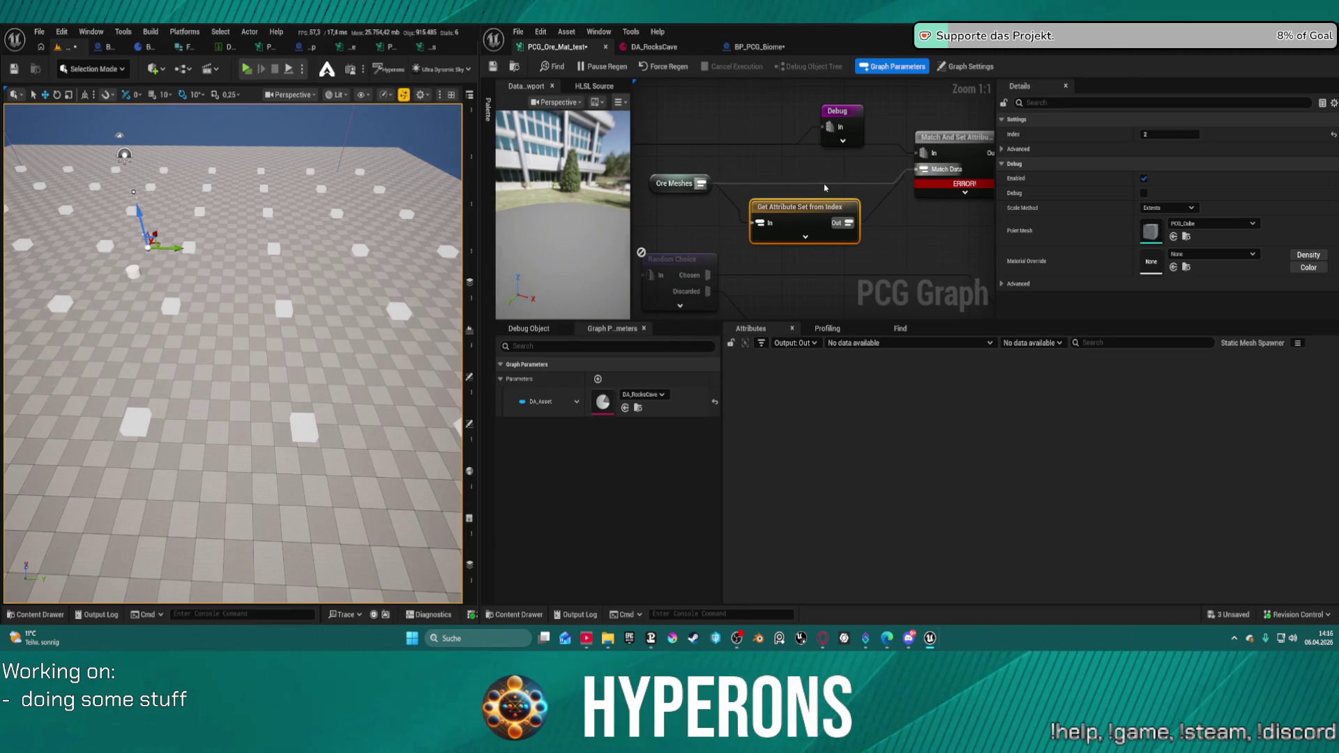
left_click(952, 138)
key("f")
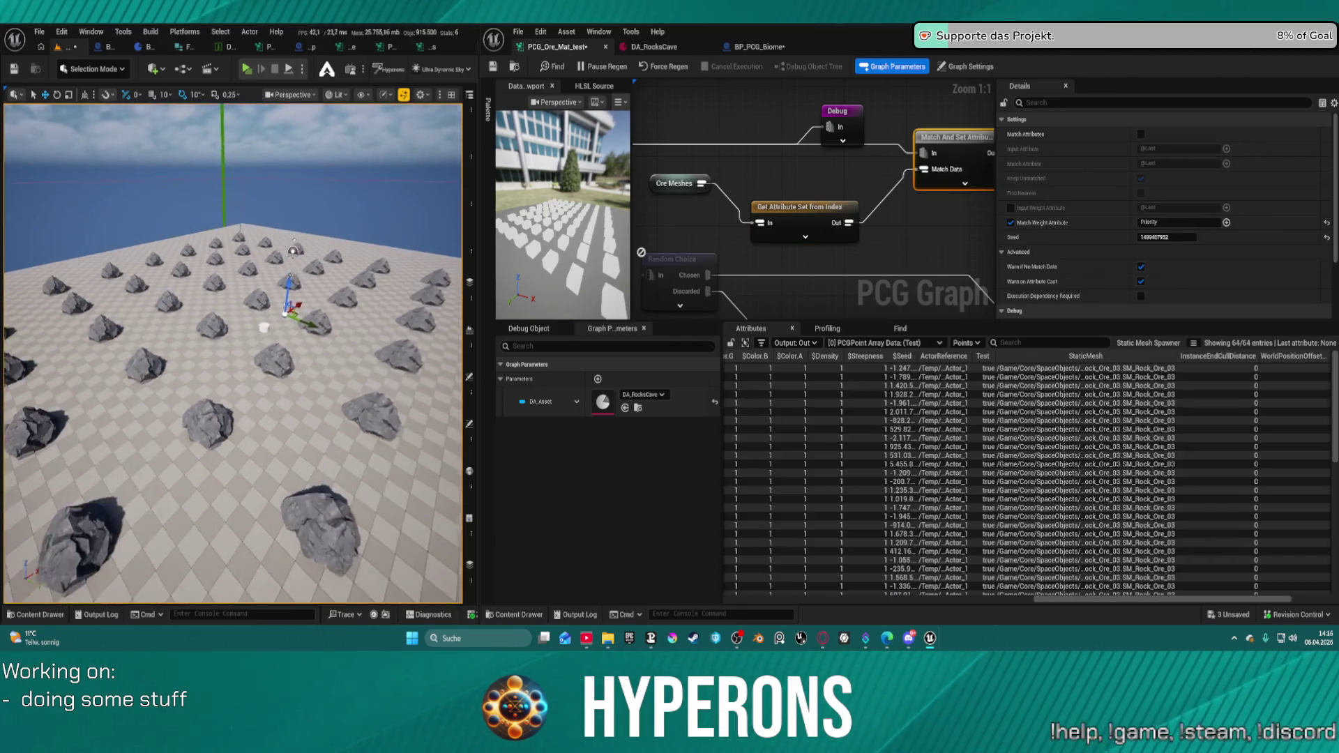
- Try Index values 0, 3 and 4, settling on 1 so every rock uses SM_Rock_Ore_02
left_click(797, 208)
left_click(1168, 134)
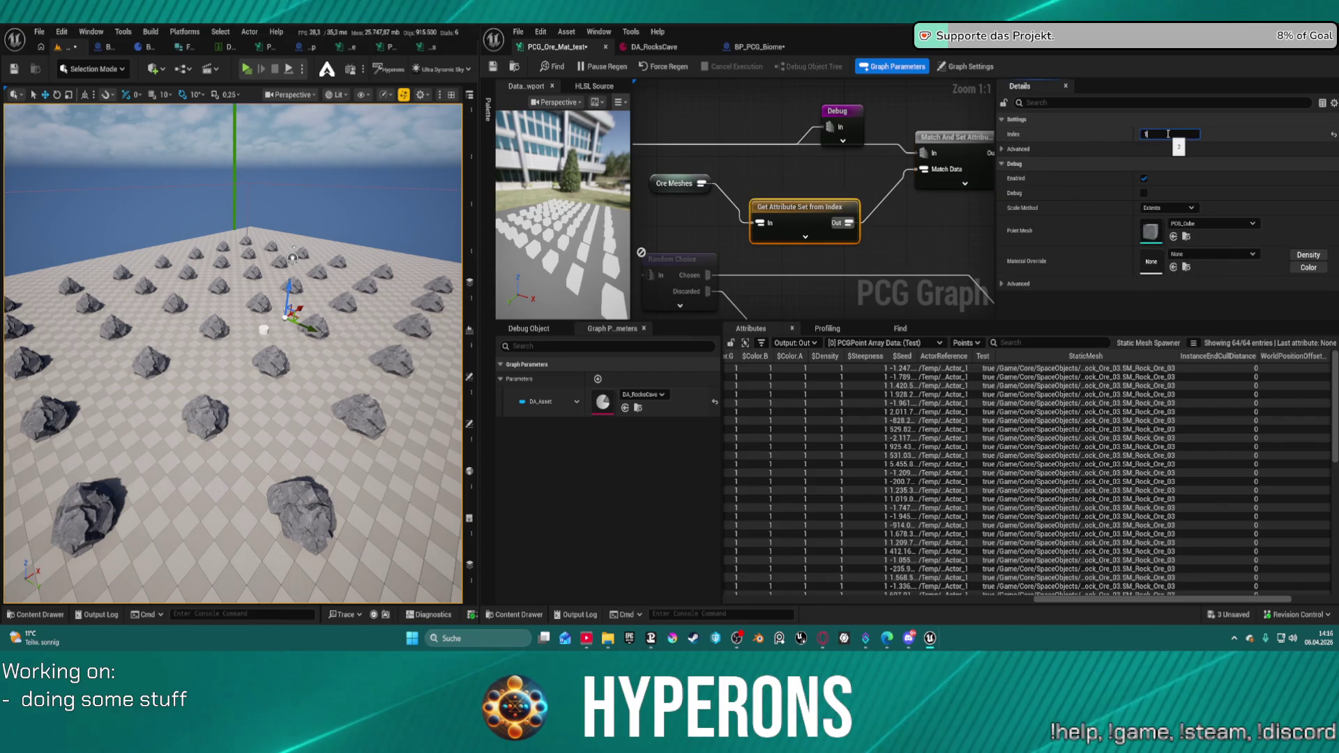
key("Return")
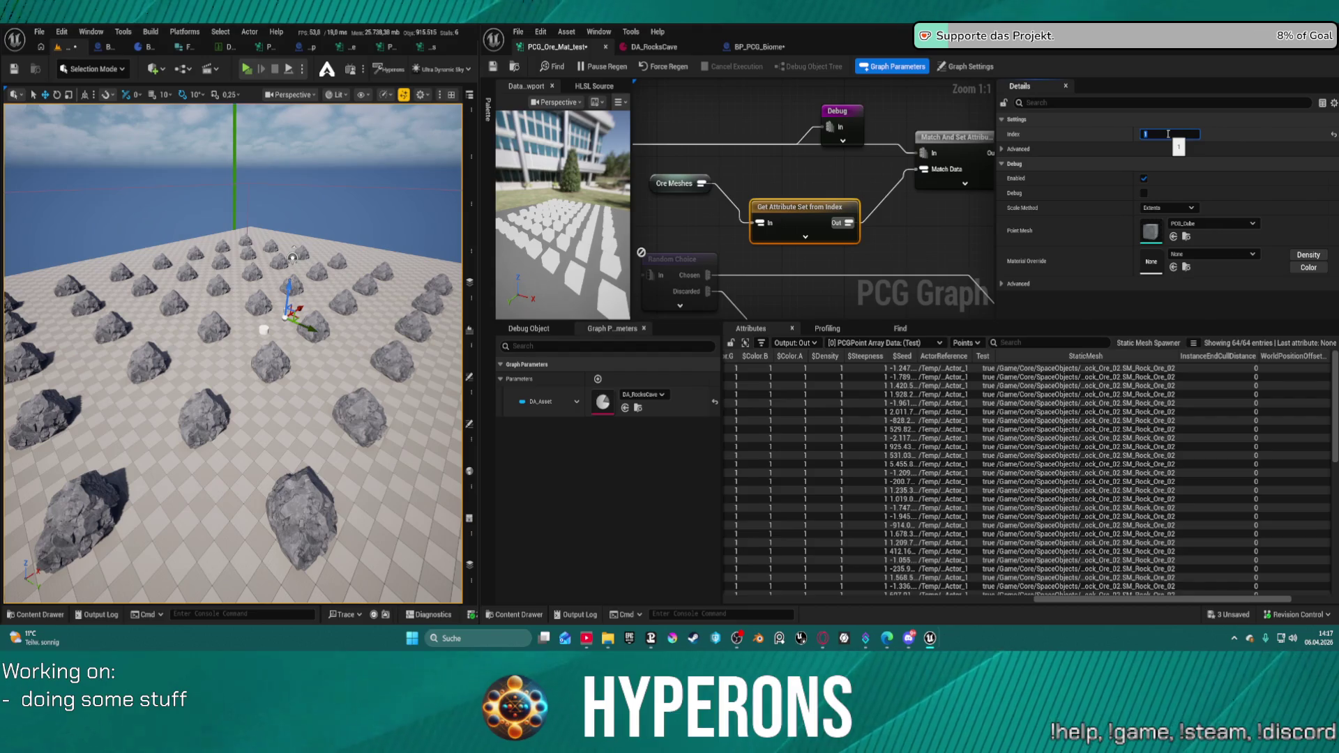
type("0")
key("Return")
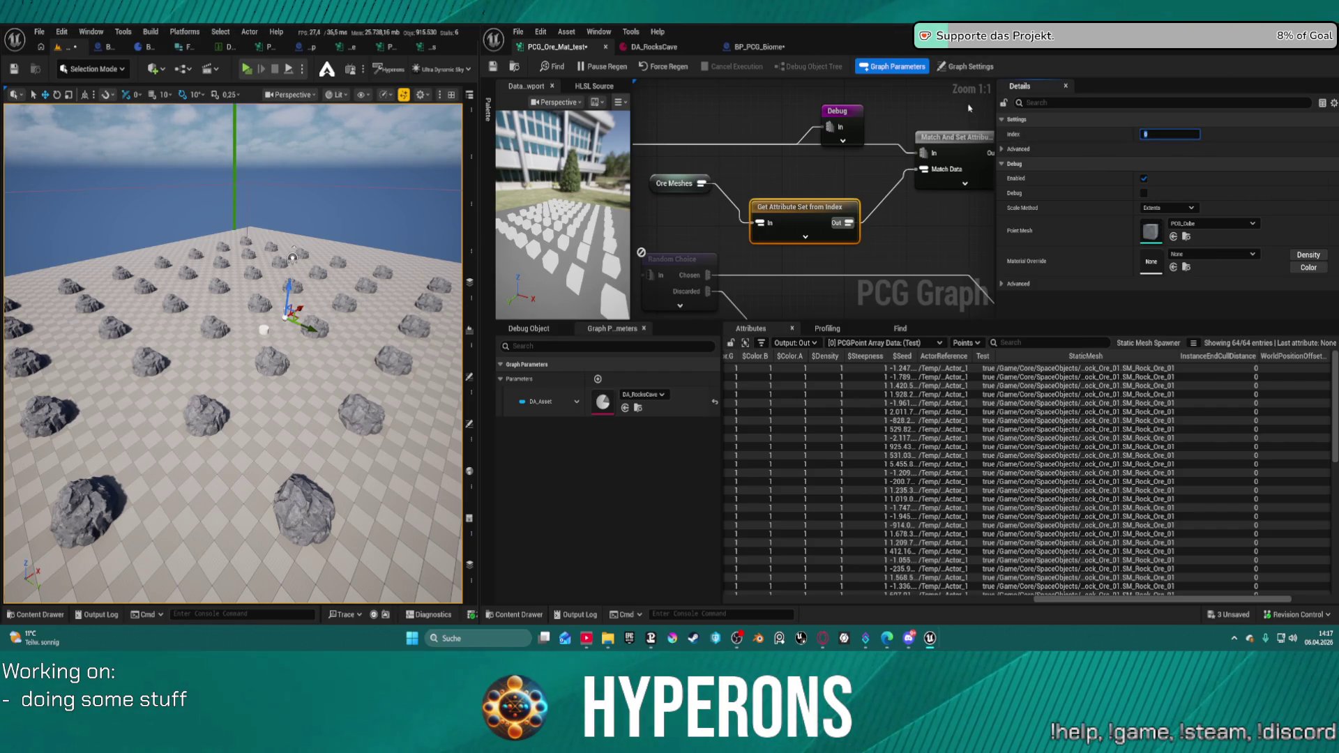
mouse_move(811, 216)
left_mouse_down()
mouse_move(811, 180)
mouse_move(788, 175)
left_mouse_up()
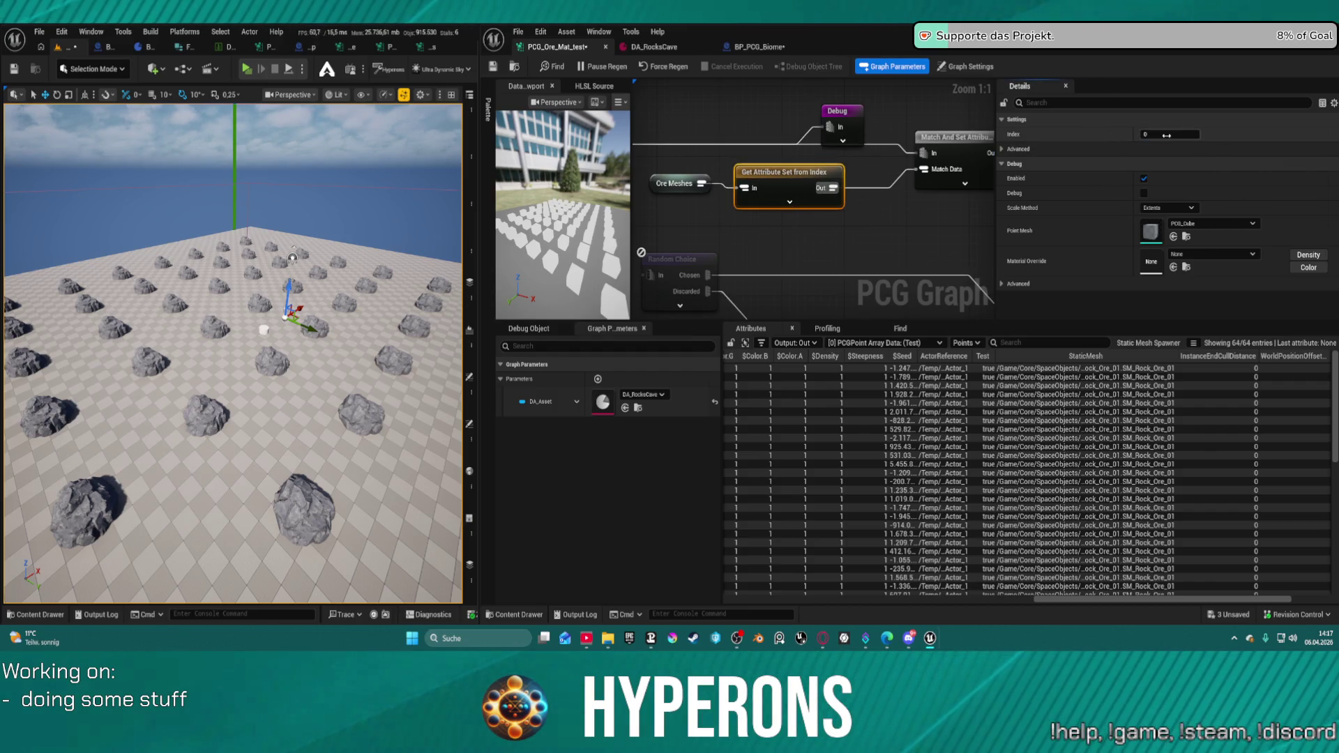
left_click_drag(1166, 135, 1169, 139)
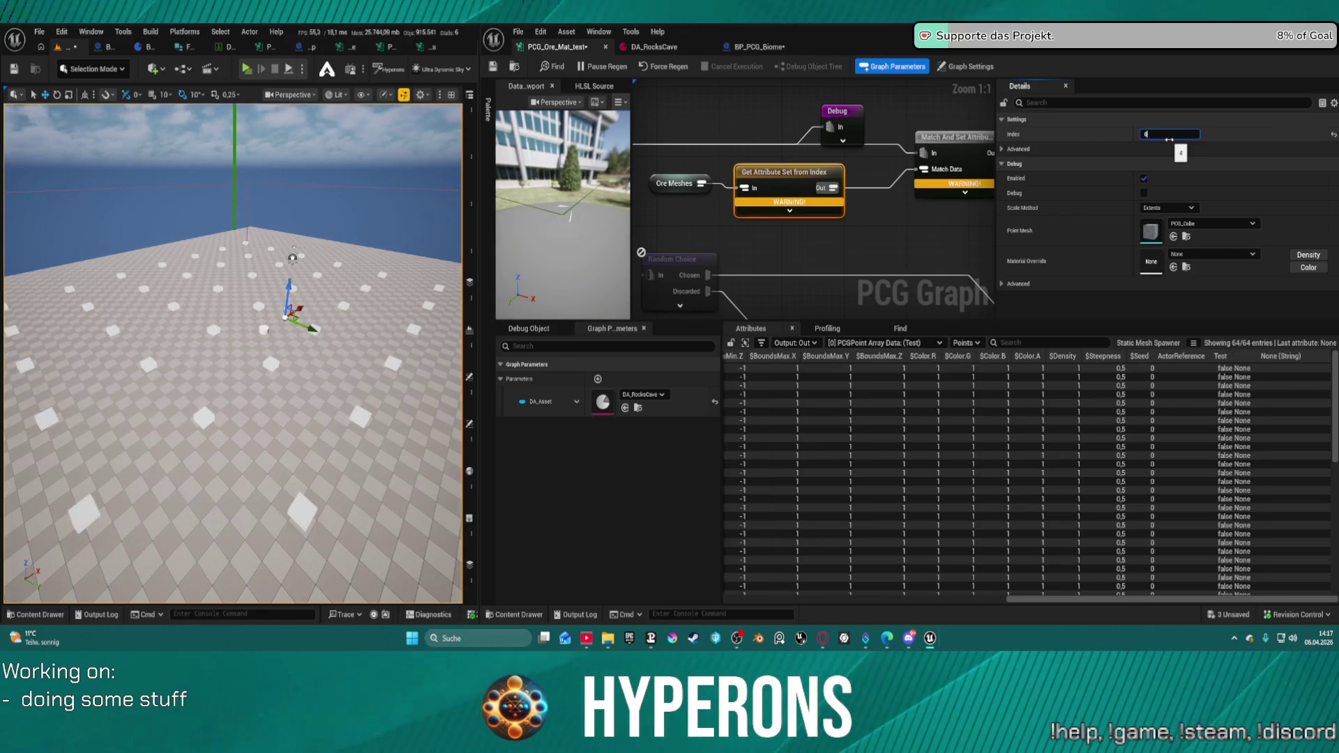
type("0")
key("Return")
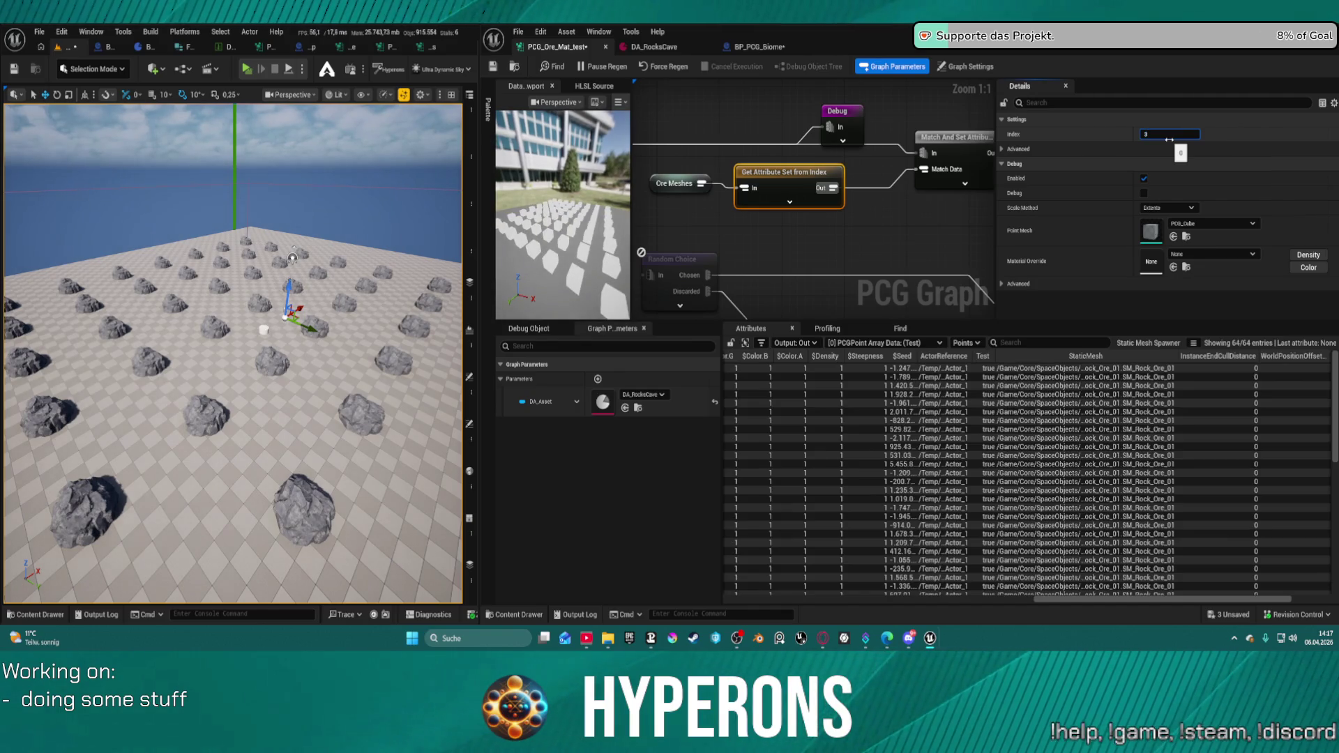
key("Return")
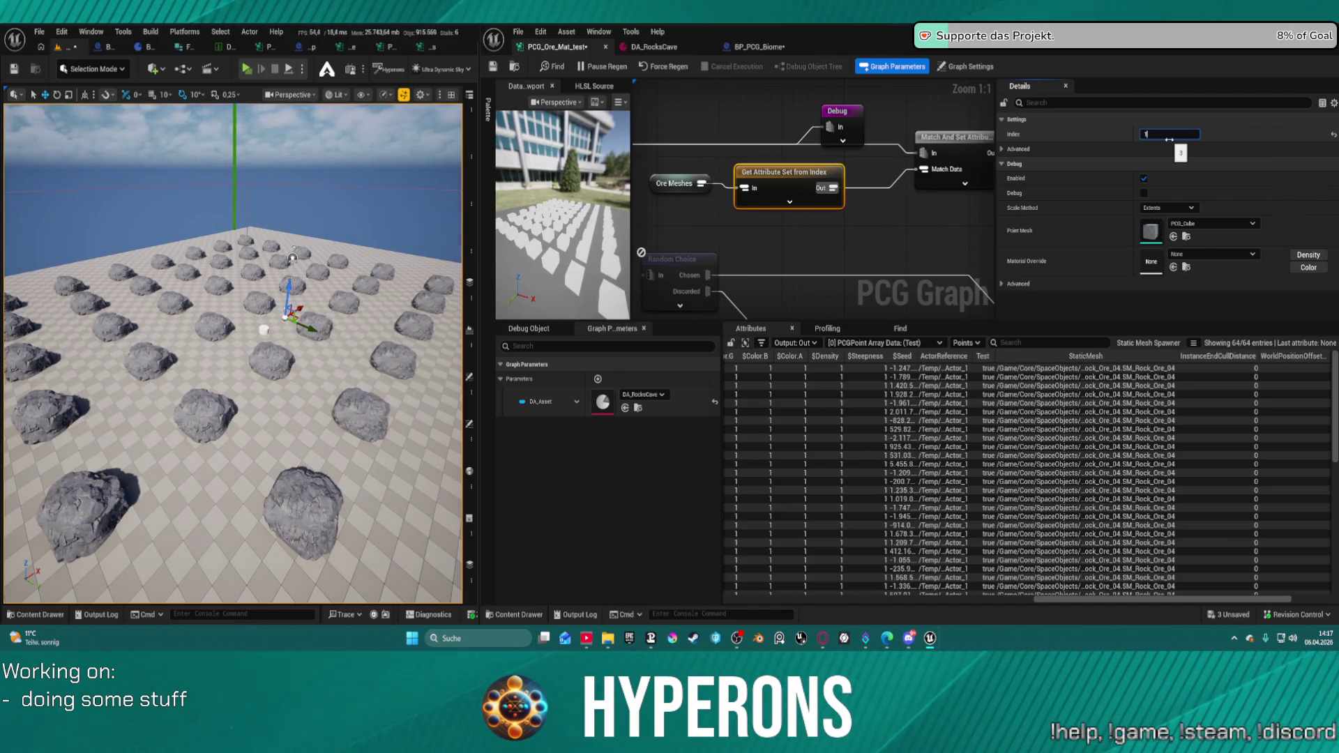
key("Return")
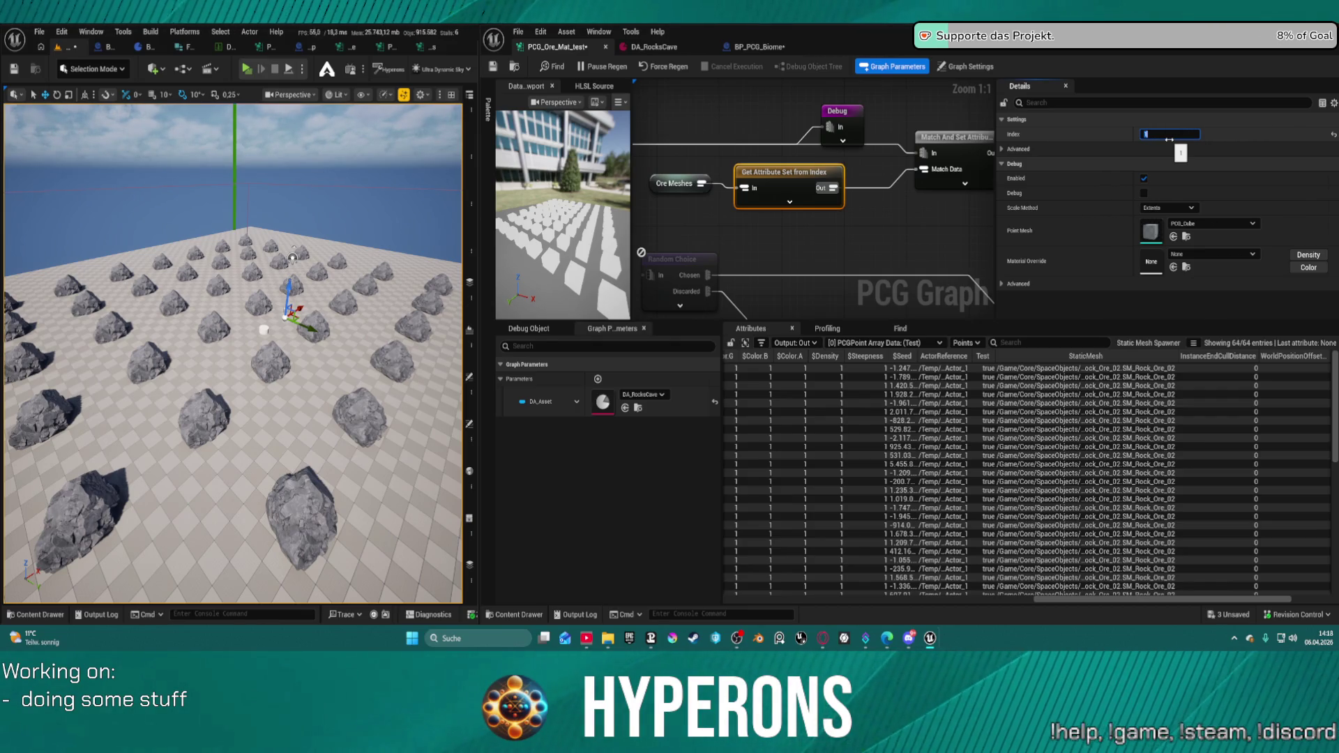
key("Return")
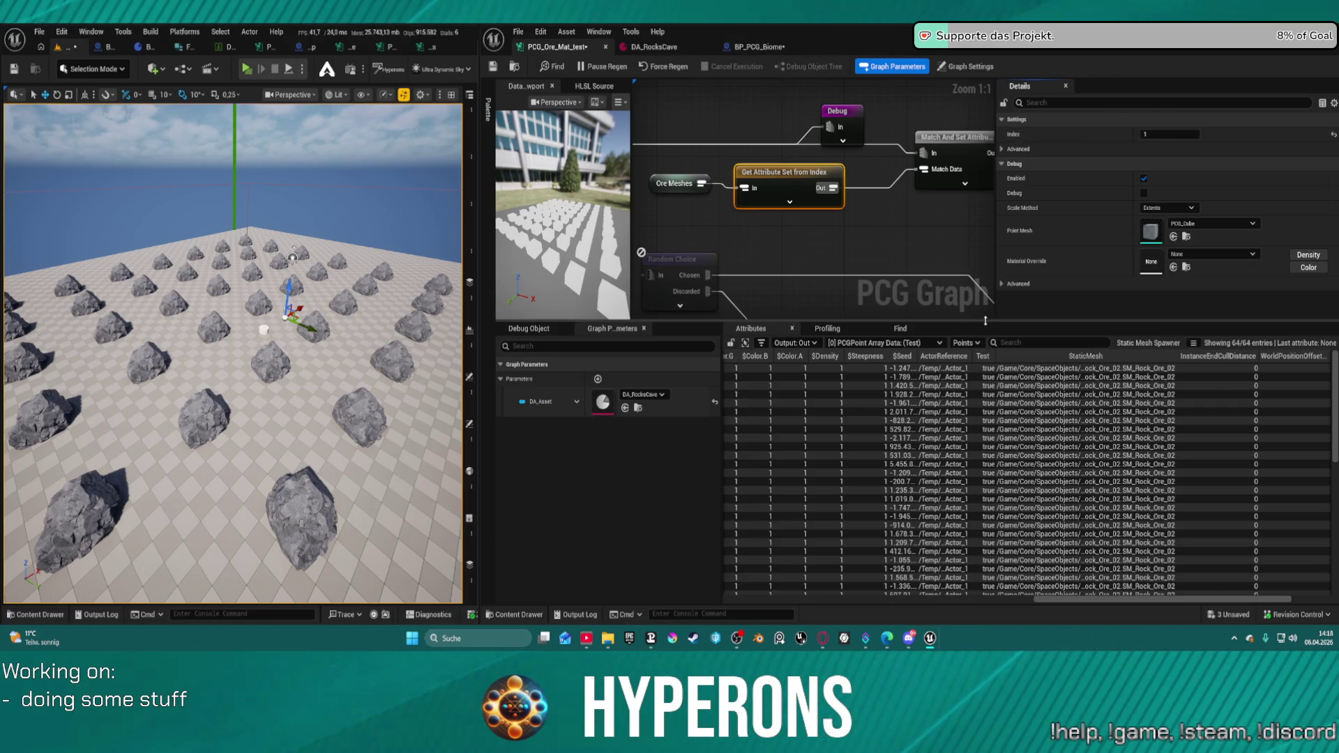
- Enlarge the graph, narrow Details, raise the attributes table, then switch to the DA_RocksCave tab
left_click_drag(984, 321, 987, 502)
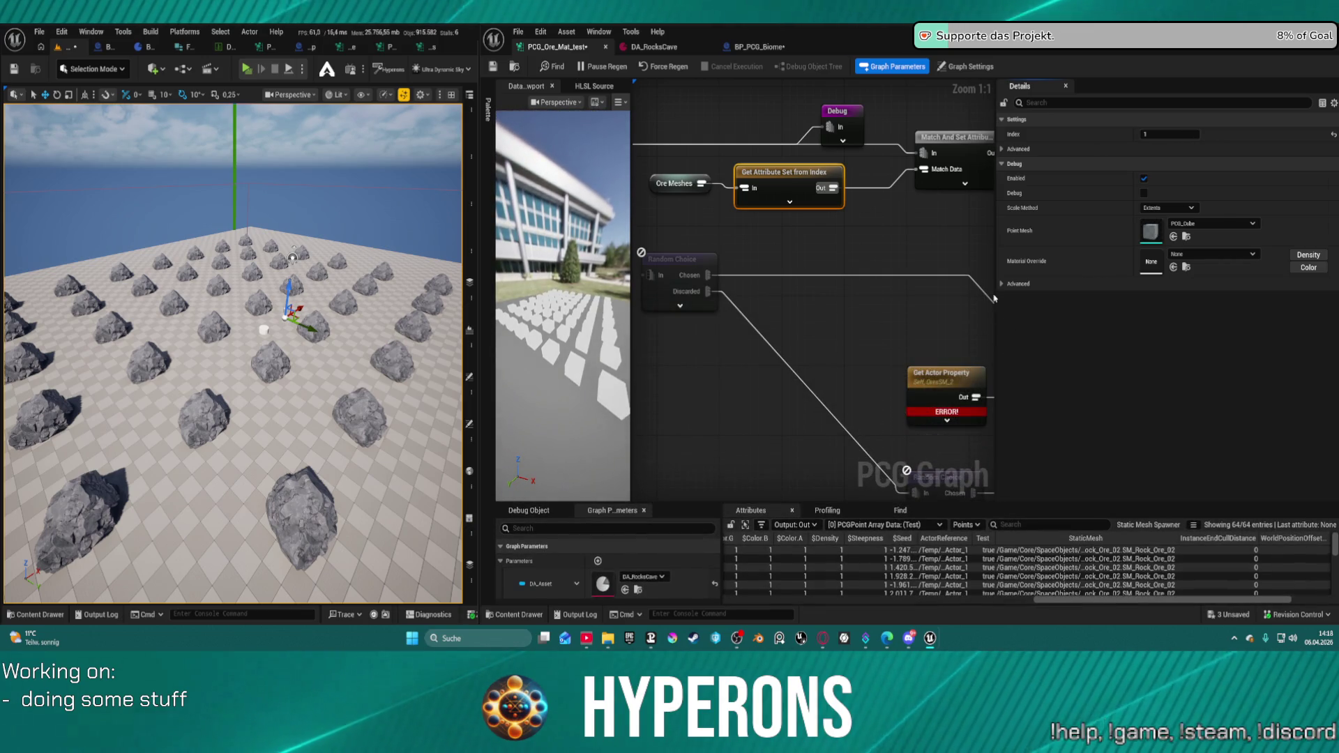
left_click_drag(996, 374, 1215, 288)
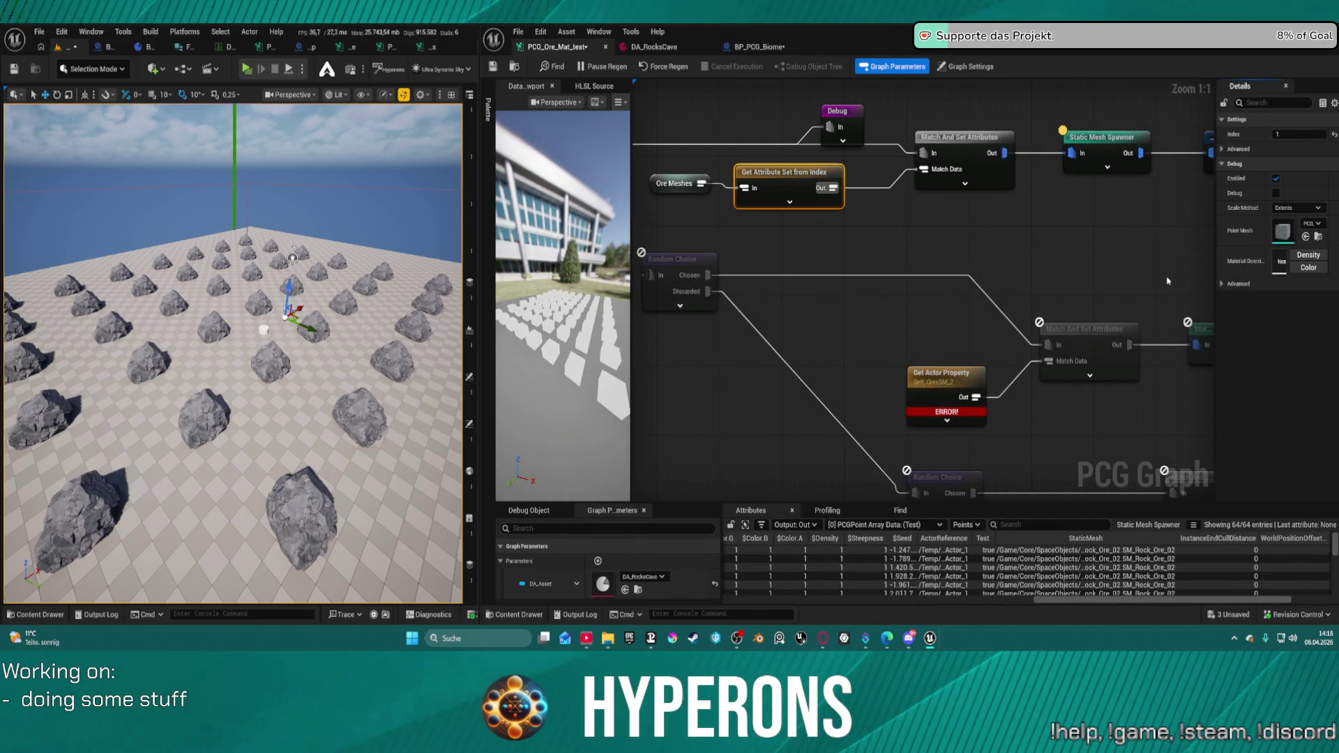
left_click_drag(976, 261, 1007, 301)
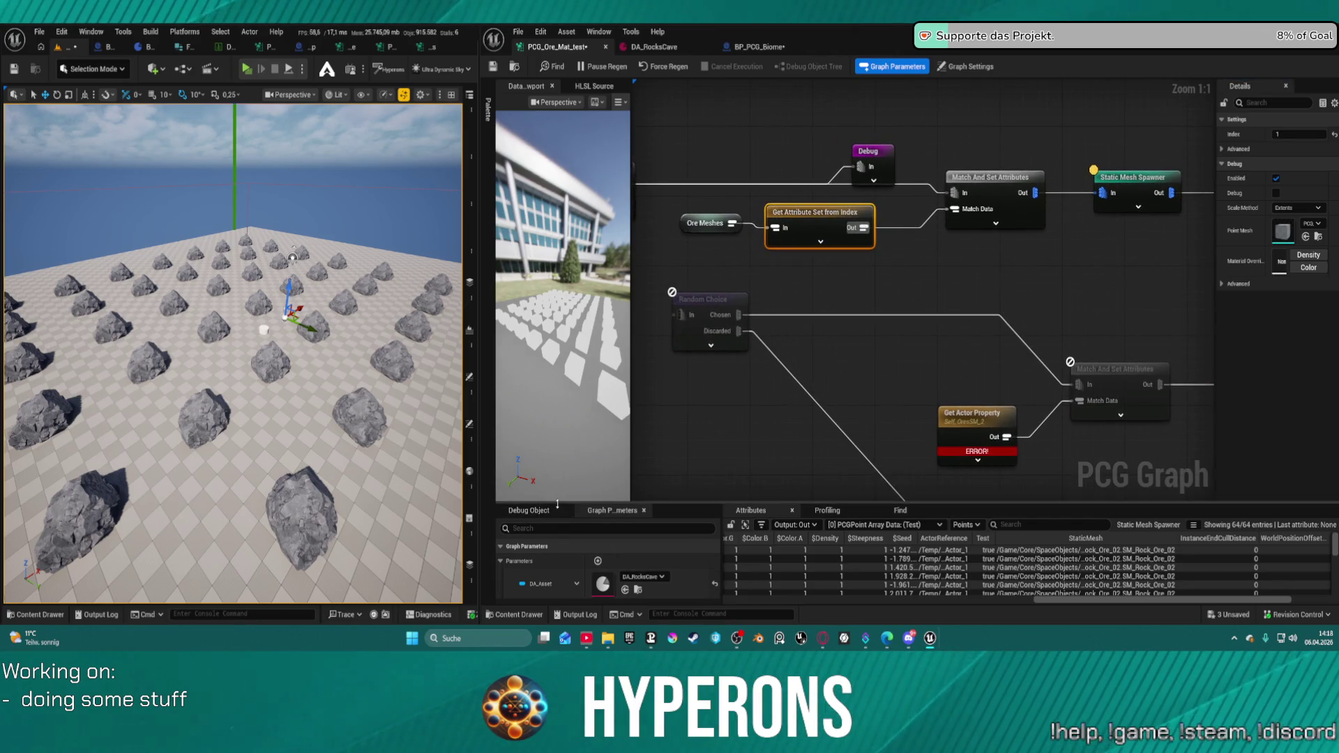
mouse_move(537, 503)
left_mouse_down()
mouse_move(537, 363)
mouse_move(537, 417)
left_mouse_up()
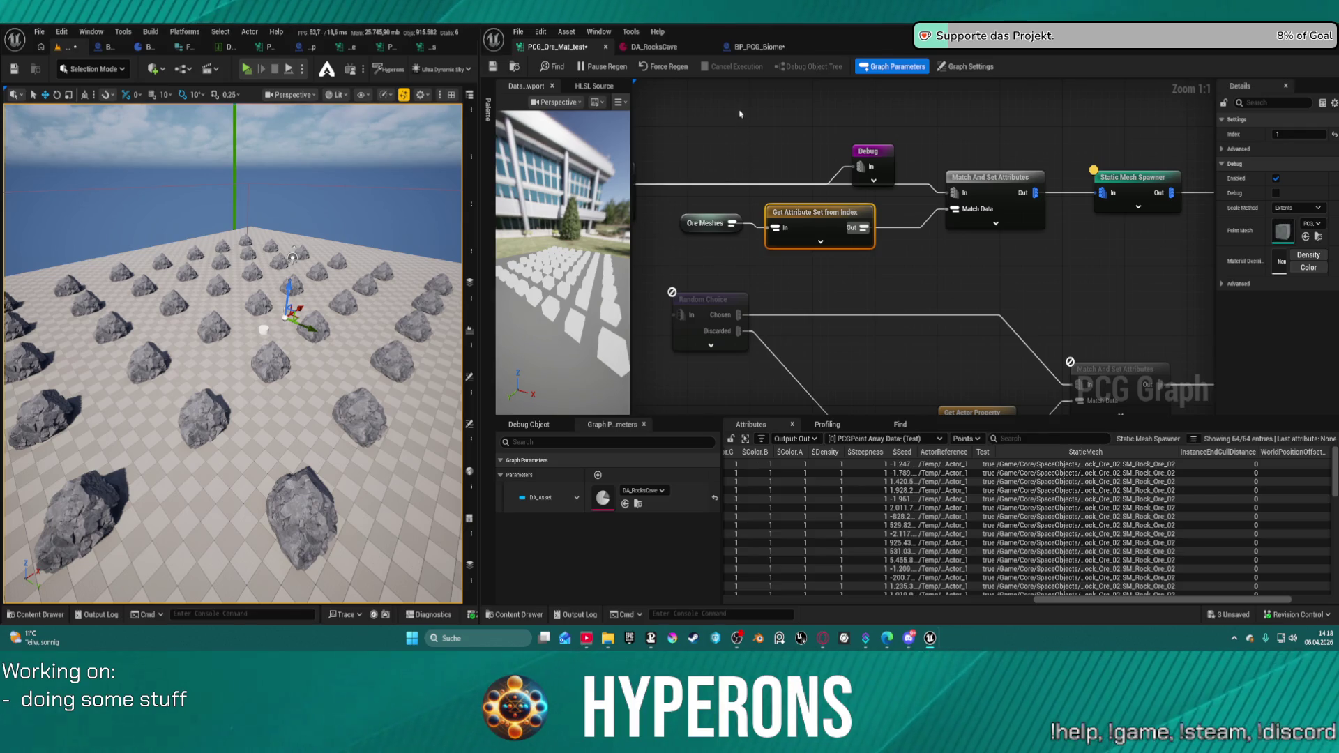
left_click(652, 47)
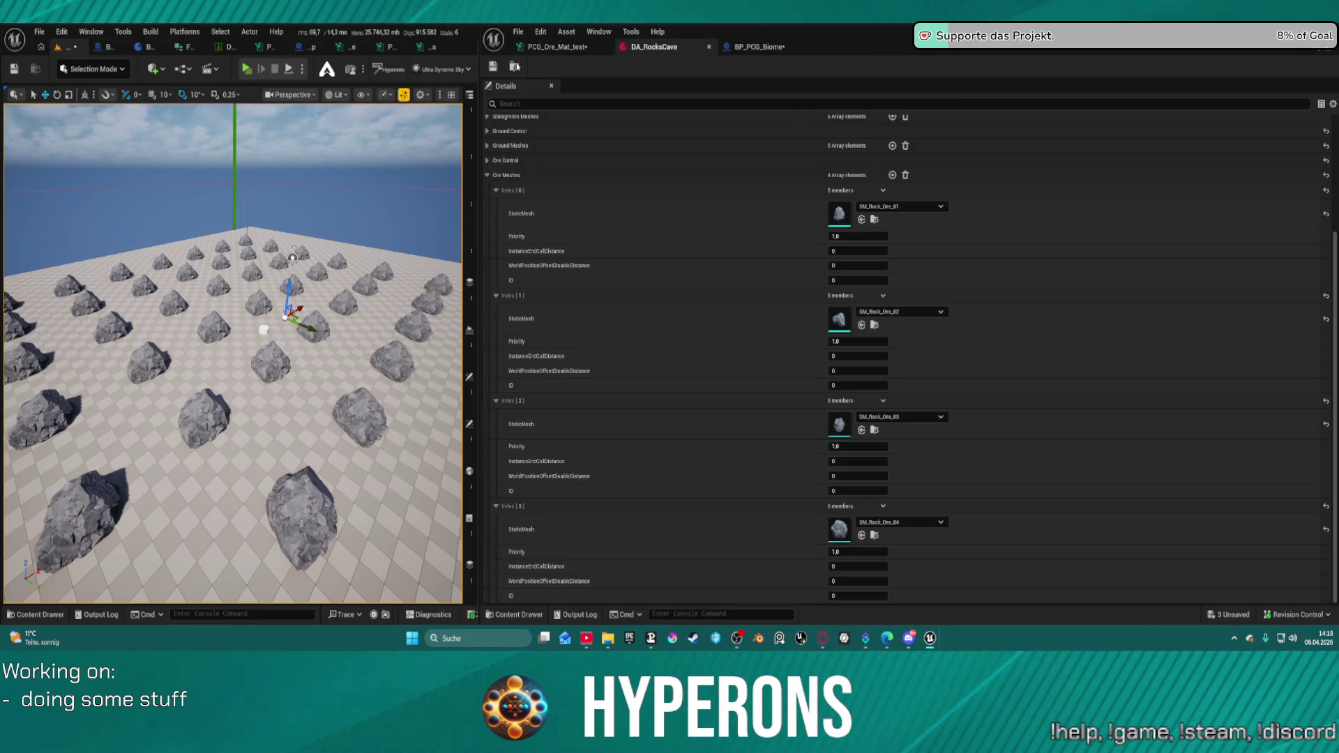
- Open BP_CaveDataAsset and select its OreControl variable
left_click(143, 50)
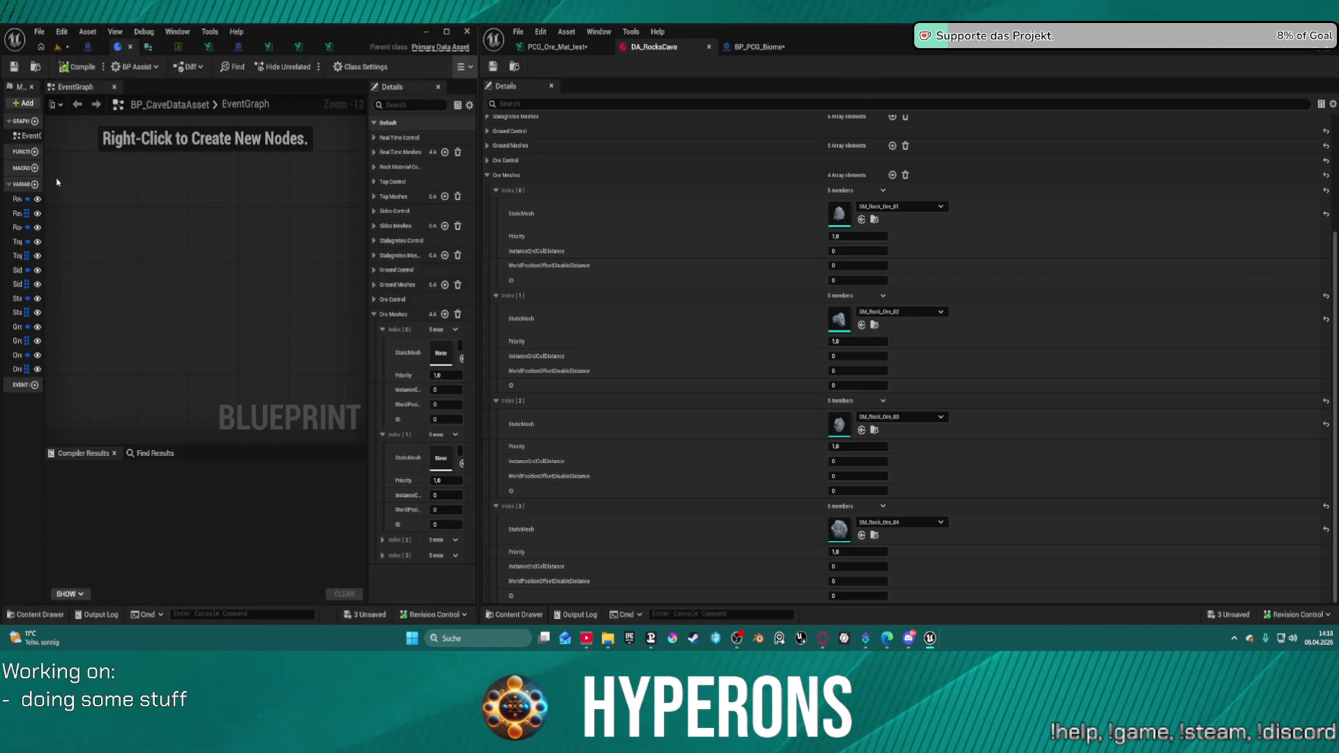
left_click_drag(44, 165, 138, 164)
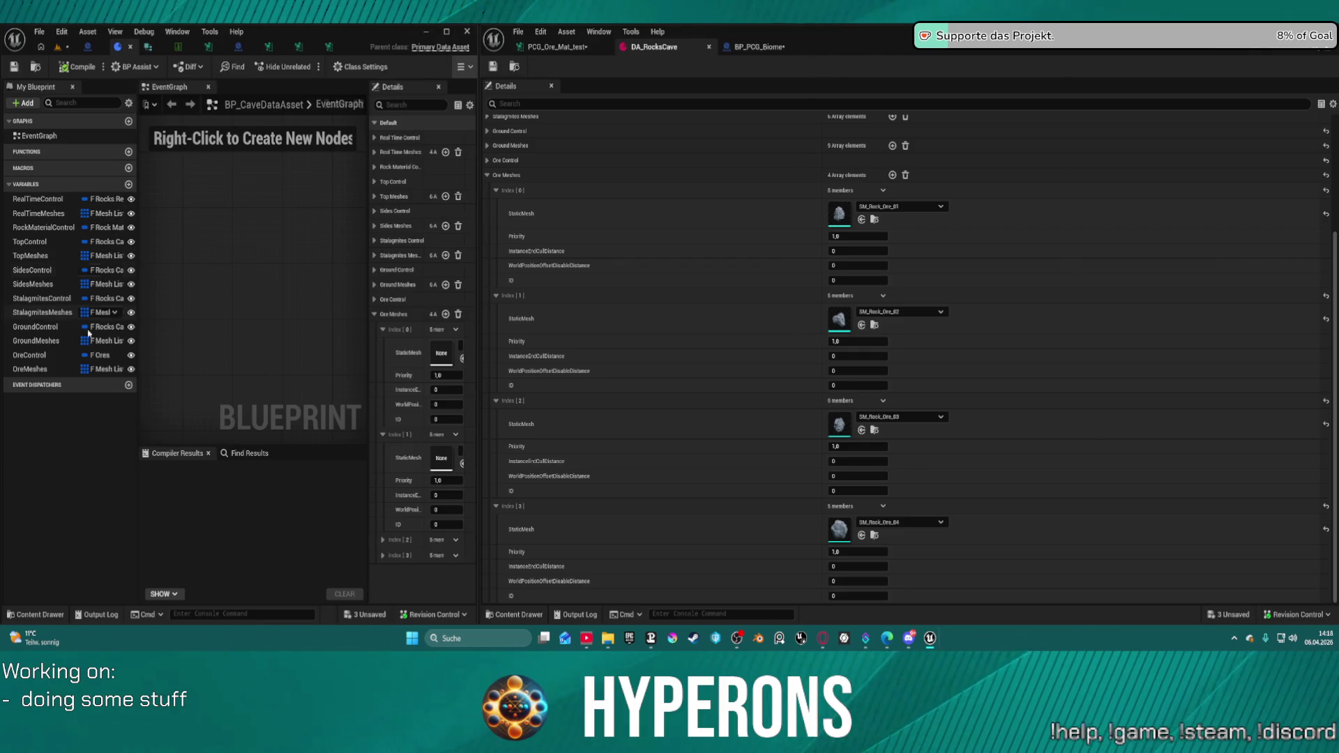
left_click(73, 356)
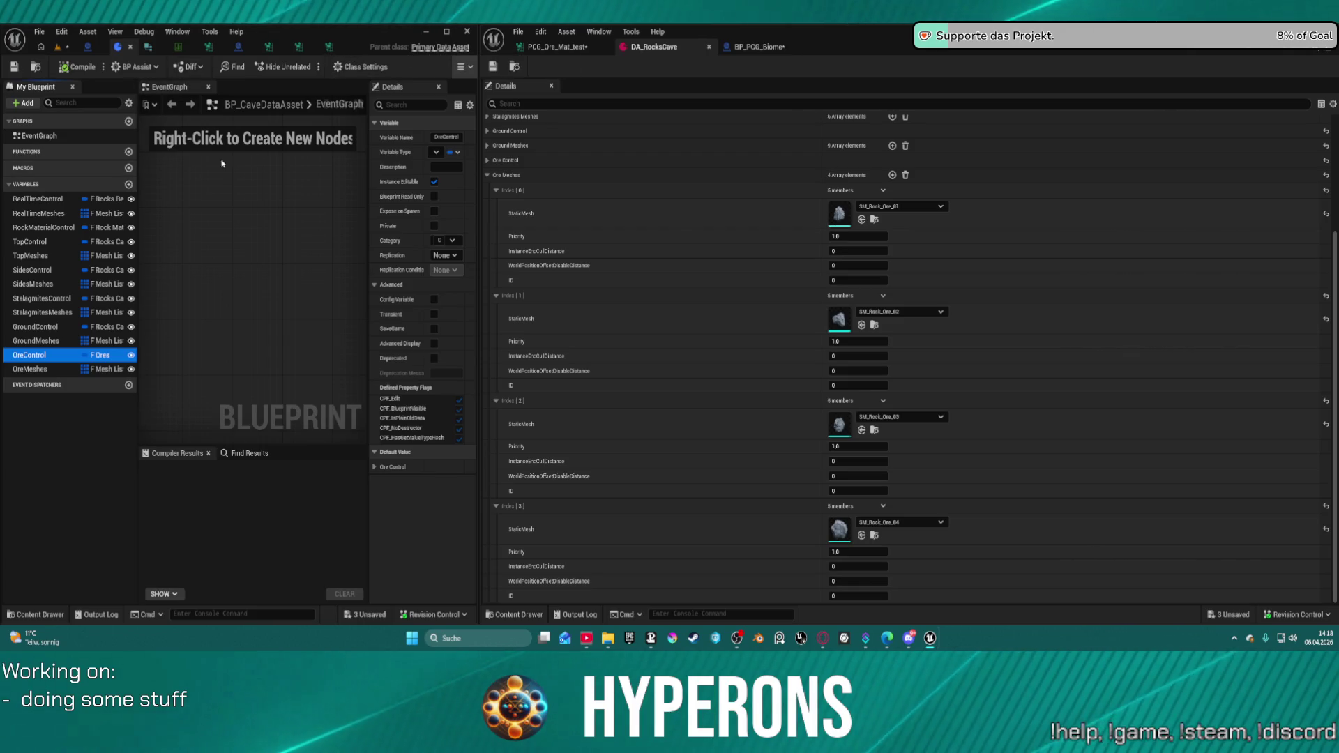
- Open the F_Ores structure from the Content Drawer
key("ctrl+space")
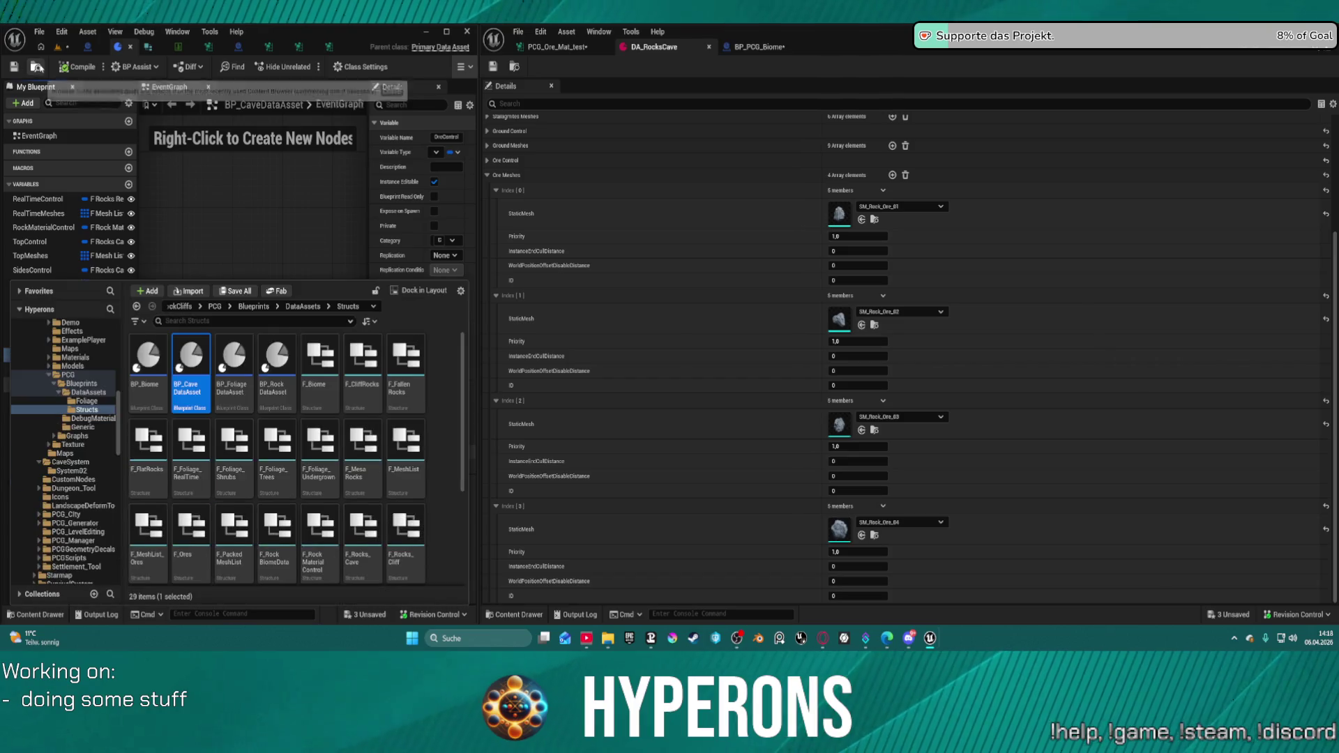
scroll(321, 454, "down", 3)
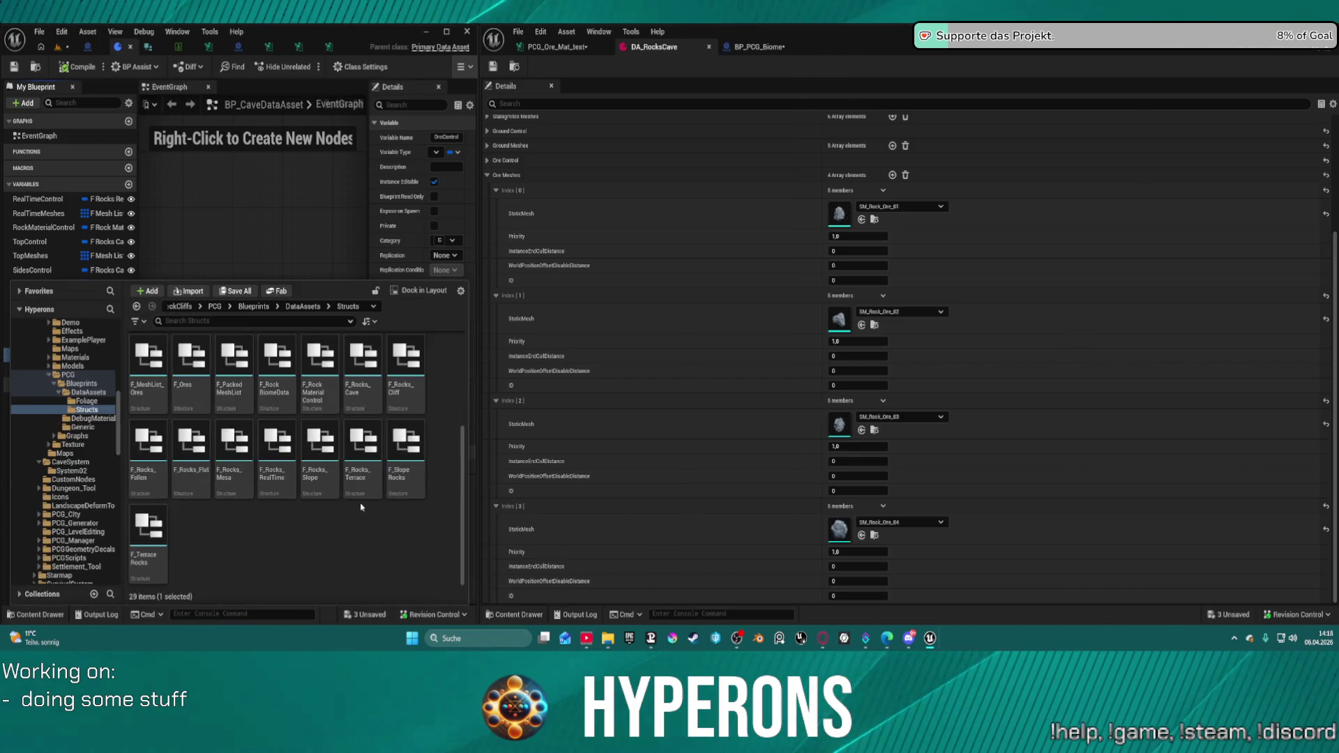
left_click(190, 351)
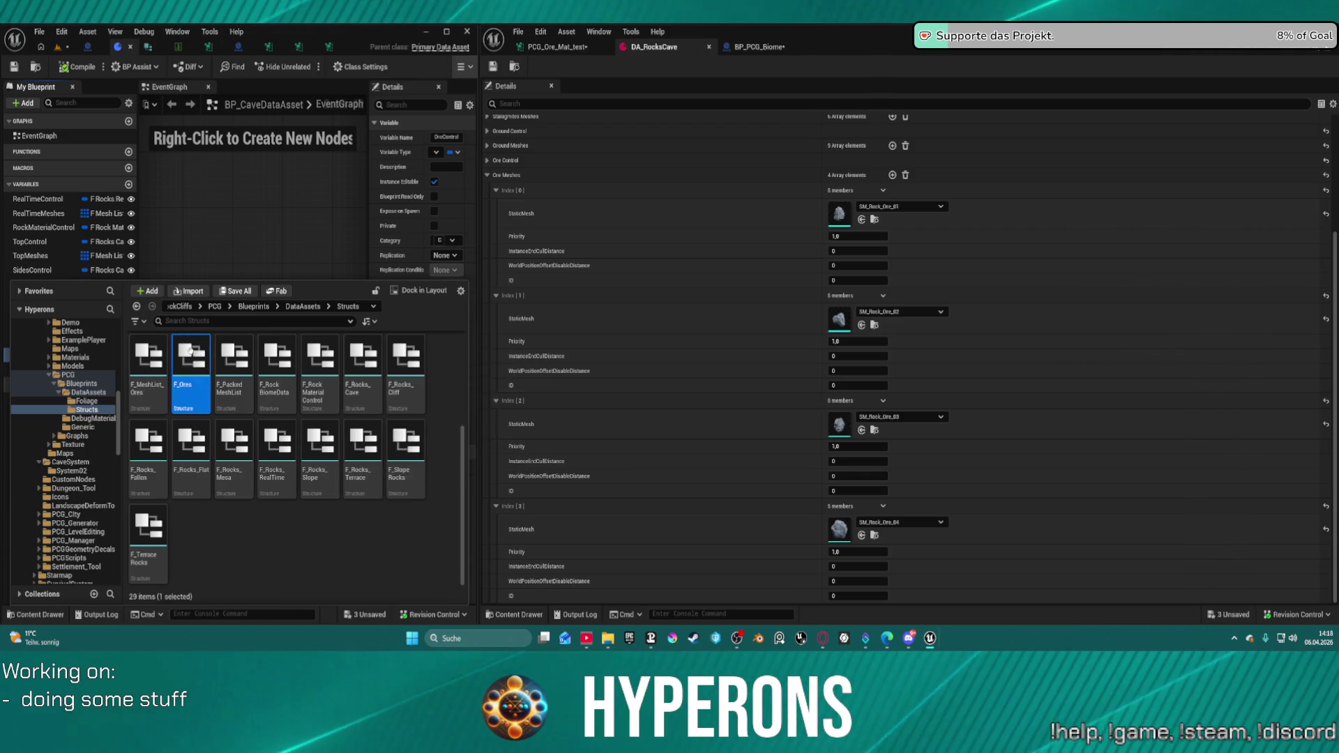
double_click(192, 355)
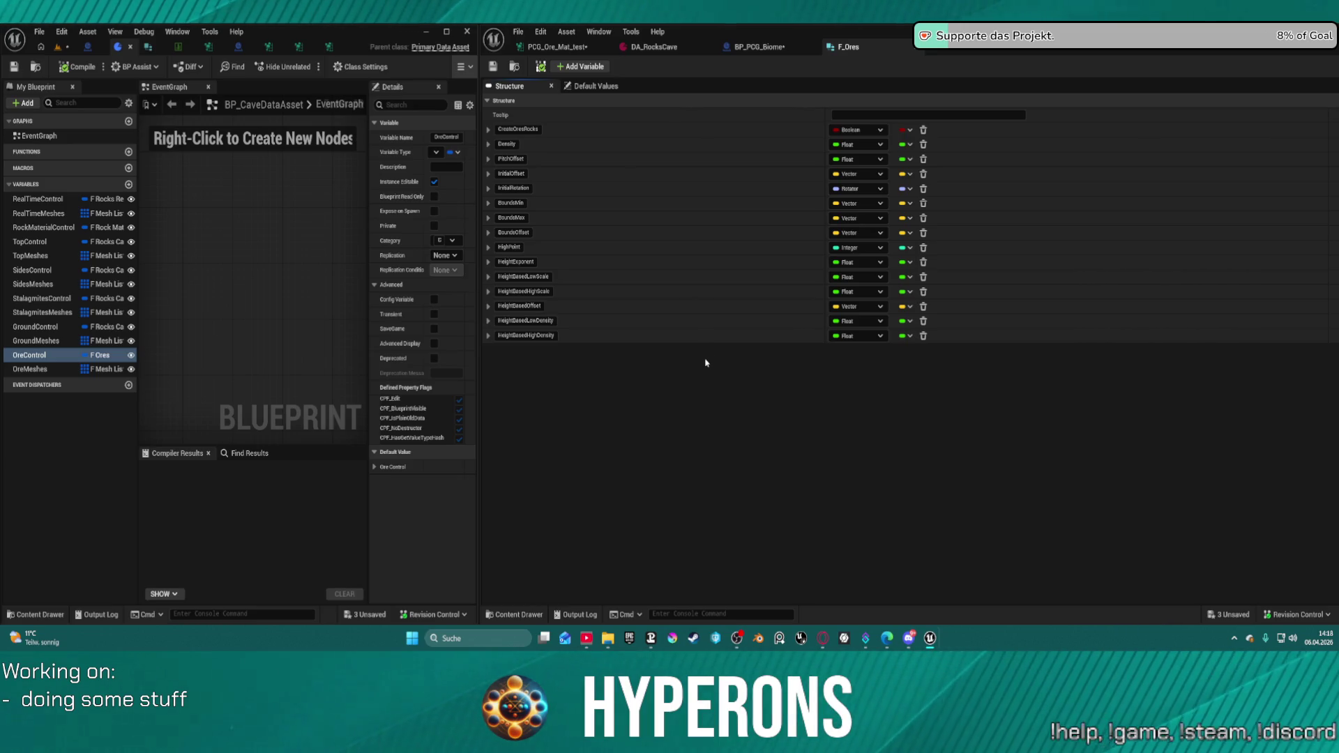
- Open F_MeshList_Ores, move Boolean MemberVar_128 directly below StaticMesh, and begin renaming it
key("ctrl+space")
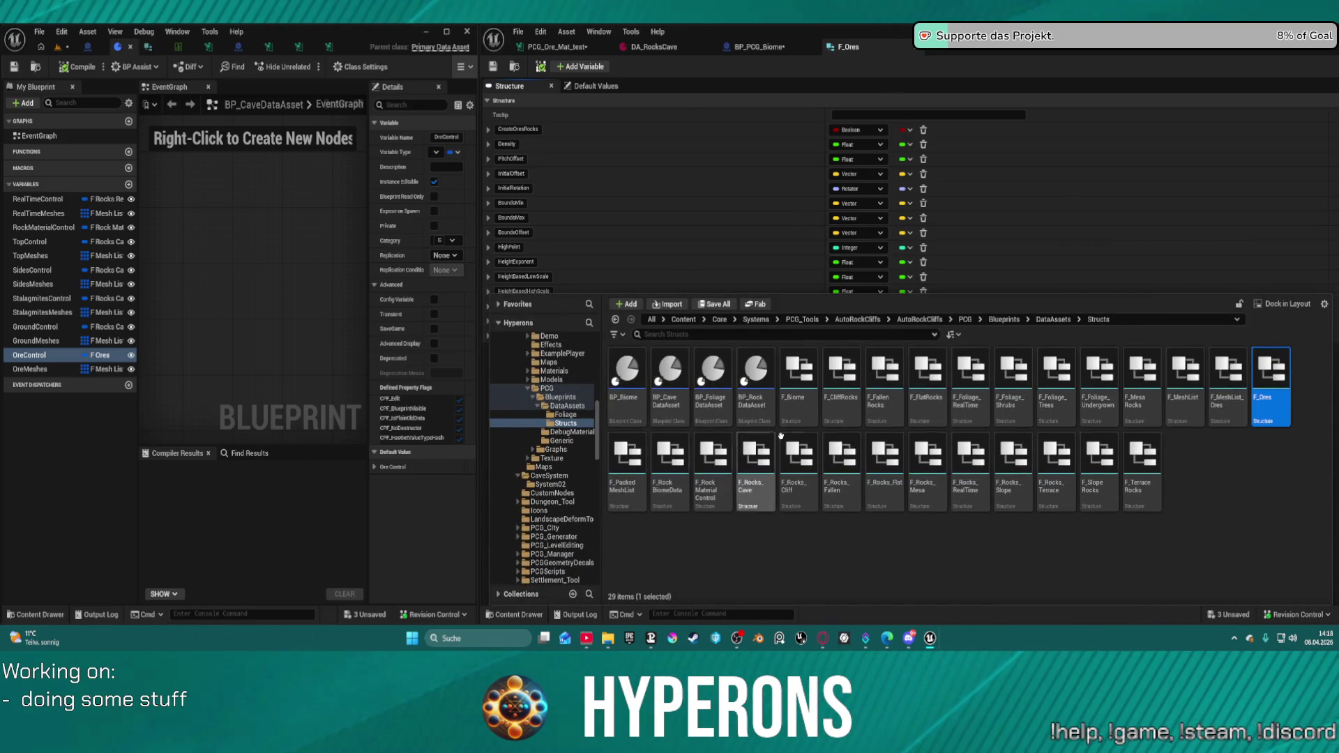
left_click(1229, 377)
double_click(1228, 376)
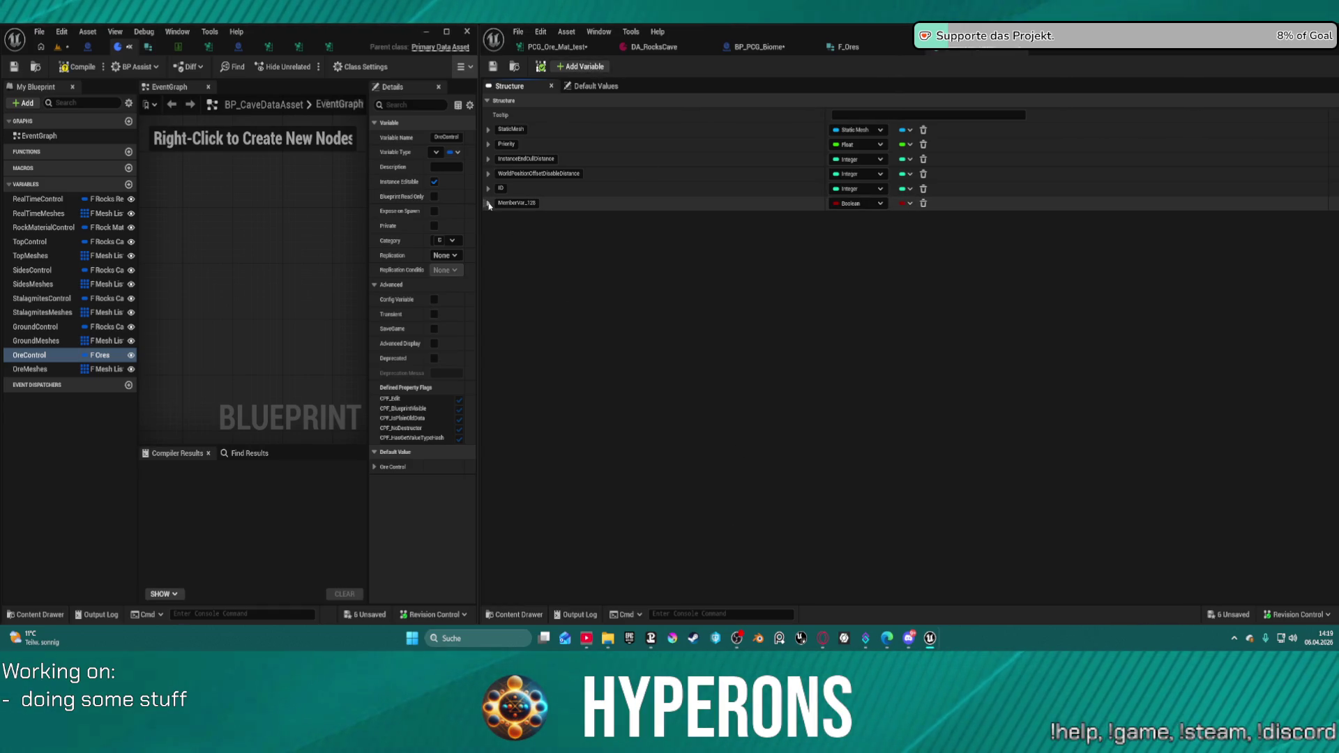
left_click_drag(482, 202, 495, 144)
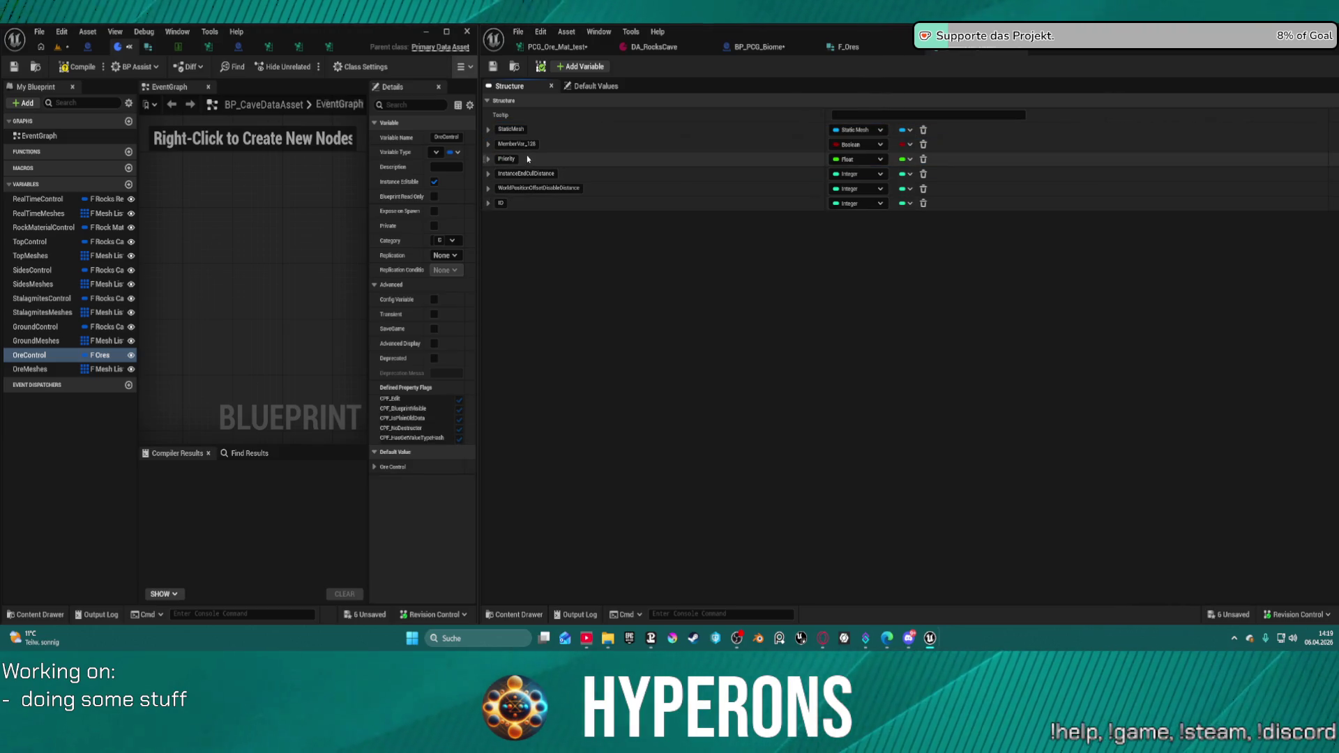
left_click(527, 144)
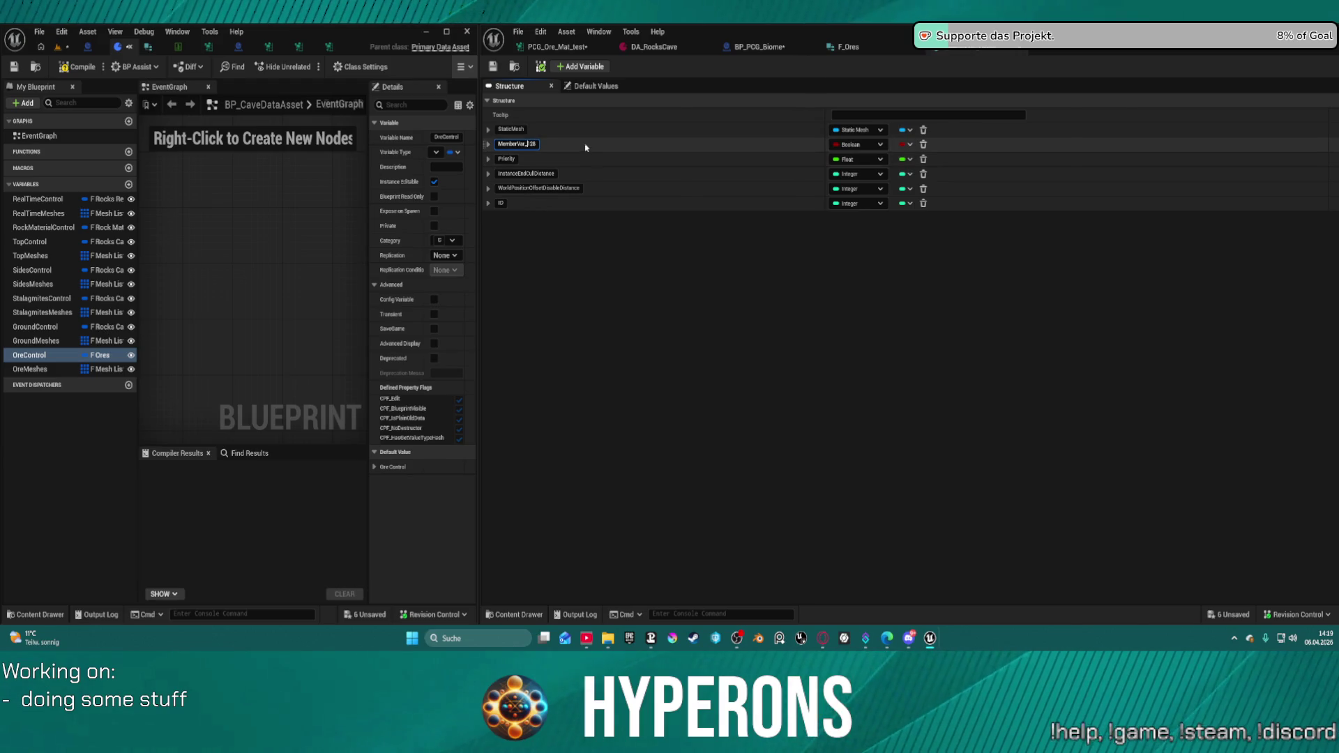
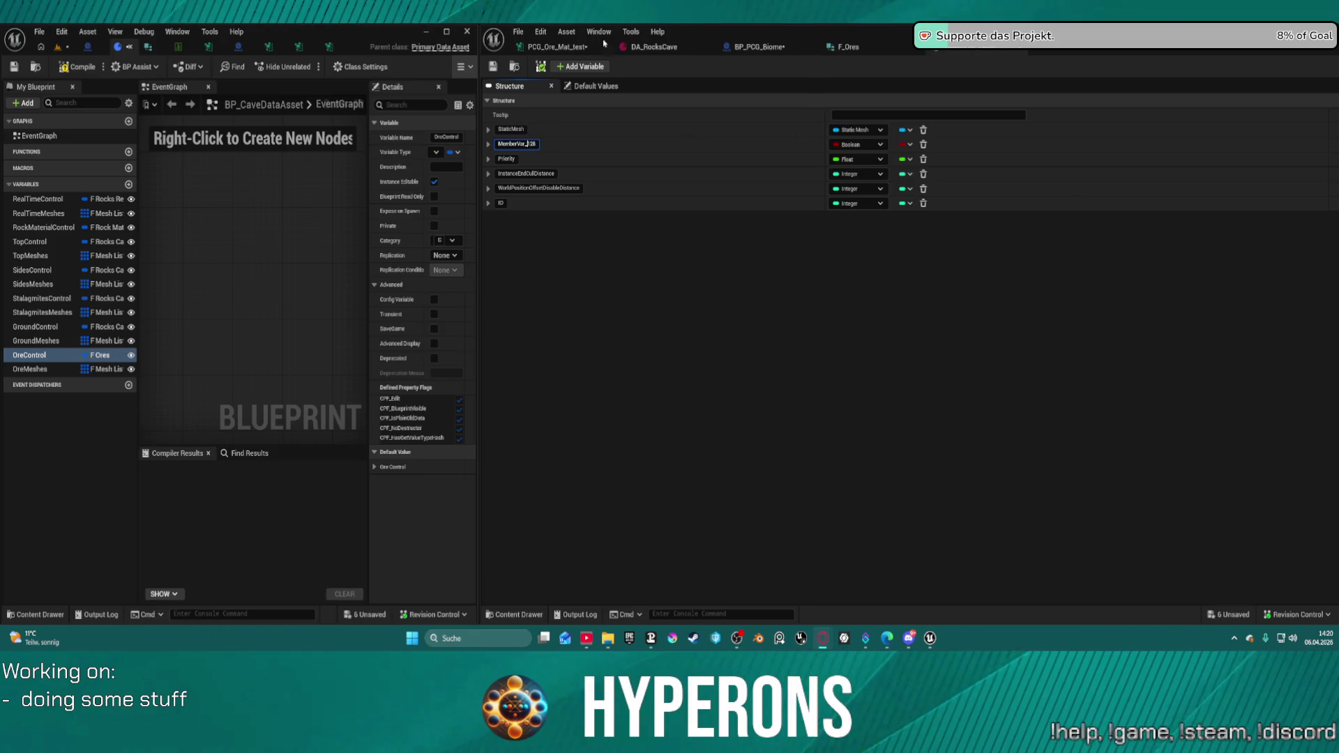
- Open the PCG_Ore_Mat_test graph and pan across its spawning nodes to the Bounds Modifier
left_click(572, 47)
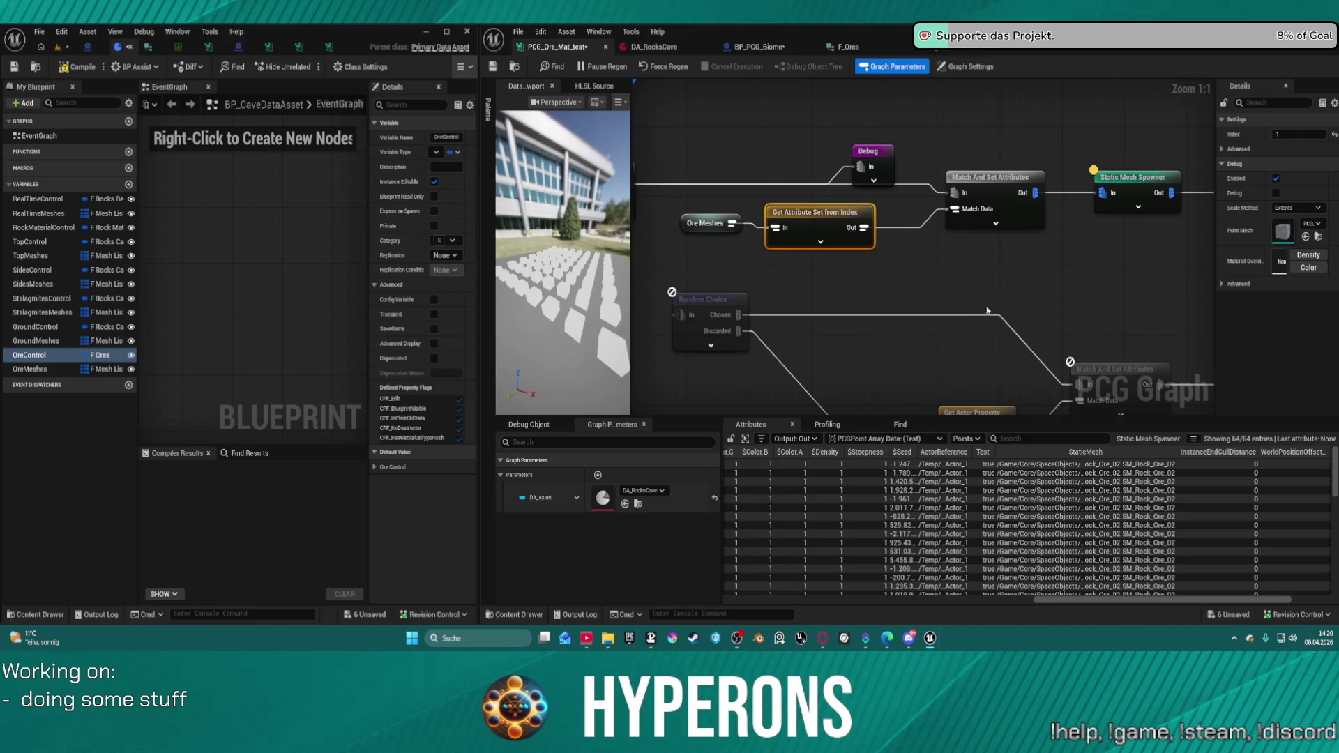
right_click(926, 279)
key("Escape")
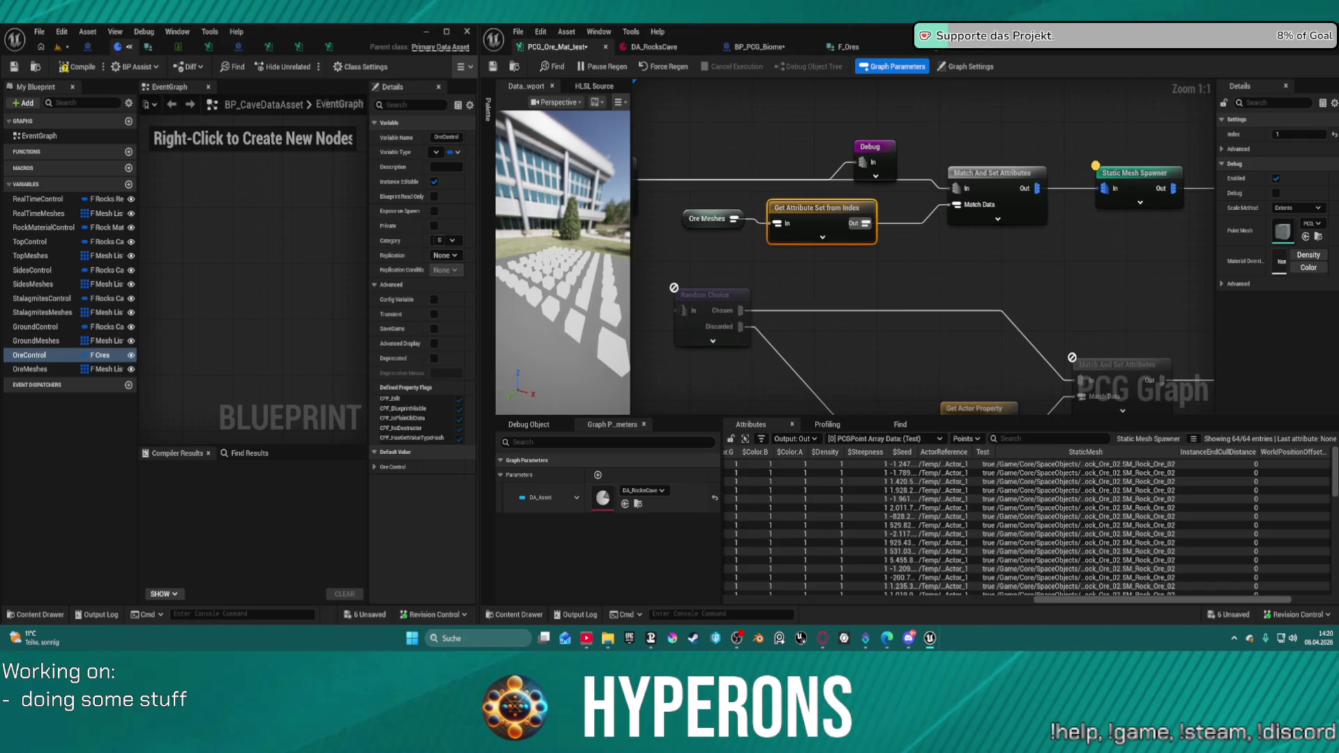
right_click(950, 112)
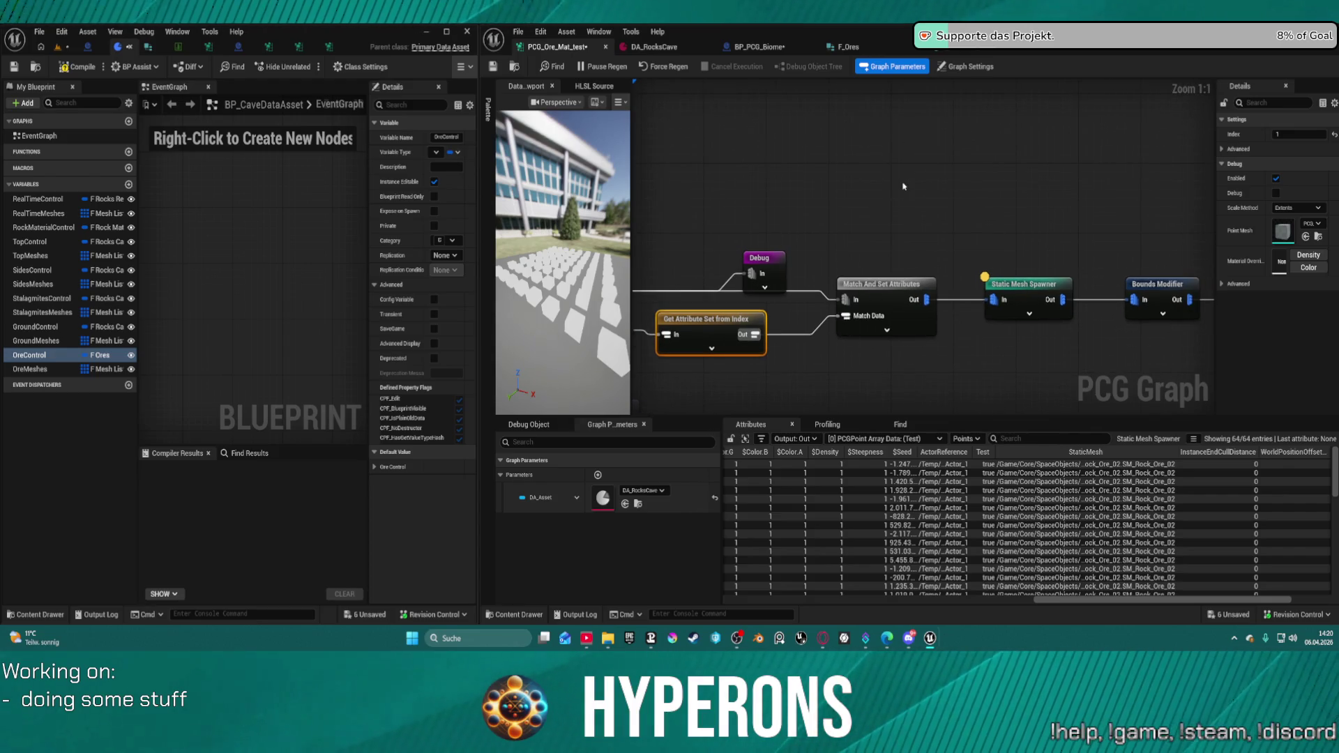
- Add a Data Table Row To Attribute Set node and place it above the Debug node
right_click(884, 167)
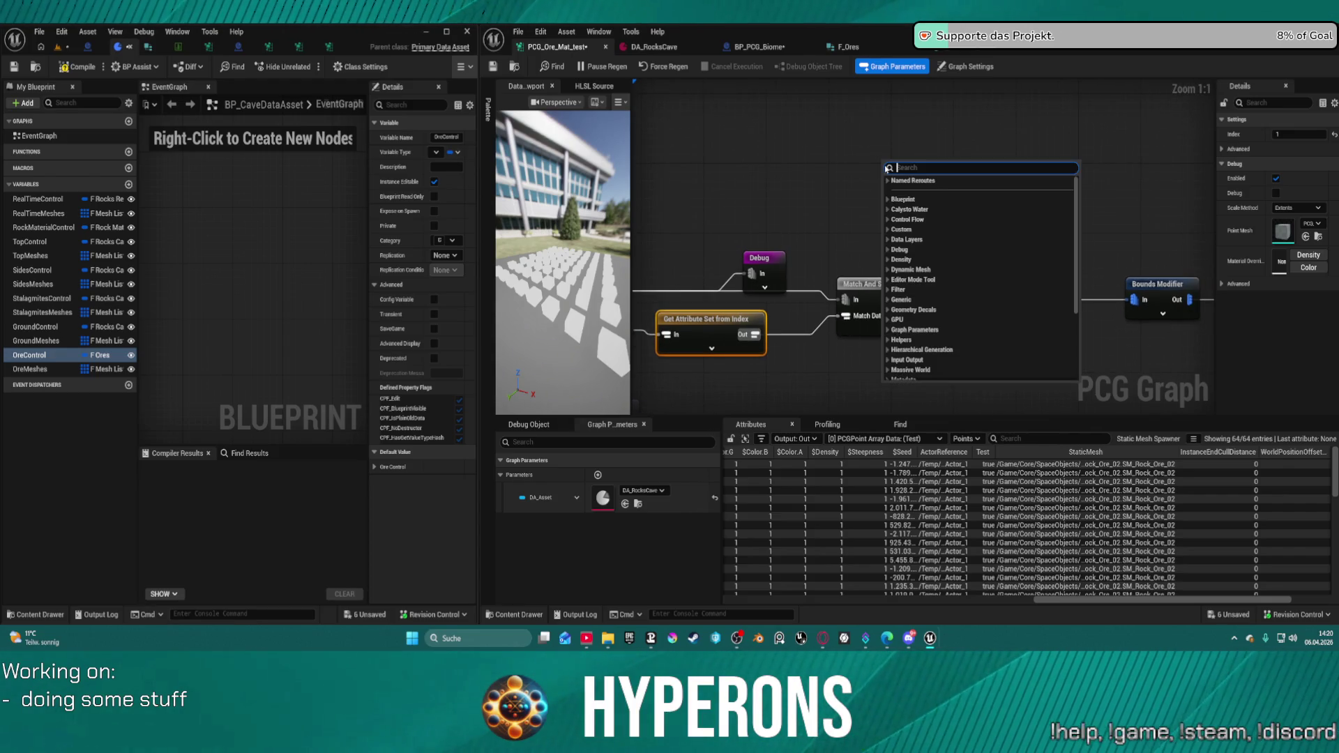
type("data")
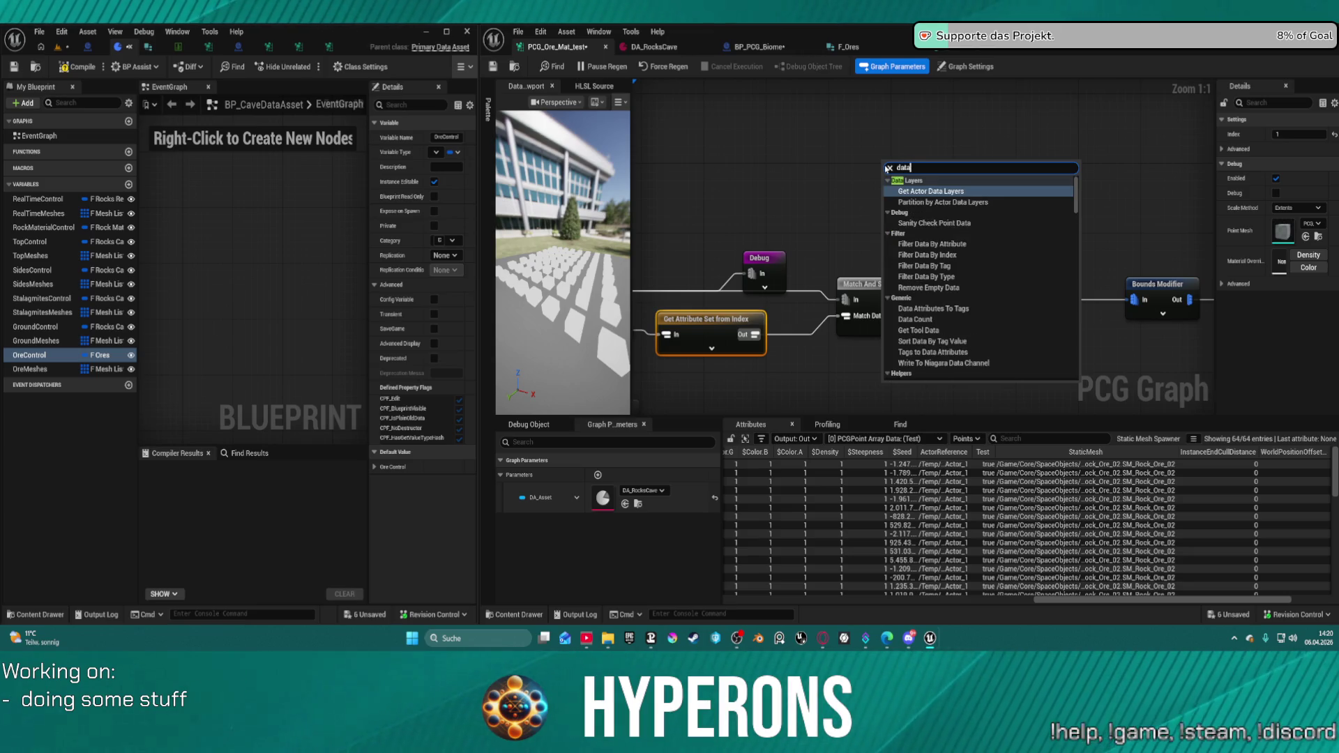
type(" table")
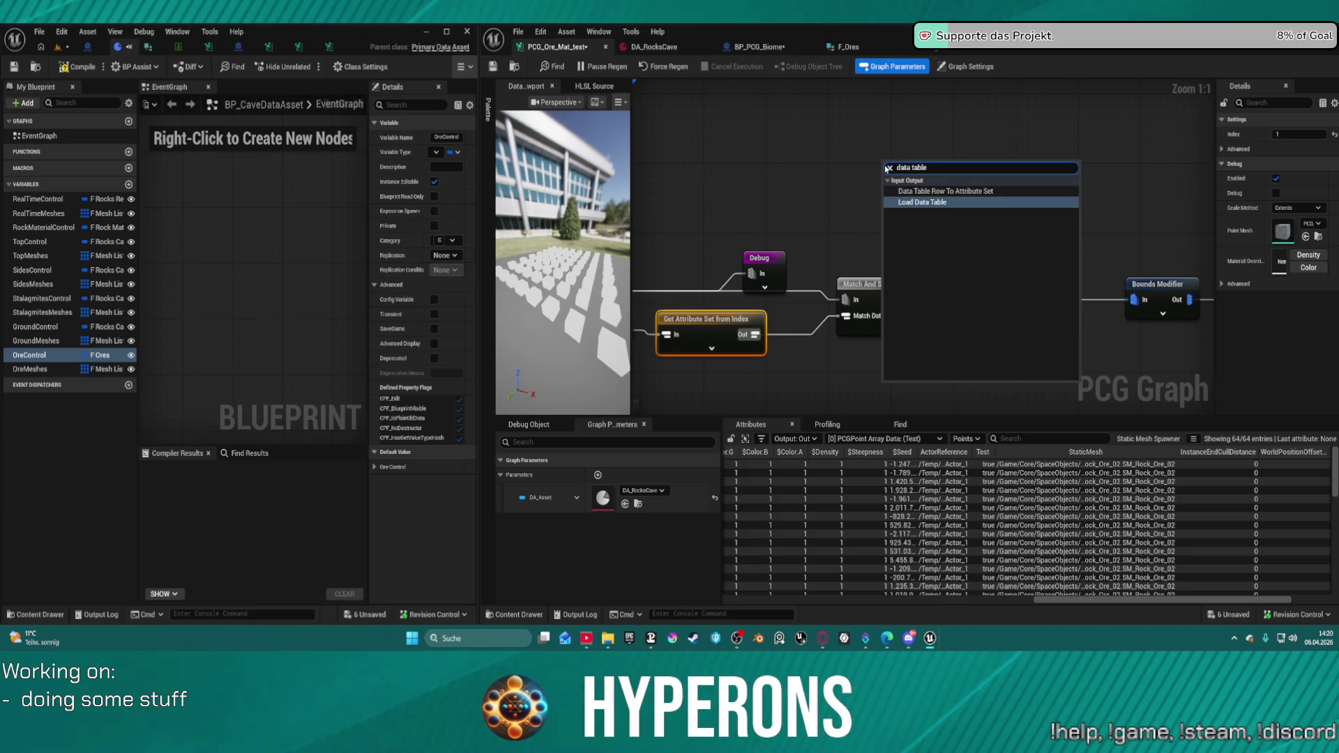
key("Up")
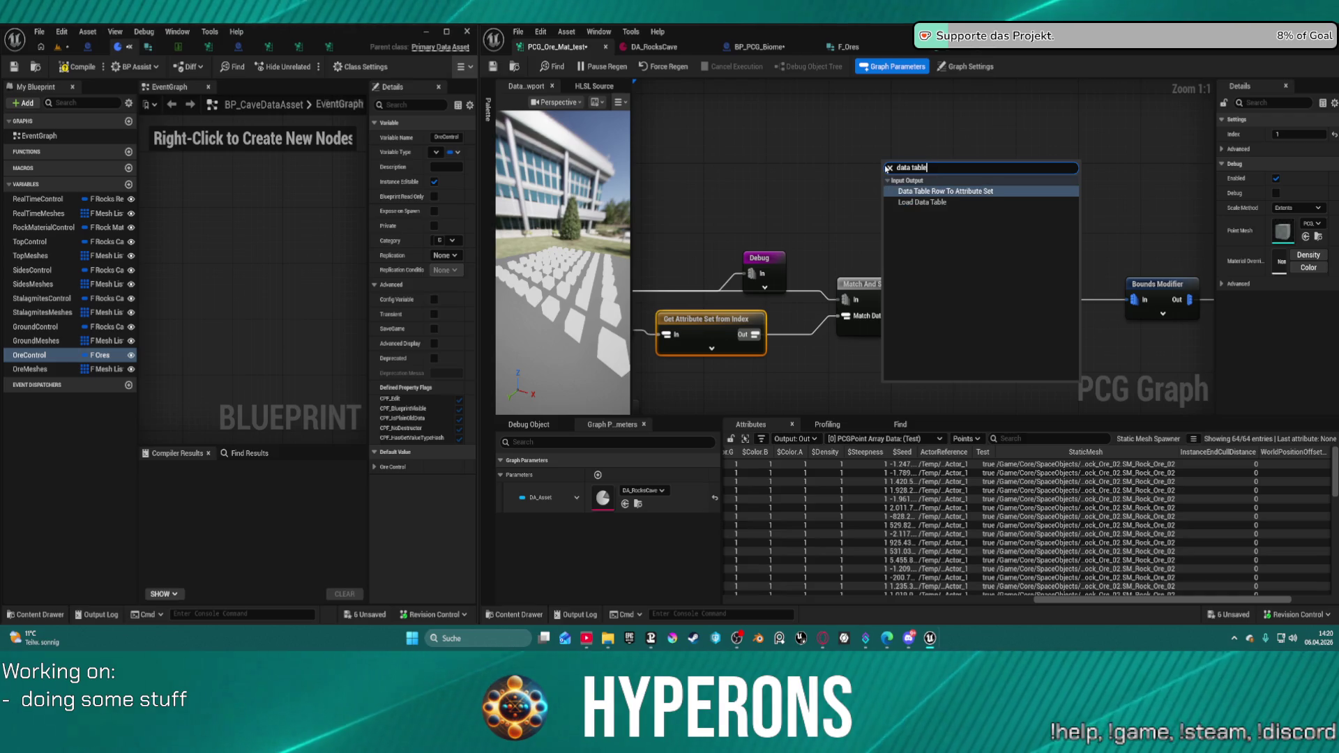
key("Return")
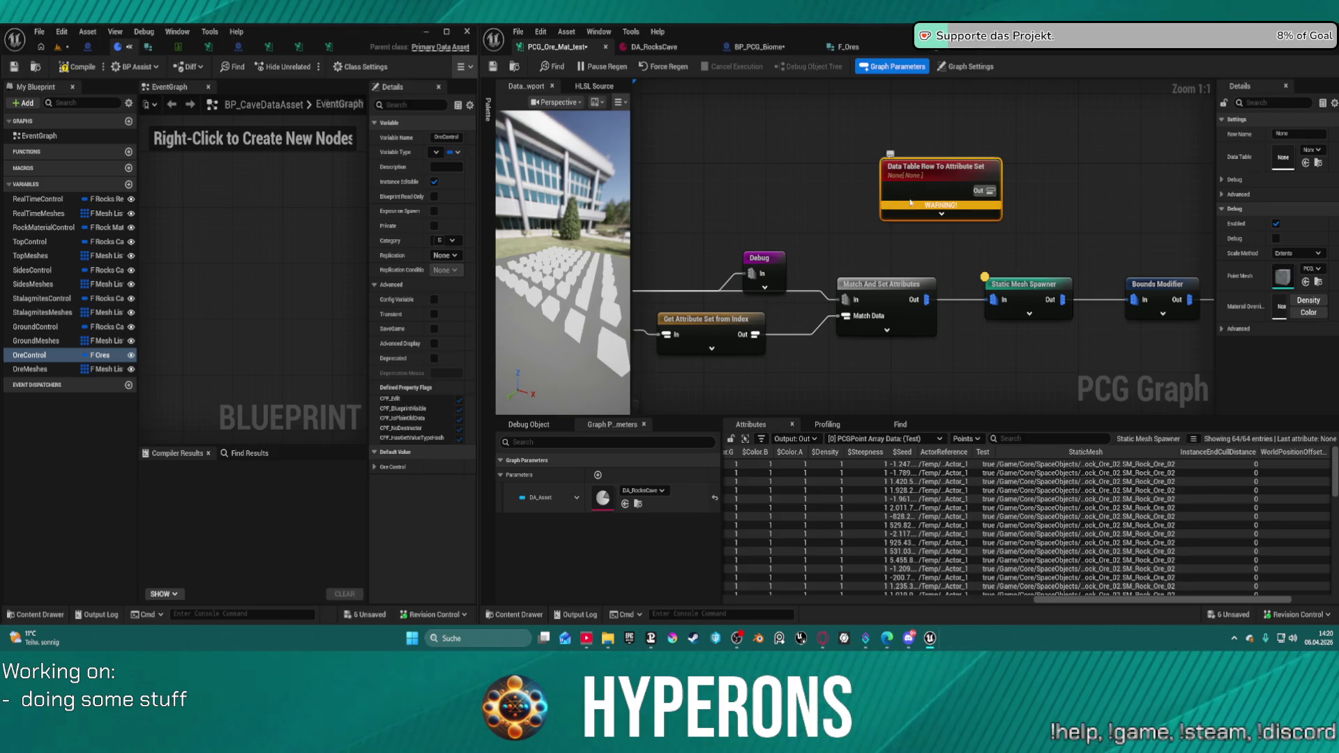
mouse_move(965, 172)
left_mouse_down()
mouse_move(811, 168)
mouse_move(796, 142)
left_mouse_up()
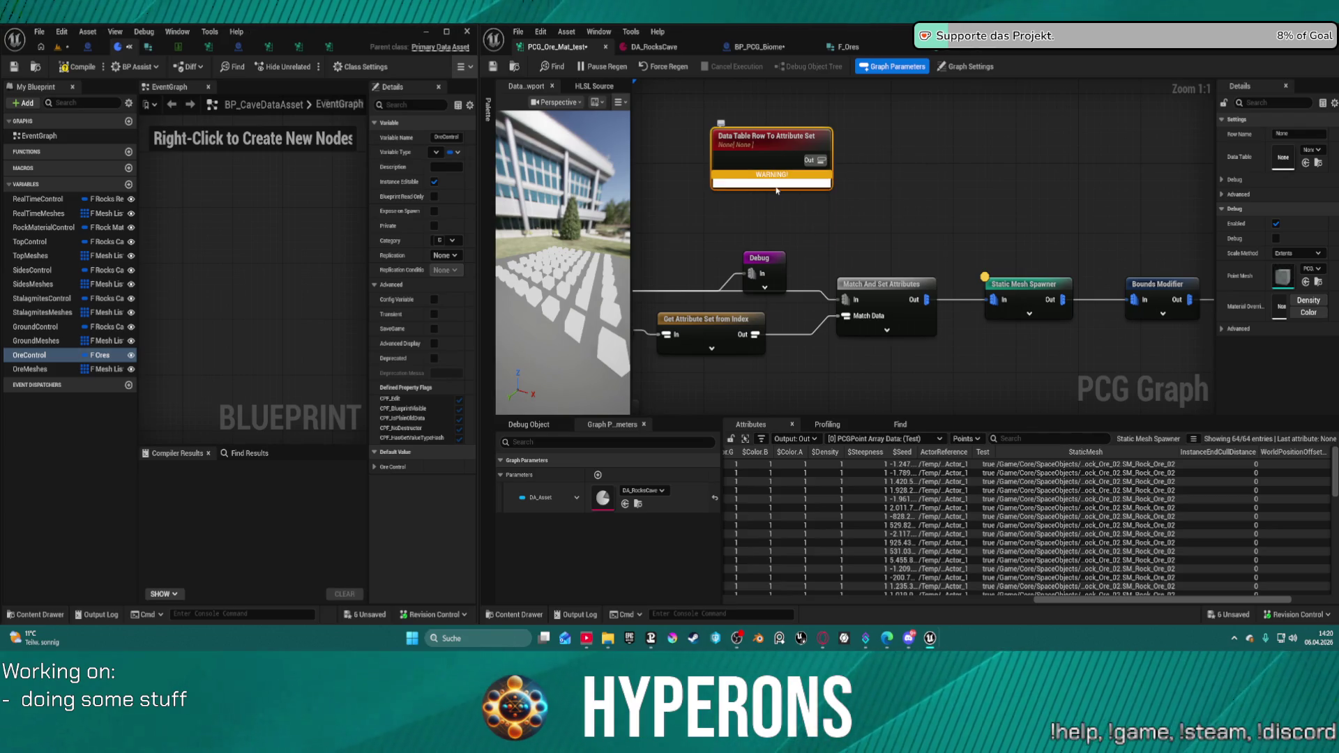
left_click(772, 183)
left_click_drag(807, 198, 940, 189)
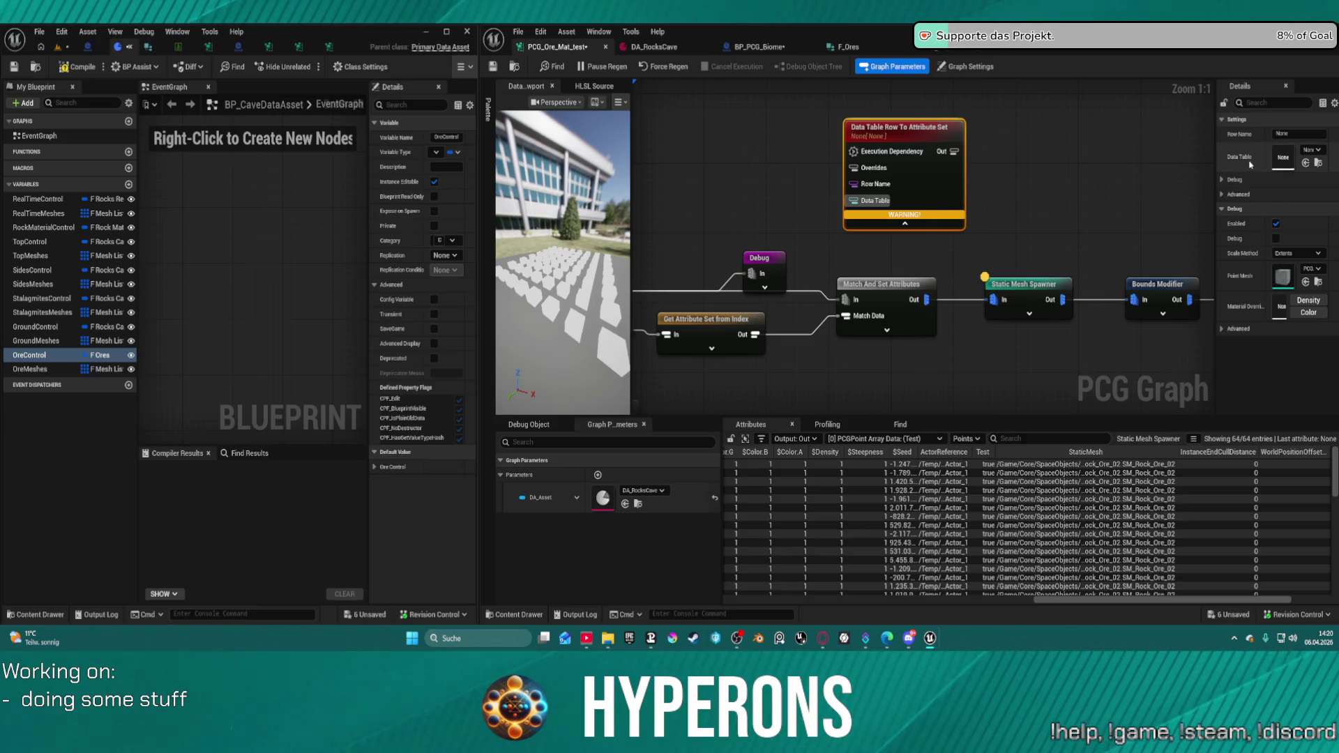
- Assign DT_HarvestRockMat_01 as the node's data table and reposition the node
left_click(1314, 149)
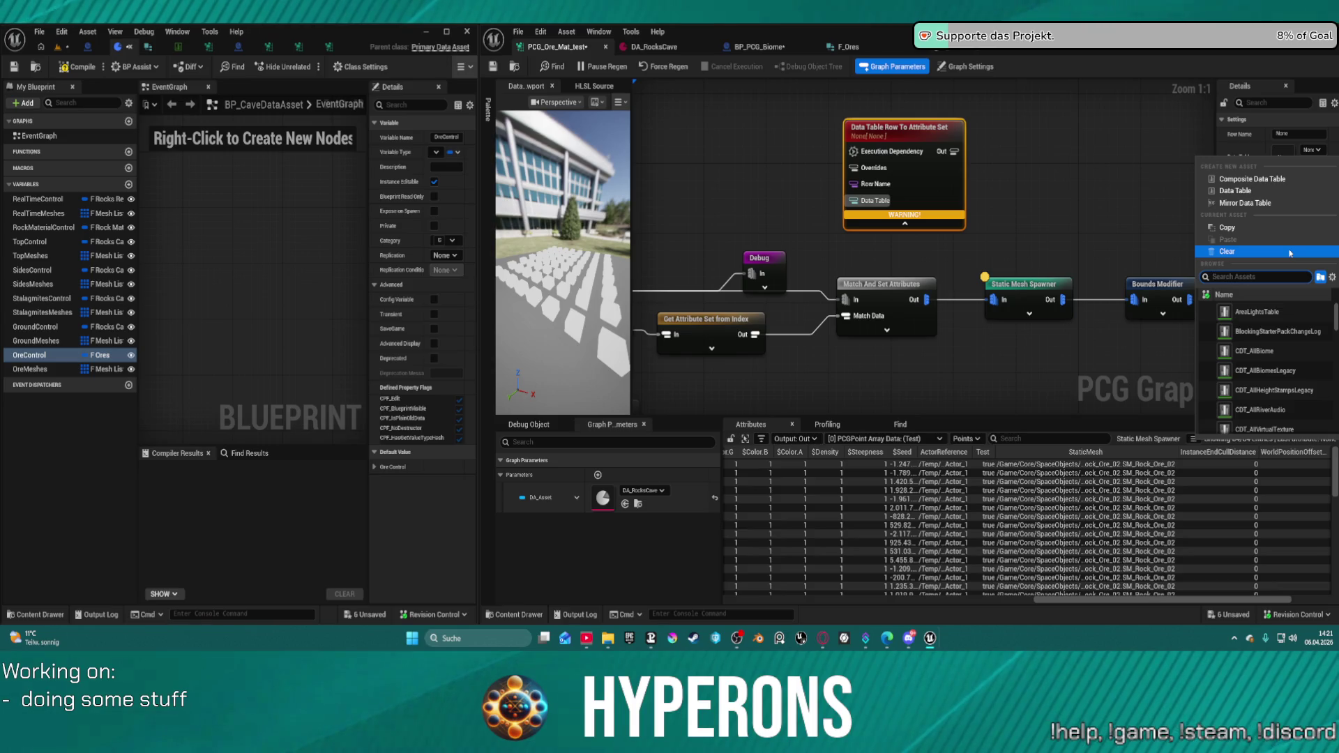
type("harves")
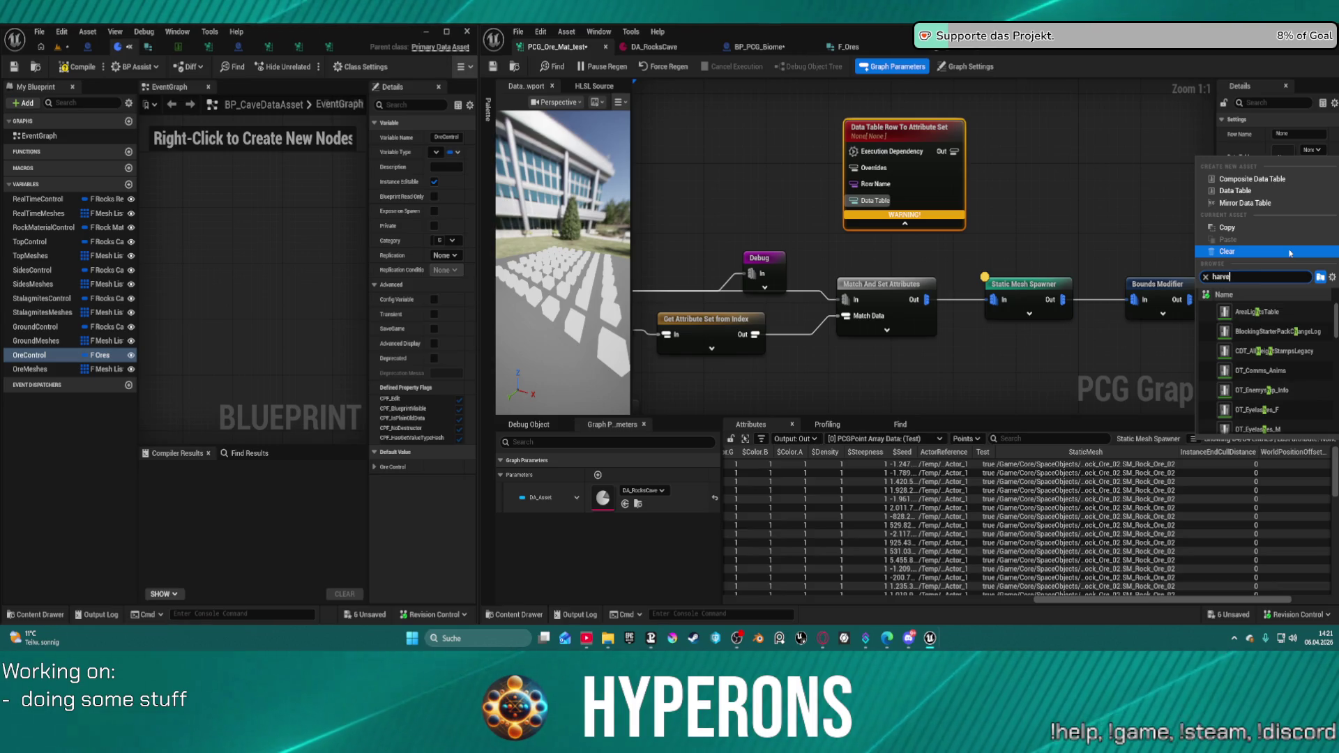
left_click(1289, 314)
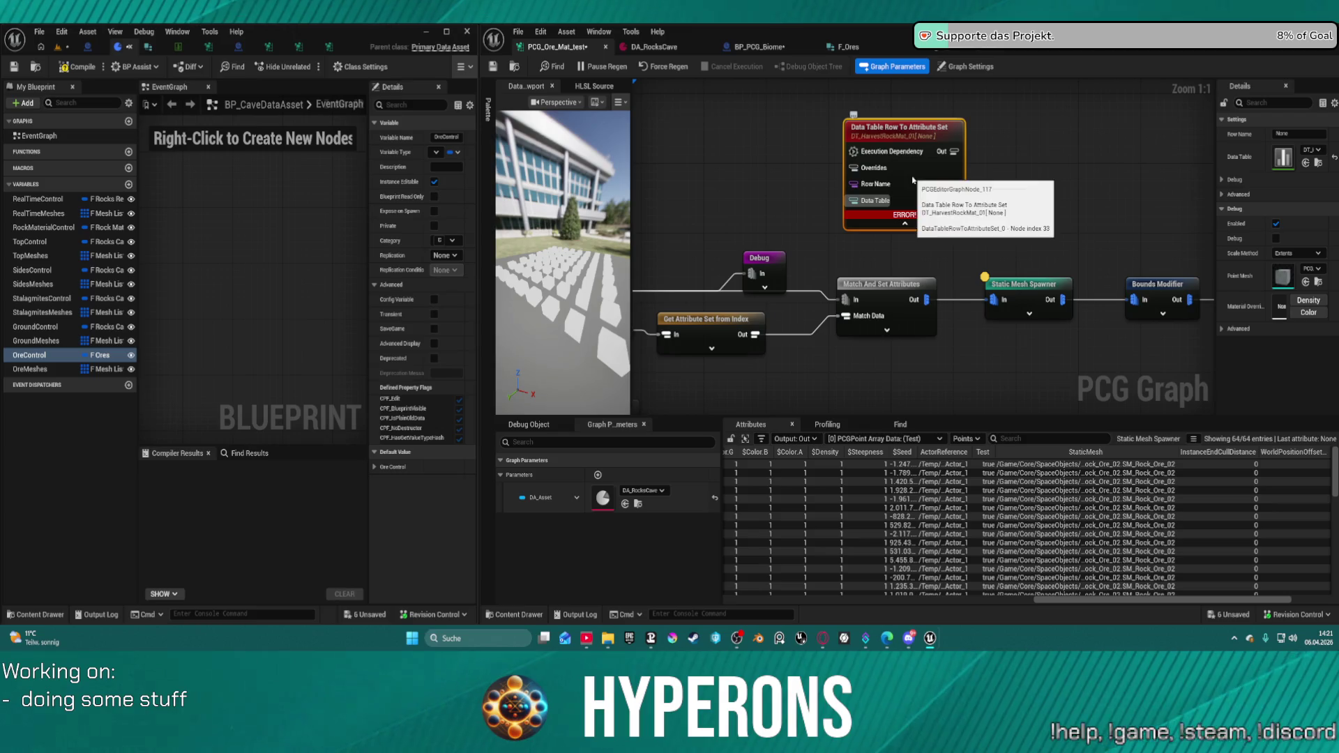
mouse_move(912, 185)
left_mouse_down()
mouse_move(975, 193)
mouse_move(1002, 223)
mouse_move(933, 199)
left_mouse_up()
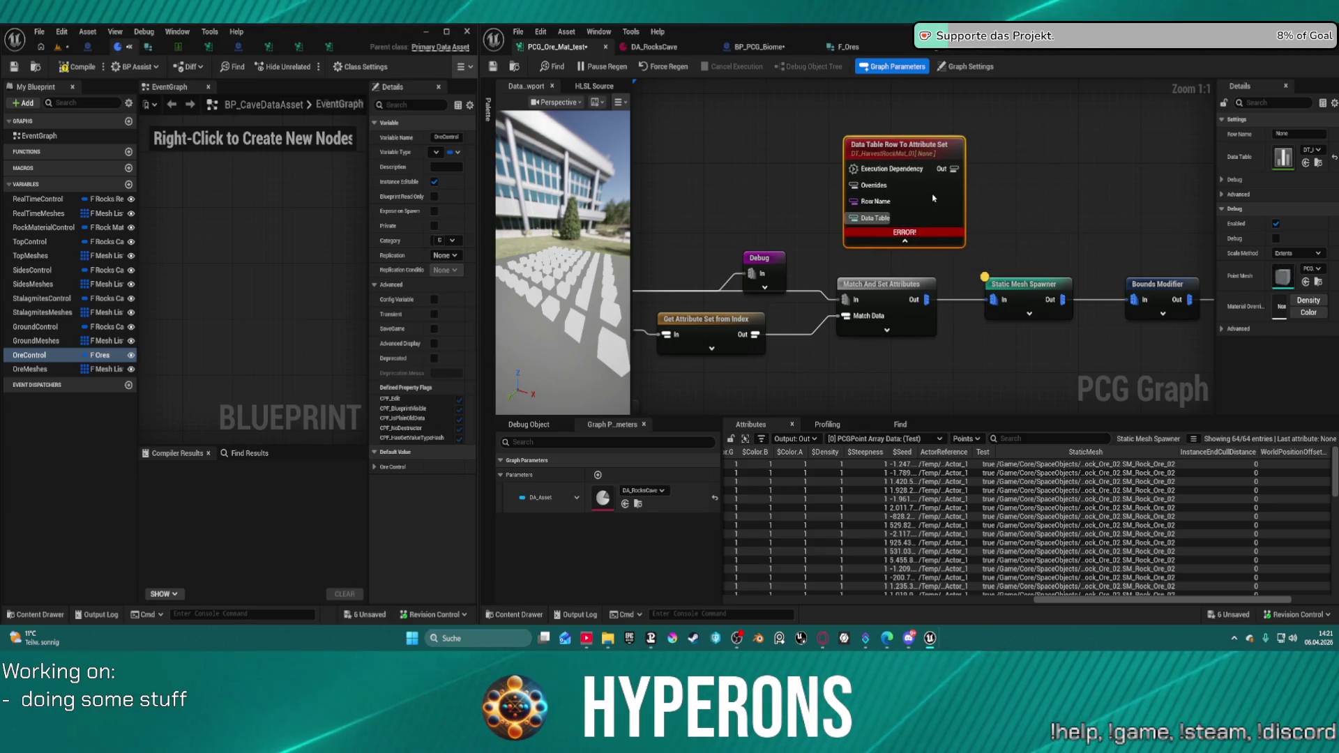
left_click_drag(933, 198, 925, 189)
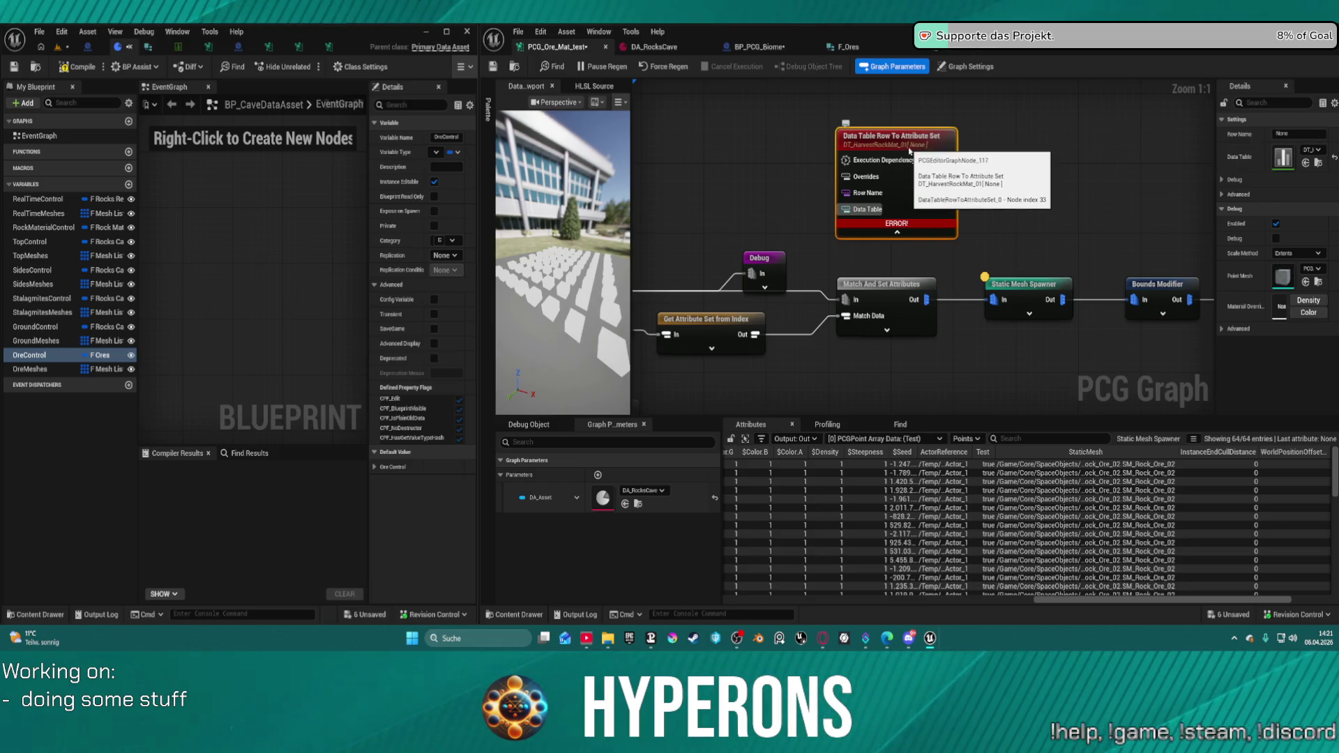
mouse_move(909, 150)
left_mouse_down()
mouse_move(900, 321)
mouse_move(862, 149)
mouse_move(936, 137)
mouse_move(1090, 190)
mouse_move(790, 183)
mouse_move(920, 258)
mouse_move(1089, 230)
left_mouse_up()
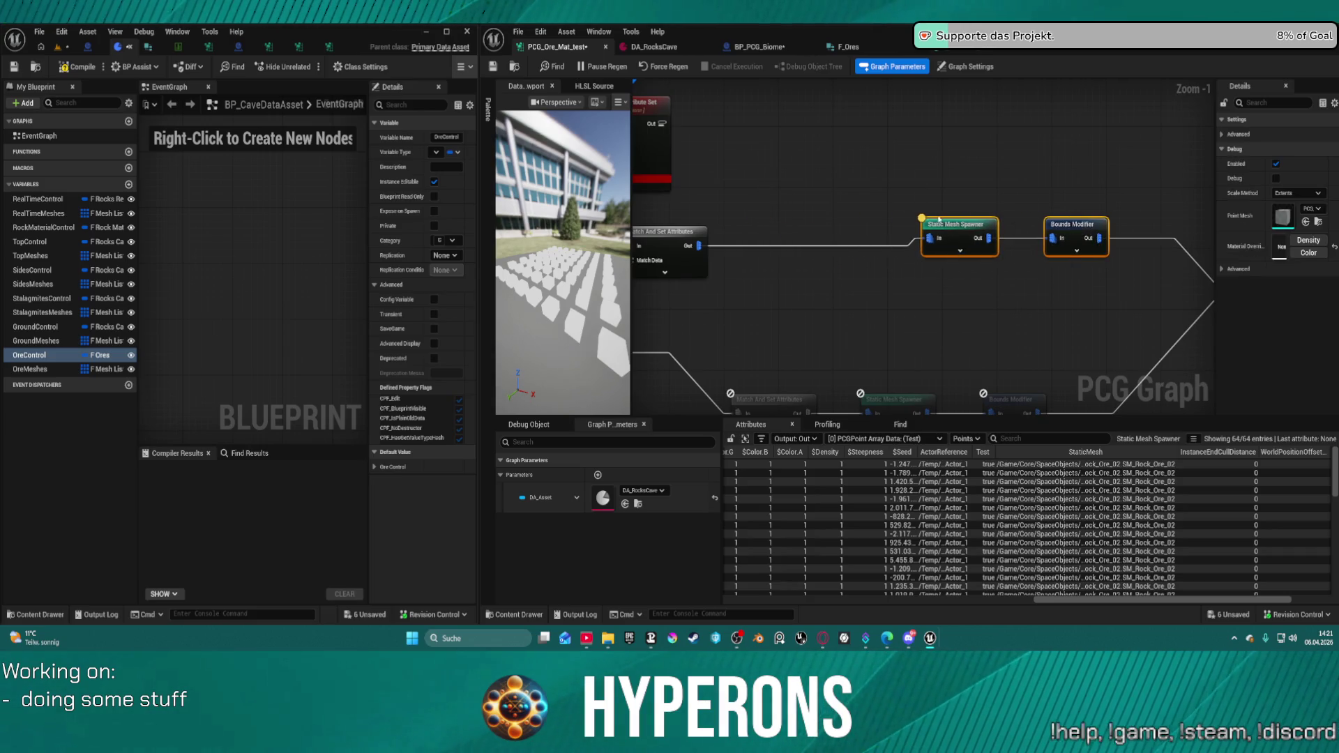
- Insert an Add Attribute node after Match And Set Attributes' Out pin
left_click_drag(691, 244, 794, 240)
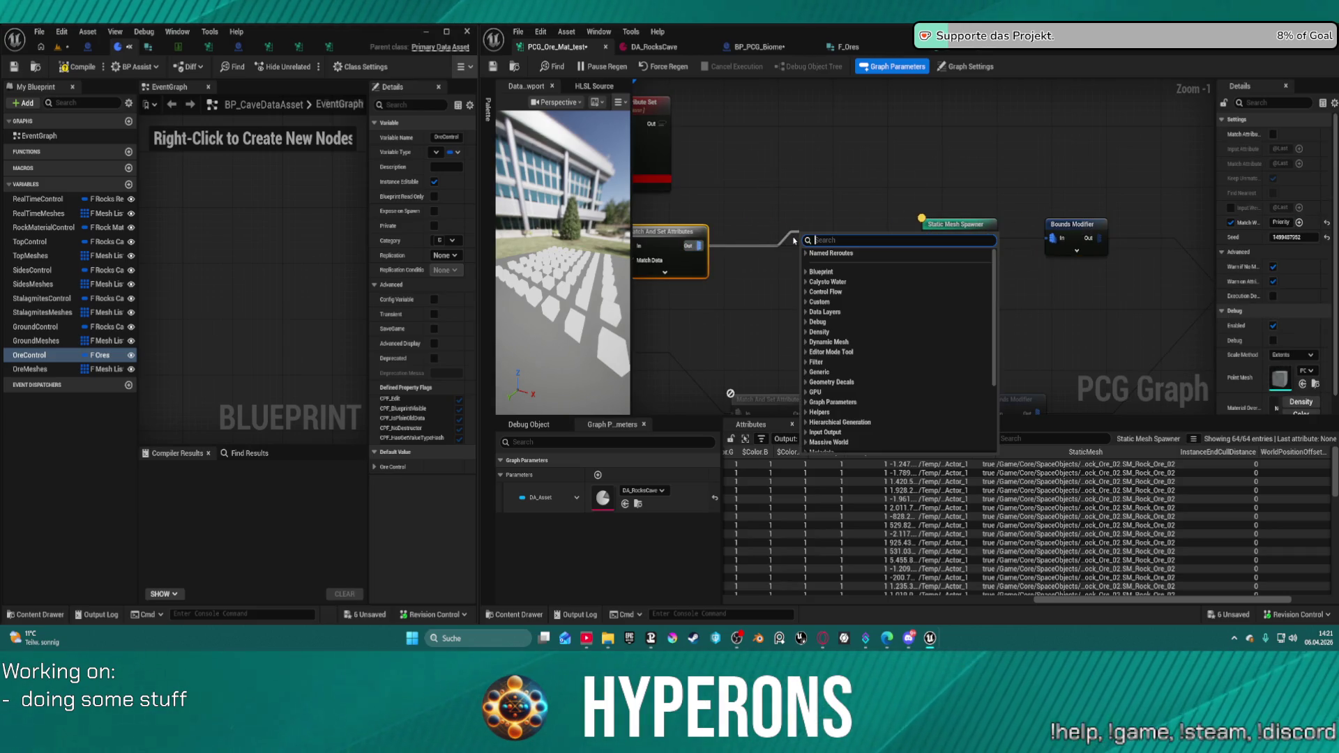
type("set a")
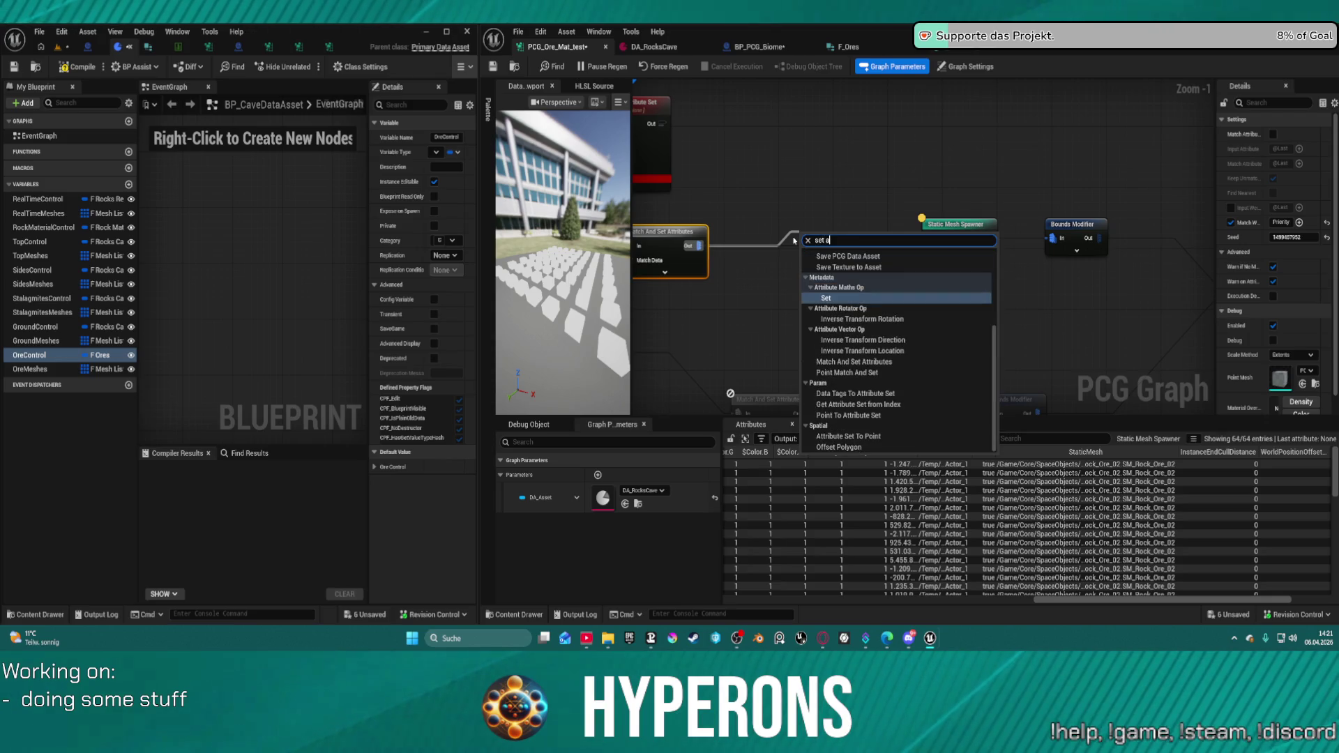
key("BackSpace")
key("BackSpace")
key("BackSpace")
type("add ")
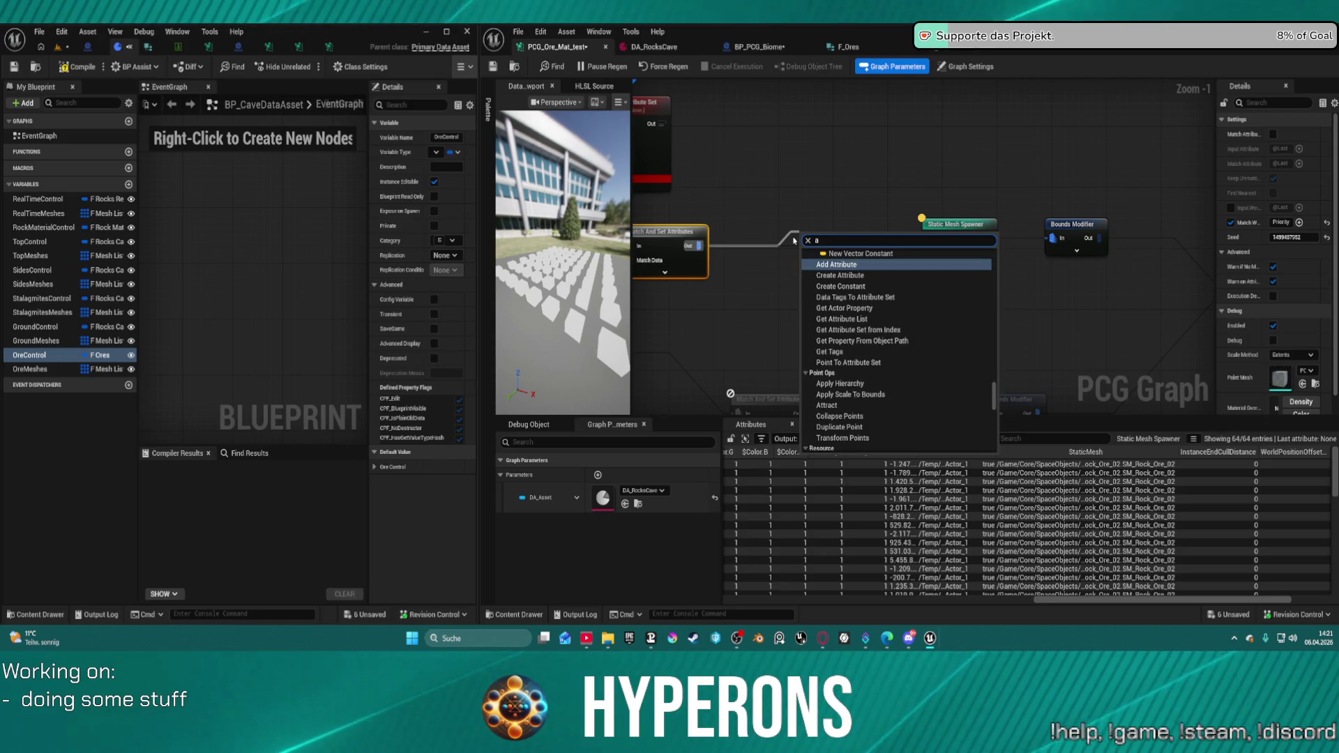
type("att")
key("Down")
key("Down")
key("Down")
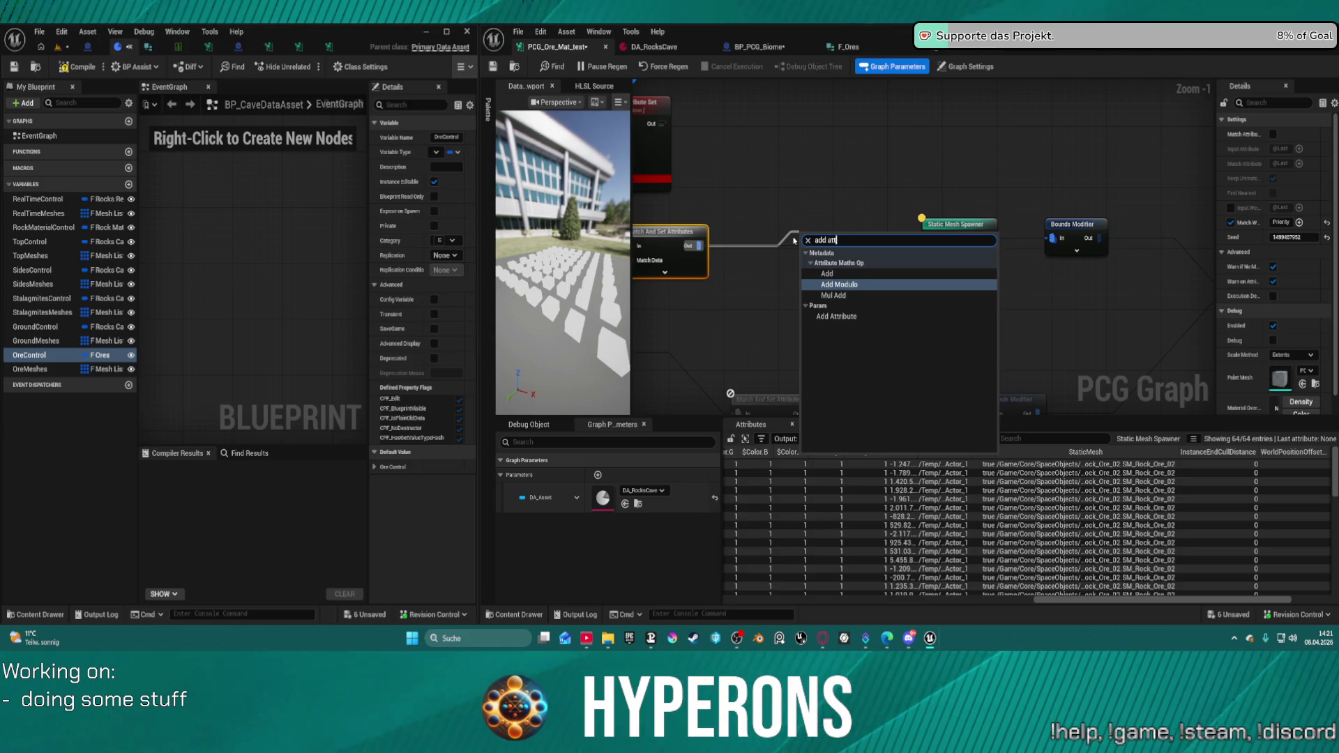
key("Return")
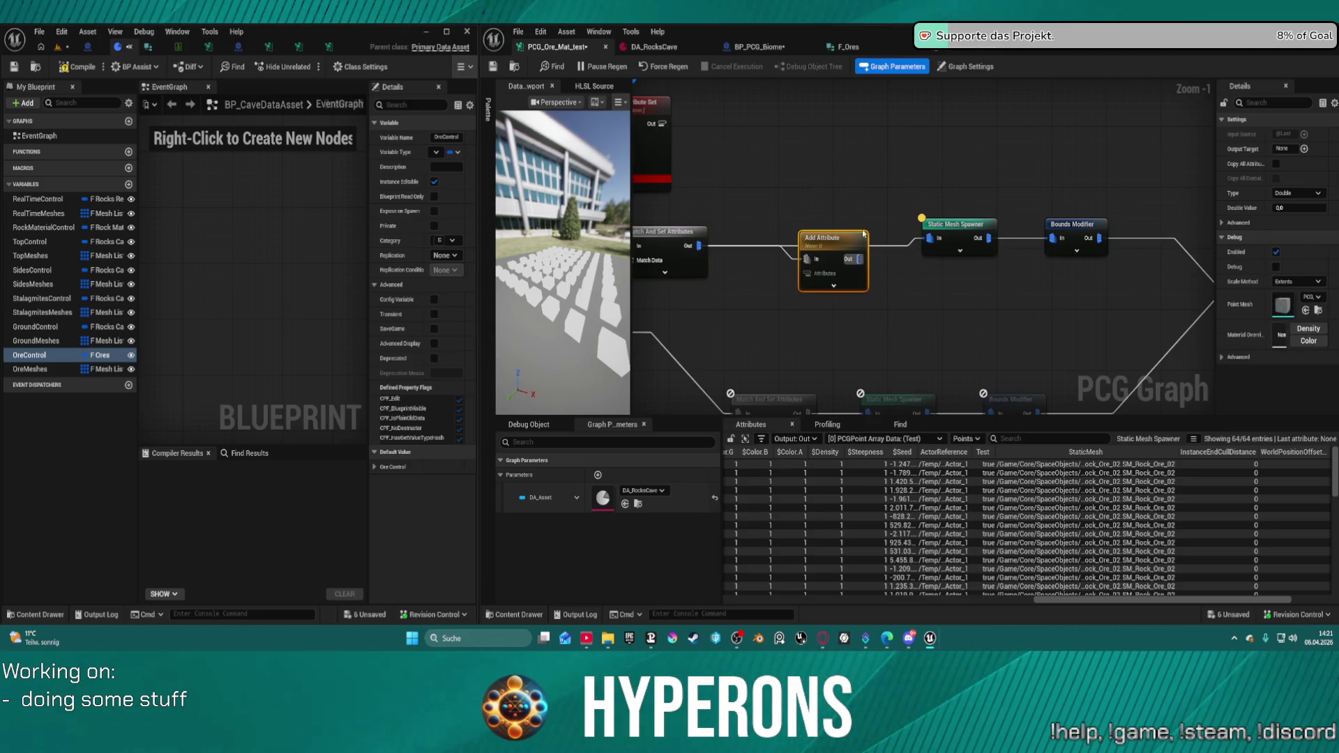
mouse_move(819, 266)
left_mouse_down()
mouse_move(787, 283)
mouse_move(820, 244)
mouse_move(662, 123)
left_mouse_up()
- Set the Add Attribute node's output target to Material
left_click(955, 224)
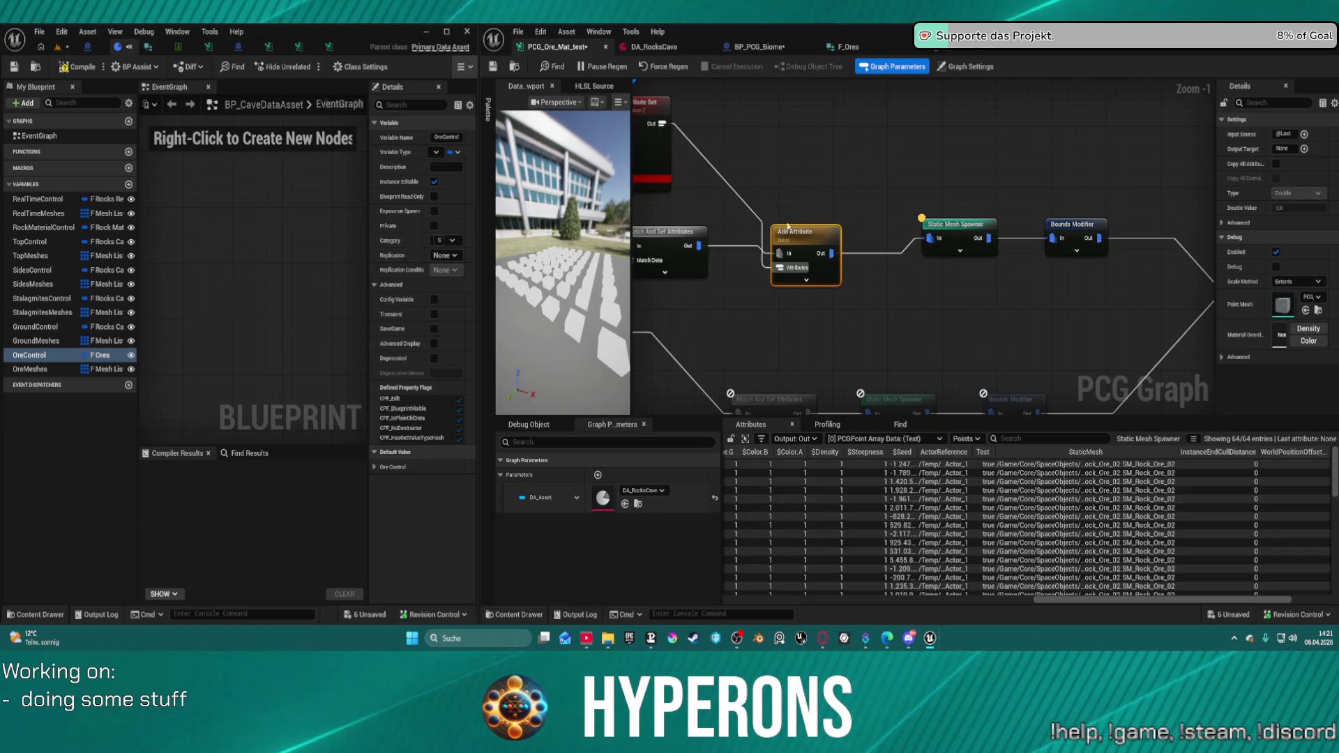
left_click(1290, 150)
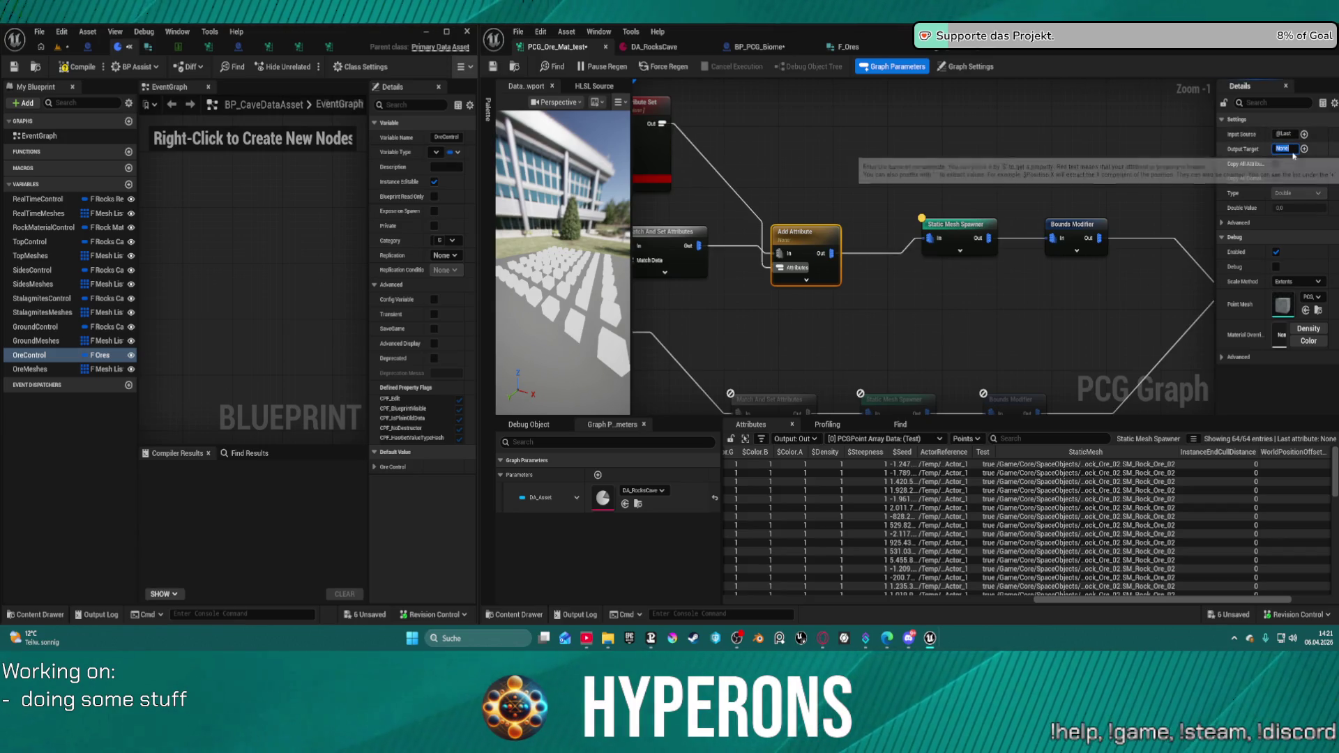
type("Material")
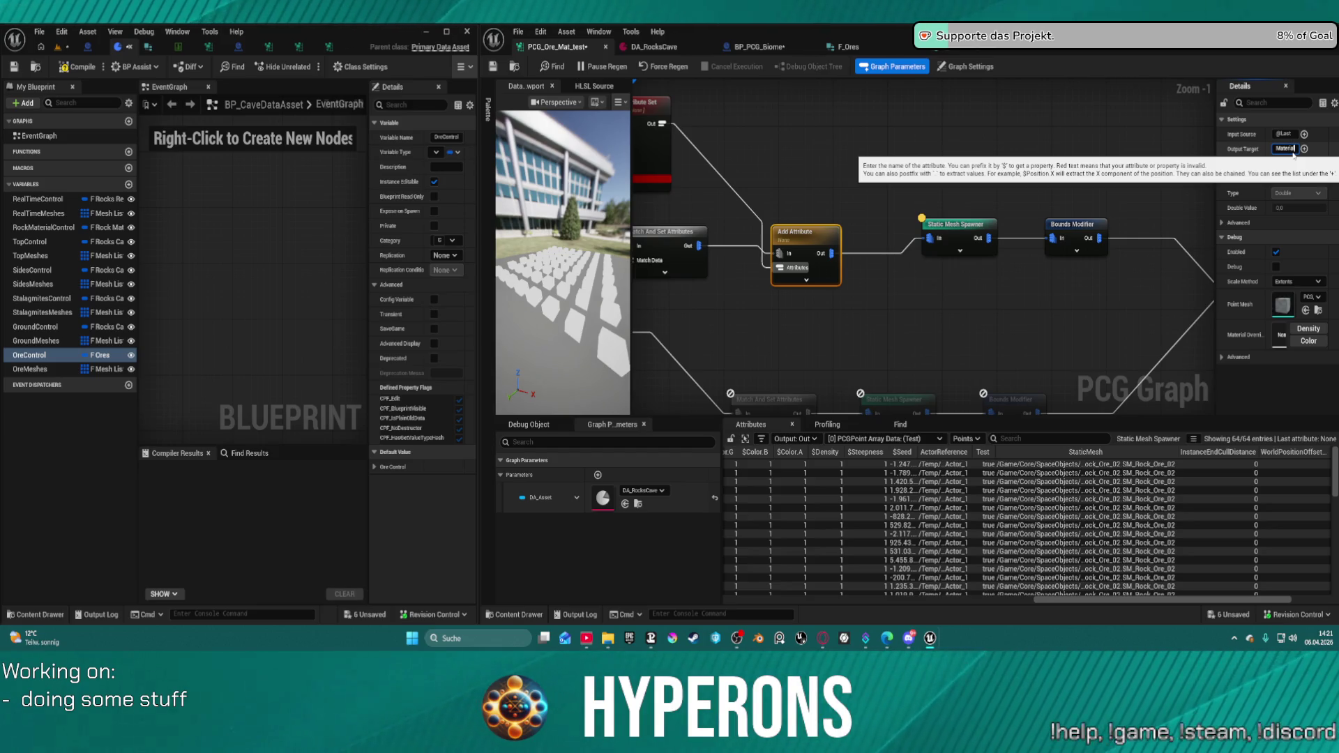
key("Return")
left_click(965, 231)
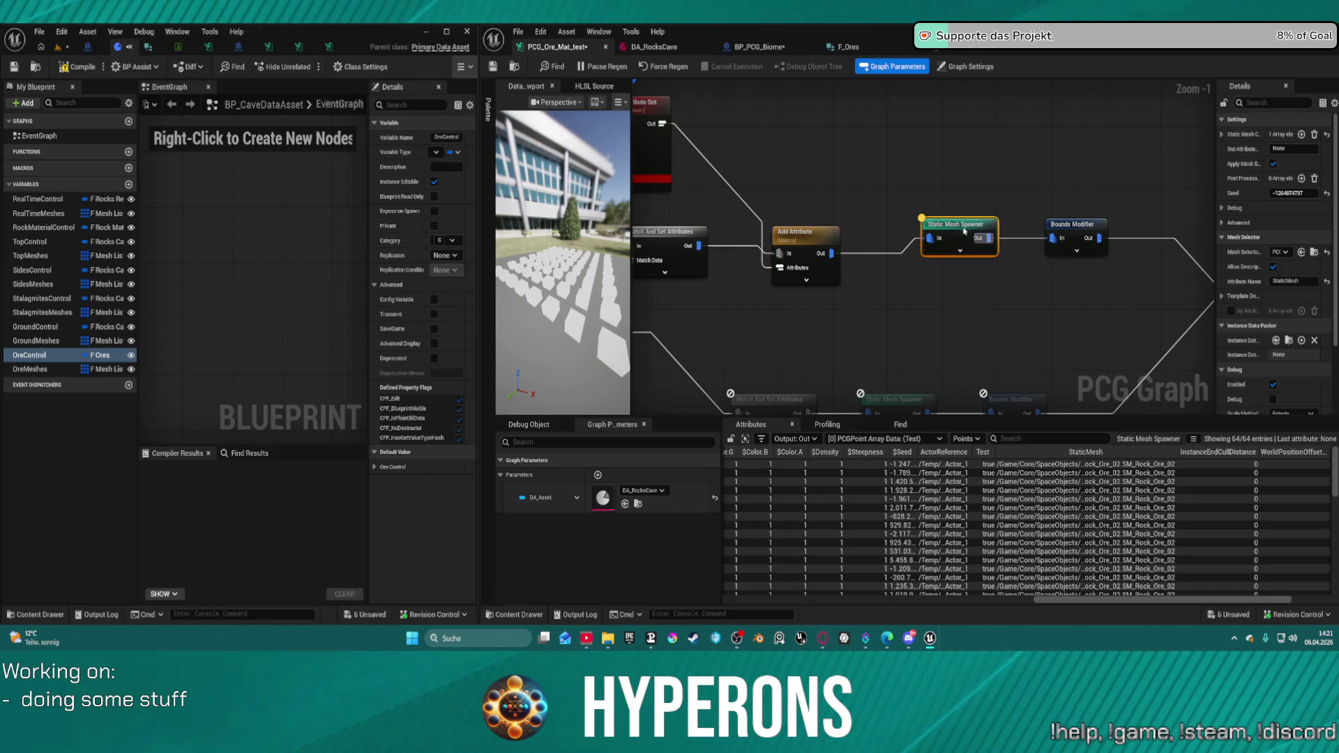
- Add a By Attribute Material Override entry reading the Material attribute
left_click(1231, 311)
left_click(1222, 297)
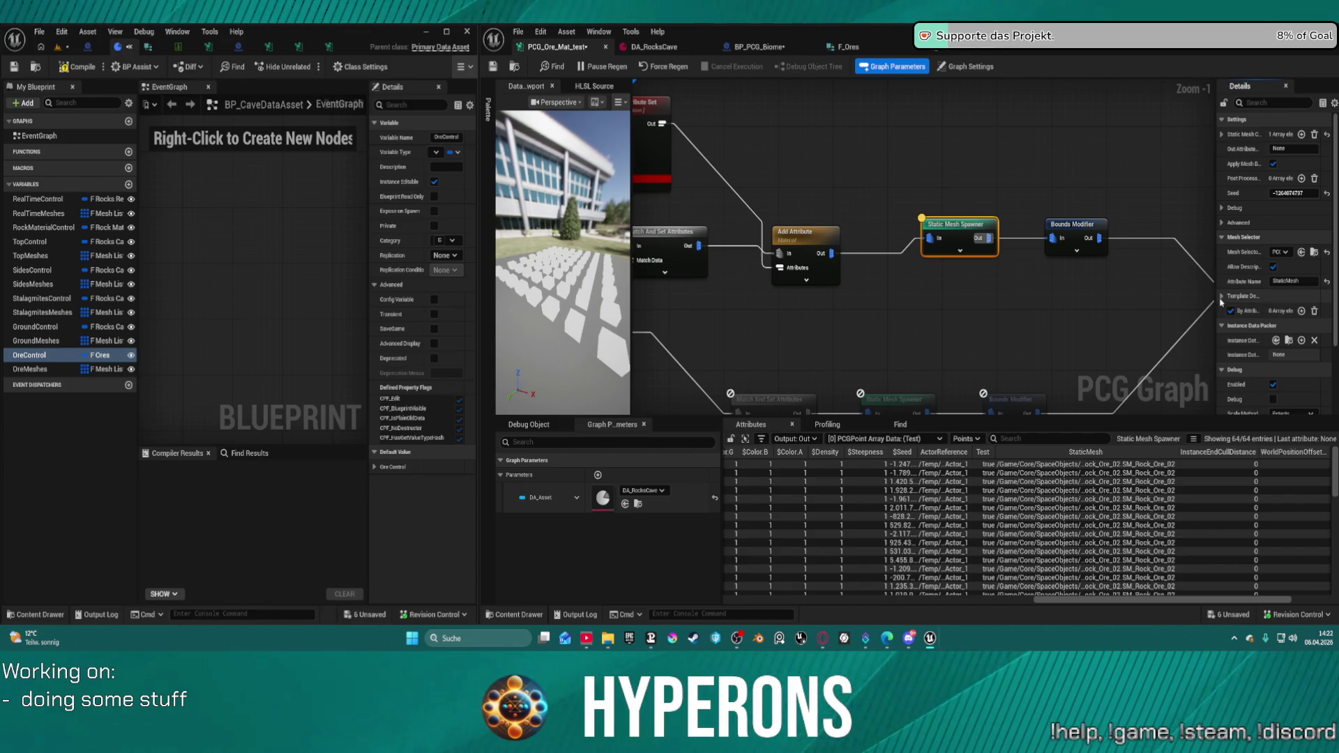
left_click(1222, 299)
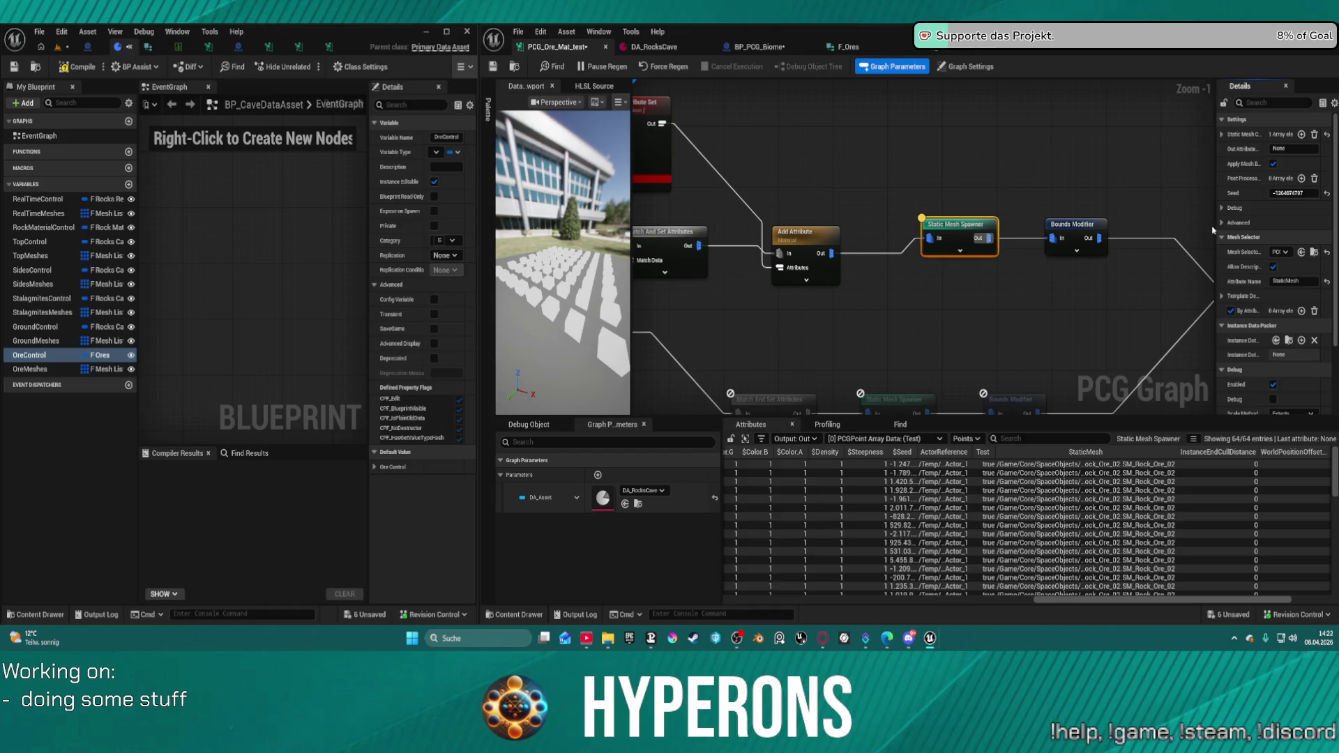
mouse_move(1214, 230)
left_mouse_down()
mouse_move(907, 254)
mouse_move(1003, 262)
left_mouse_up()
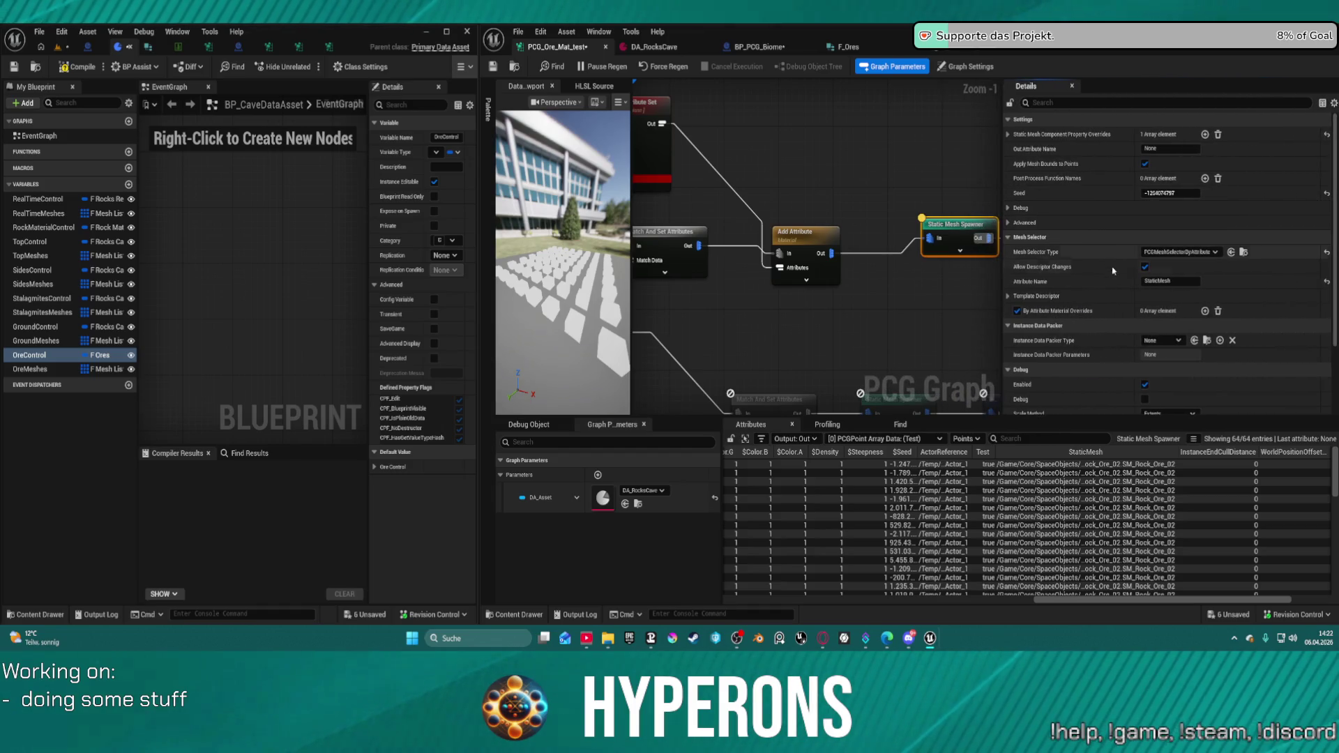
left_click(1204, 311)
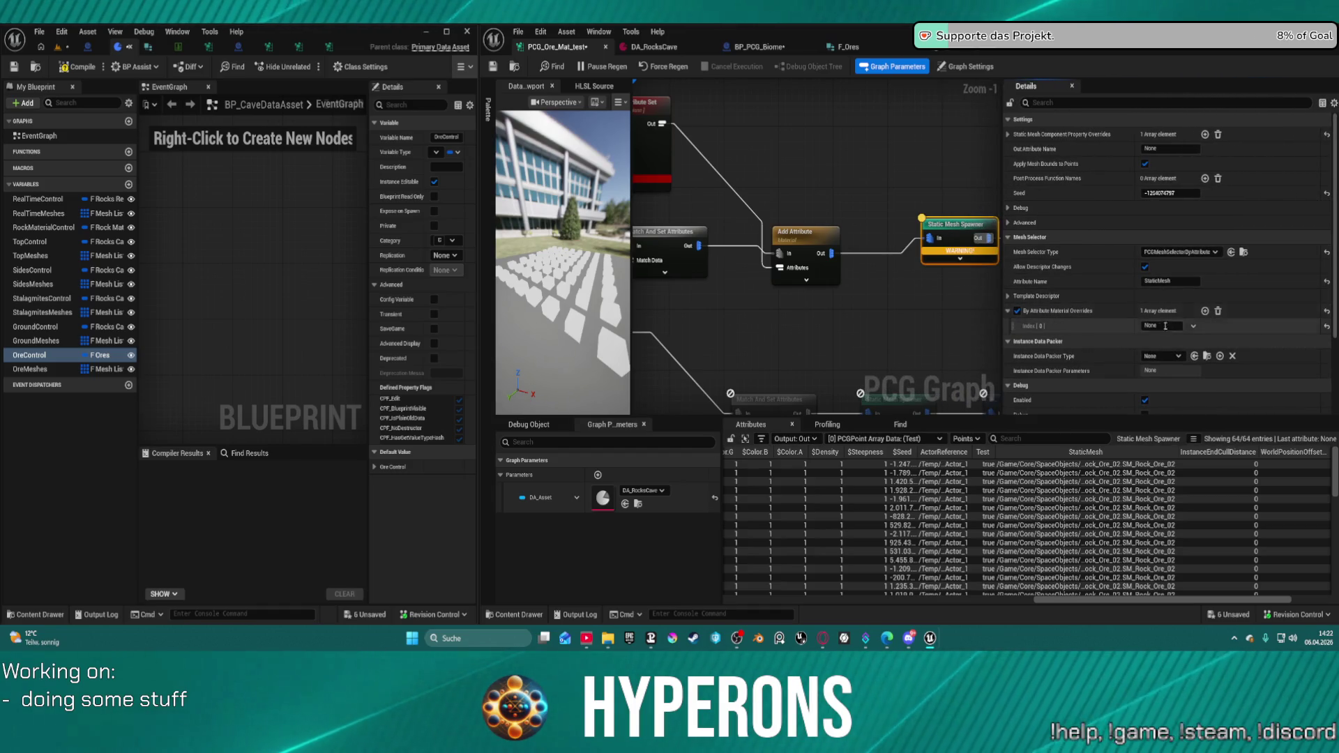
left_click(1163, 326)
type("aterial")
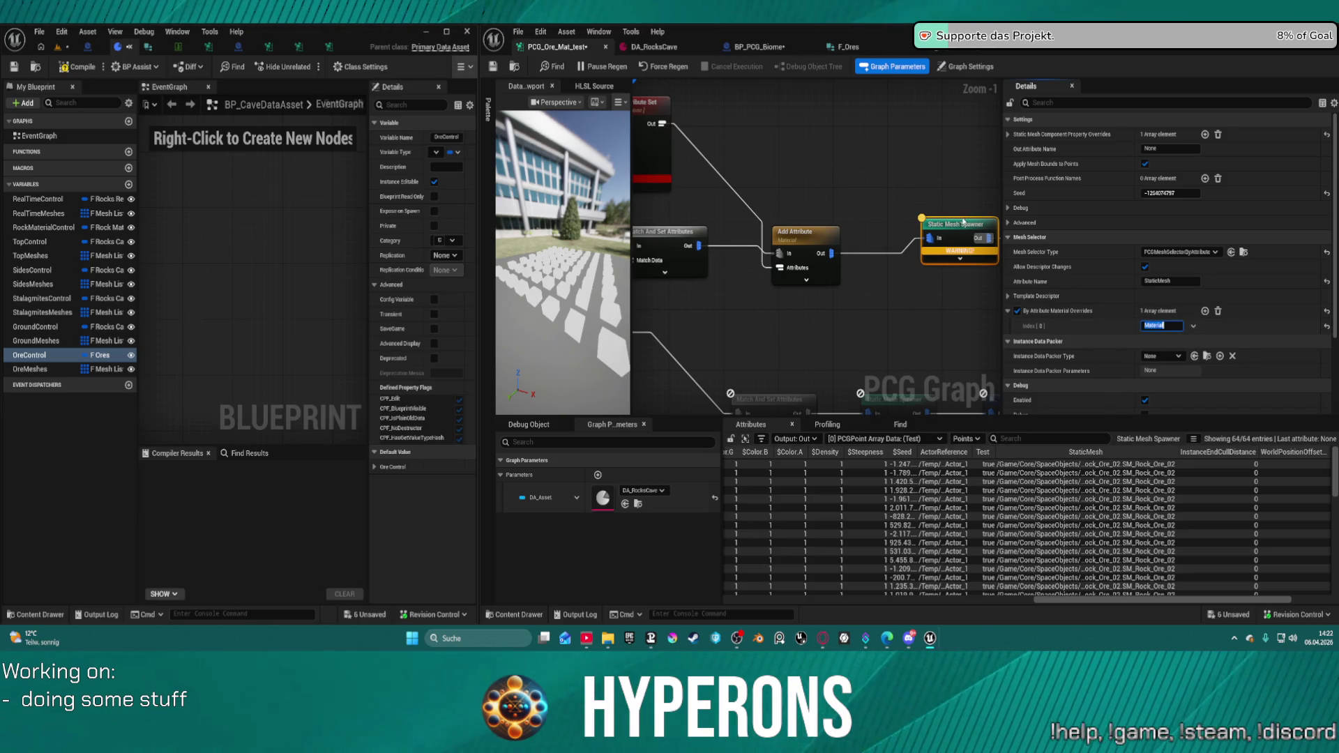
left_click_drag(956, 225, 922, 232)
- Switch the spawner's mesh selector to weighted selection
left_click(1181, 251)
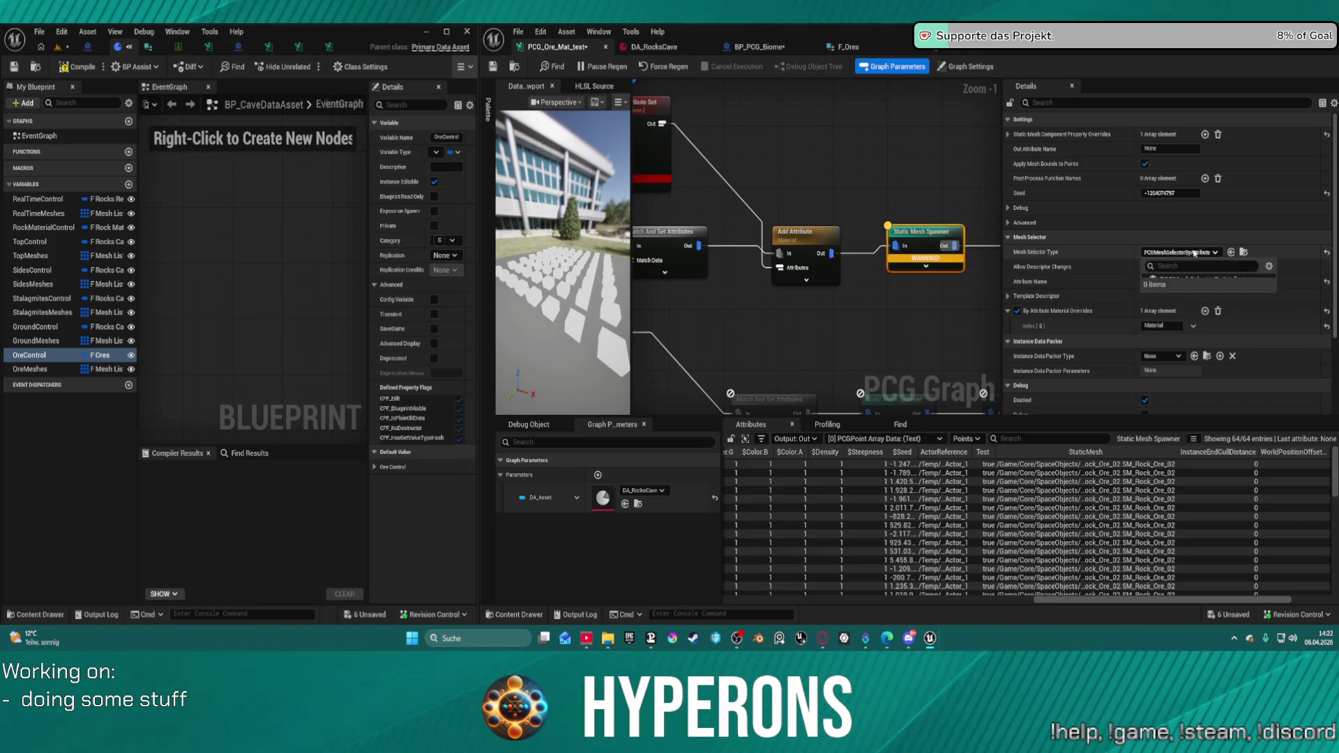
left_click(1201, 291)
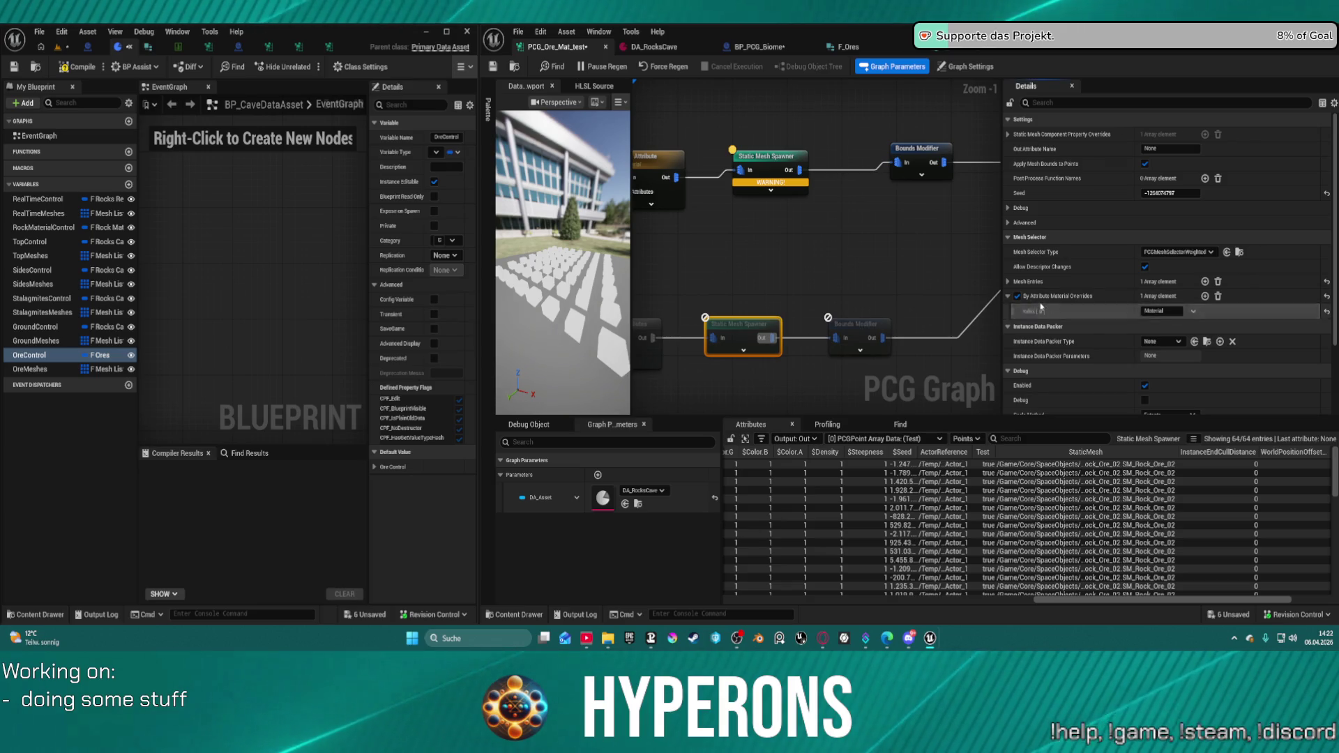
left_click(807, 170)
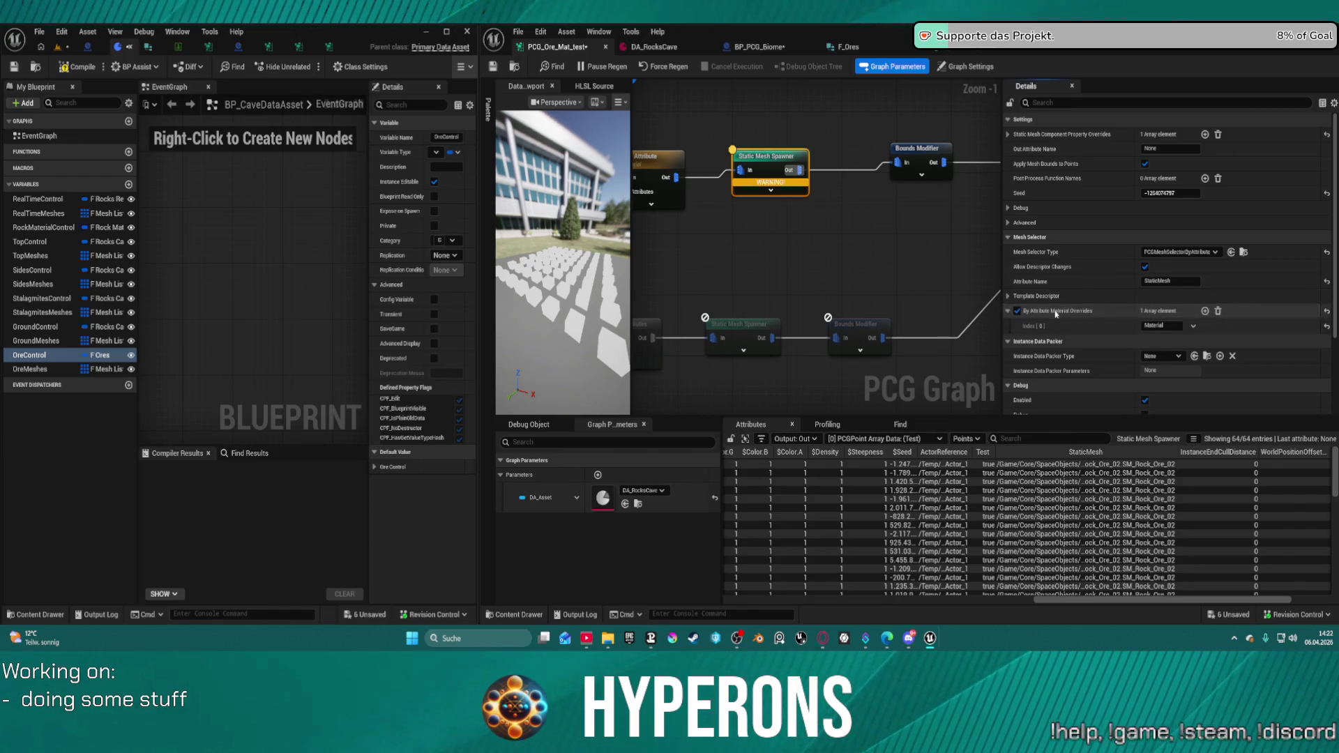
left_click_drag(670, 167, 876, 151)
left_click(876, 151)
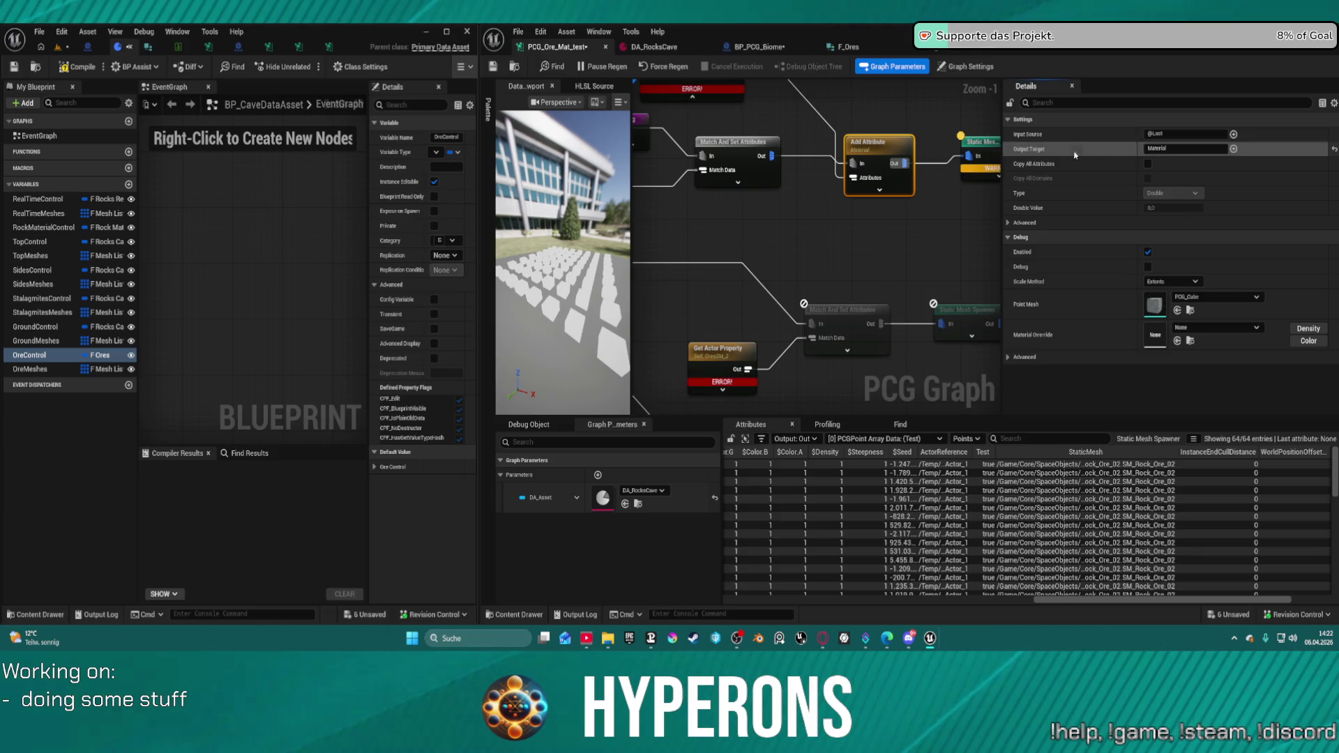
- Check the data table assigned to the Data Table Row To Attribute Set node
left_click(1185, 148)
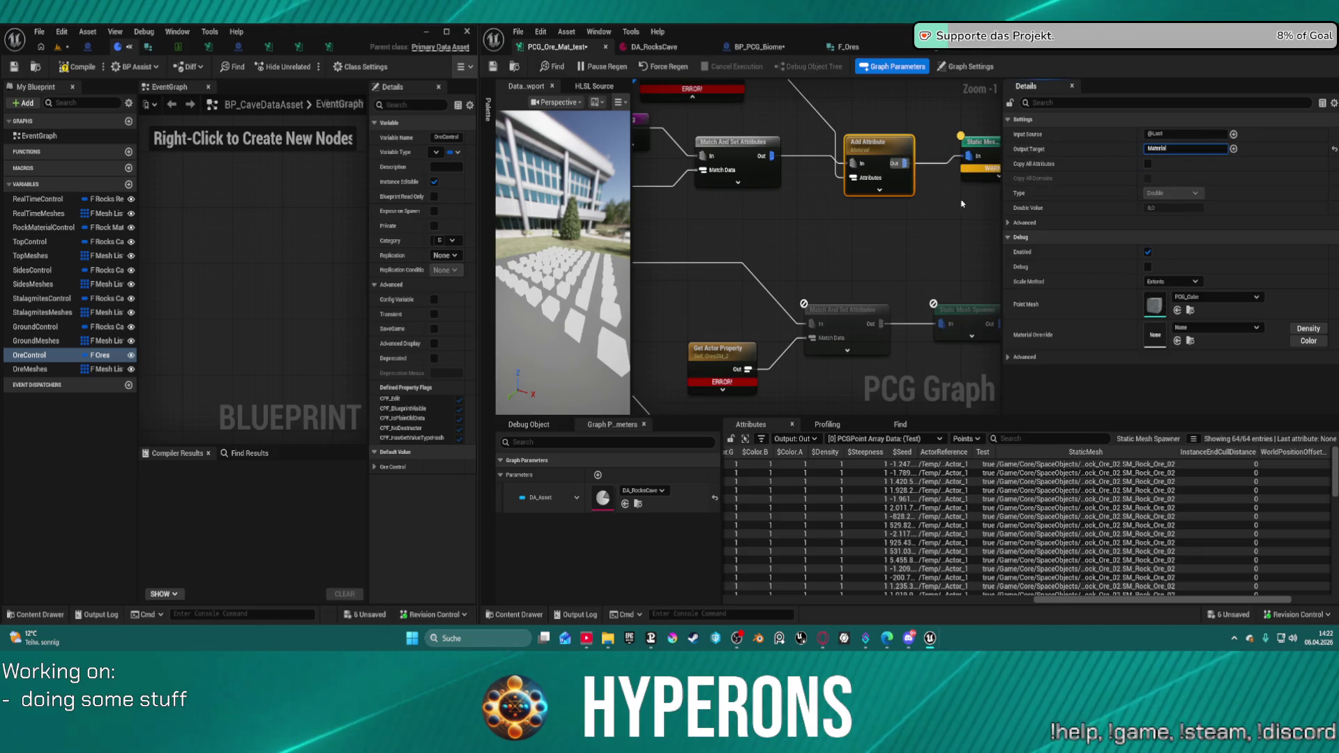
left_click_drag(775, 78, 844, 249)
left_click(779, 227)
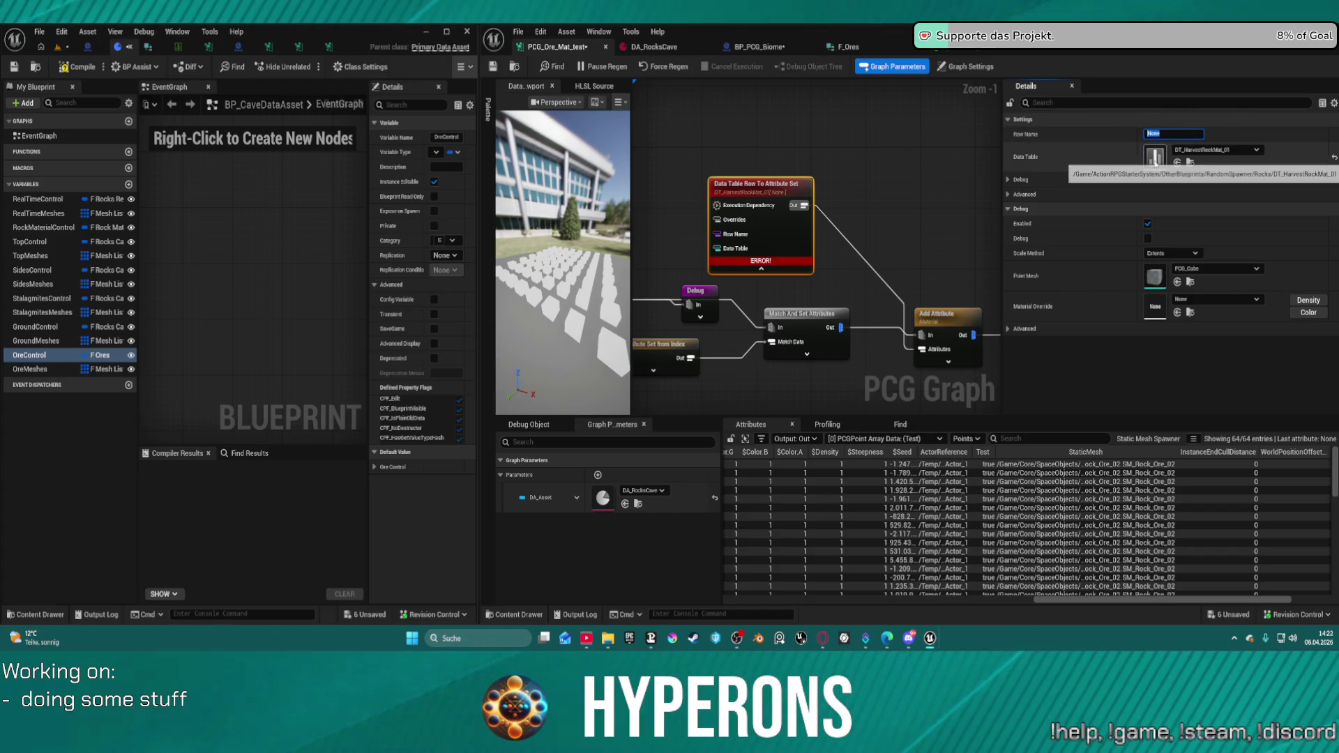
left_click(1152, 159)
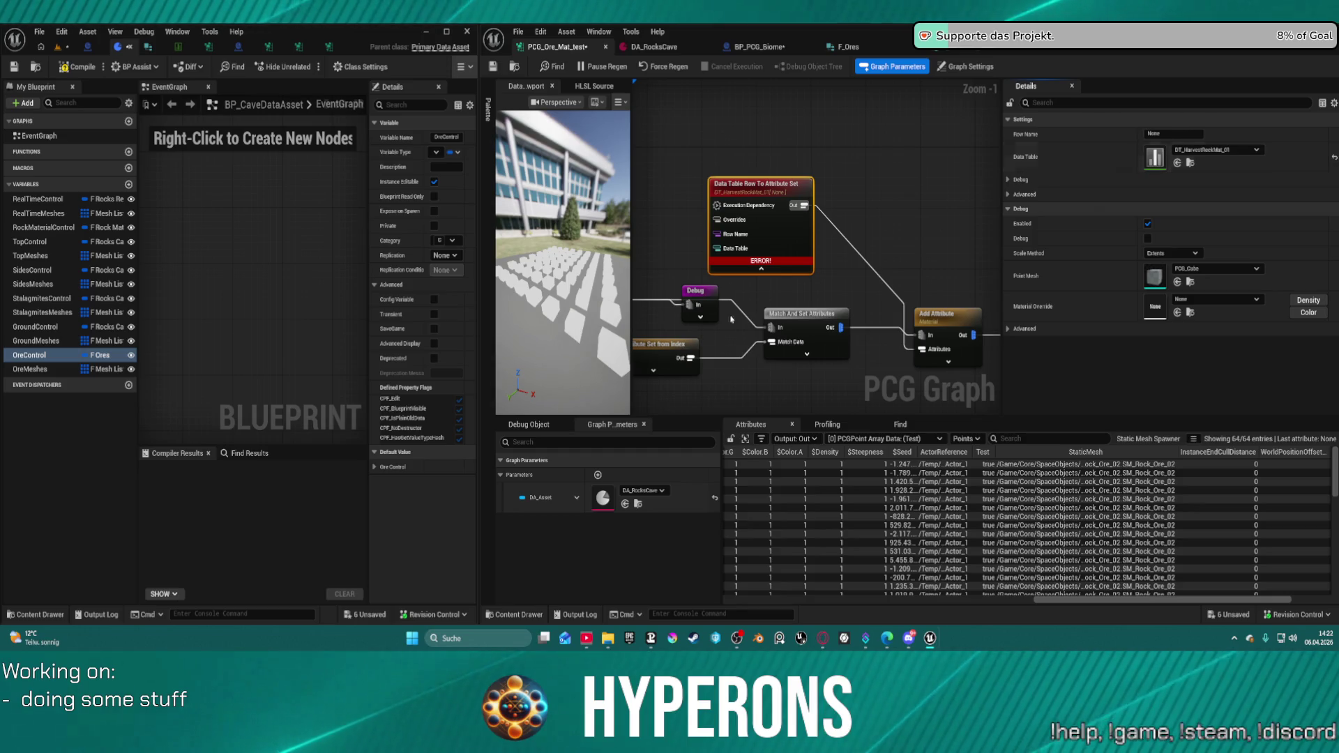
- Set the Attribute Set from Index node's index to 0
left_click(666, 355)
left_click(1168, 134)
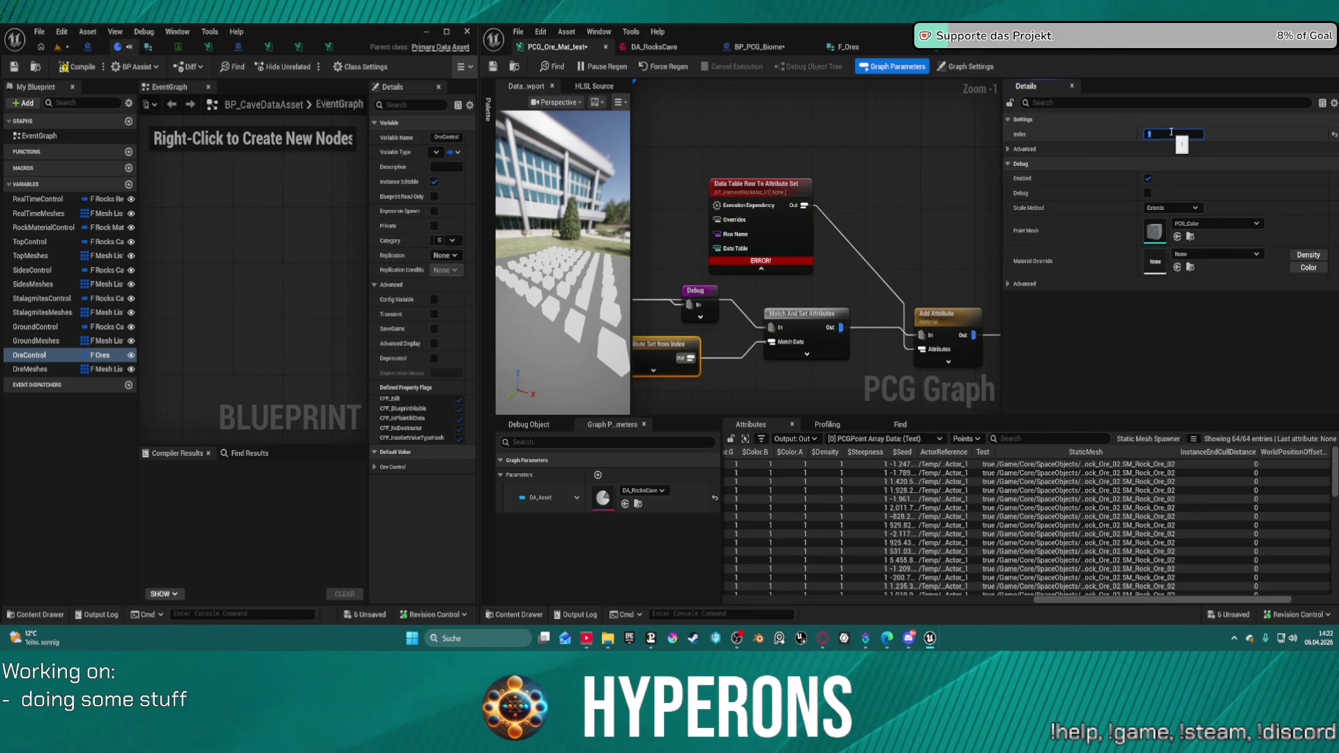
type("0")
key("Return")
- Open DT_HarvestRockMat_01 from the row node's Data Table picker to view its rows
left_click(763, 220)
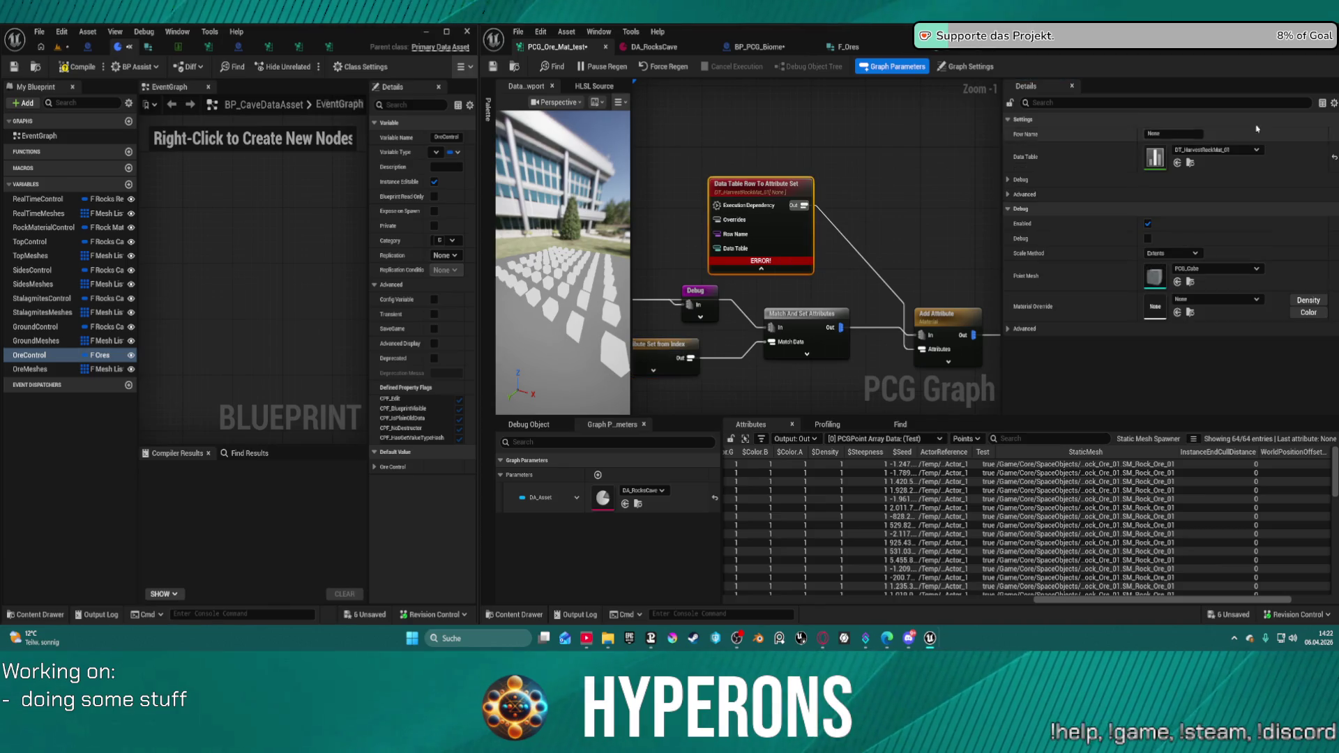
left_click(1227, 150)
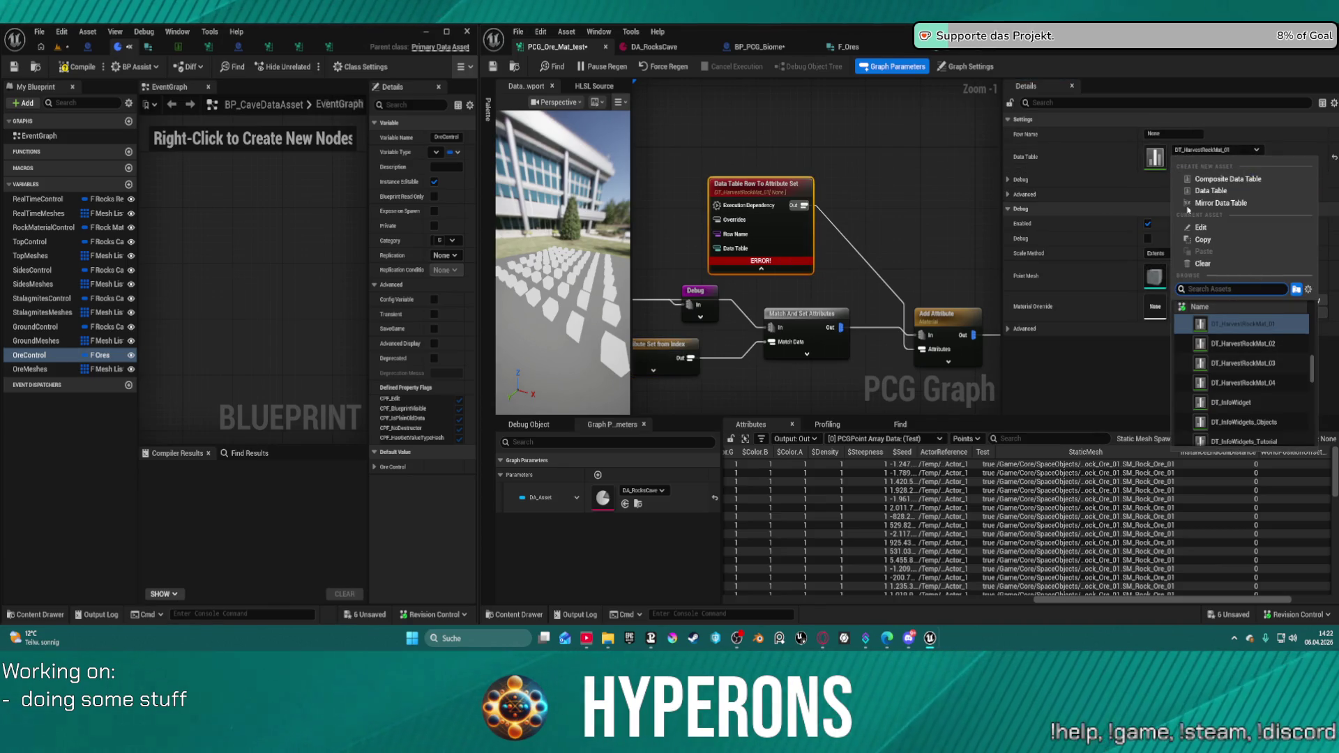
left_click(1200, 227)
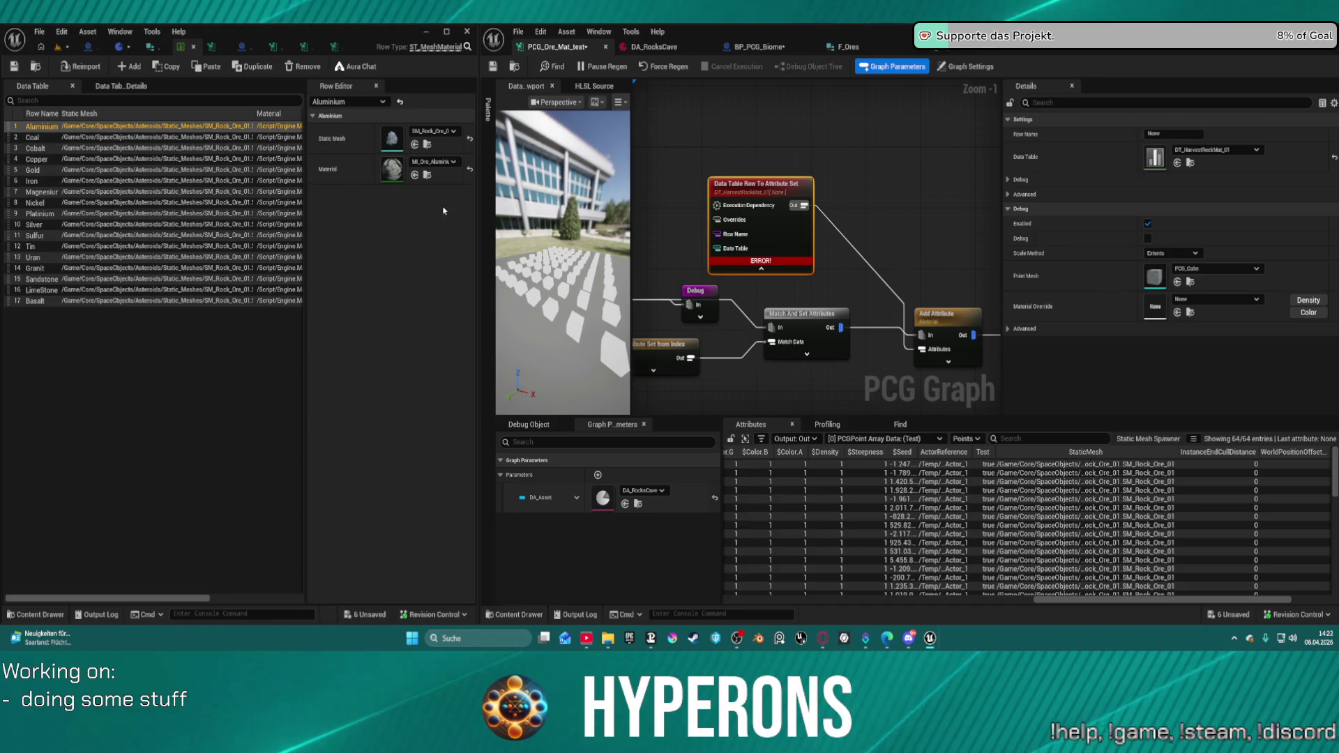
- Set the row name to Uran and view the spawned green rocks in the level
left_click(1196, 132)
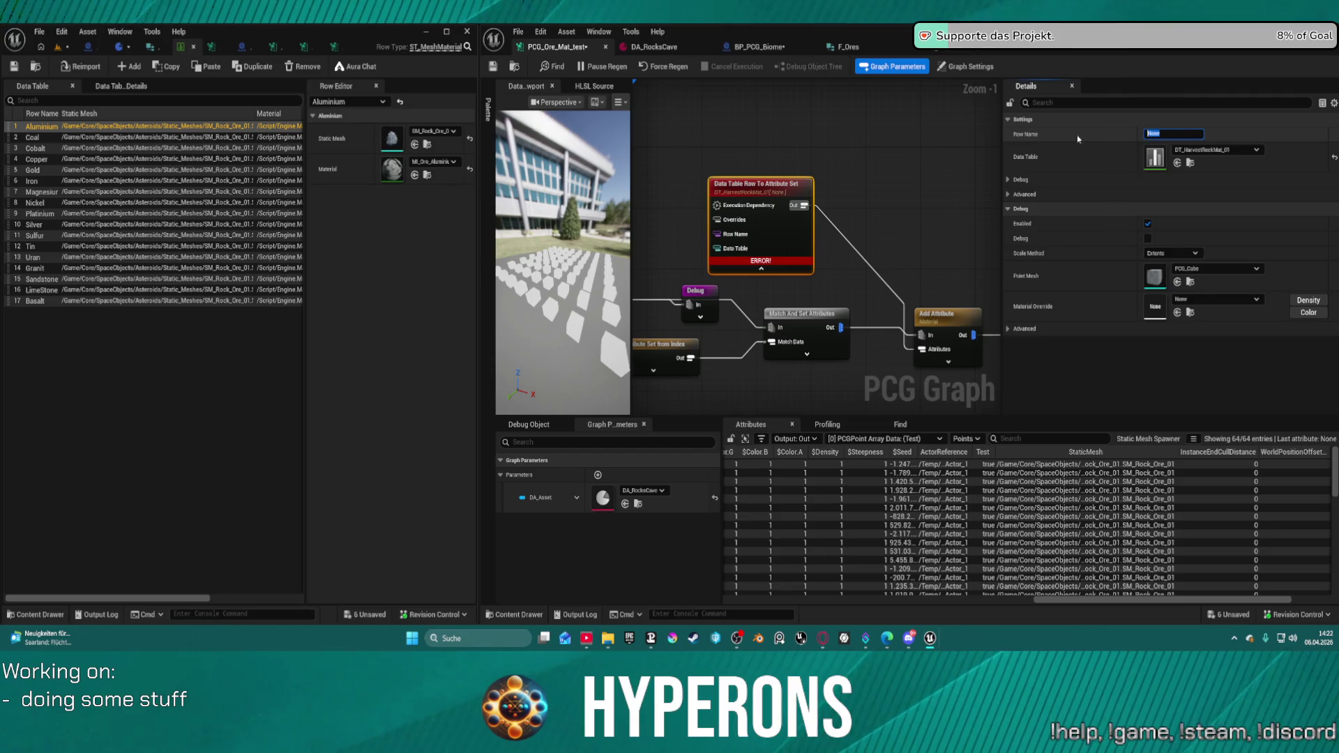
type("Al")
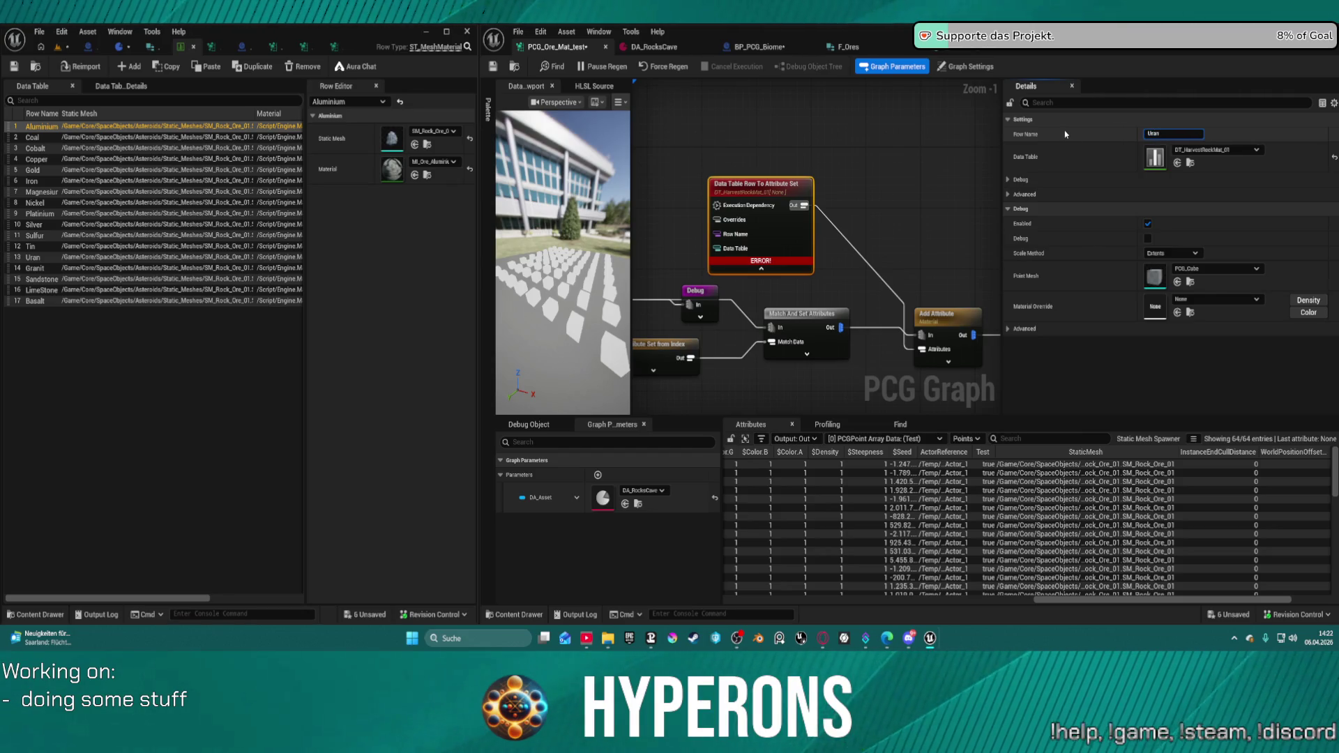
key("Return")
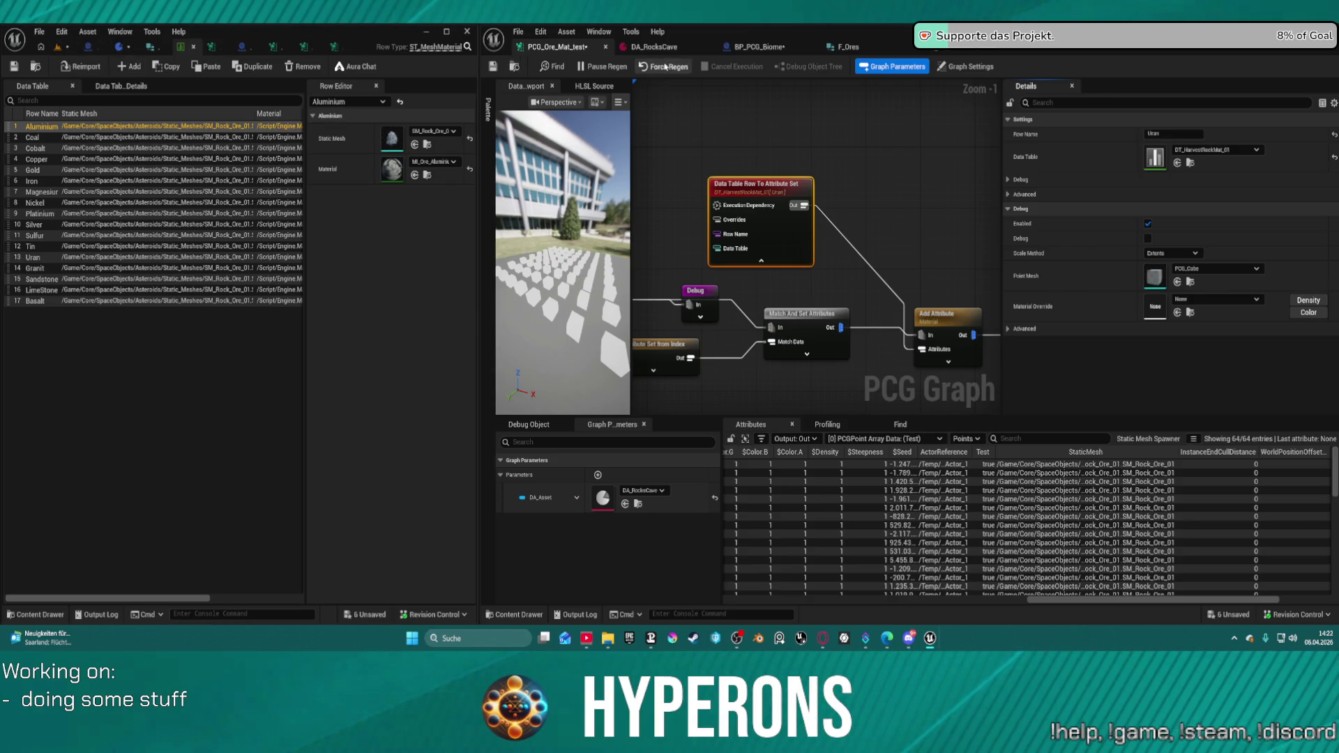
left_click(60, 48)
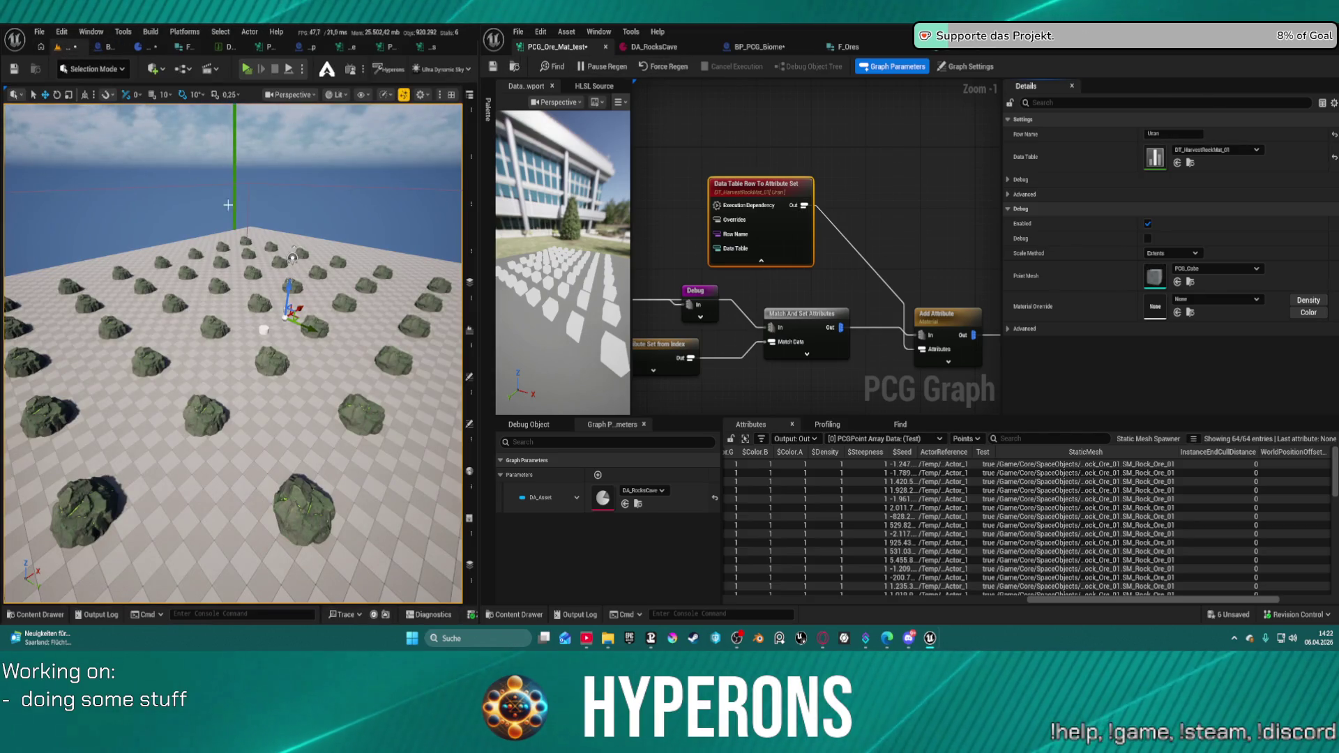
- Try the Coal and Iron rows, watching the rocks turn brown then red
mouse_move(230, 348)
left_mouse_down()
mouse_move(230, 376)
mouse_move(195, 369)
mouse_move(210, 314)
left_mouse_up()
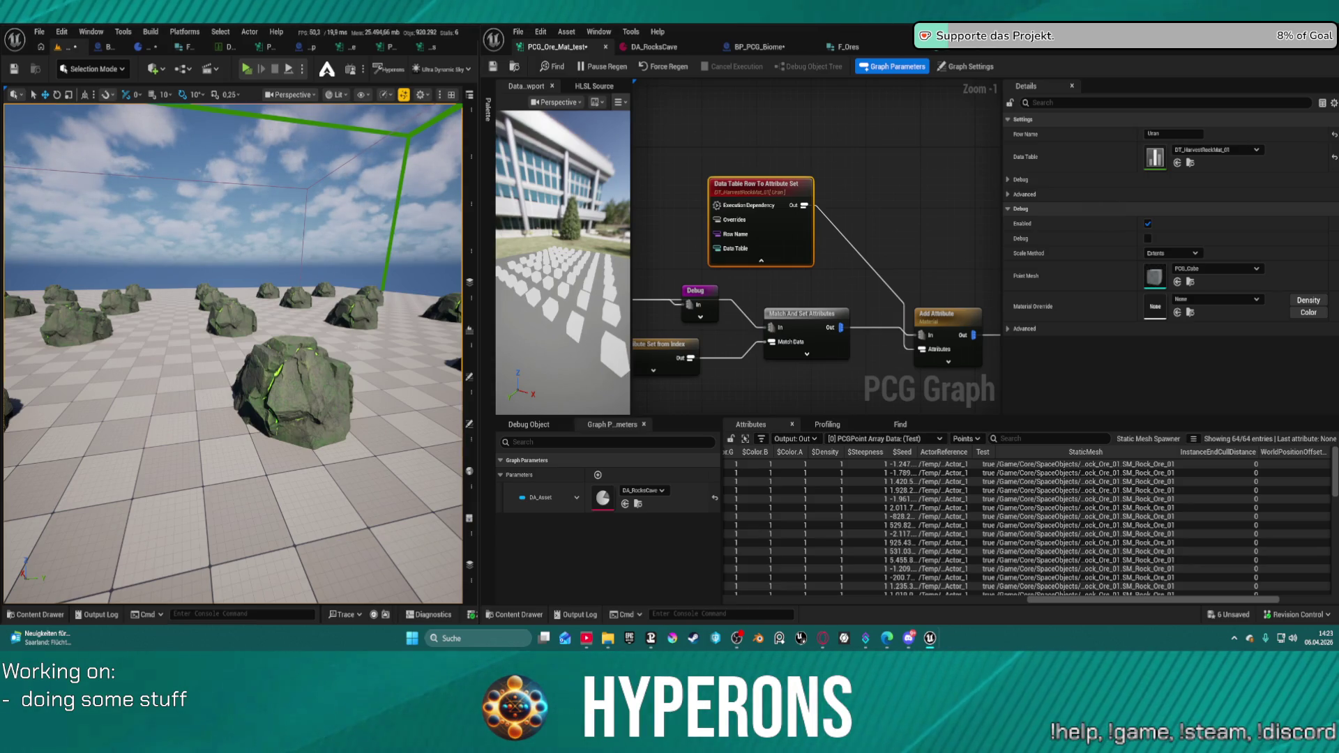
left_click_drag(214, 135, 214, 209)
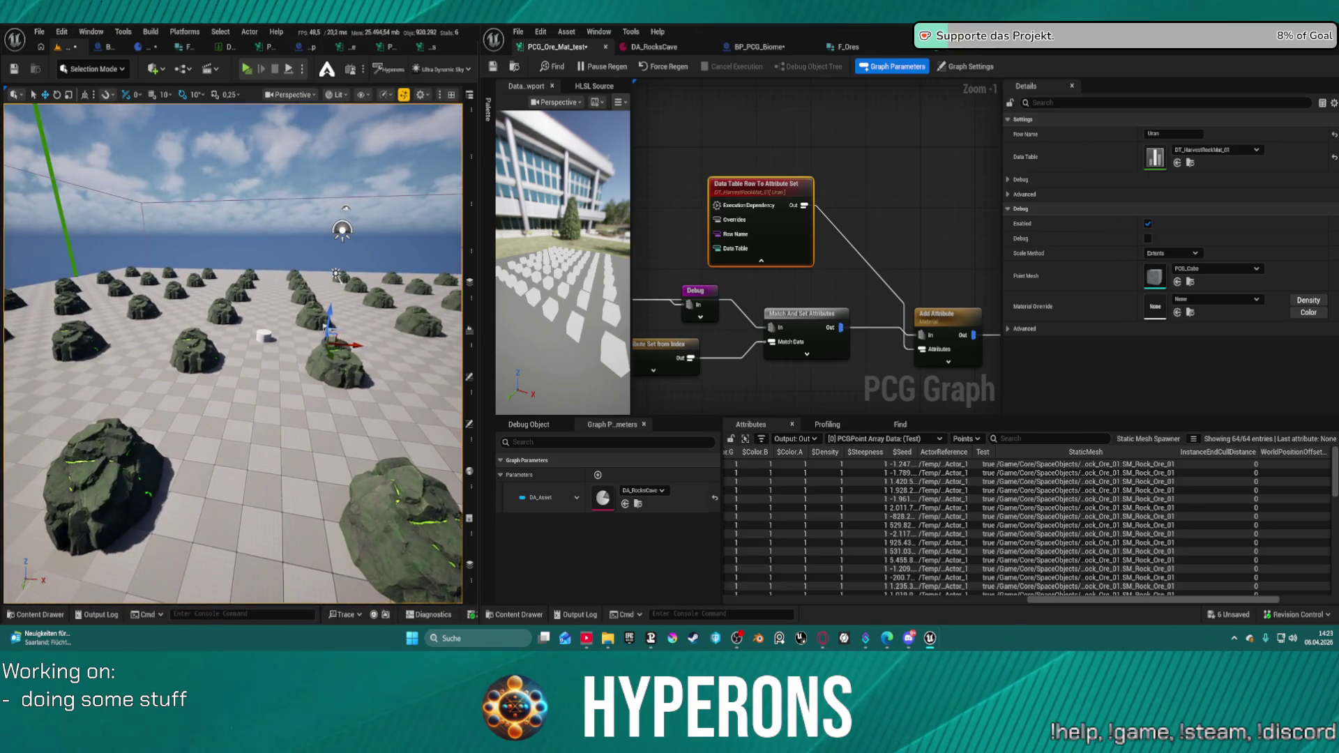
left_click(1172, 133)
type("Coal")
key("Return")
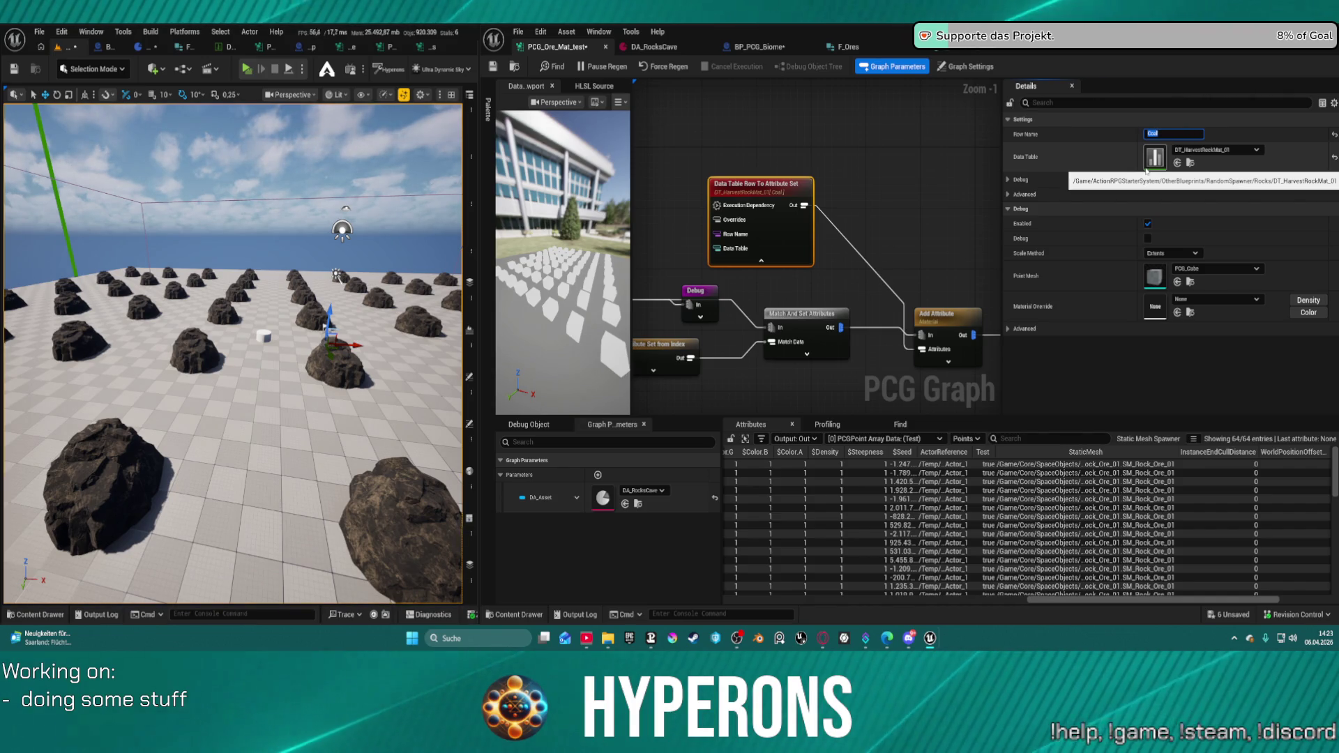
type("Iron")
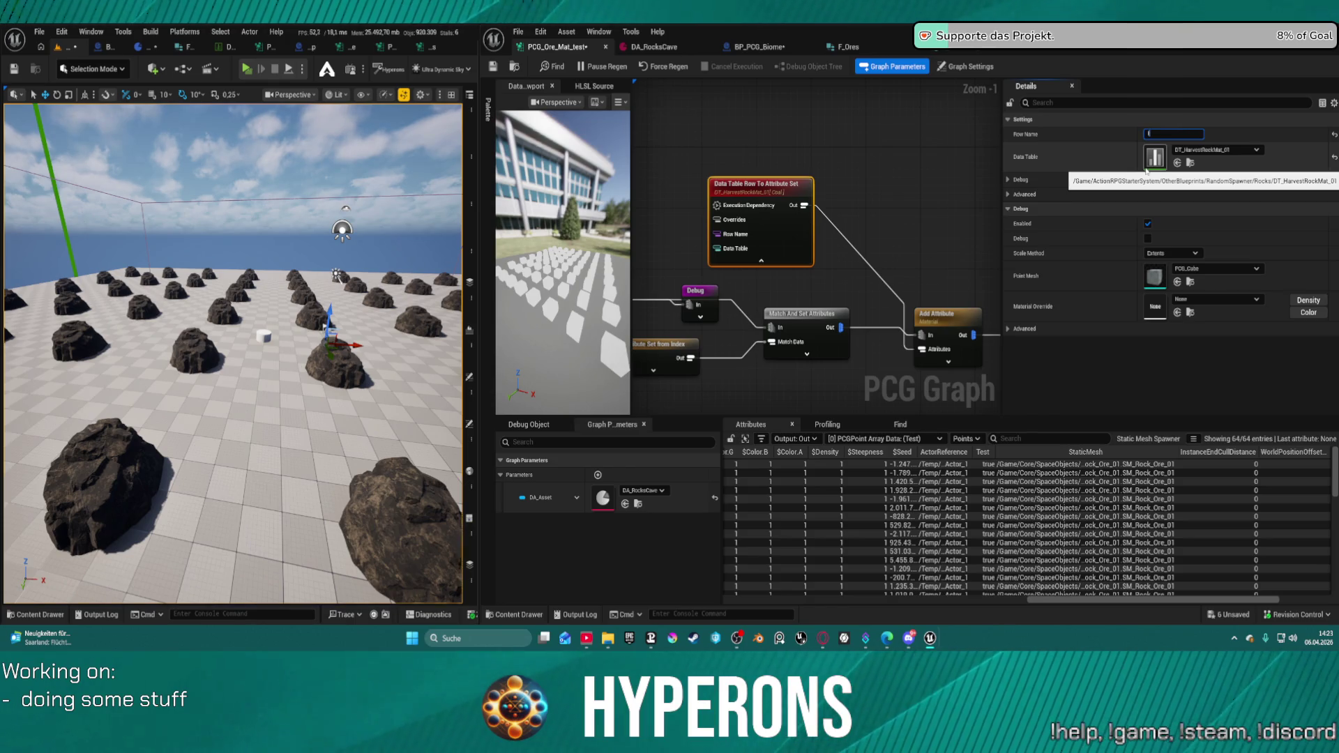
key("Return")
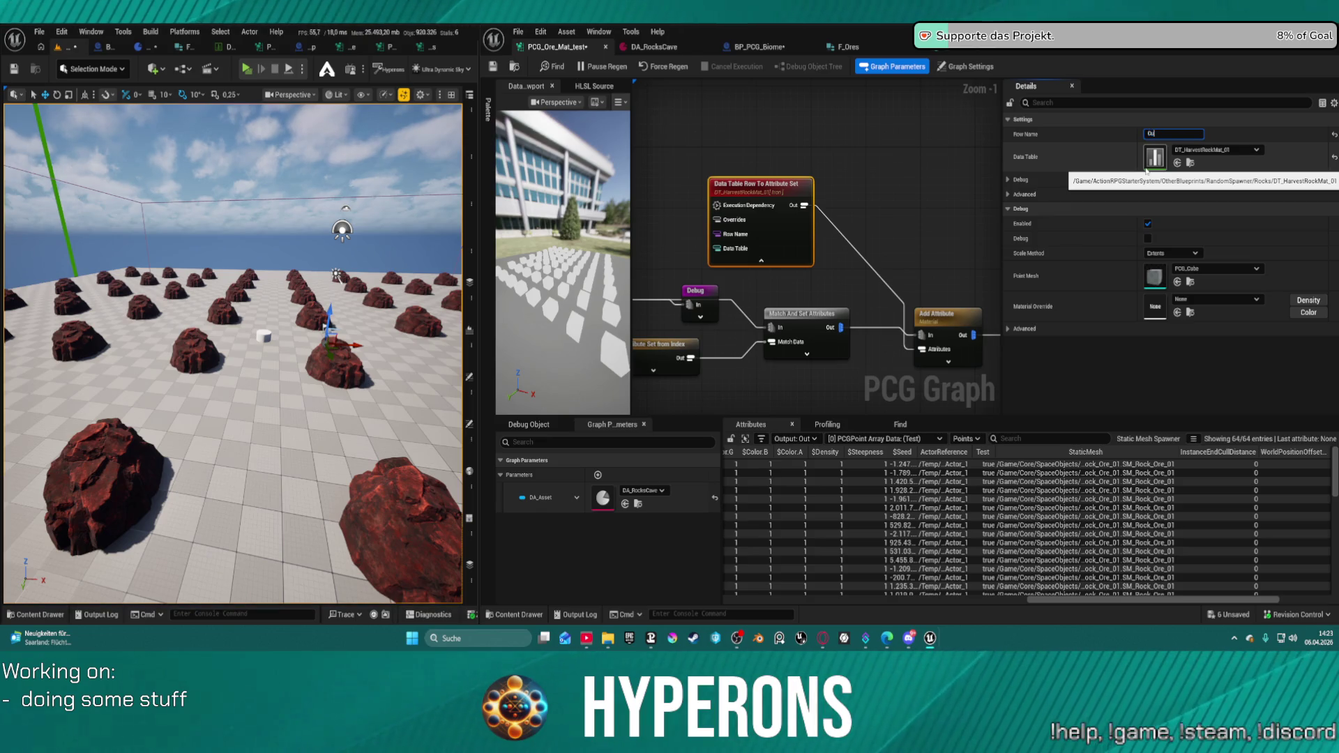
- Set the row to Copper for blue-veined rocks and reopen the ore data table
type("er")
key("Return")
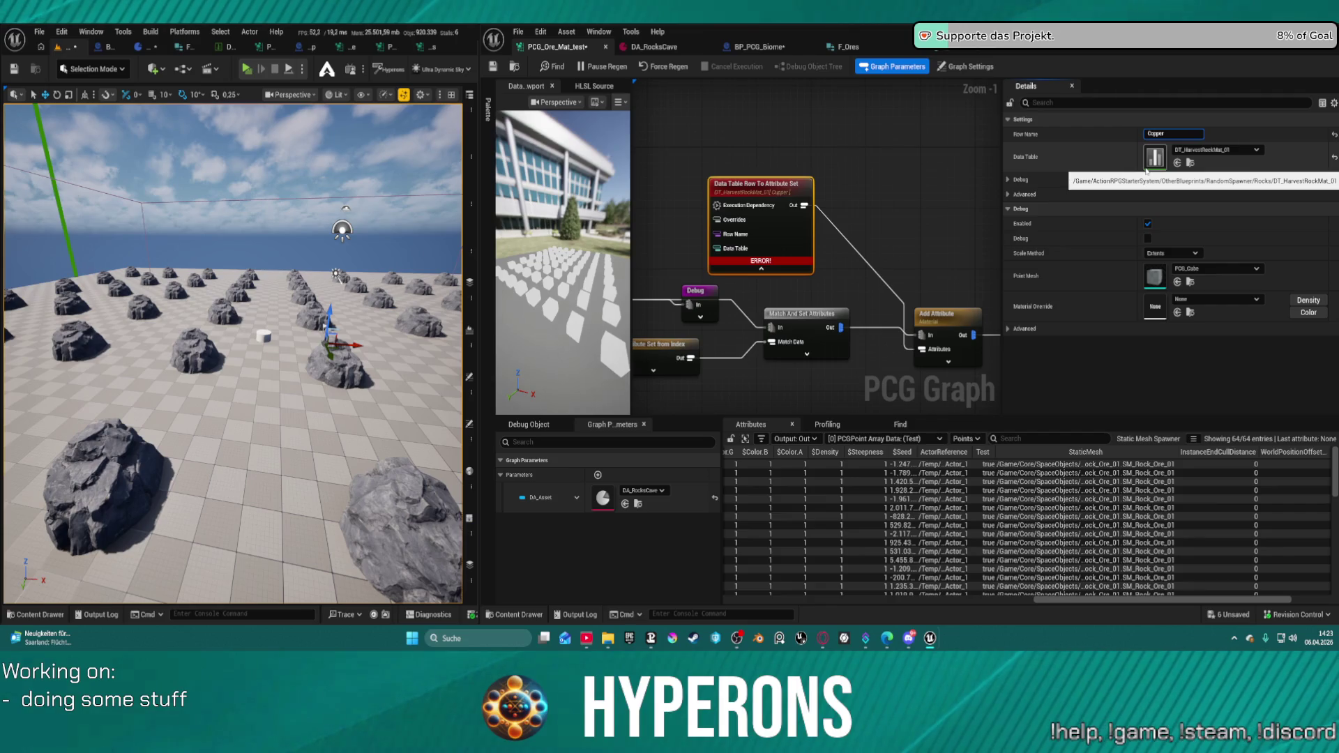
key("Return")
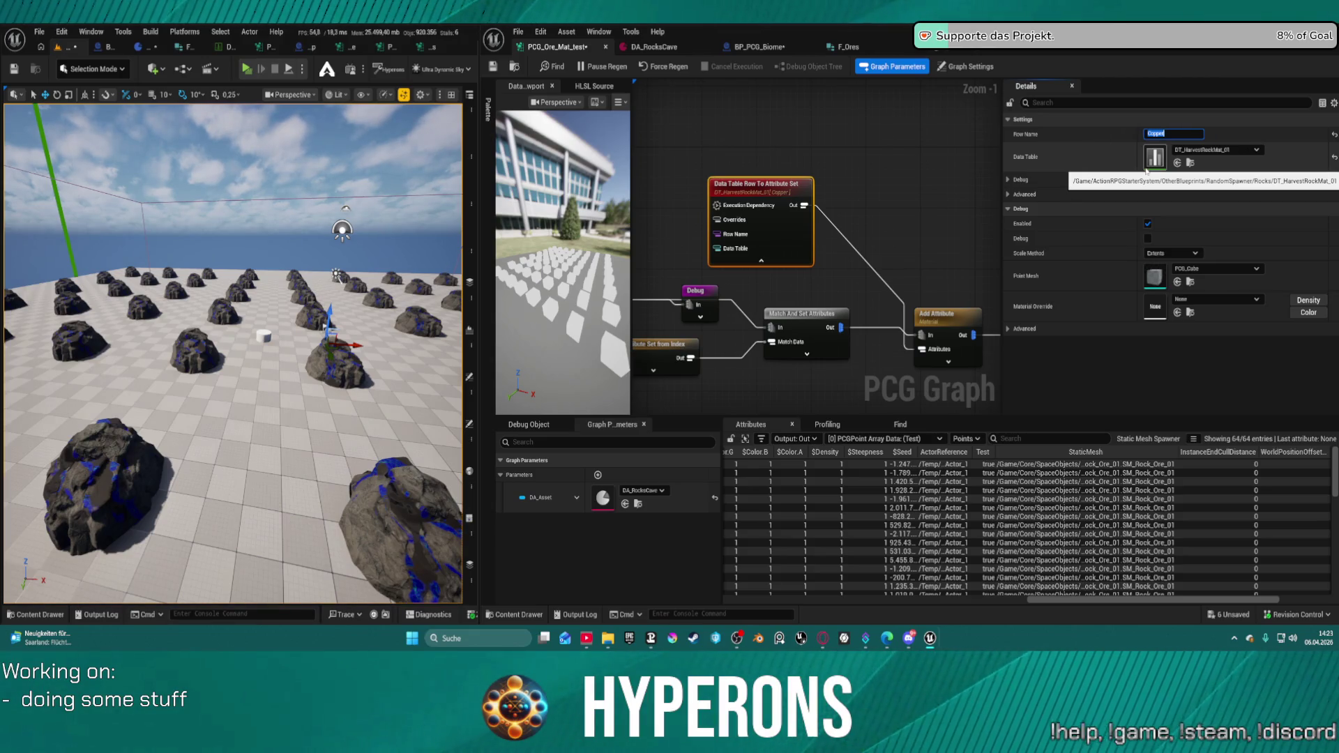
mouse_move(279, 279)
left_mouse_down()
mouse_move(313, 258)
mouse_move(314, 328)
left_mouse_up()
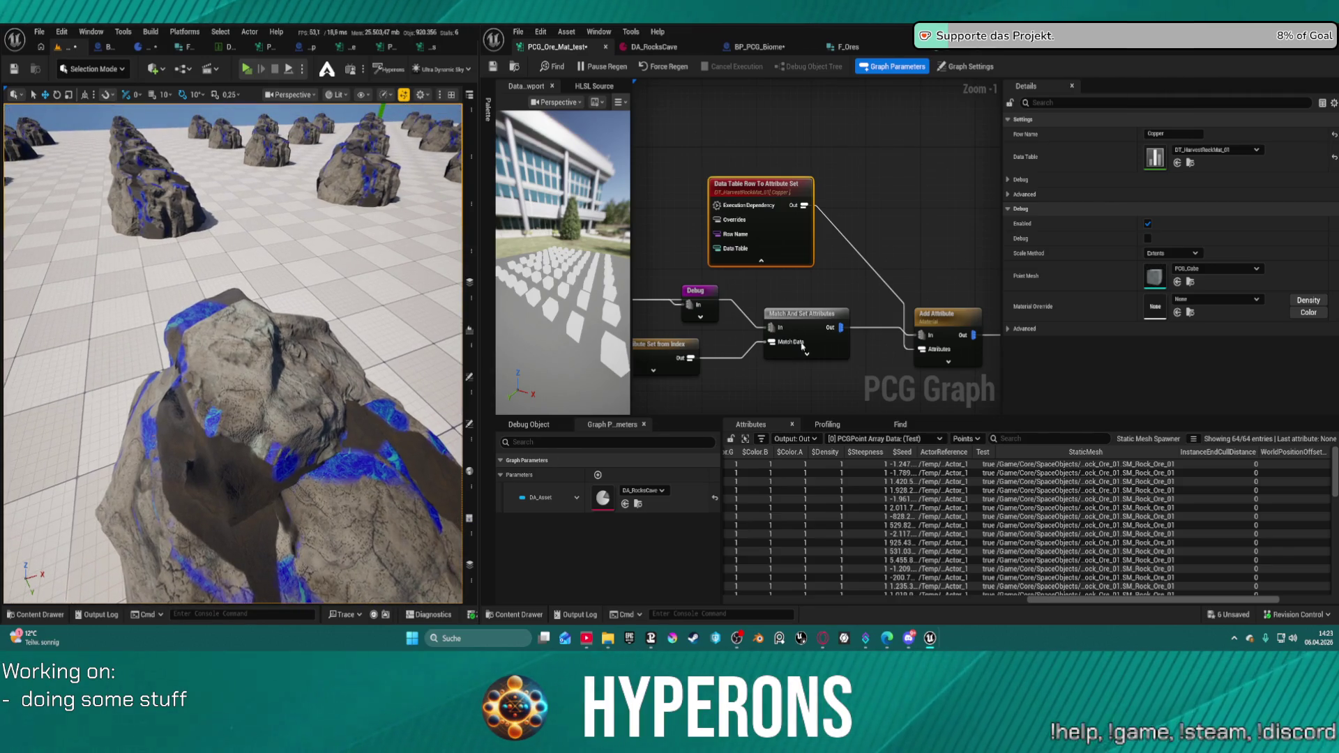
double_click(1161, 156)
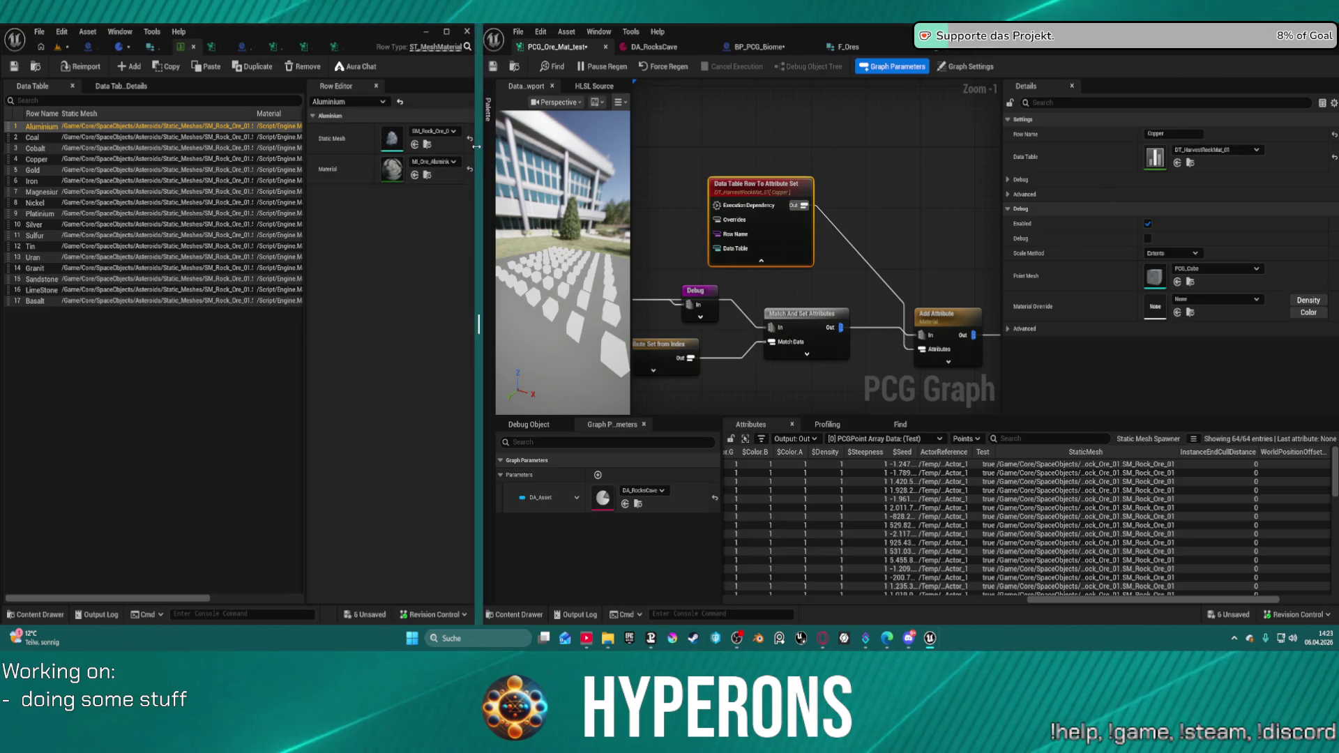
- Give the Copper row the MI_Ore_Cobalt_01 material and save the data table
mouse_move(479, 163)
left_mouse_down()
mouse_move(683, 157)
mouse_move(672, 157)
left_mouse_up()
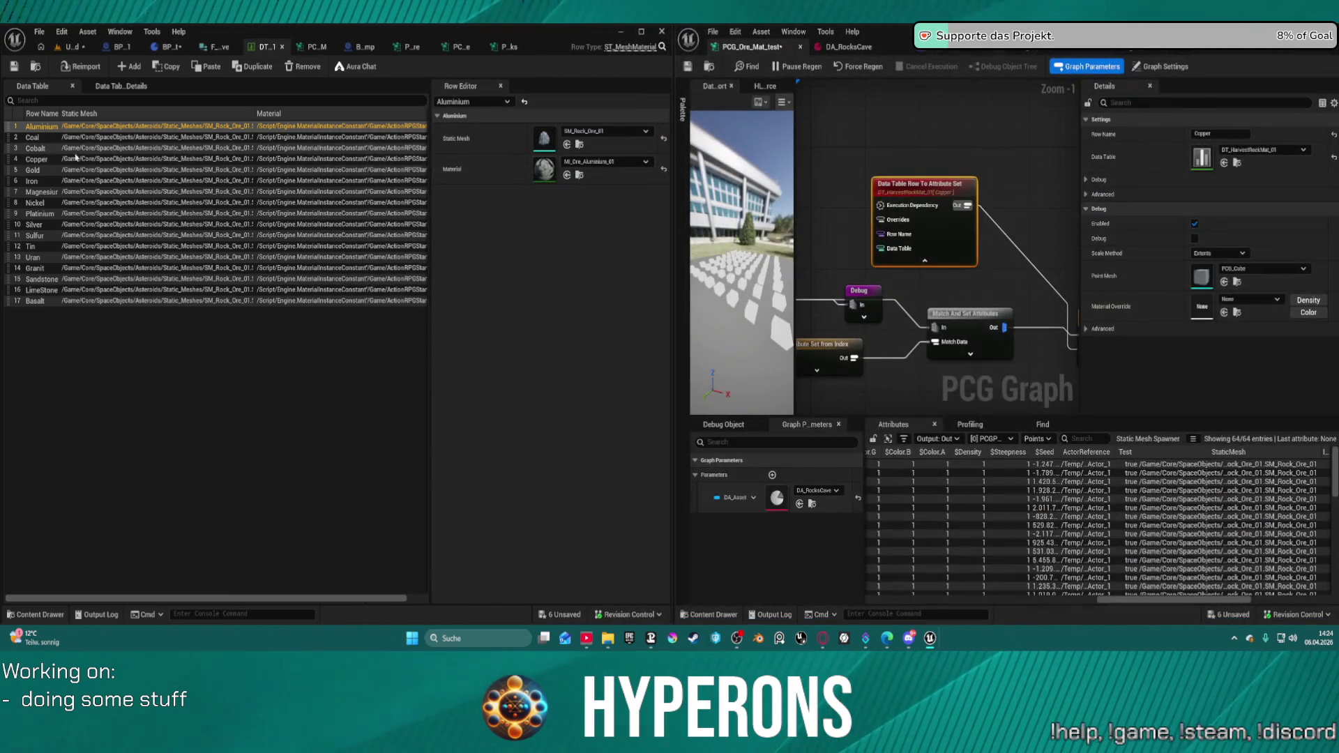
left_click(37, 159)
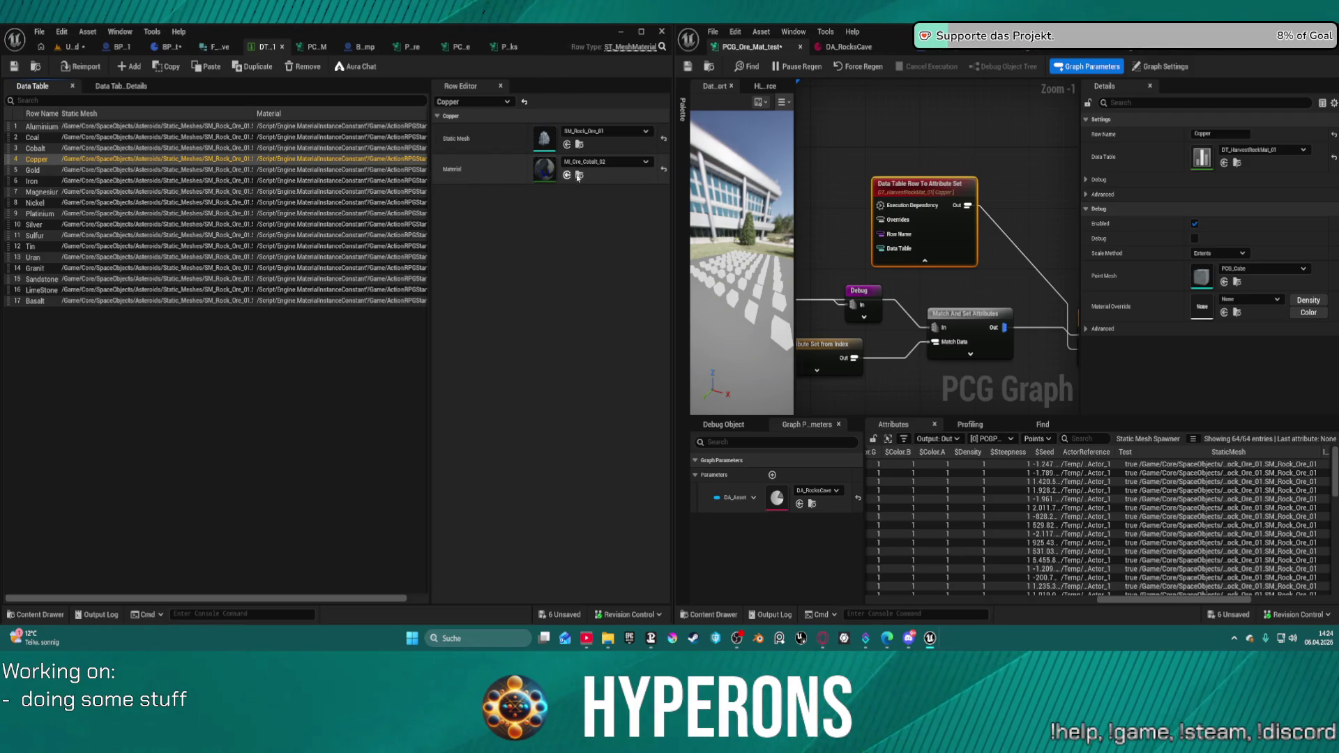
left_click(594, 163)
scroll(628, 328, "up", 1)
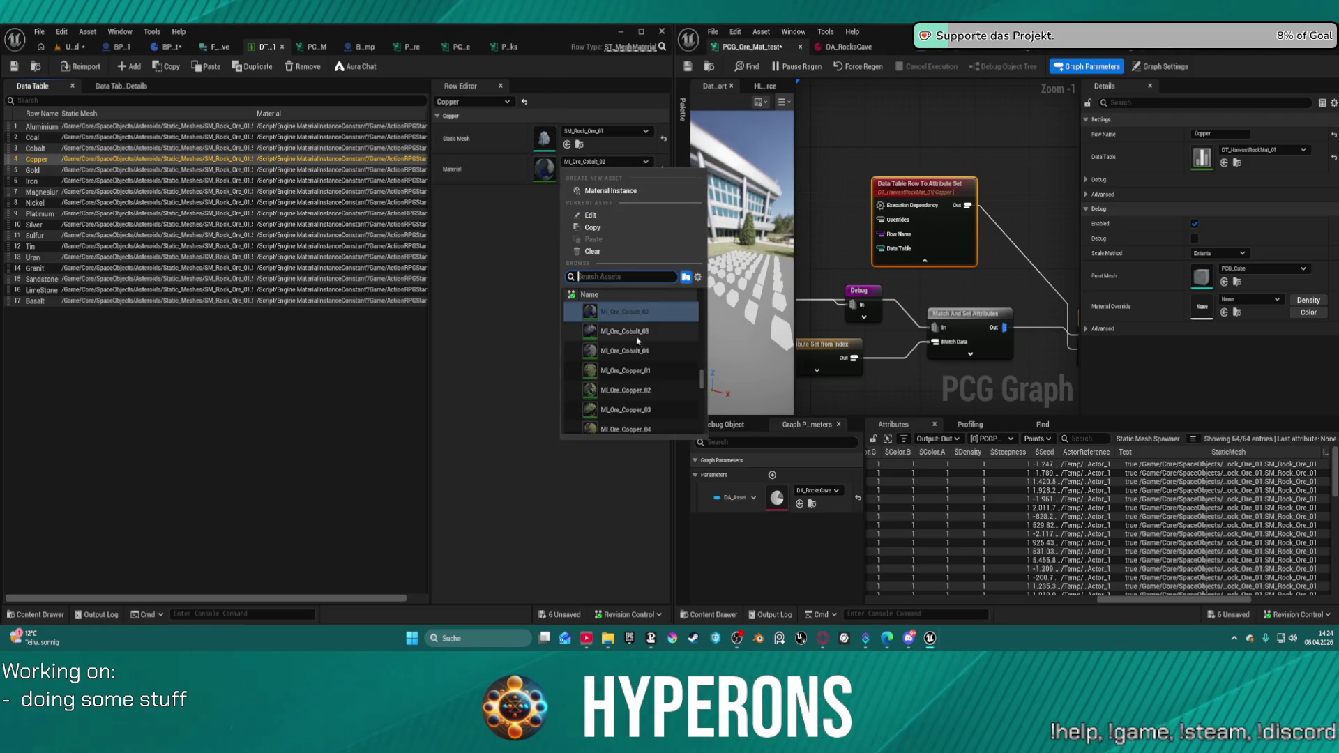
left_click(621, 311)
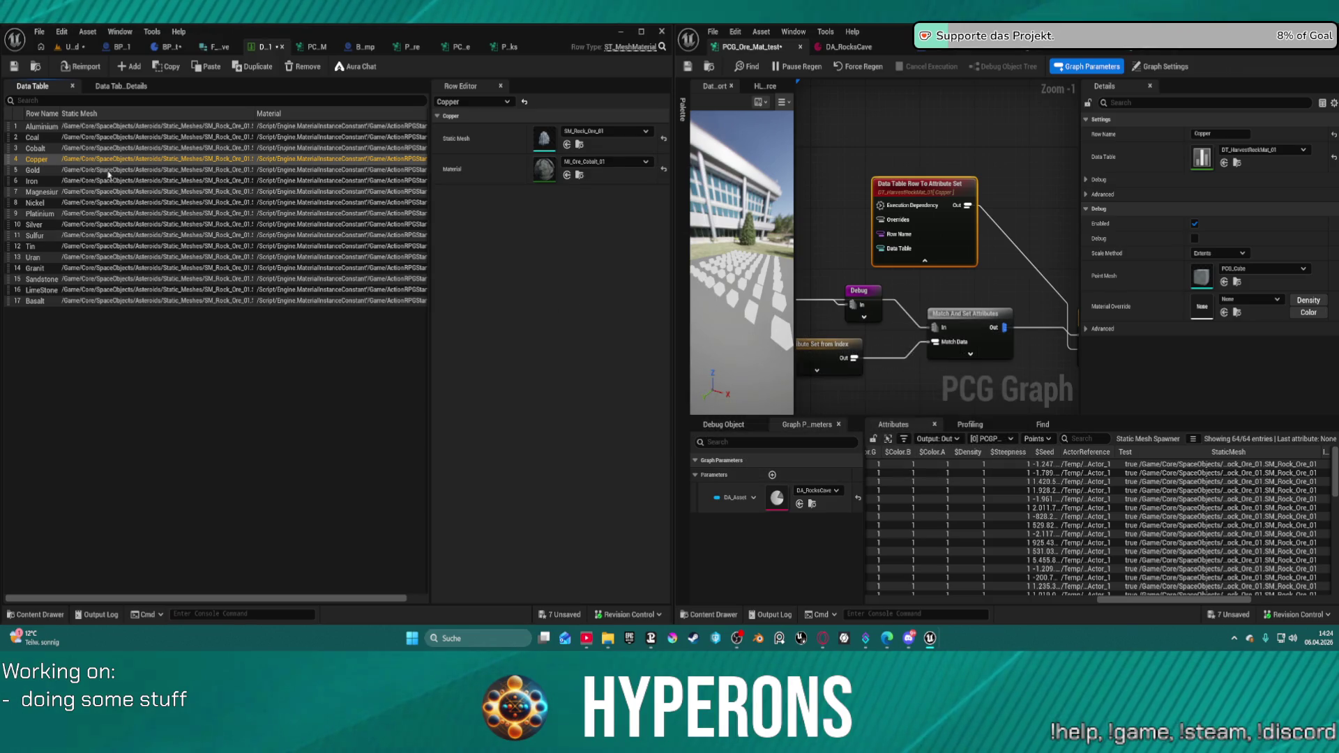
left_click(11, 67)
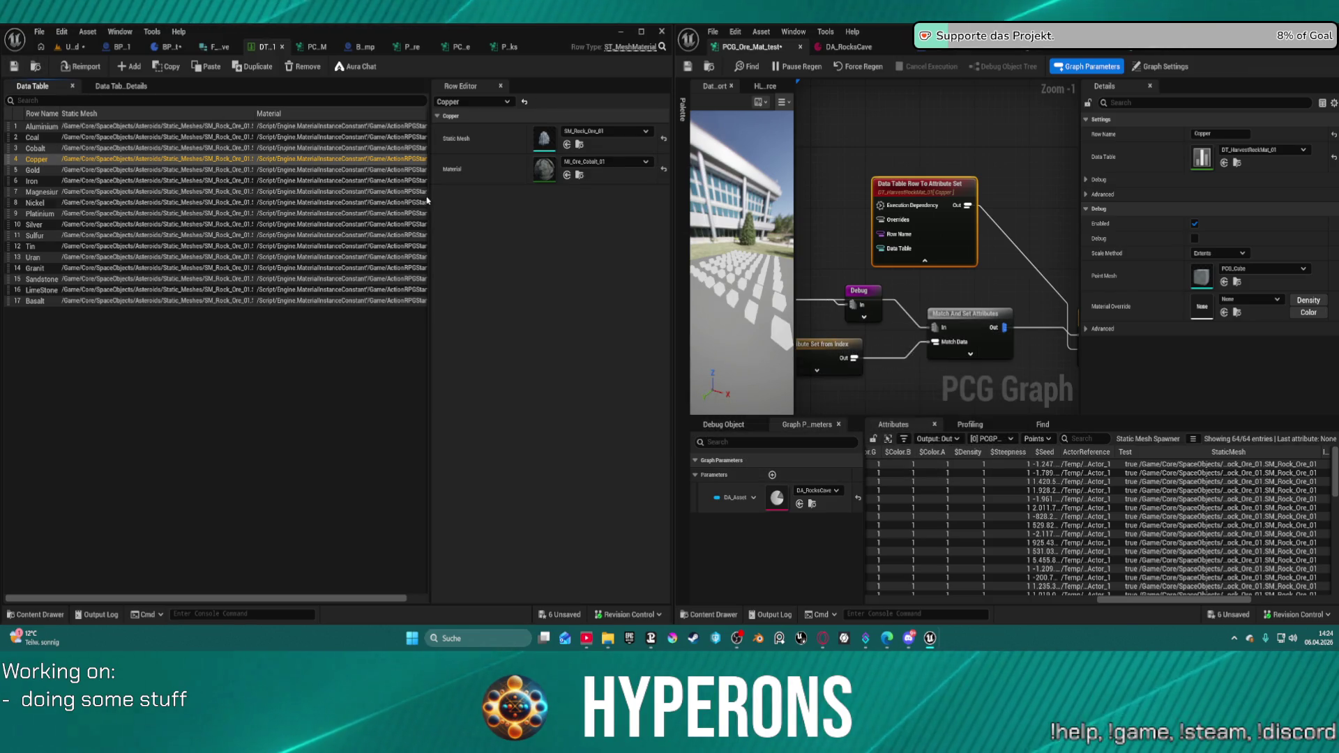
- Change Copper's material to MI_Ore_Copper_01, save, and return to the level
left_click(601, 162)
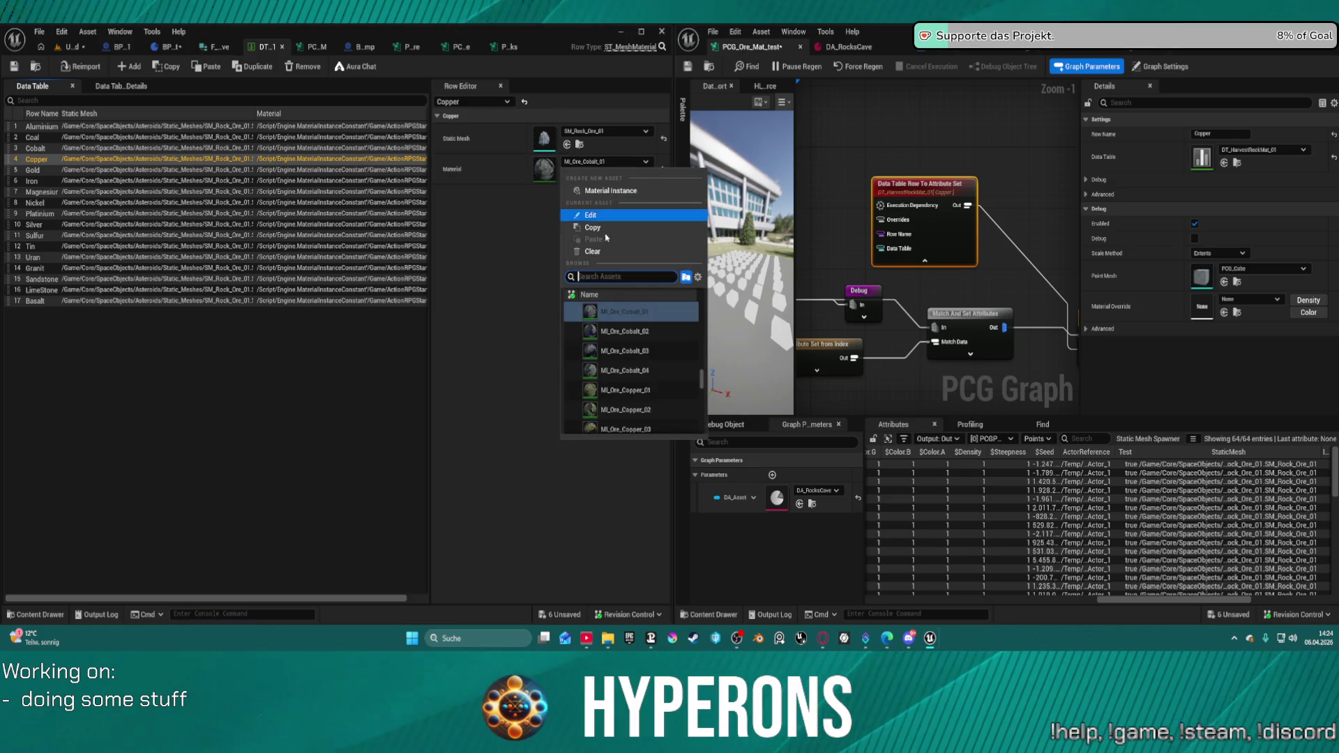
scroll(647, 408, "down", 1)
left_click(623, 377)
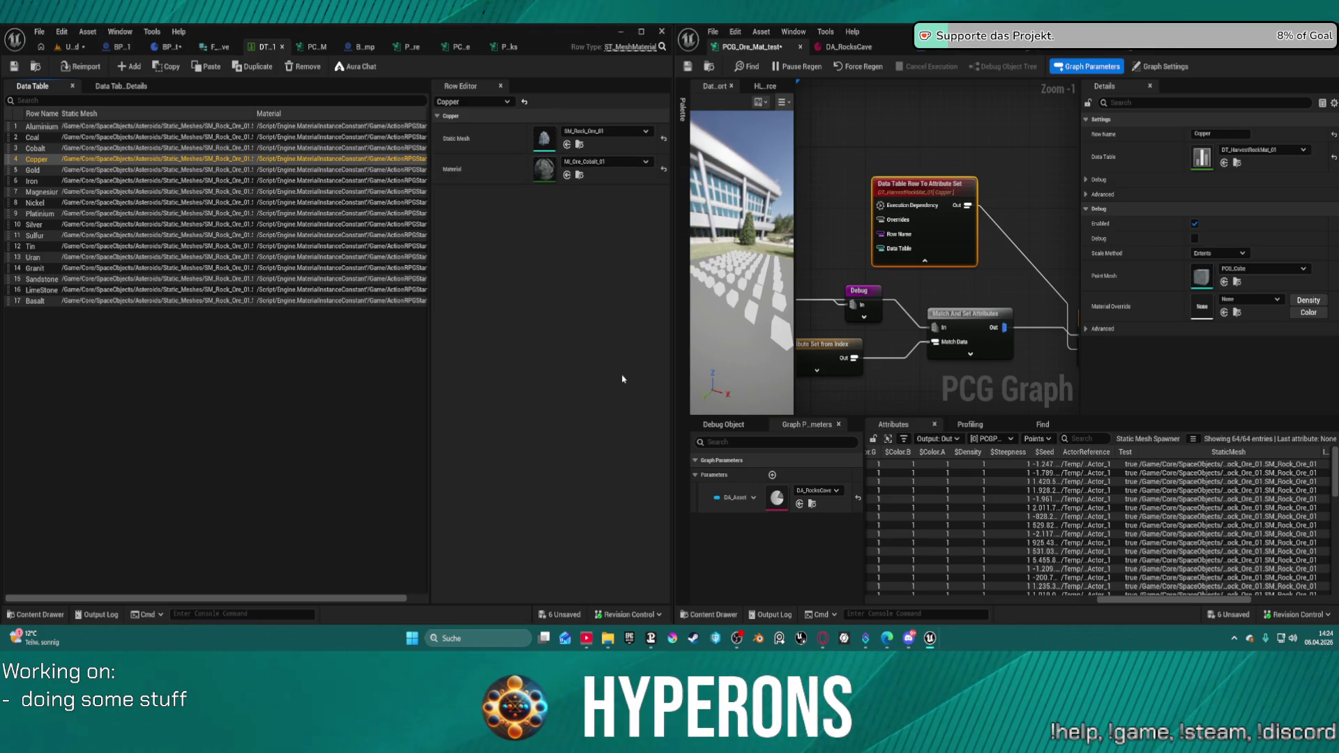
left_click(13, 67)
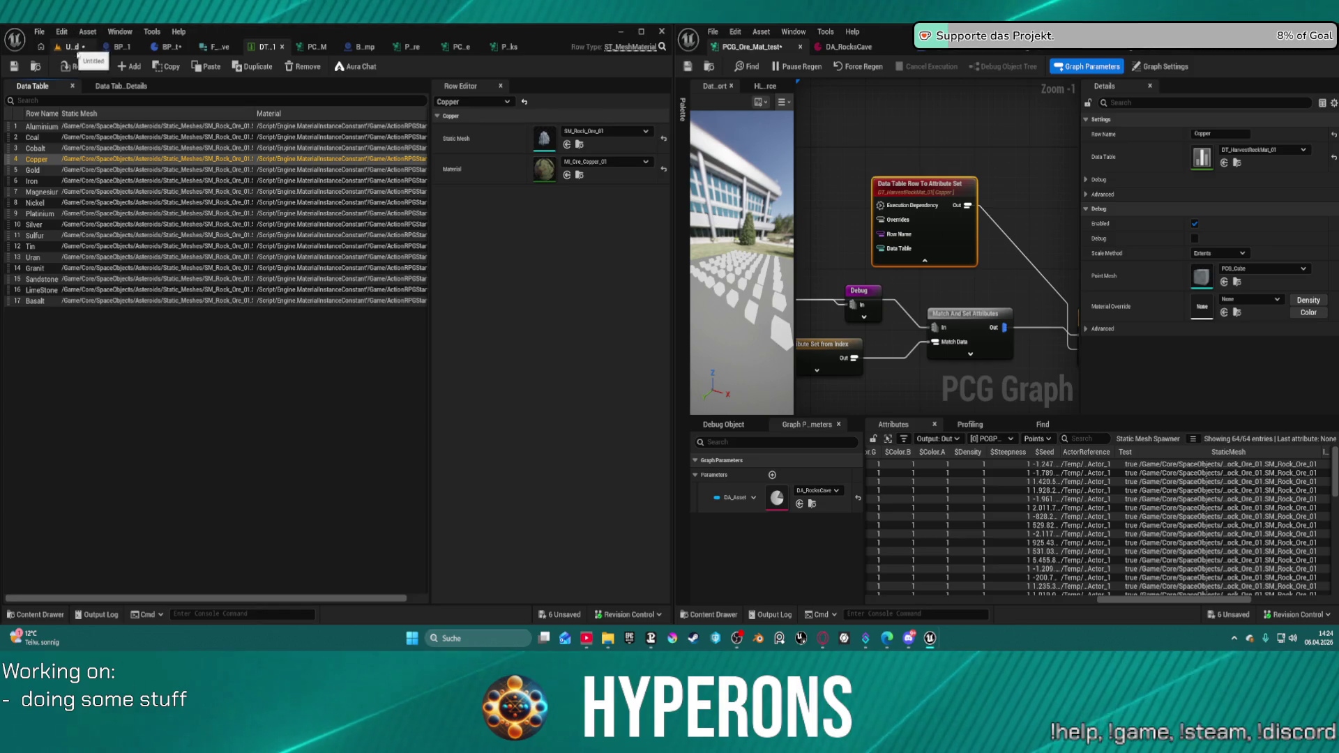
left_click(75, 47)
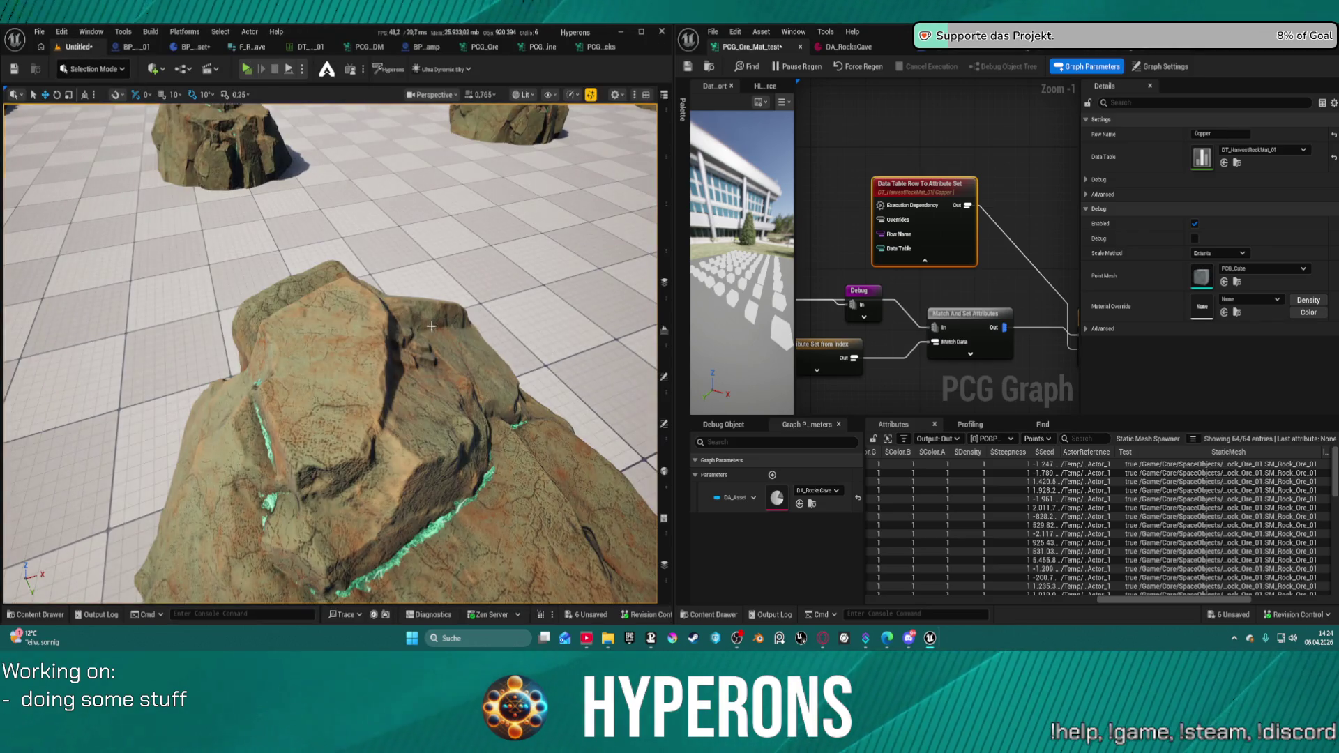
- Zoom in on the copper-veined rocks, then widen the PCG graph editor with the splitter
scroll(330, 352, "down", 5)
scroll(330, 352, "down", 5)
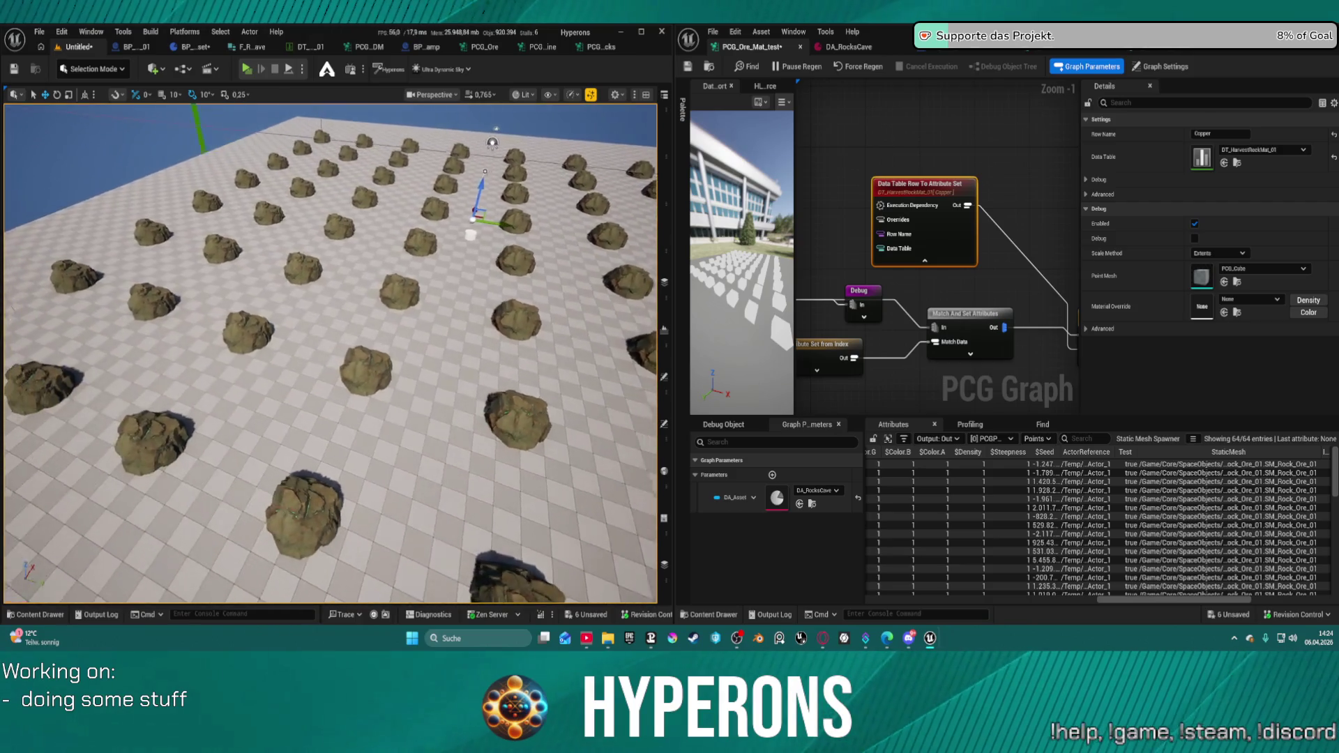
scroll(330, 352, "up", 10)
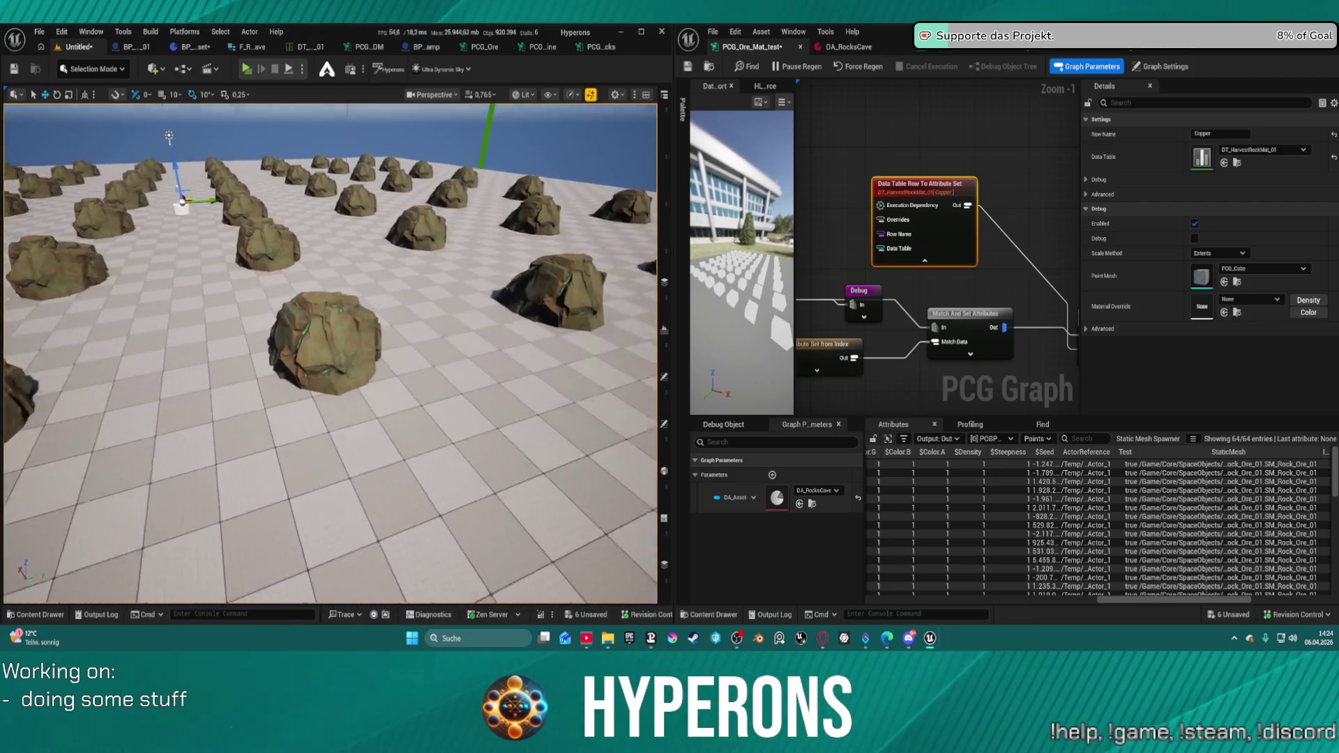
scroll(330, 352, "up", 10)
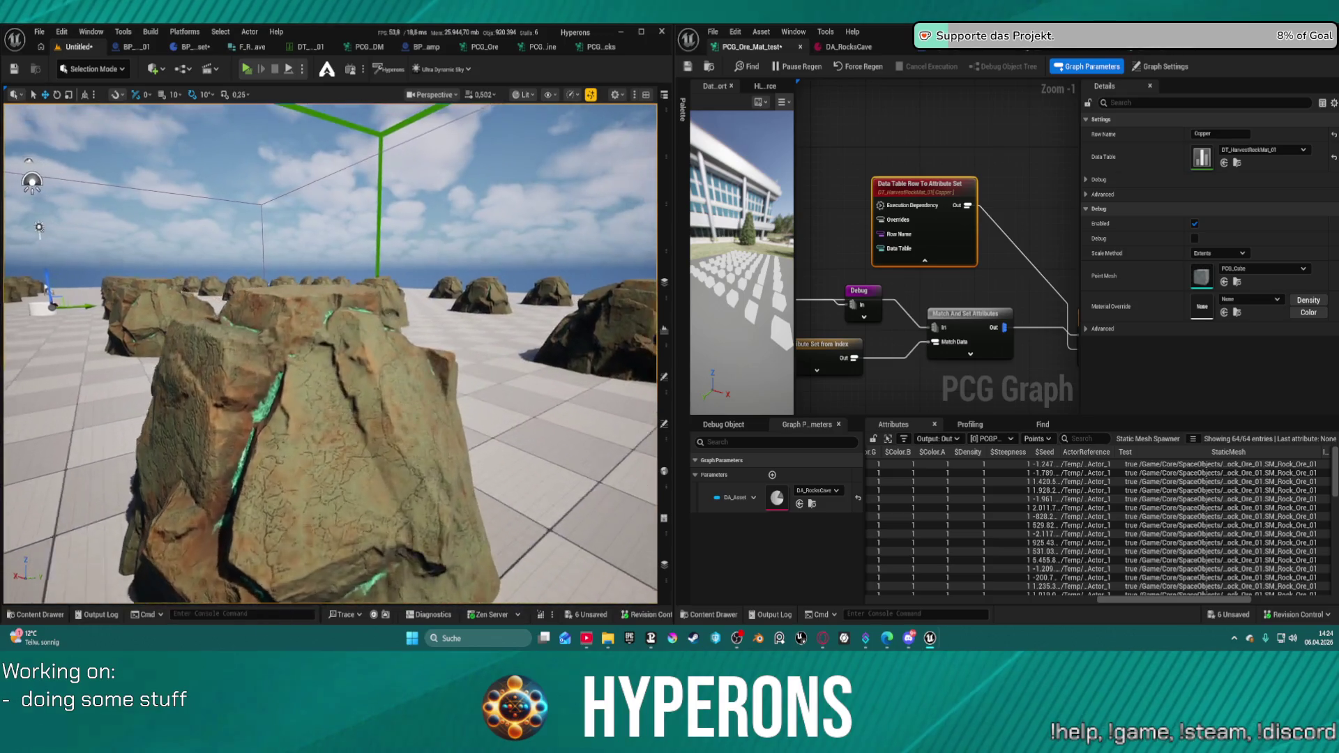
scroll(329, 352, "down", 5)
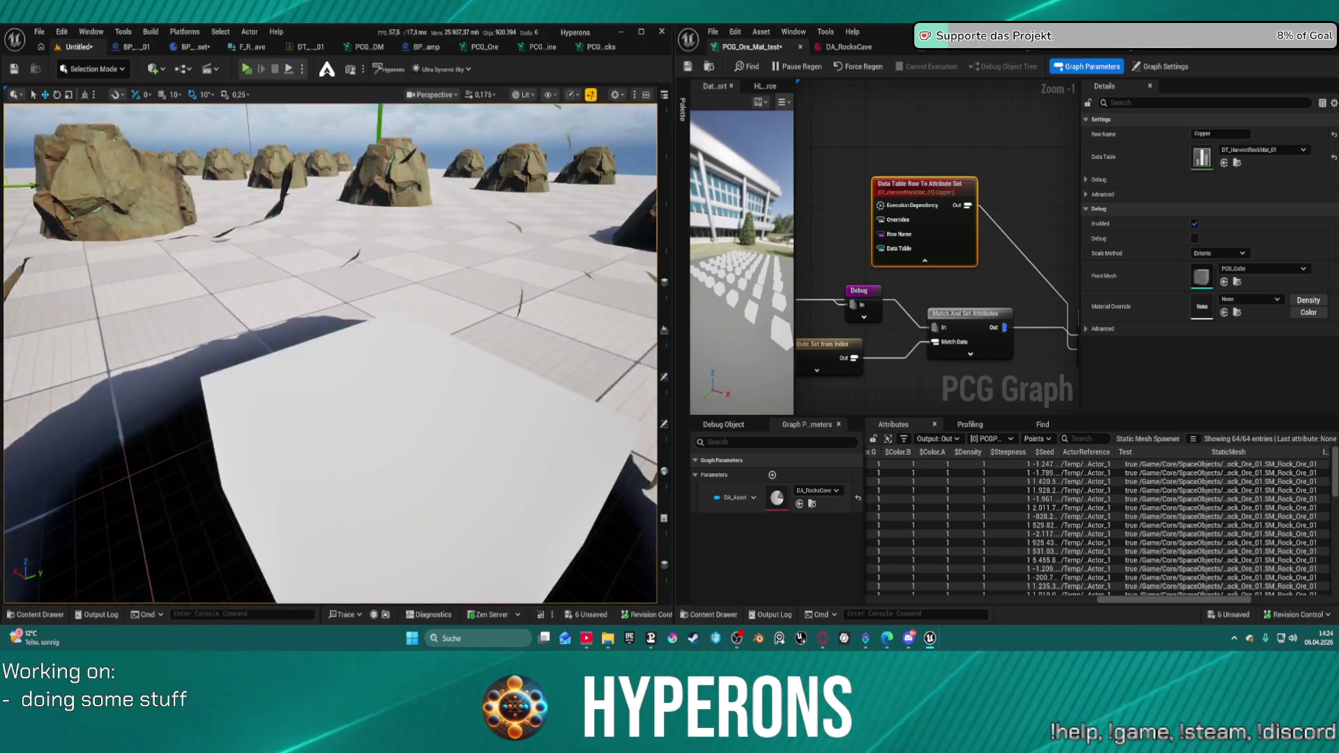
scroll(330, 352, "up", 6)
scroll(330, 352, "down", 8)
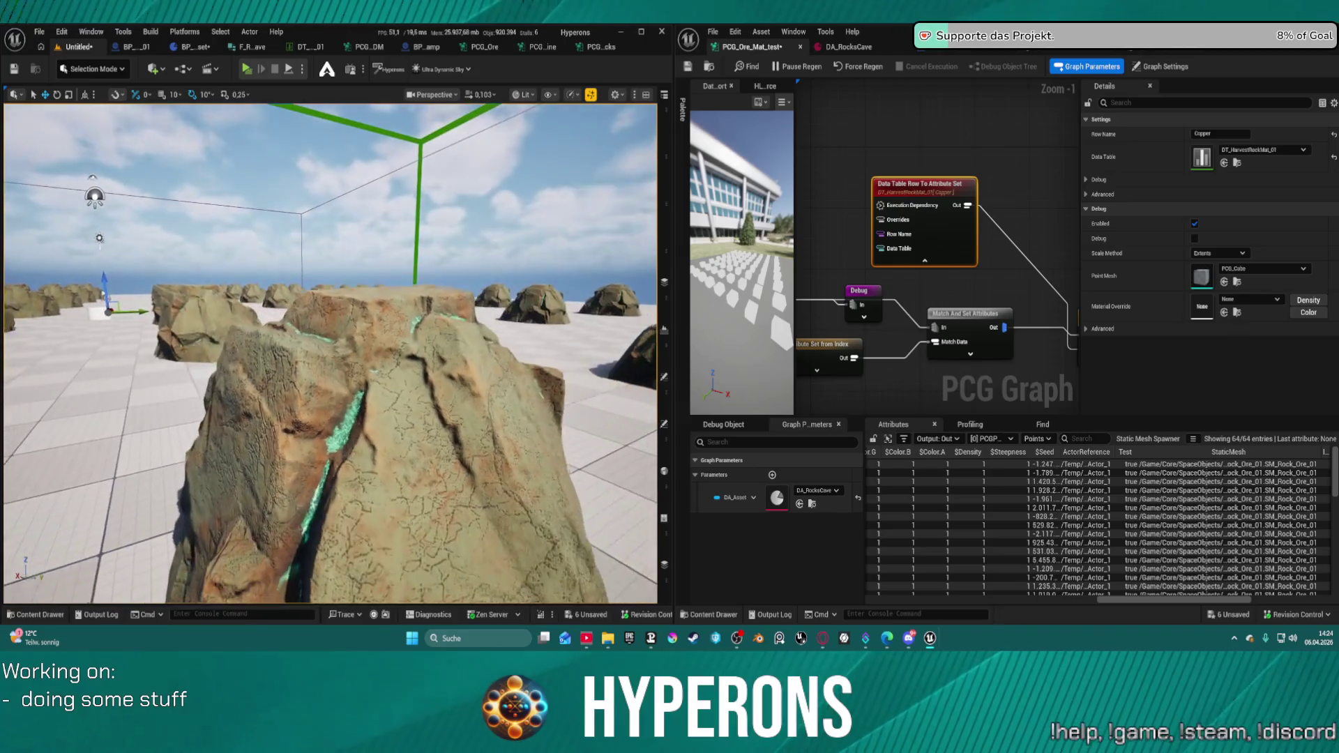
scroll(330, 352, "down", 8)
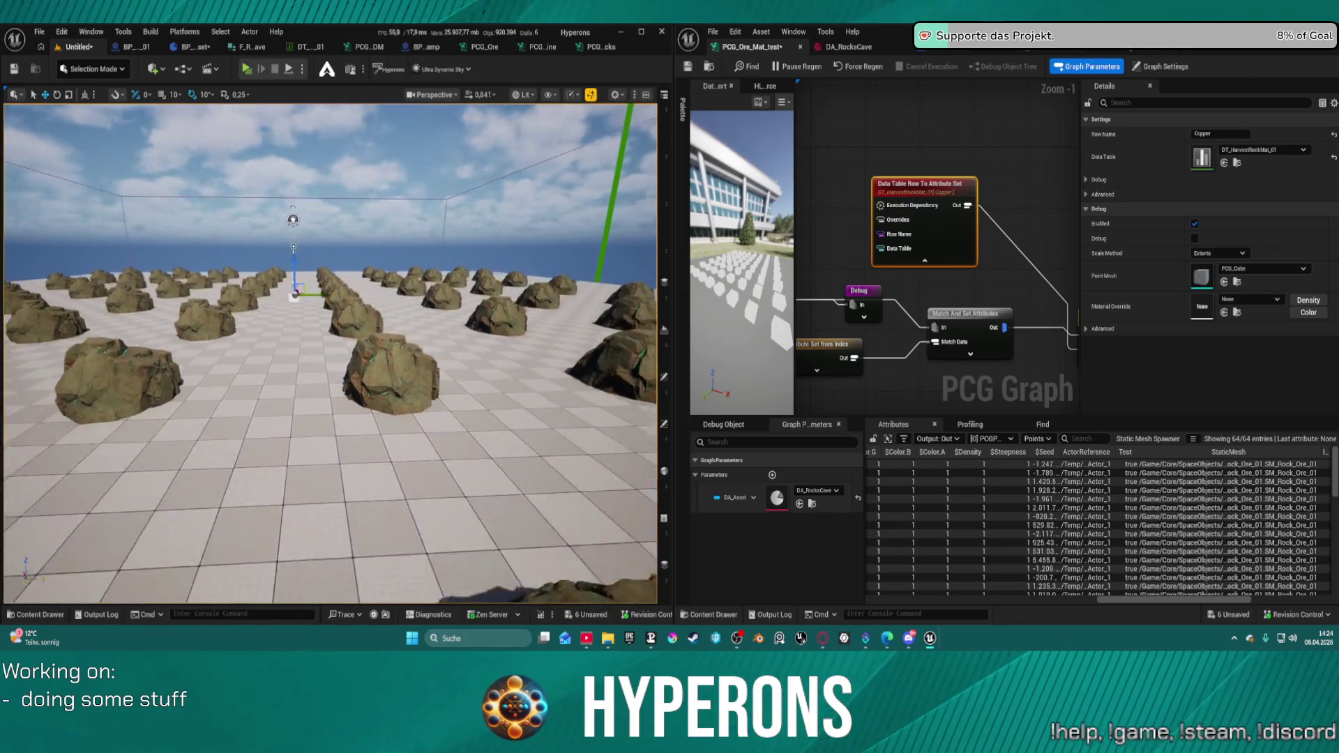
scroll(330, 352, "down", 3)
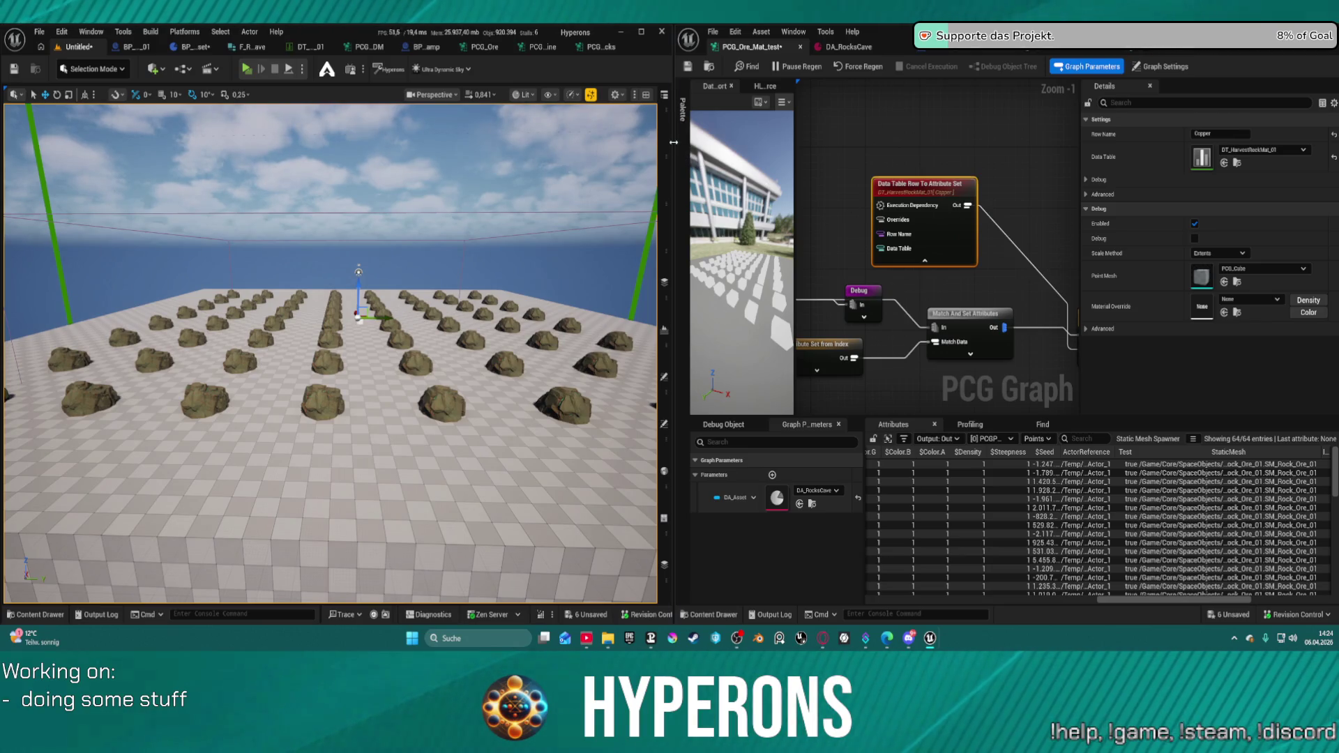
left_click_drag(674, 142, 368, 143)
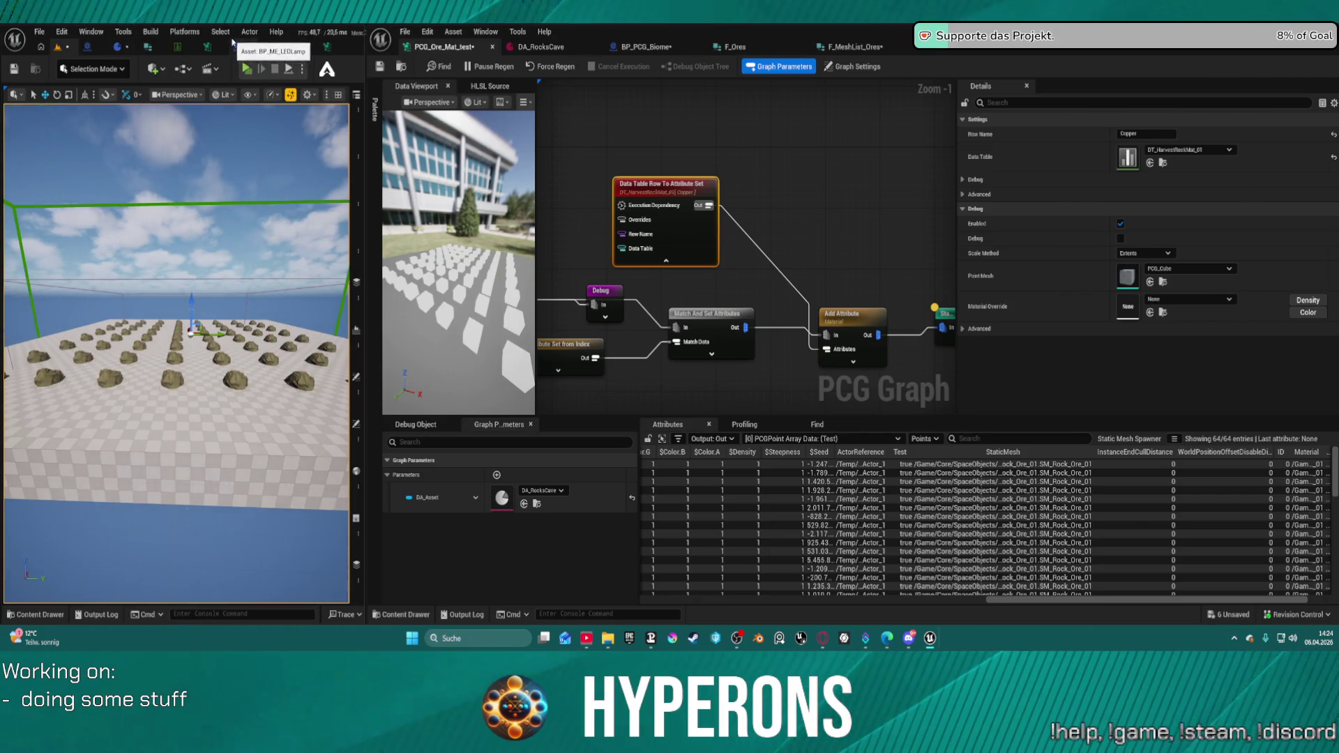
- Open the F_MeshList_Ores struct and inspect the MemberVar_128 Boolean's settings
left_click(760, 49)
left_click(843, 48)
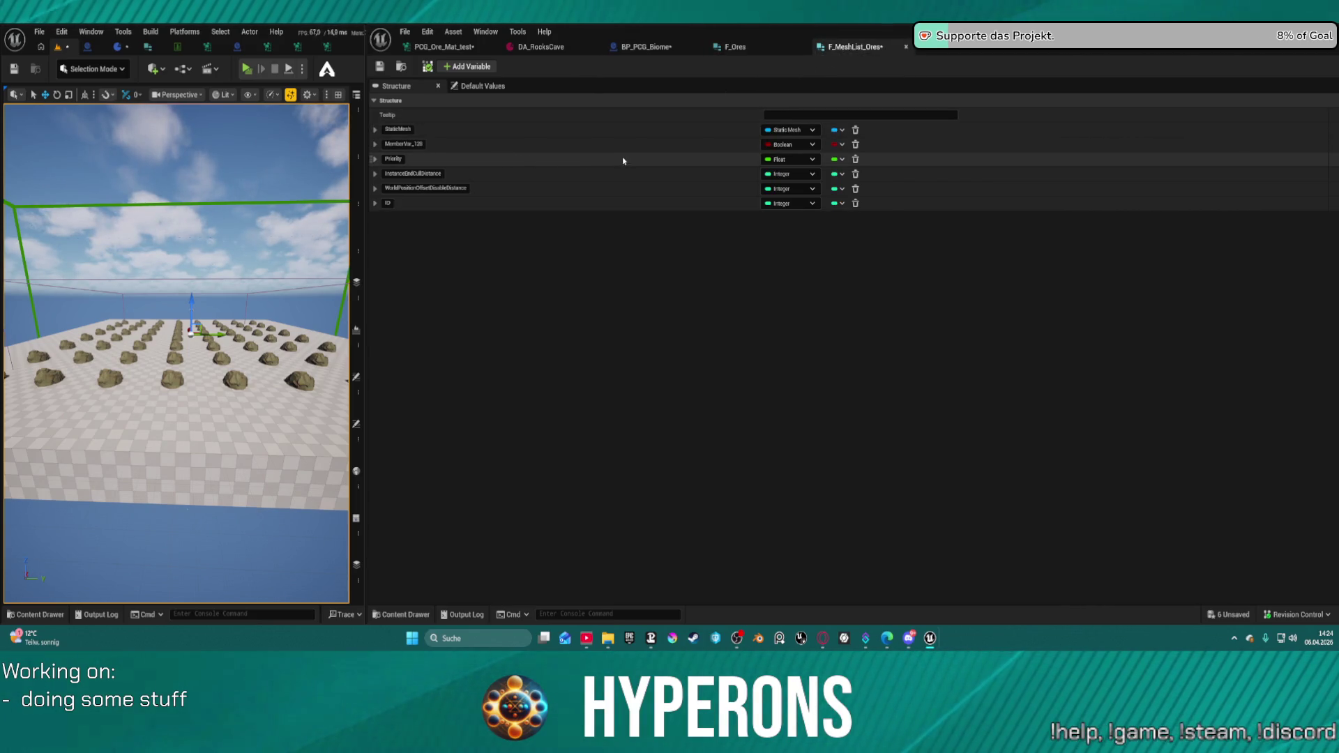
left_click(375, 145)
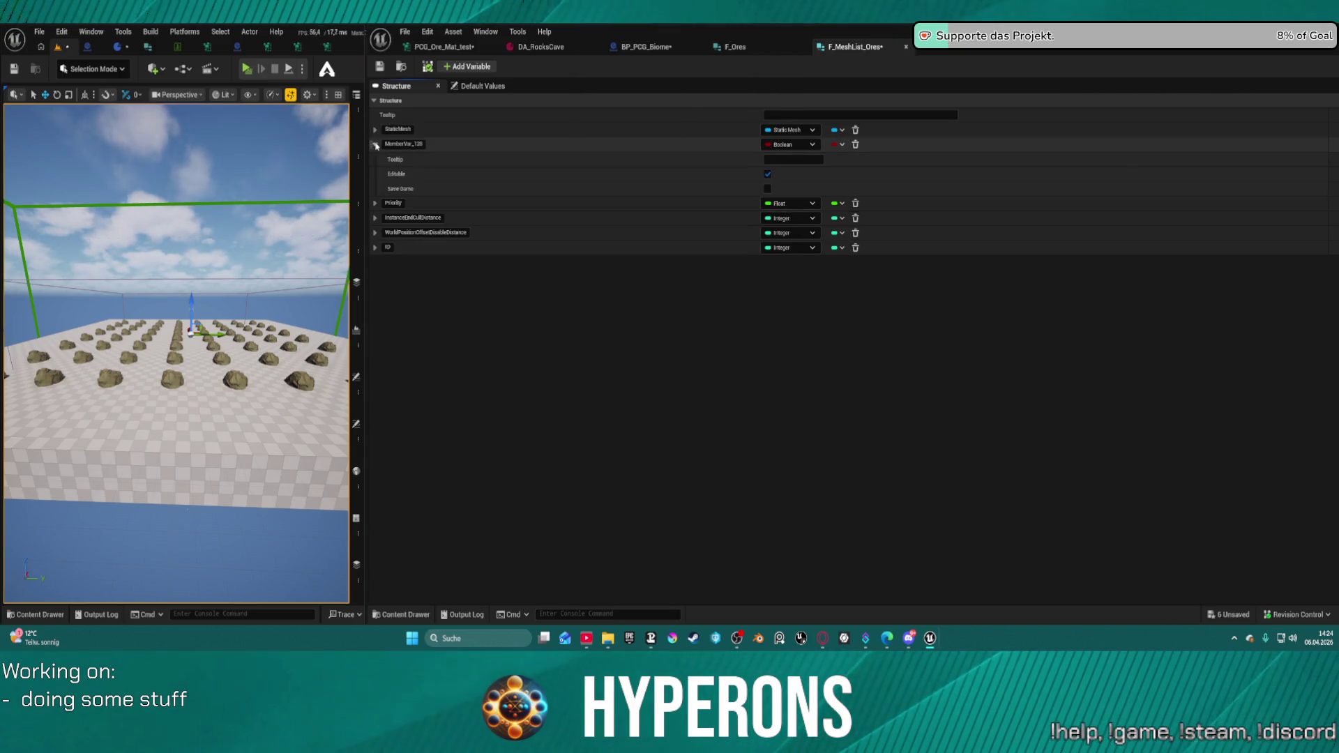
left_click(375, 144)
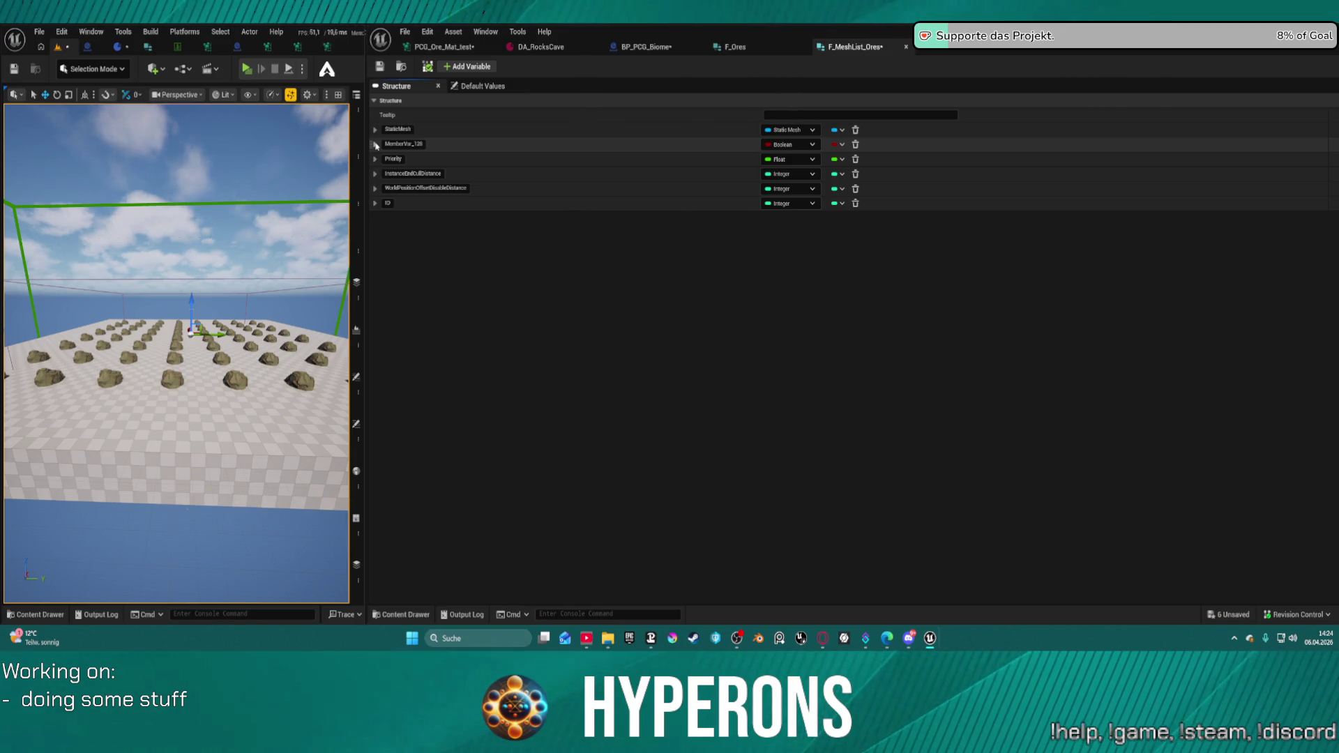
left_click(376, 144)
left_click(375, 144)
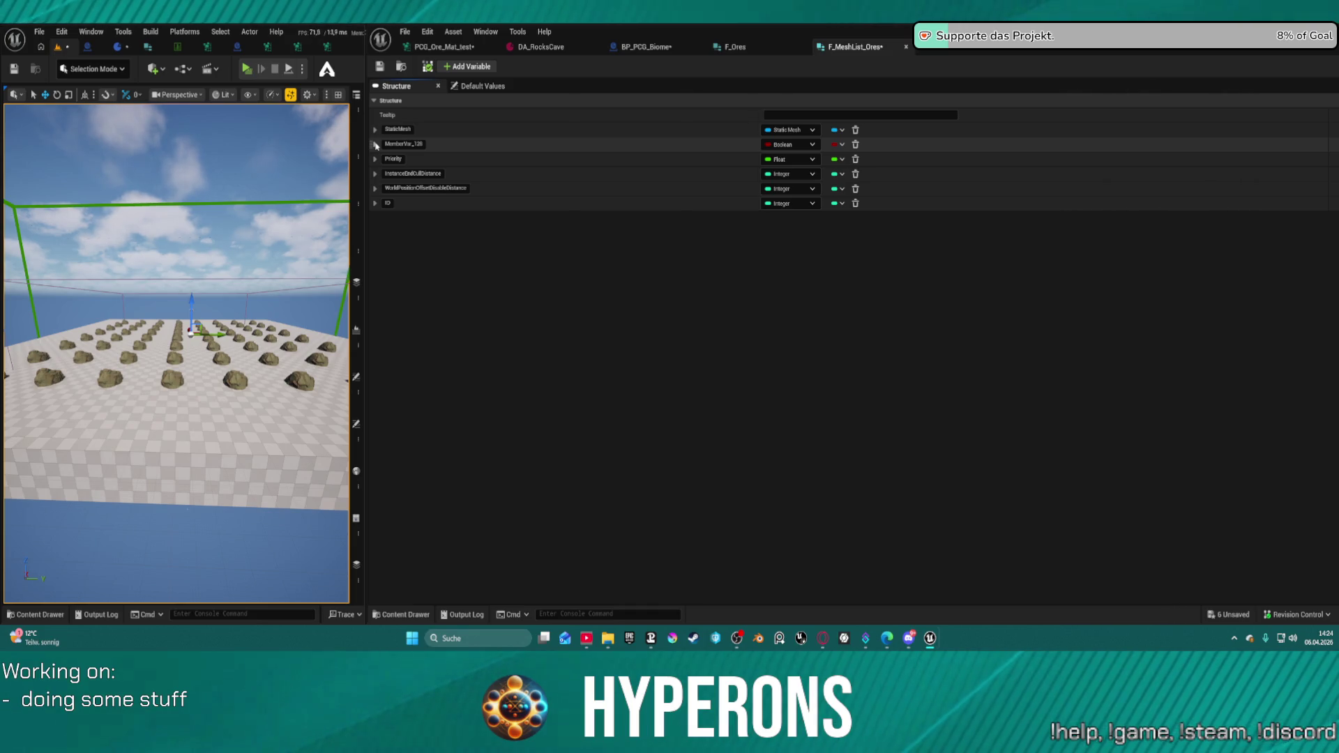
left_click(375, 145)
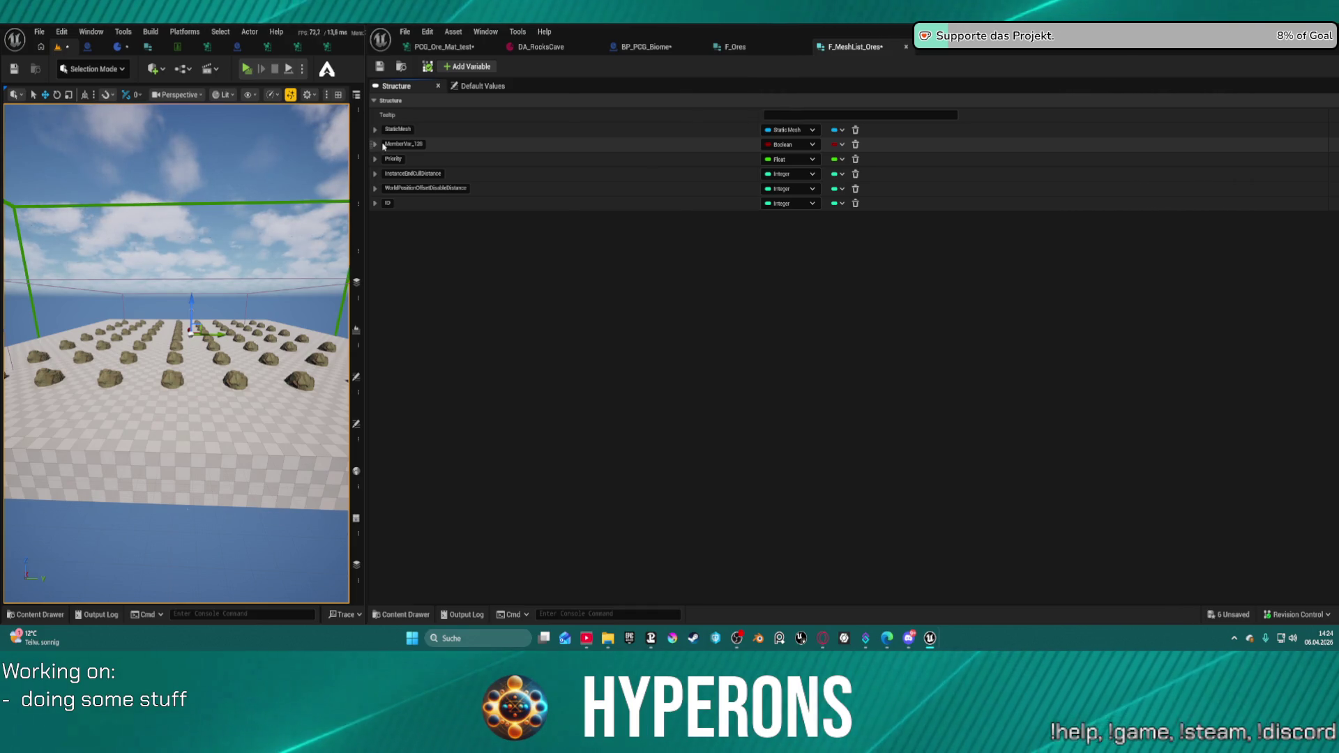
left_click(377, 144)
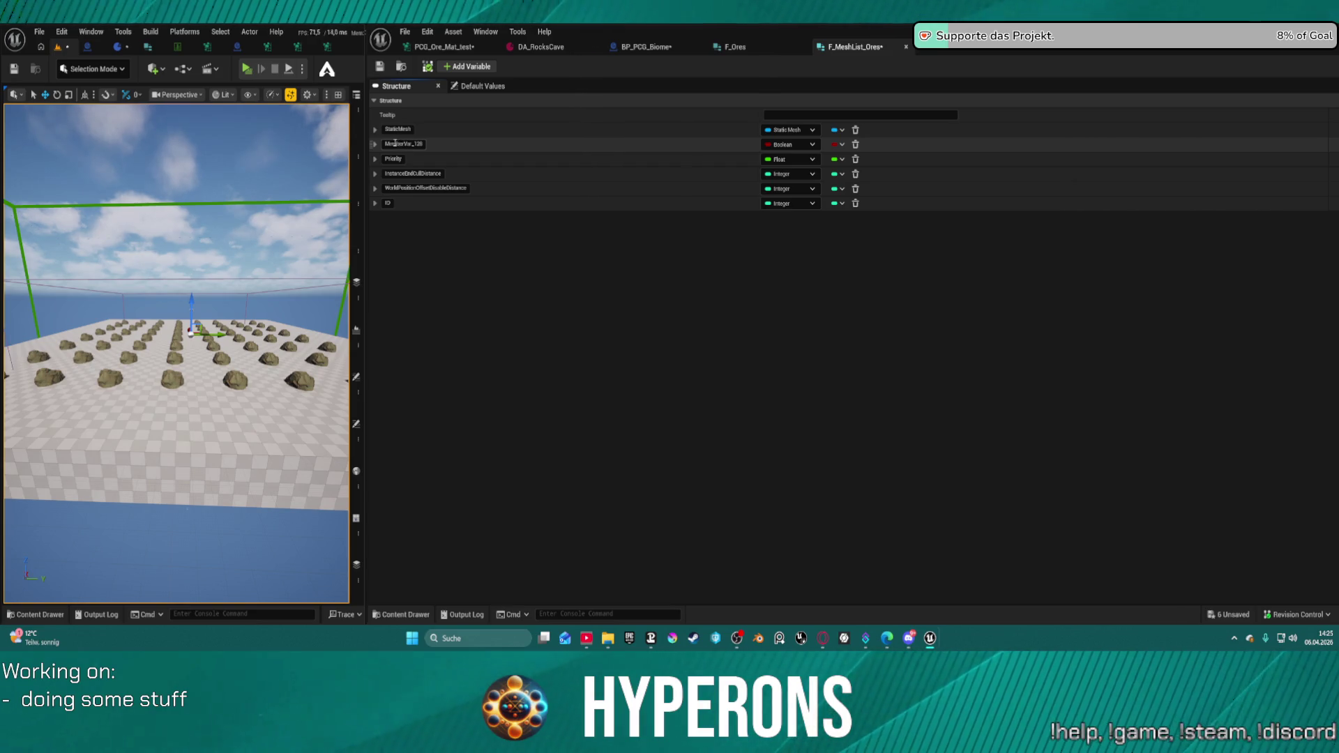
- Delete MemberVar_128, close the struct, and return to the PCG_Ore_Mat_test graph
left_click(855, 145)
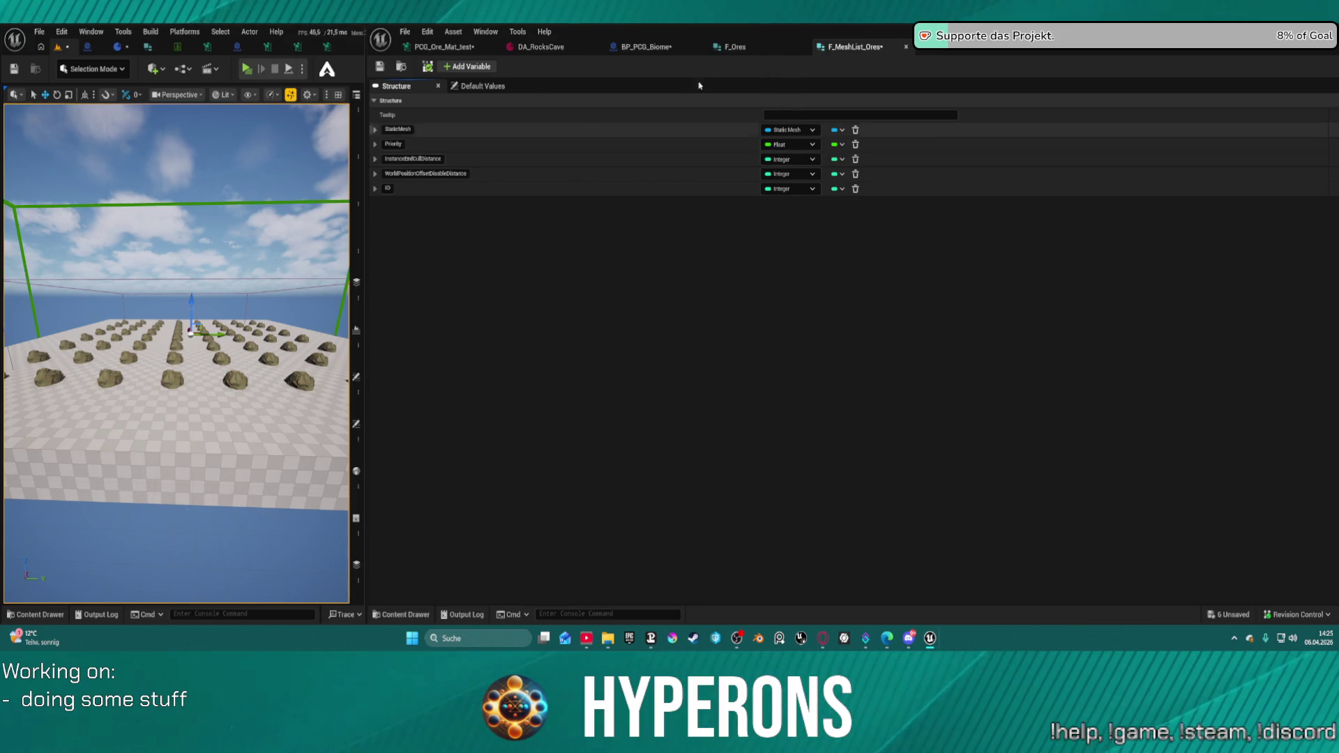
left_click(906, 49)
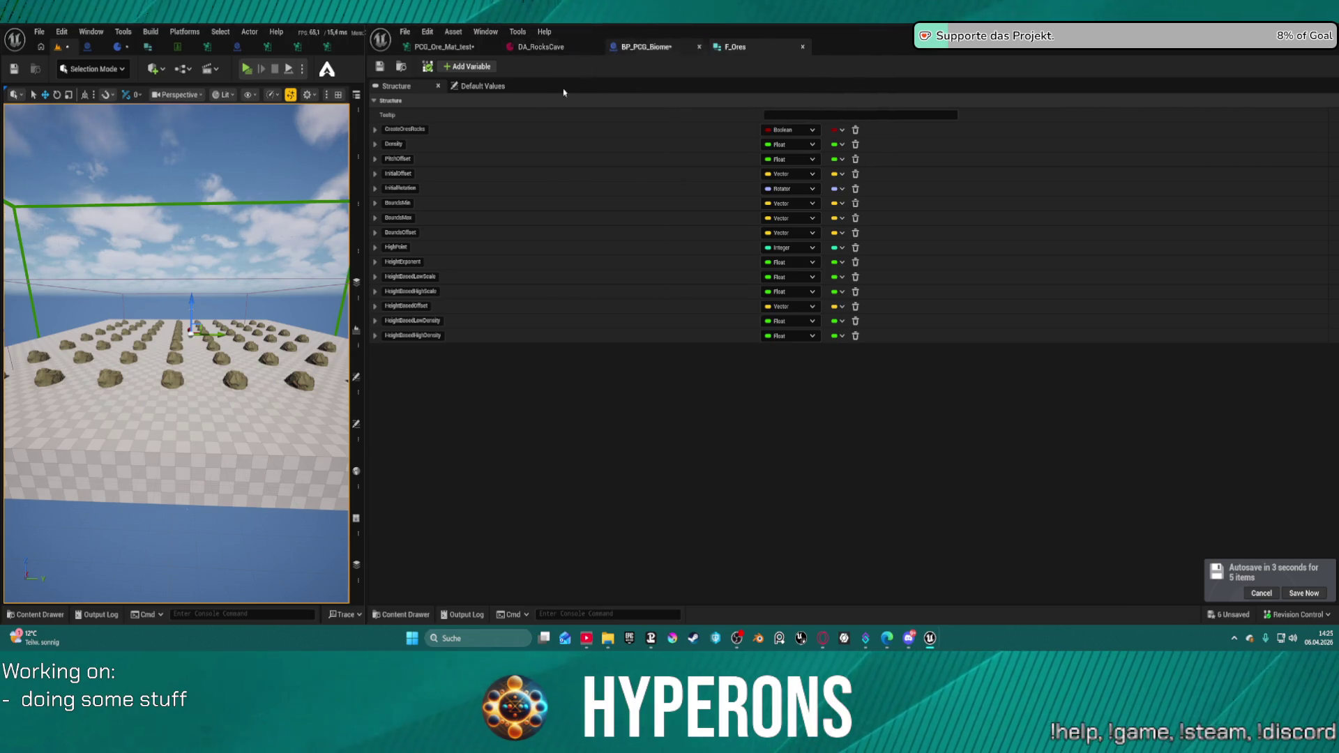
mouse_move(209, 349)
left_mouse_down()
mouse_move(174, 348)
mouse_move(164, 369)
left_mouse_up()
left_click(436, 49)
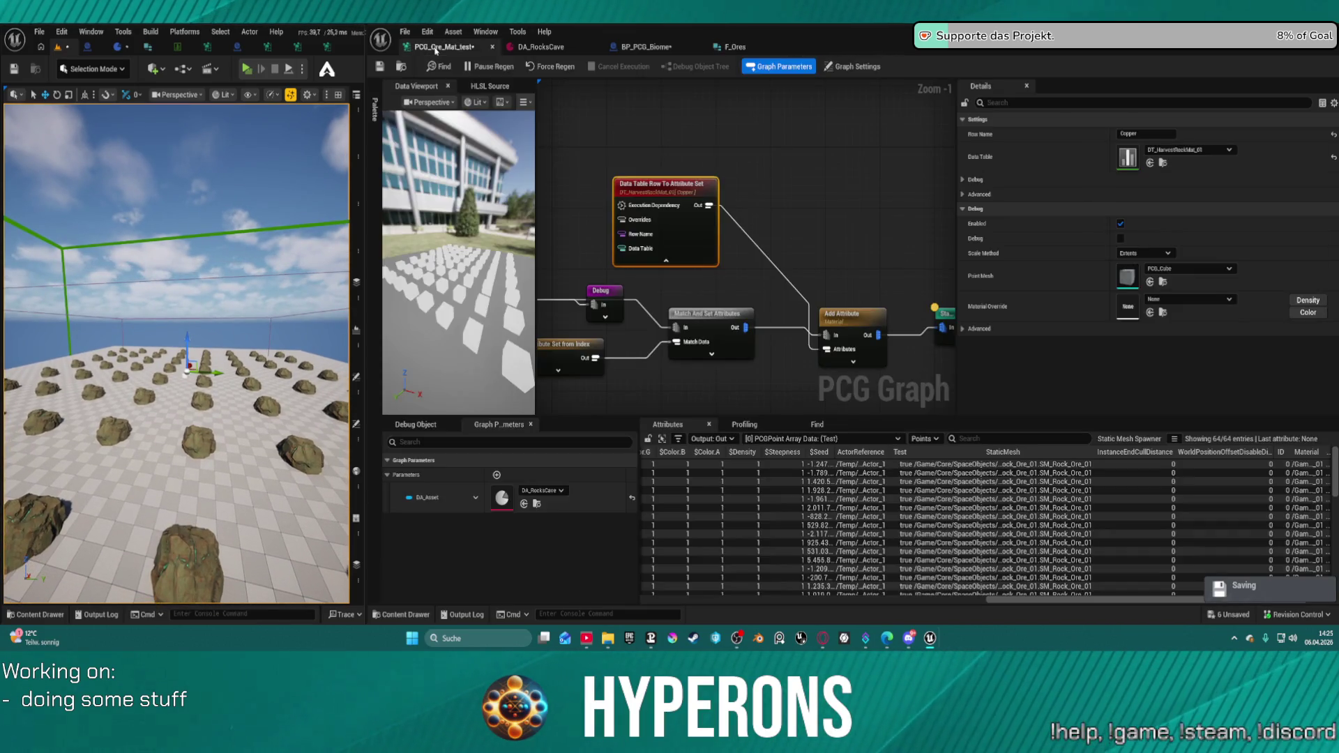
mouse_move(683, 186)
left_mouse_down()
mouse_move(801, 149)
mouse_move(764, 140)
left_mouse_up()
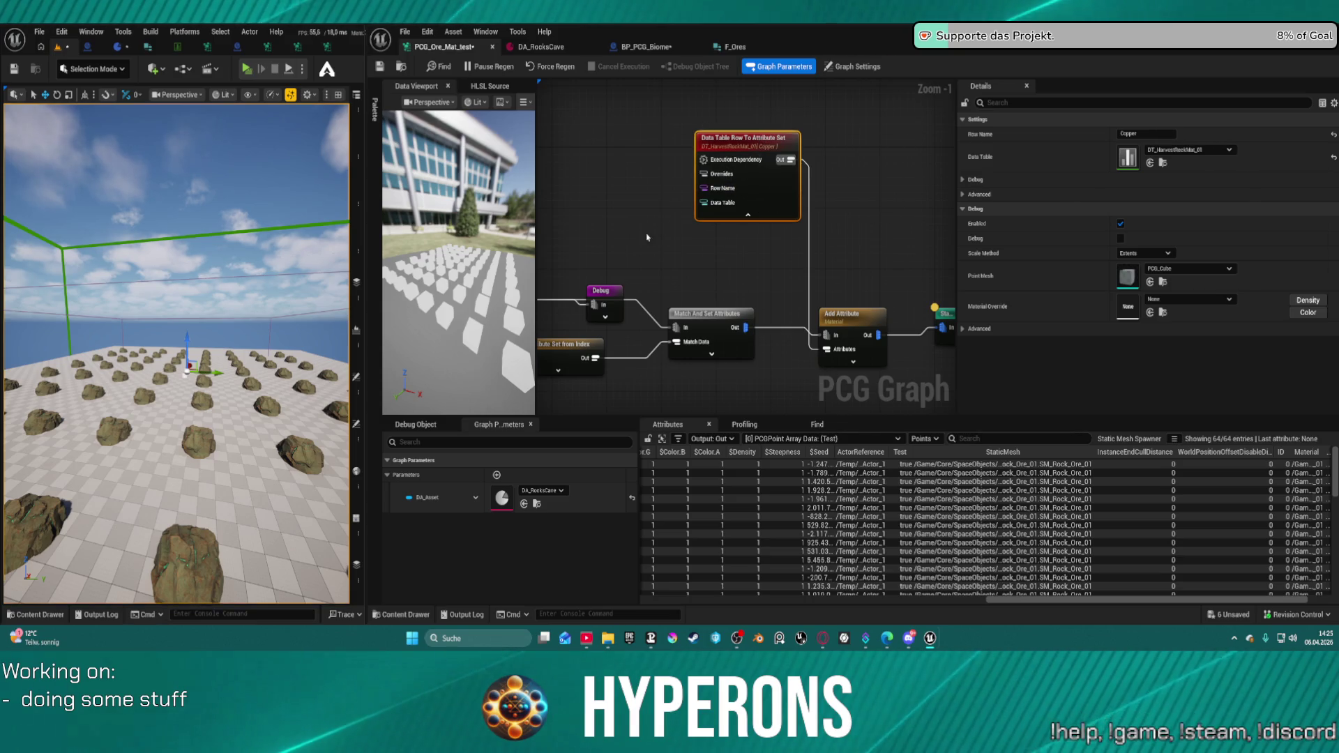
mouse_move(578, 243)
left_mouse_down()
mouse_move(633, 209)
mouse_move(649, 223)
mouse_move(673, 187)
left_mouse_up()
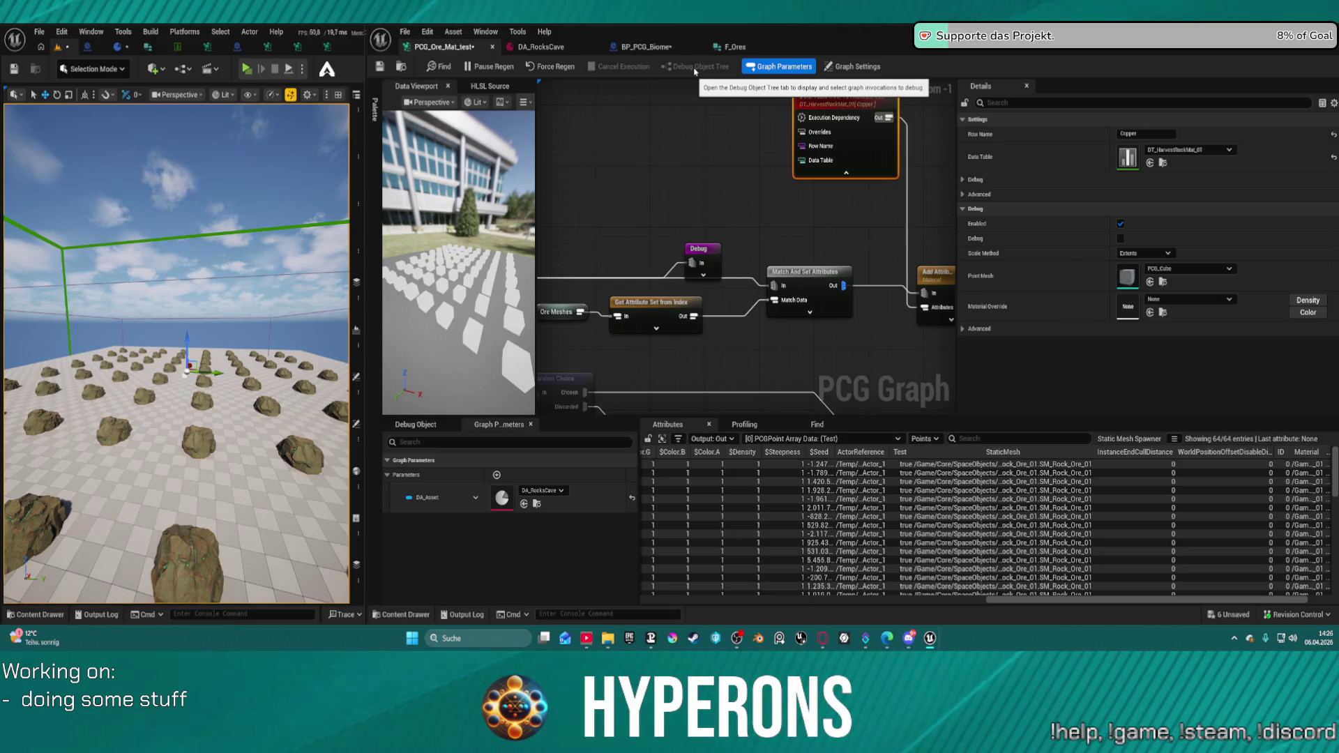
- Duplicate the Get Attribute Set from Index node and wire the copy into the data table's Row Name
mouse_move(701, 278)
left_mouse_down()
mouse_move(685, 388)
mouse_move(736, 265)
mouse_move(692, 237)
mouse_move(710, 306)
left_mouse_up()
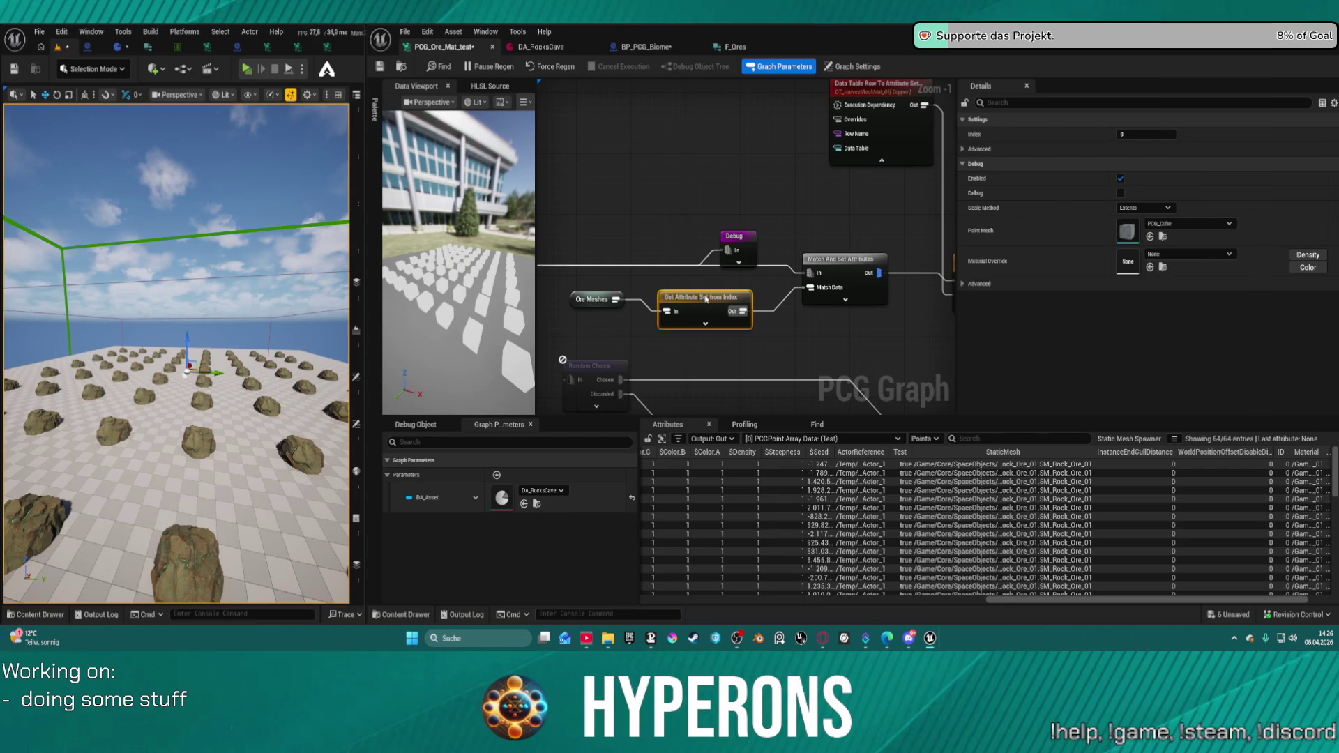
key("ctrl+d")
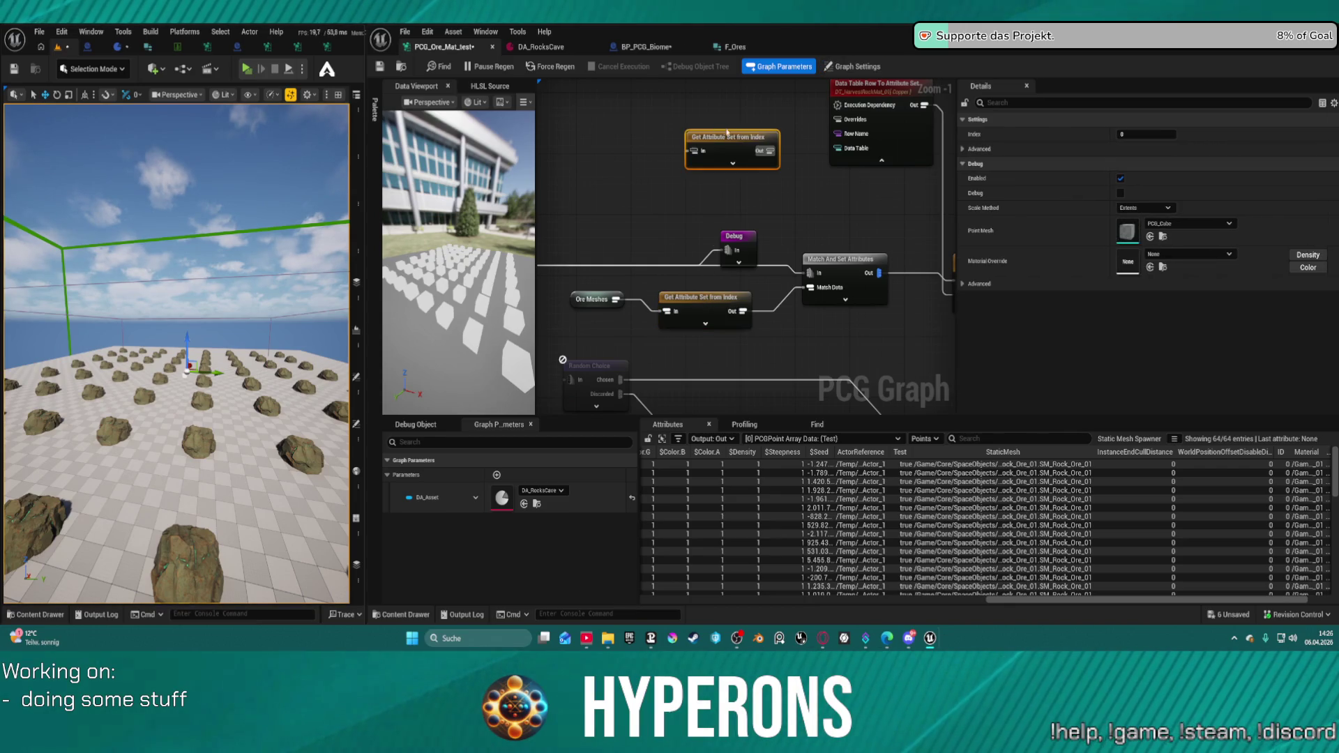
mouse_move(764, 150)
left_mouse_down()
mouse_move(847, 132)
mouse_move(819, 138)
left_mouse_up()
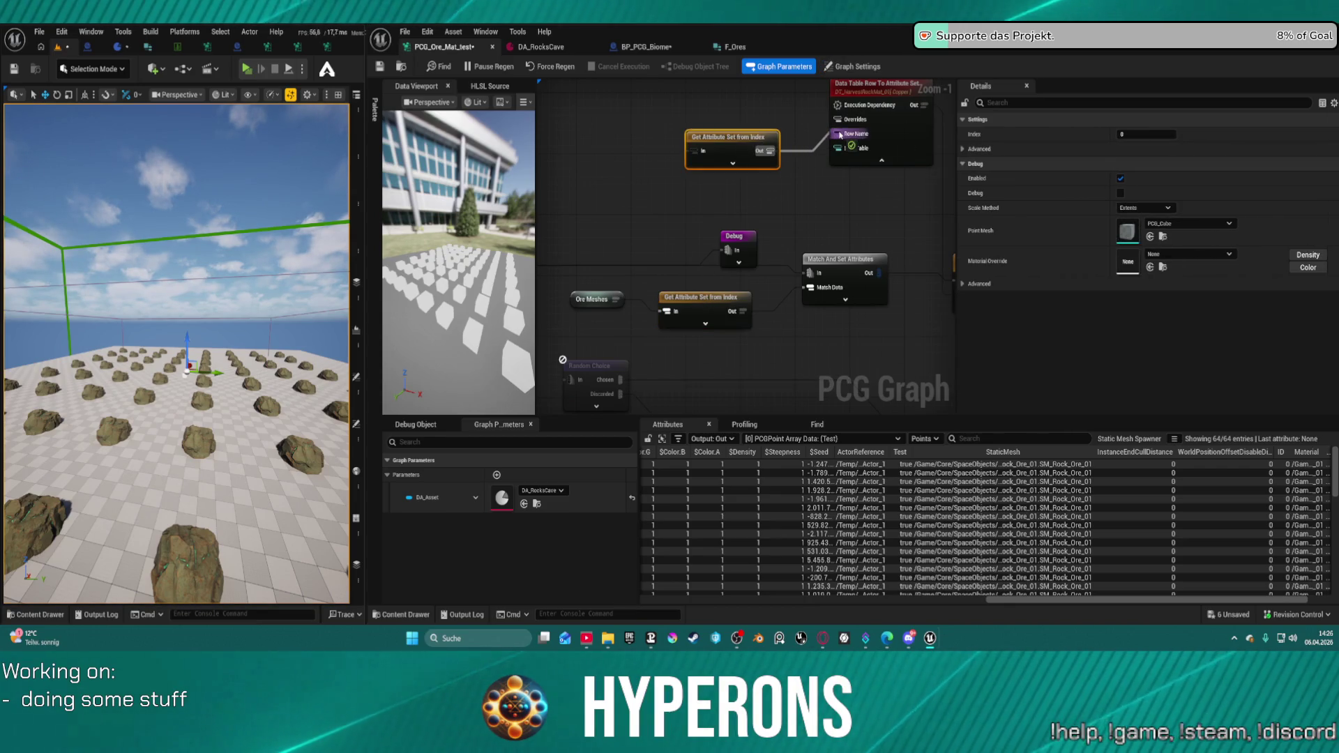
mouse_move(732, 136)
left_mouse_down()
mouse_move(711, 109)
mouse_move(740, 121)
left_mouse_up()
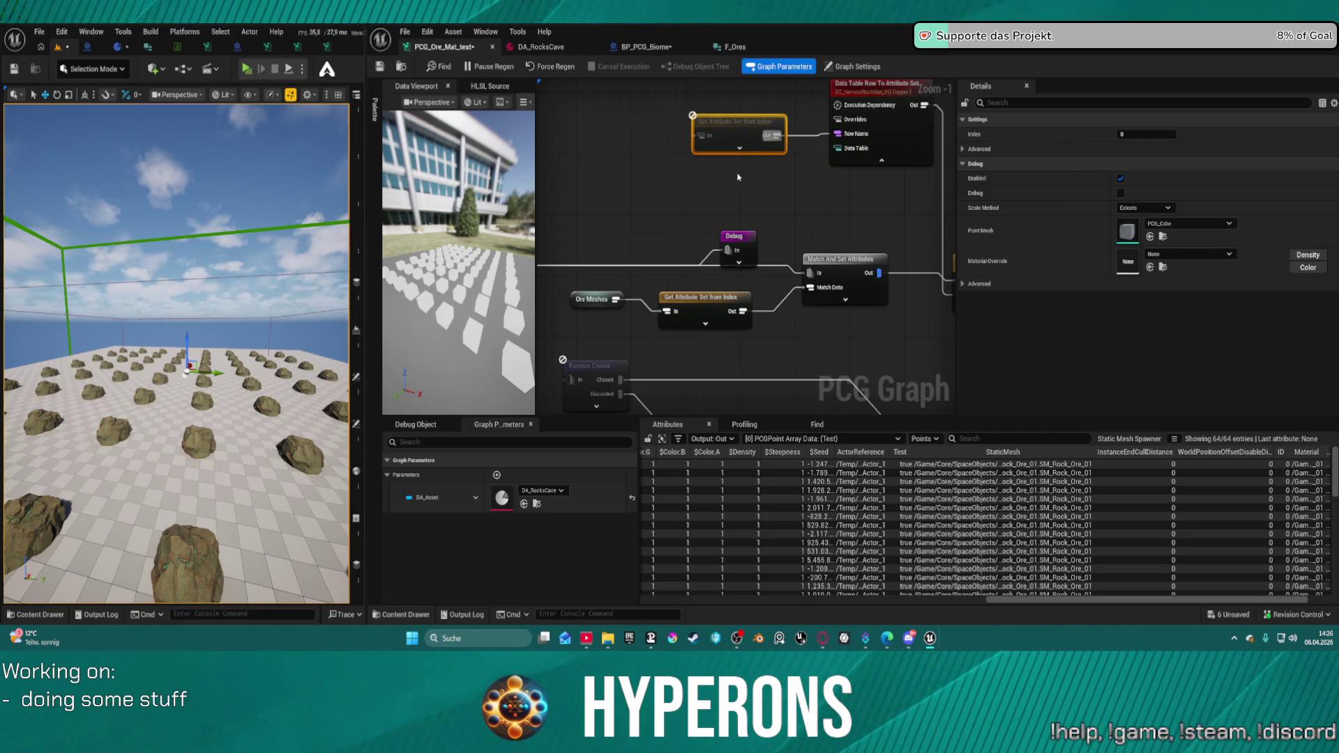
left_click(742, 191)
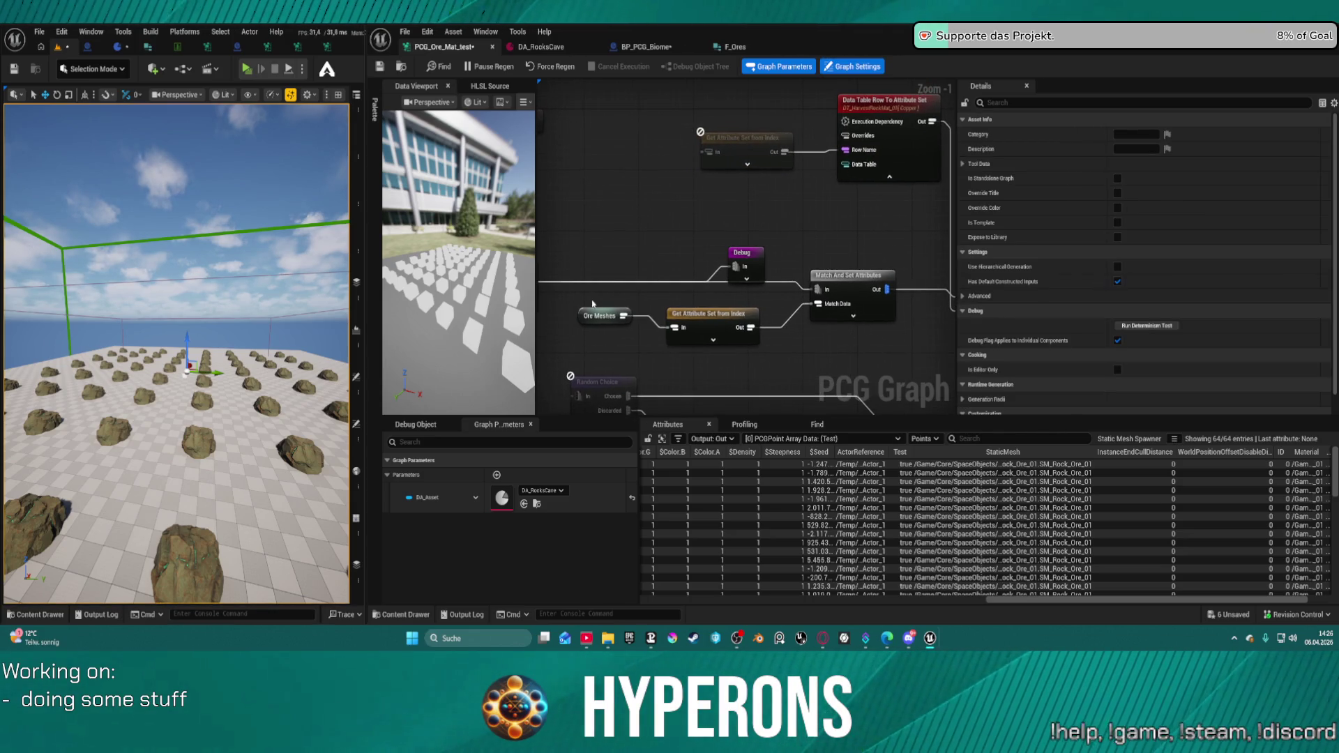
- Add an Ore Control_1 named reroute beside the data table node, then bring up the ore data table
right_click(589, 146)
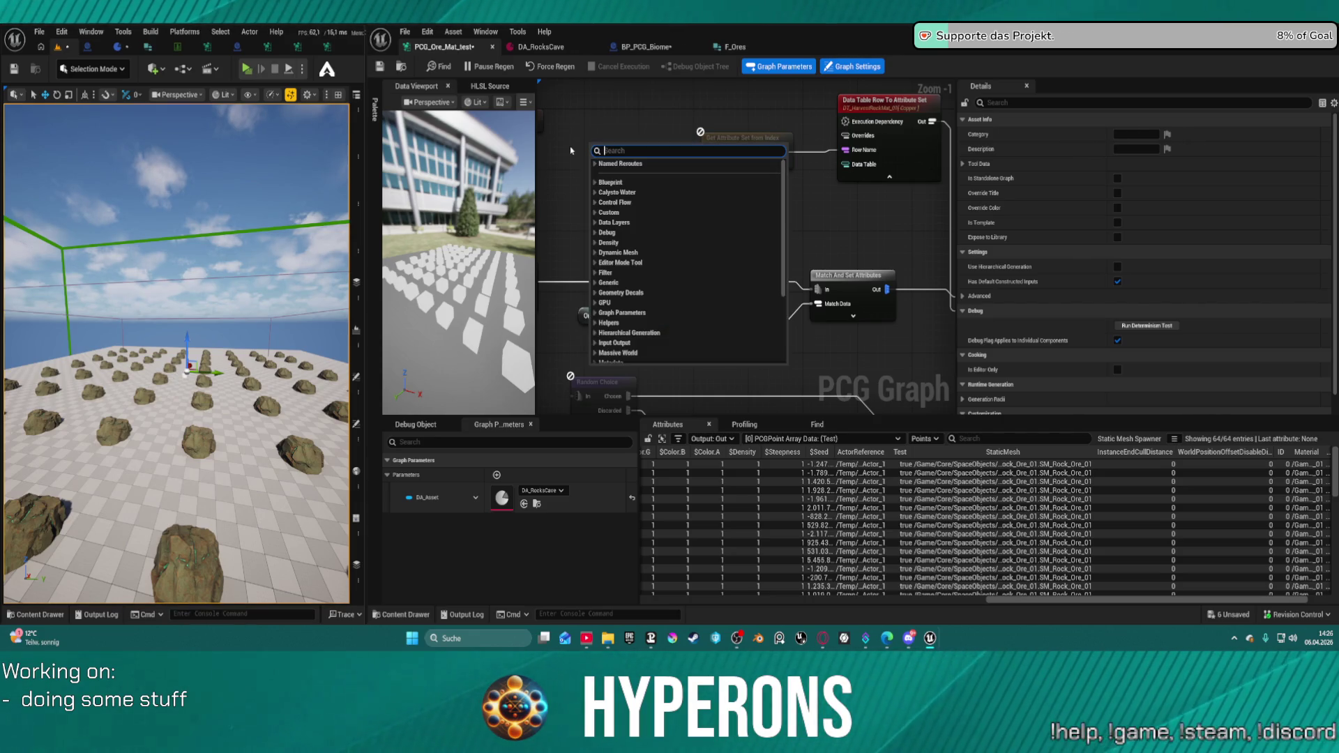
type("ore cont")
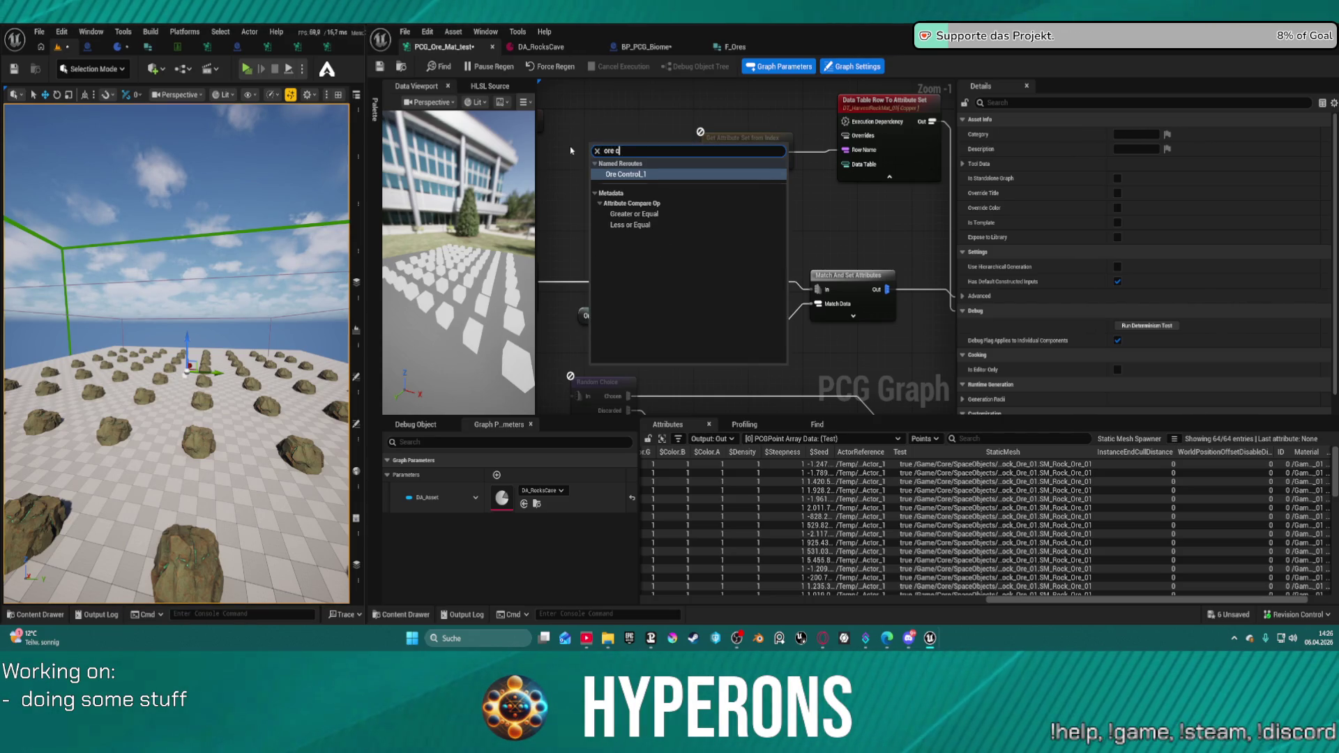
key("Return")
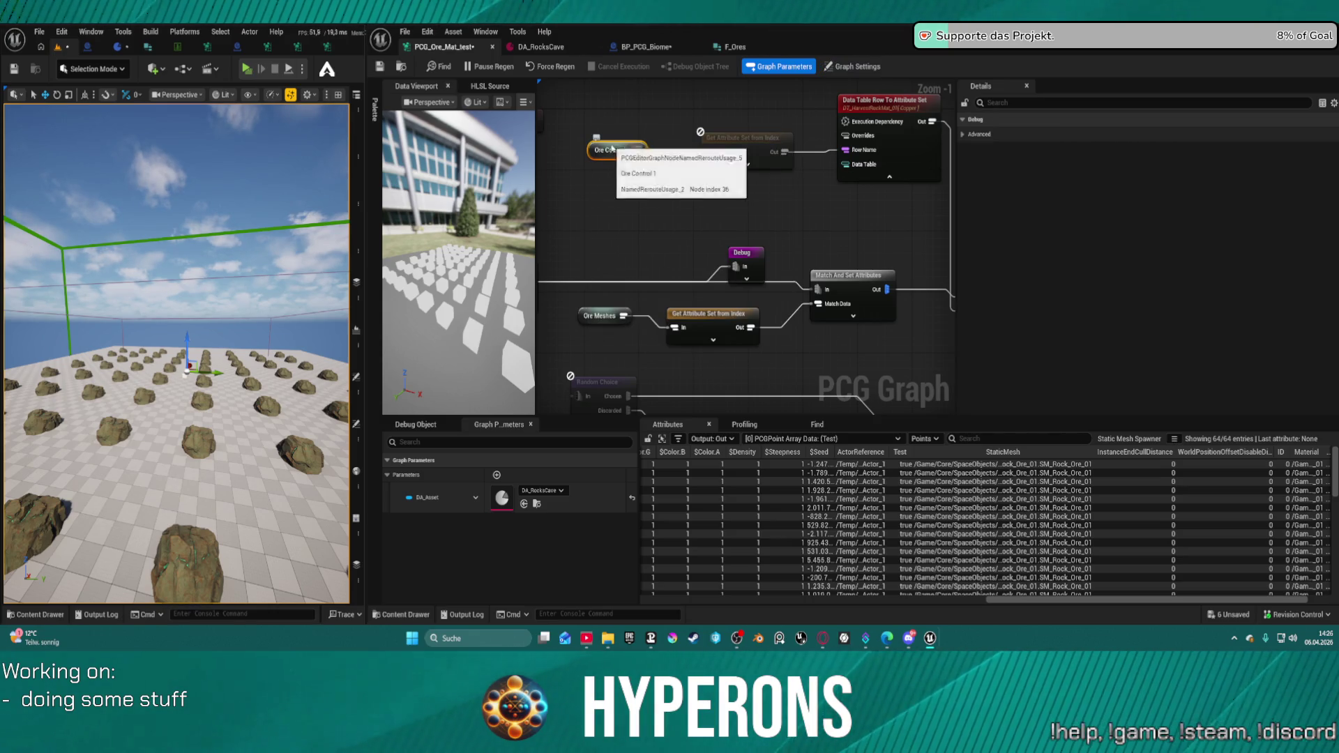
mouse_move(617, 158)
left_mouse_down()
mouse_move(578, 164)
mouse_move(705, 155)
mouse_move(636, 166)
left_mouse_up()
left_click(648, 147)
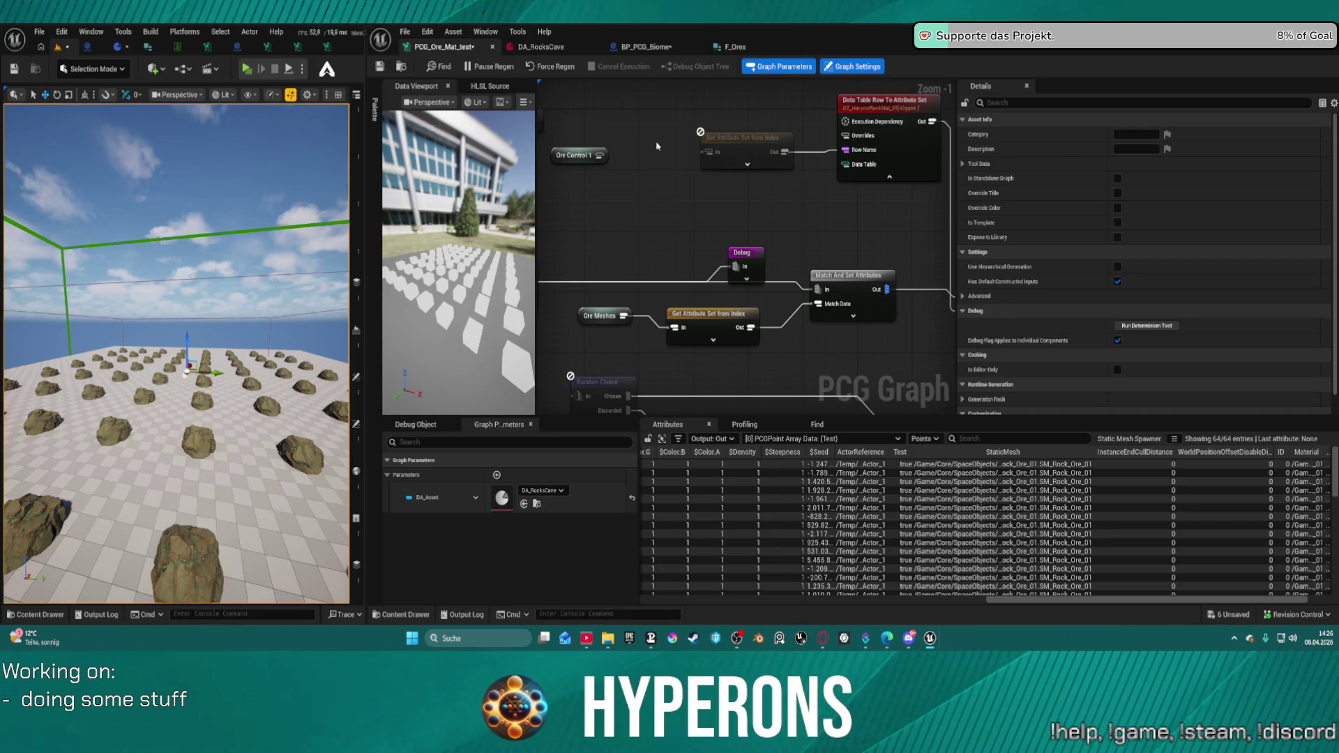
left_click(179, 45)
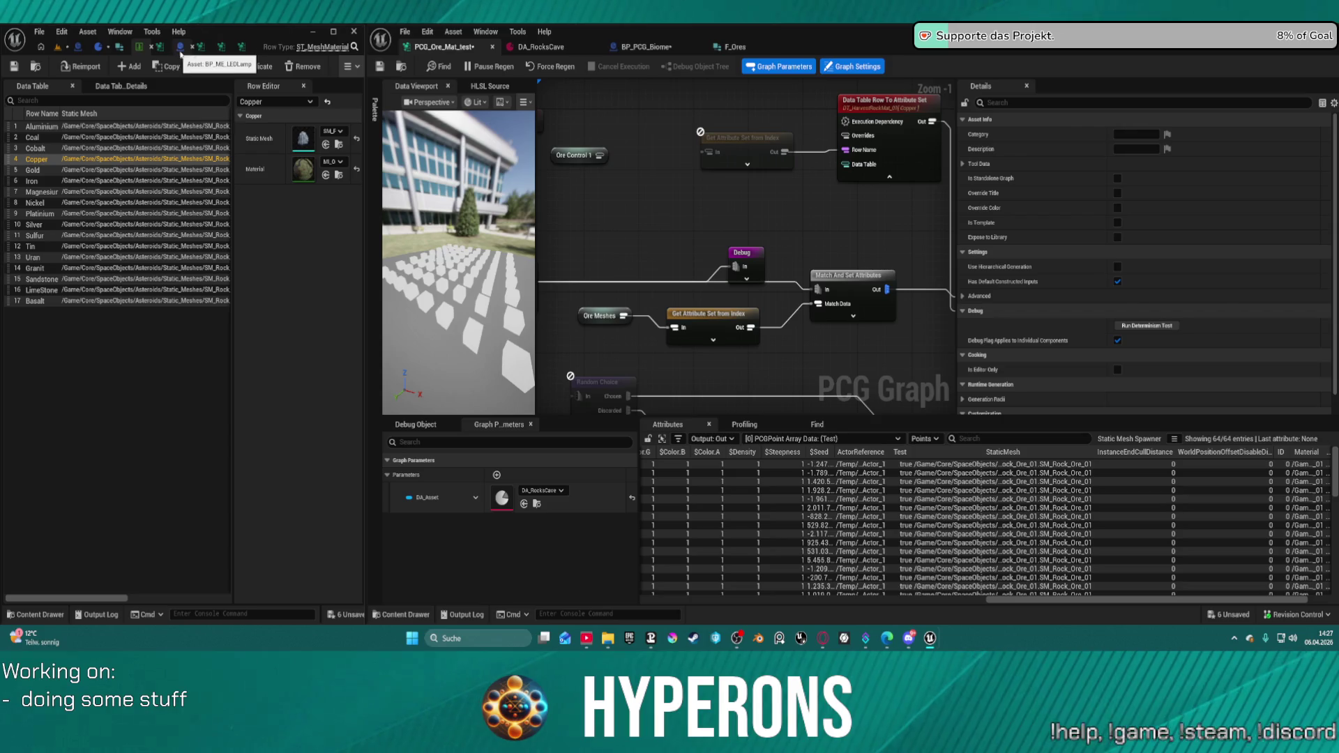
- Open the Ore_FindMaterial function graph in BP_PCG_Biome
left_click(640, 47)
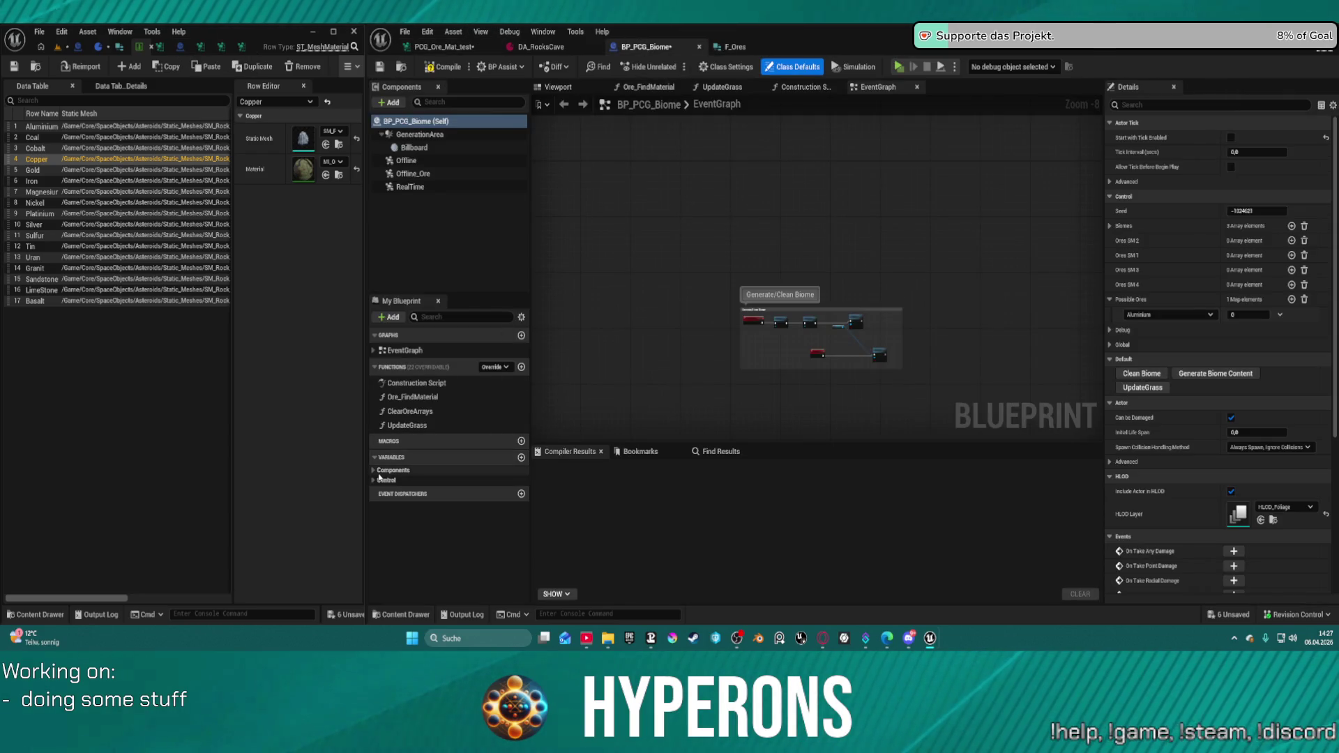
left_click(418, 412)
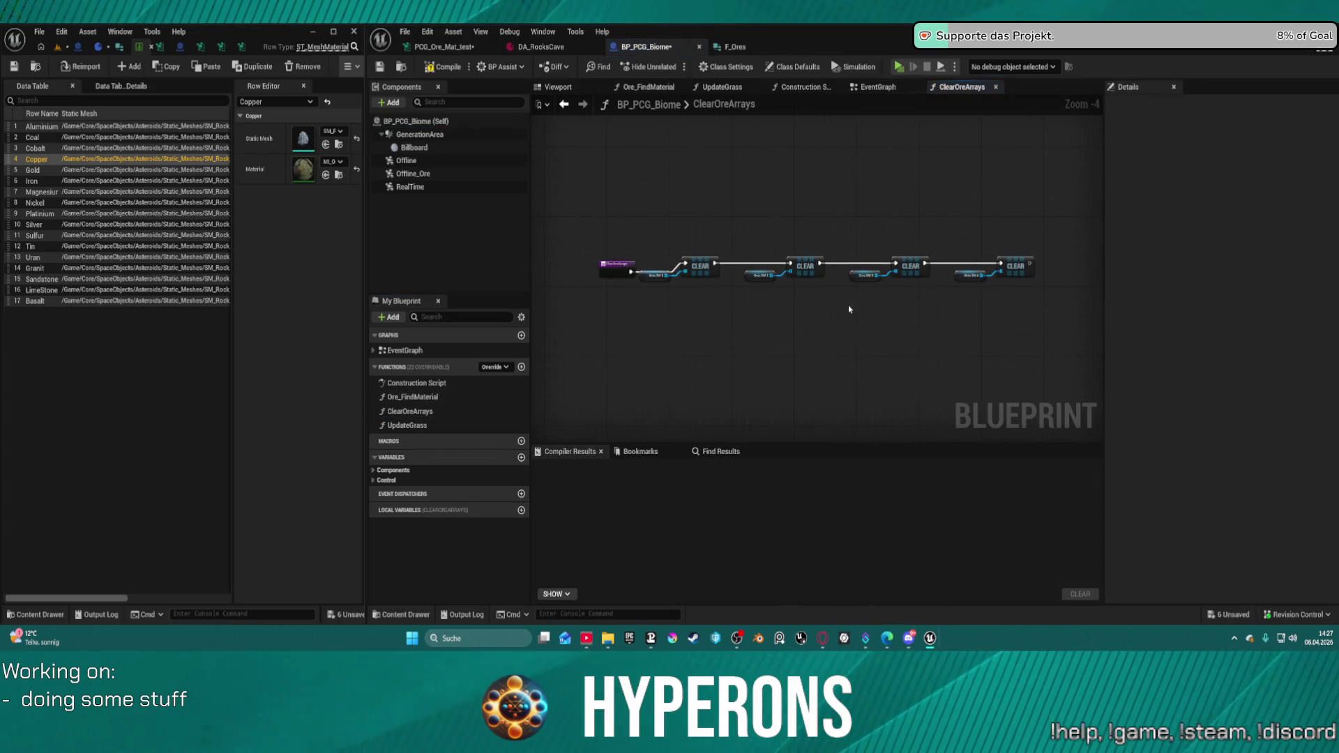
double_click(402, 397)
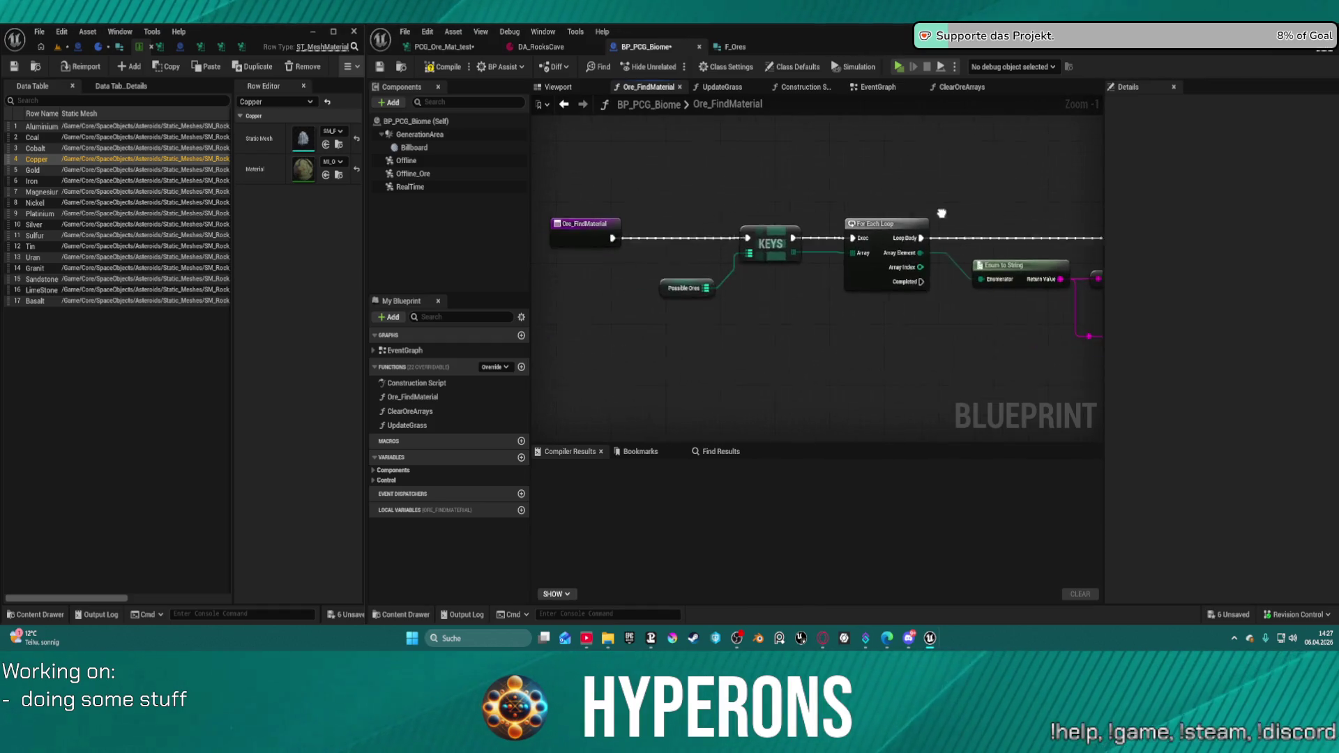
- Set the Aluminium entry of the Possible Ores map default to 21
left_click(687, 287)
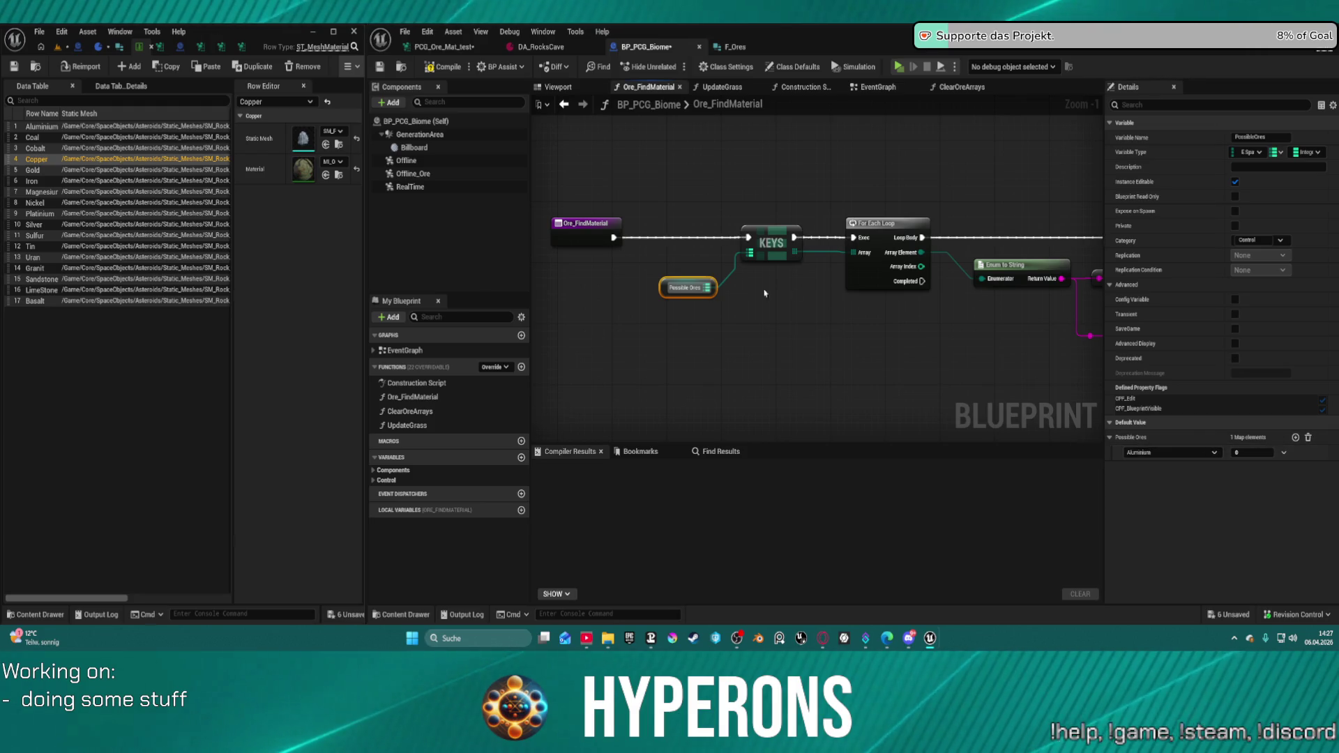
left_click(1255, 451)
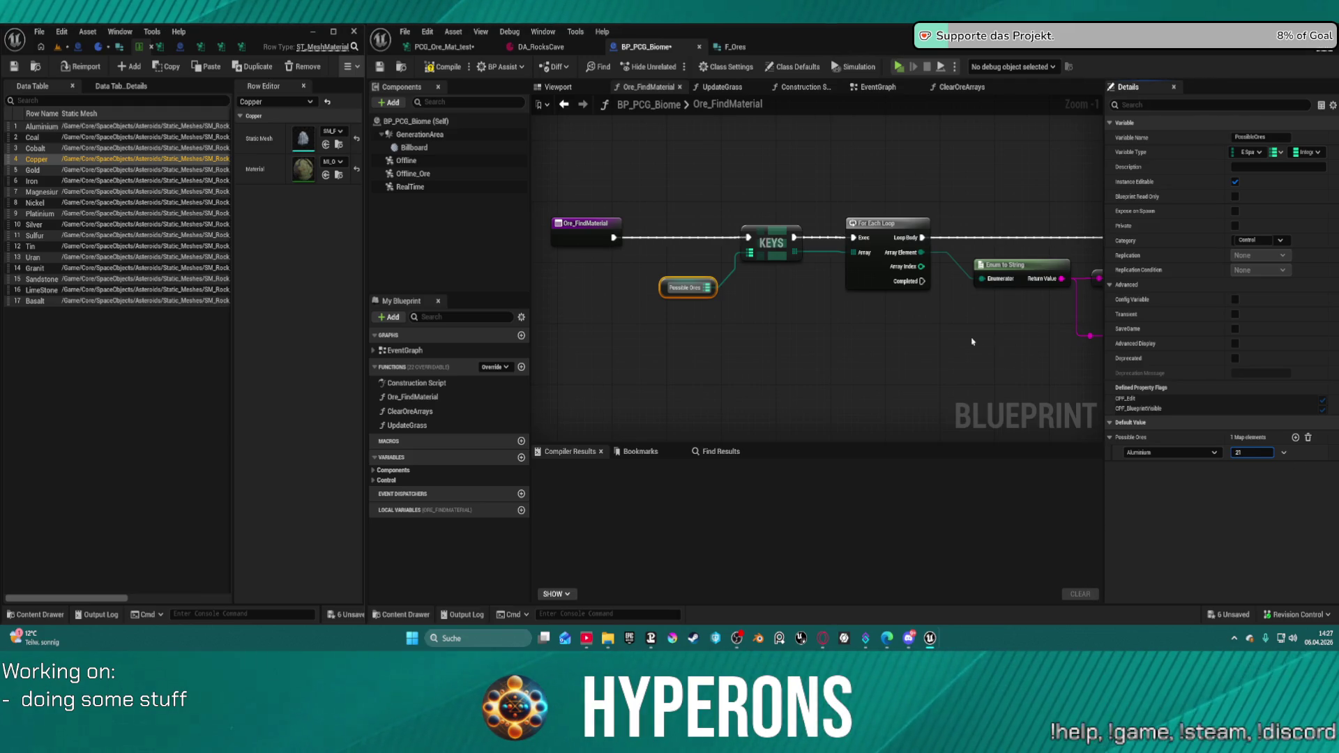
left_click(825, 367)
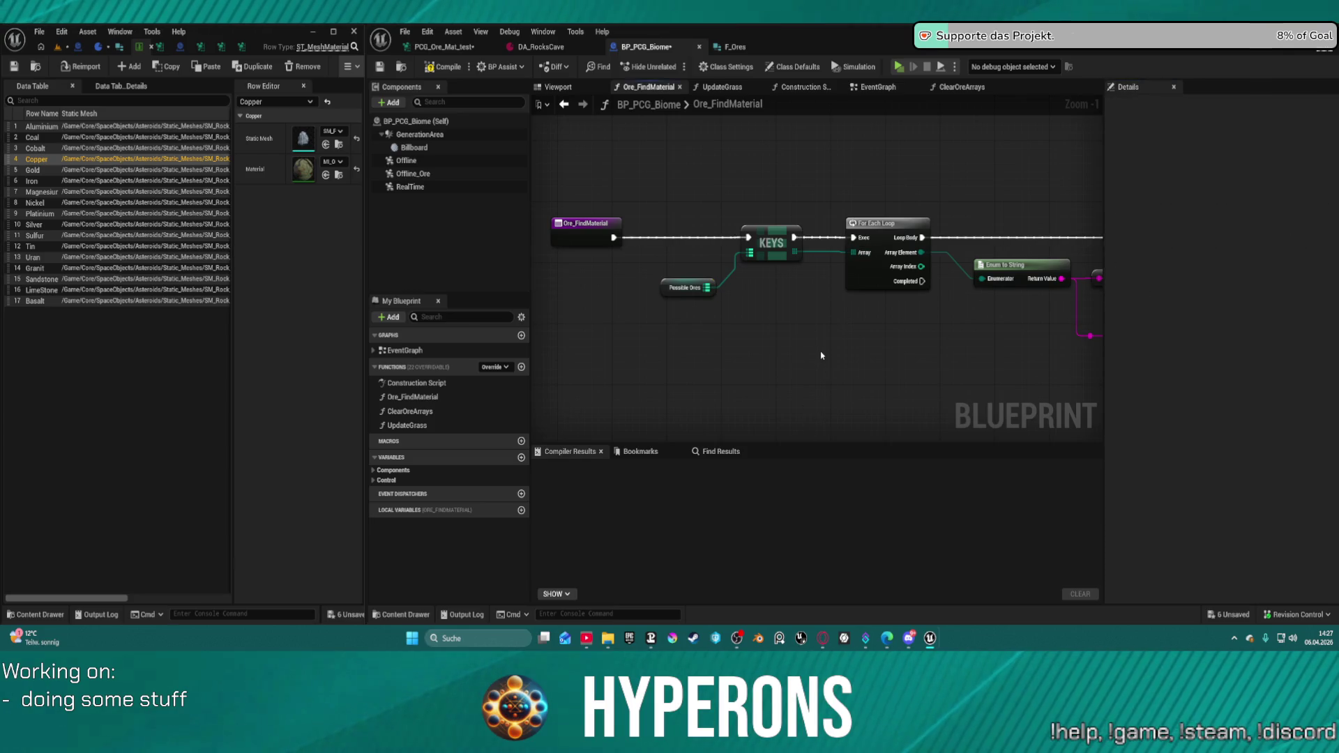
left_click(684, 287)
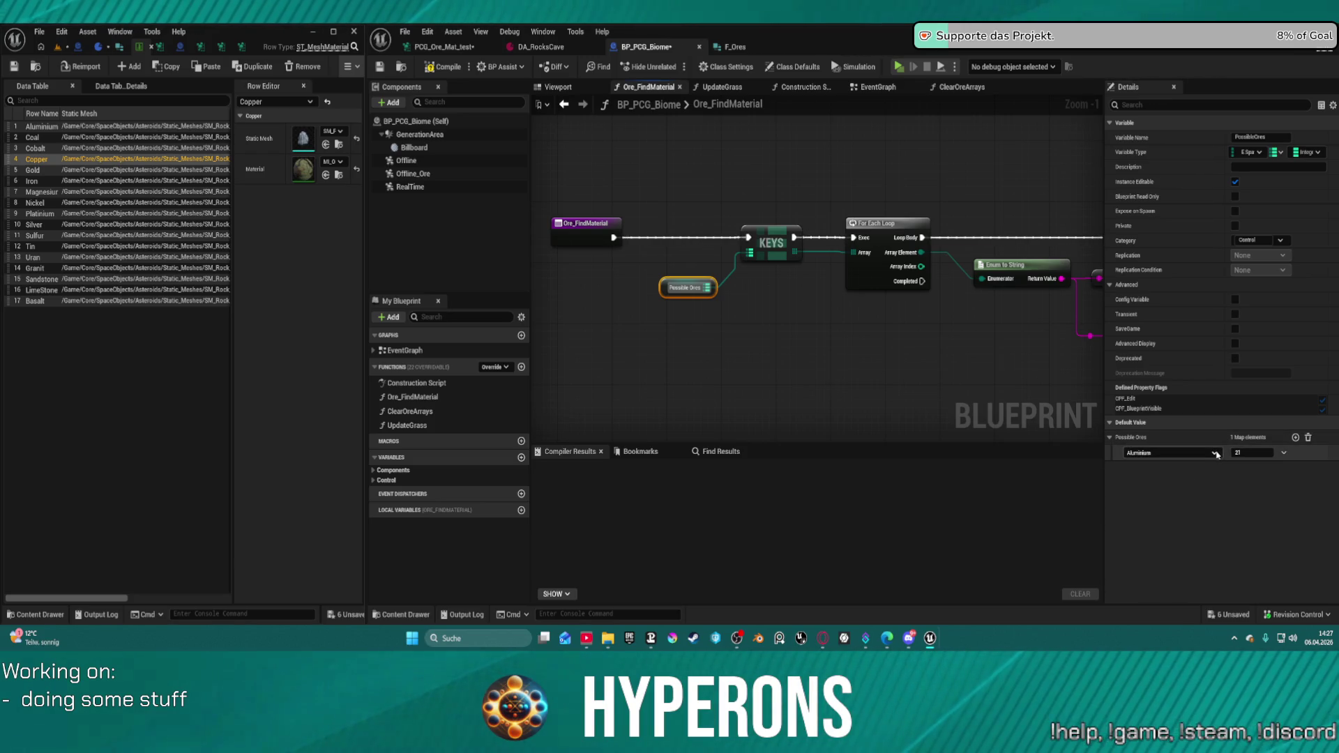
left_click(1217, 455)
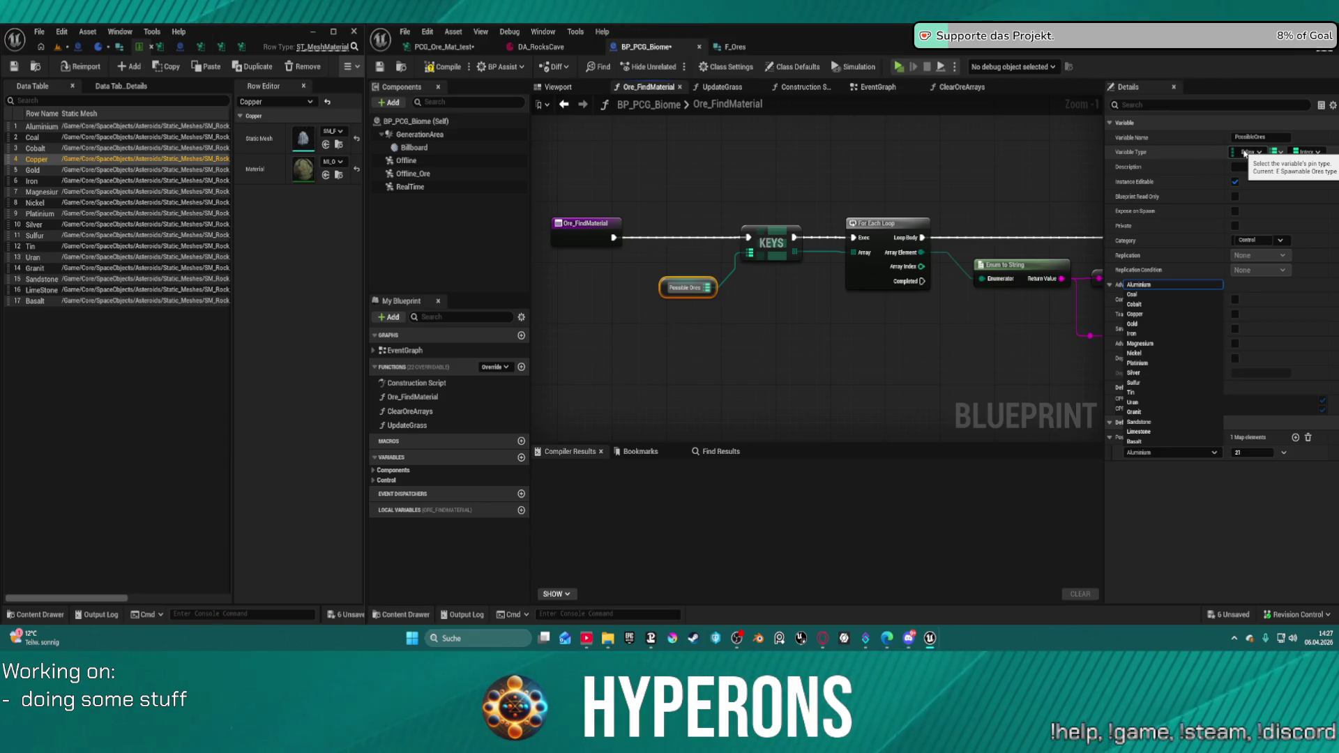
left_click(823, 163)
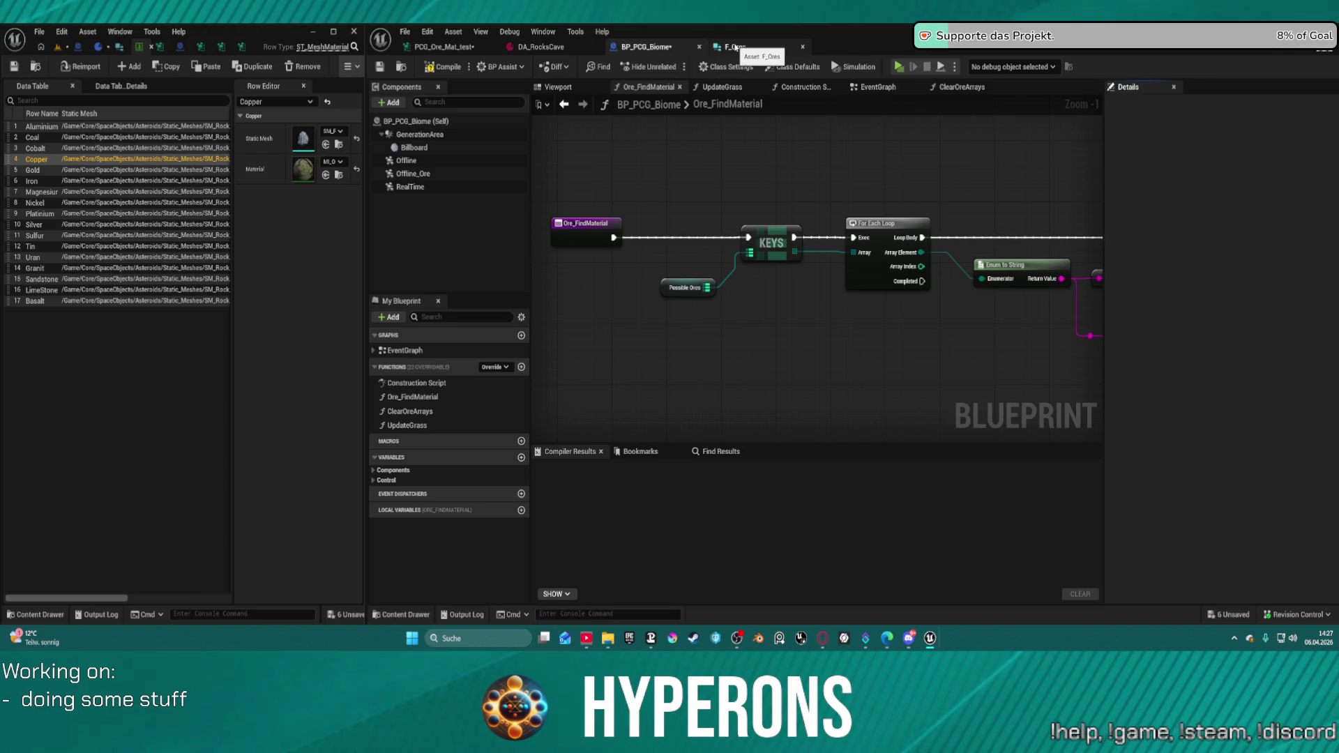
left_click(736, 47)
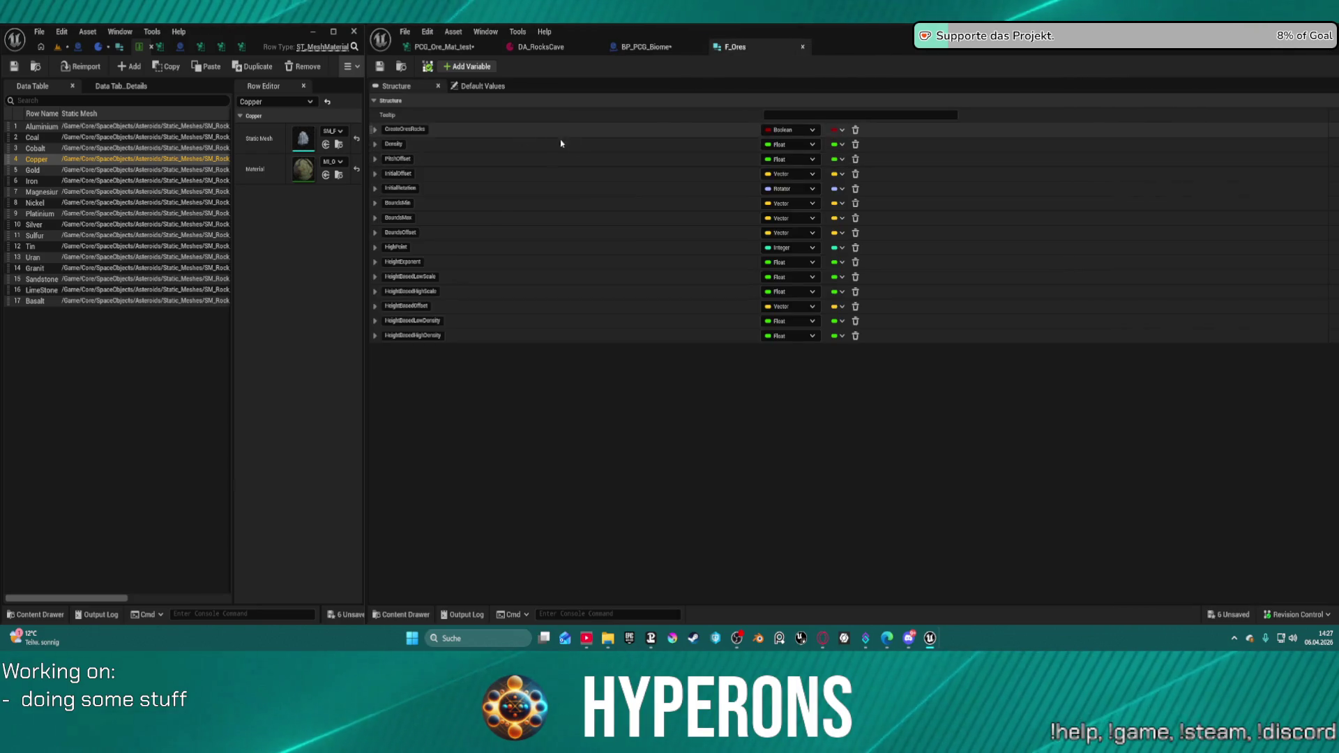
- Add a PossibleOres field to F_Ores typed as the E Spawnable Ores enum
left_click(467, 66)
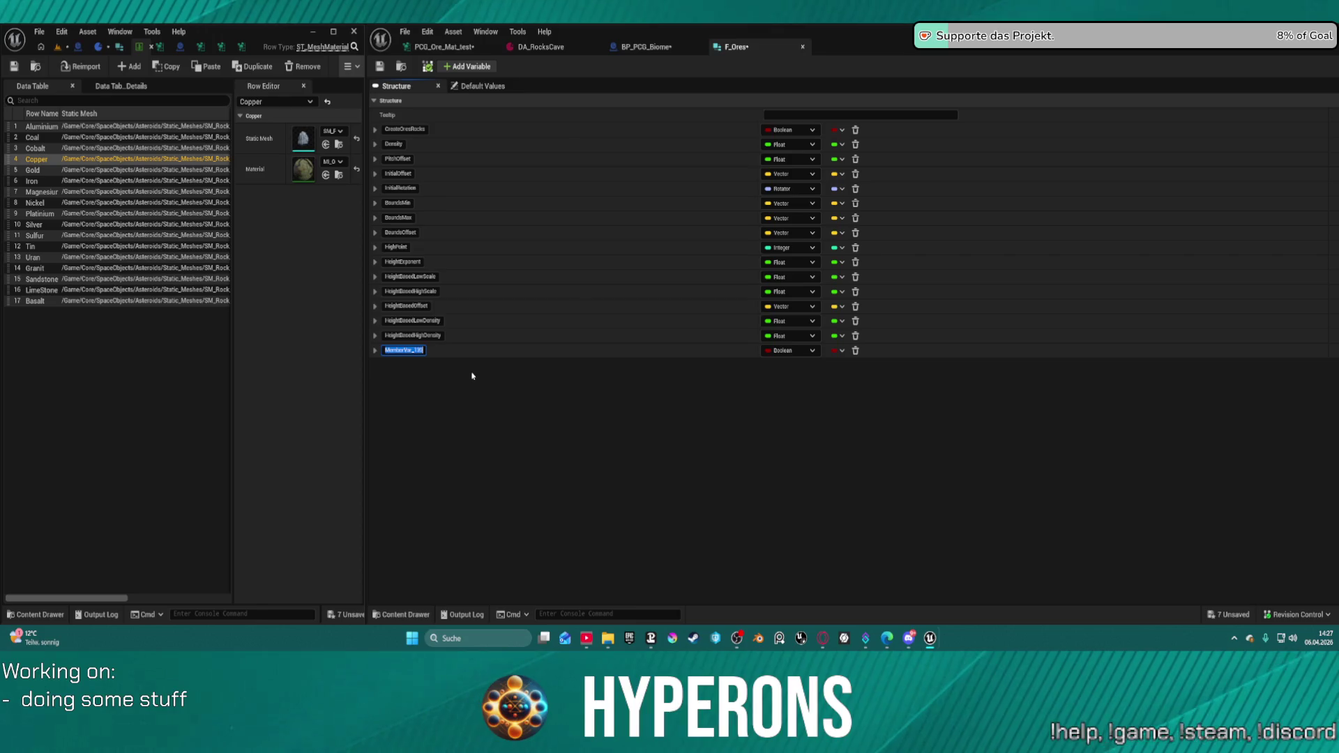
type("Pr")
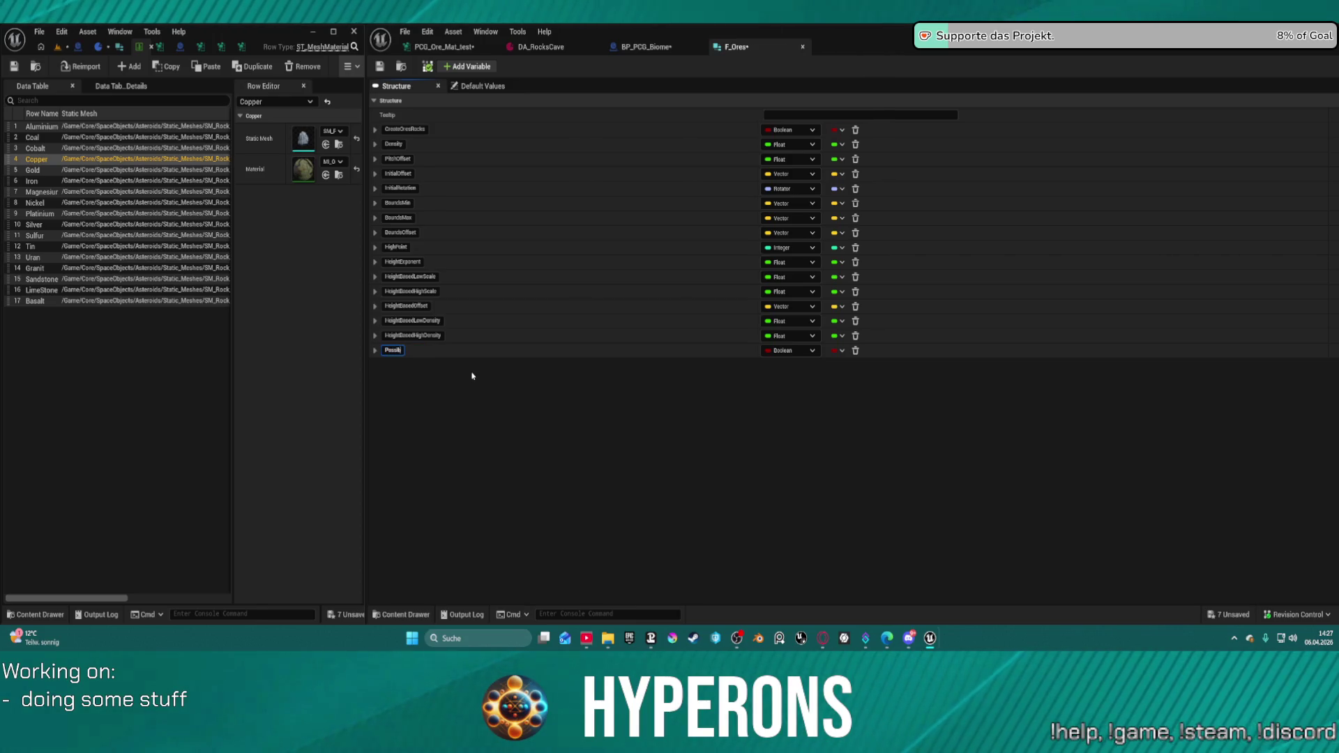
type("Or")
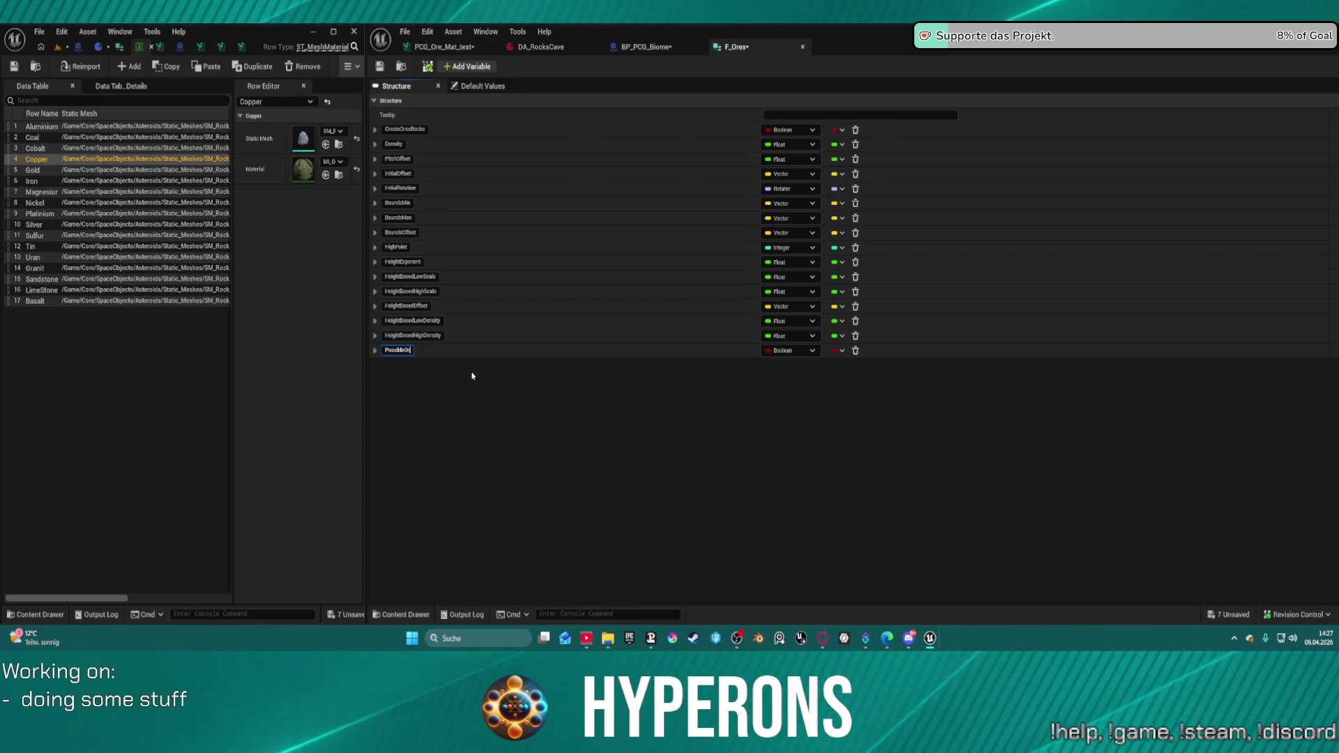
type("es")
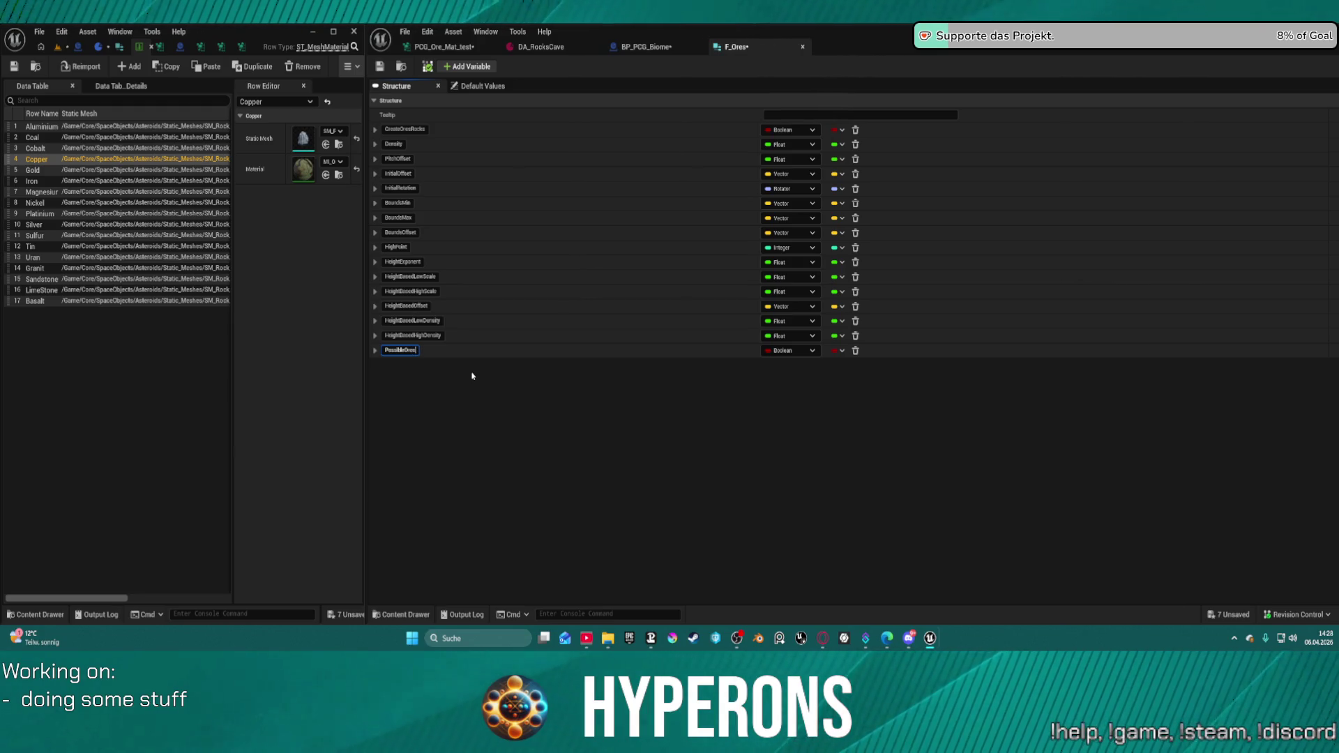
left_click(790, 352)
type("Or")
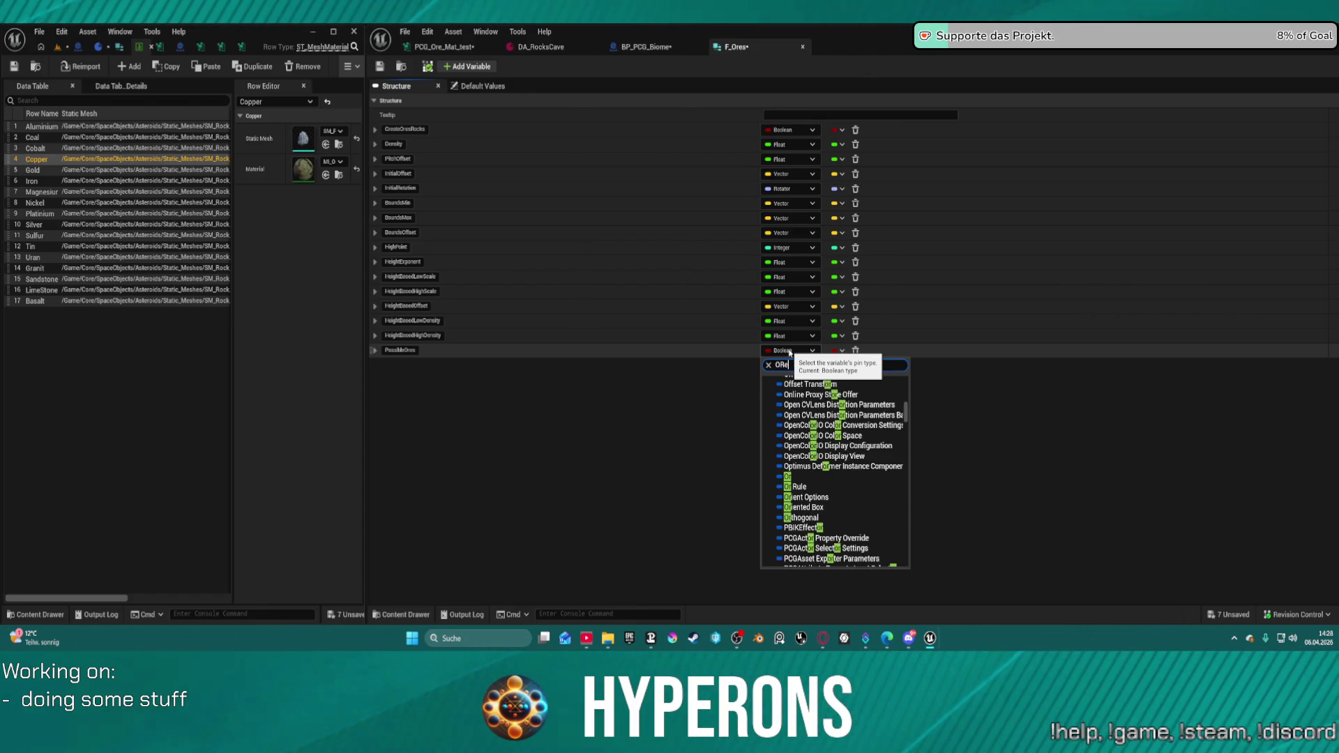
type("e")
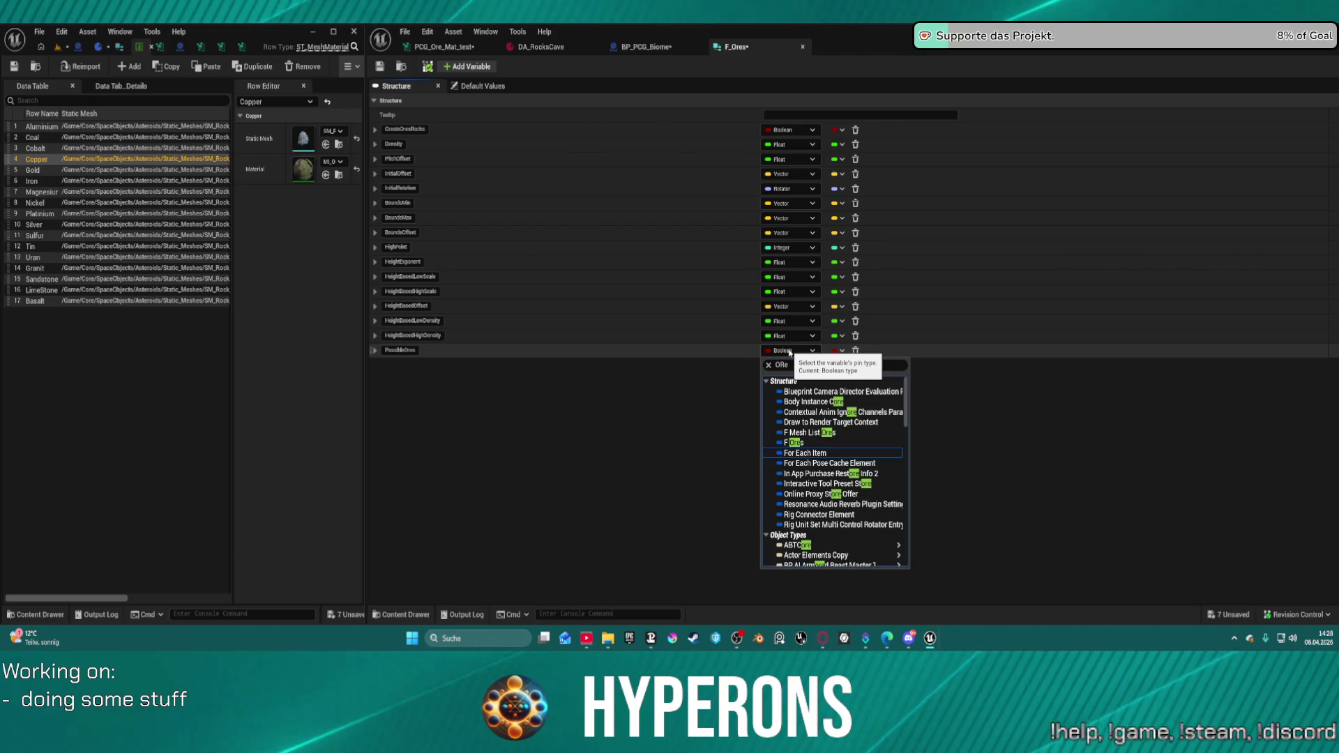
scroll(810, 449, "down", 10)
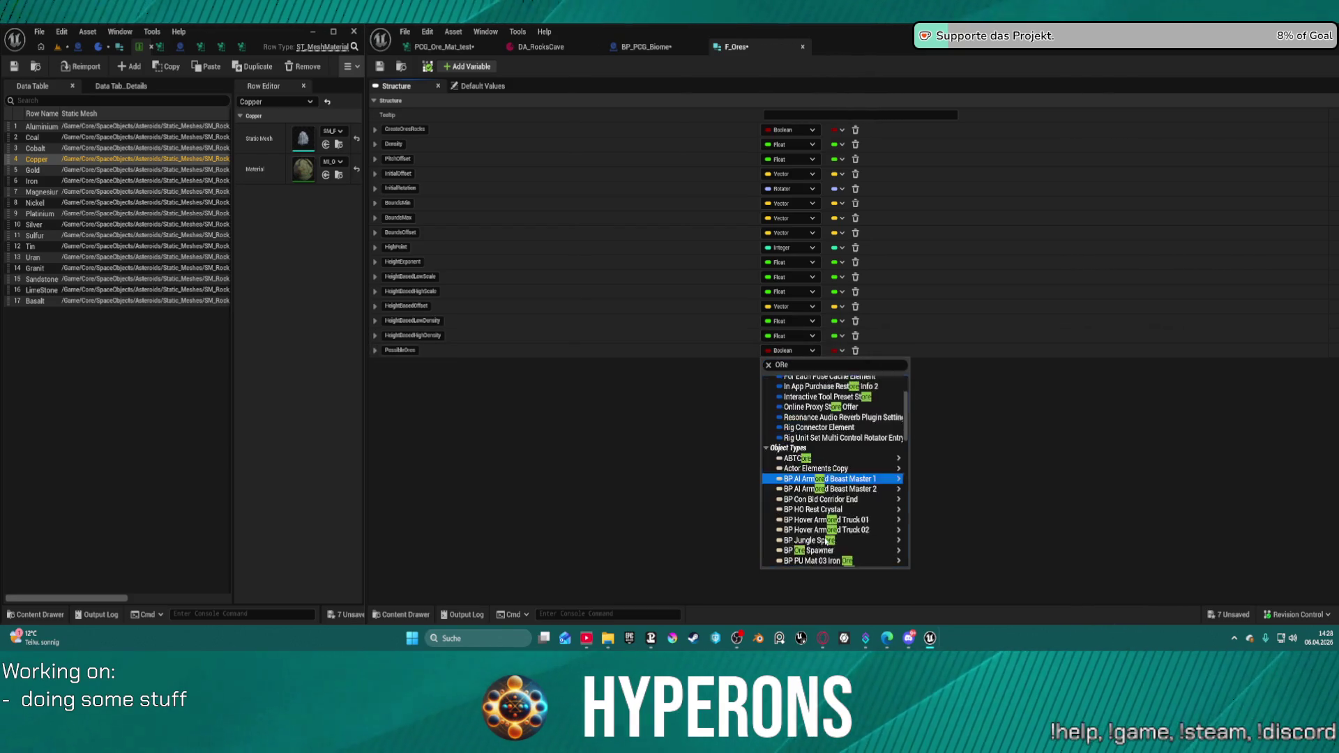
mouse_move(837, 460)
left_click(803, 367)
type("E_ores")
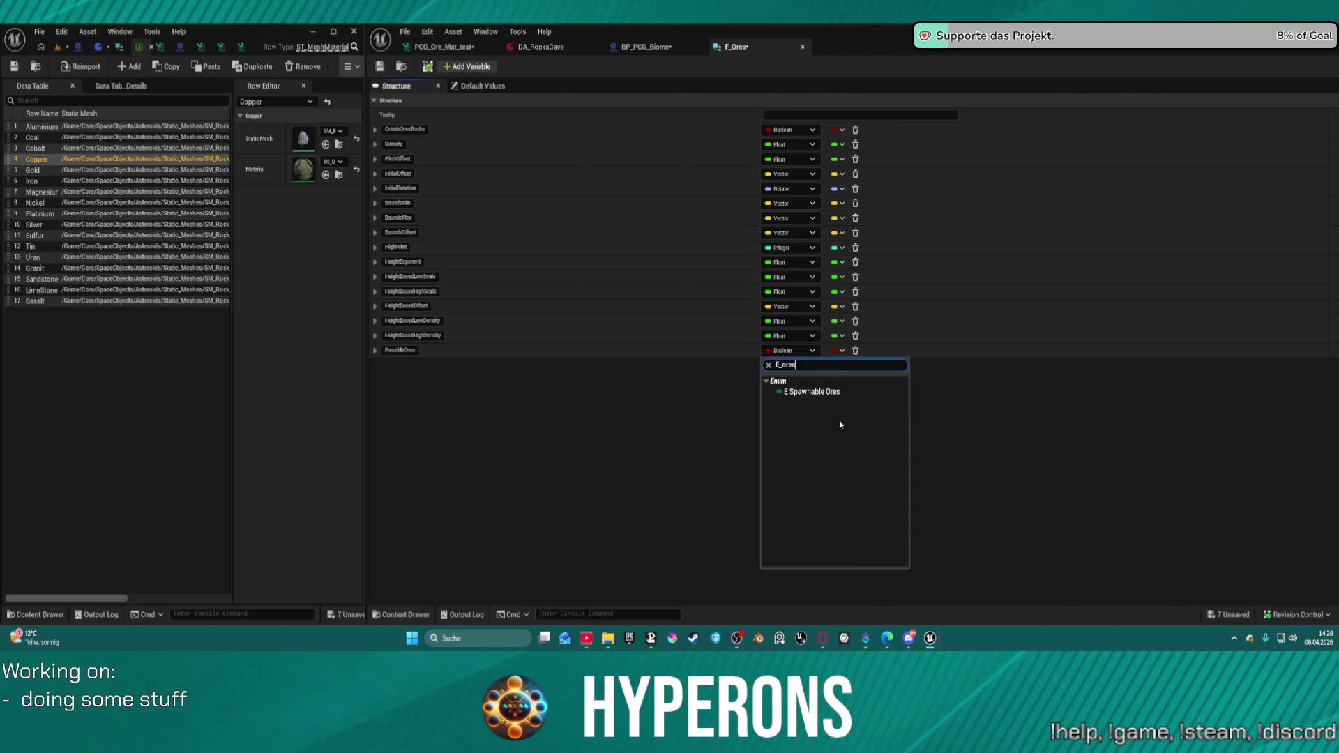
left_click(812, 392)
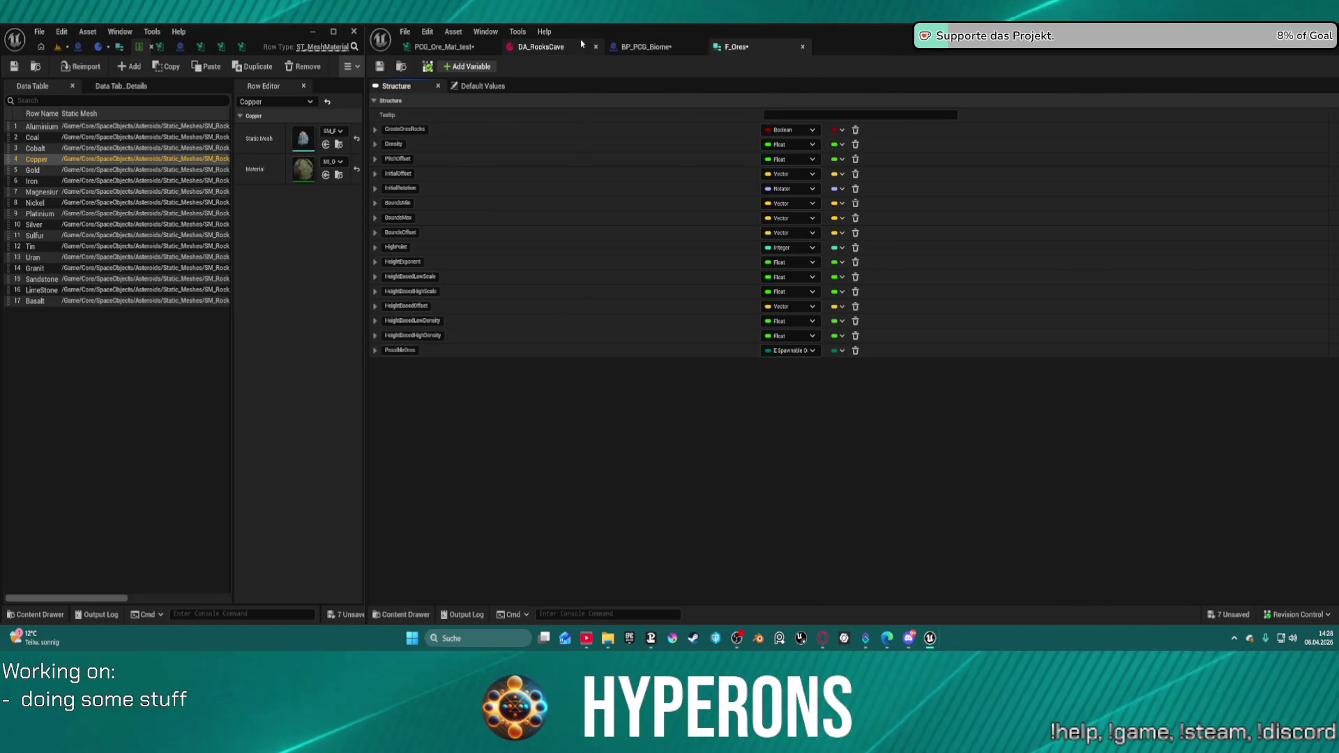
- Check PossibleOres among BP_PCG_Biome's Control variables, then review its container options in F_Ores unchanged
left_click(646, 47)
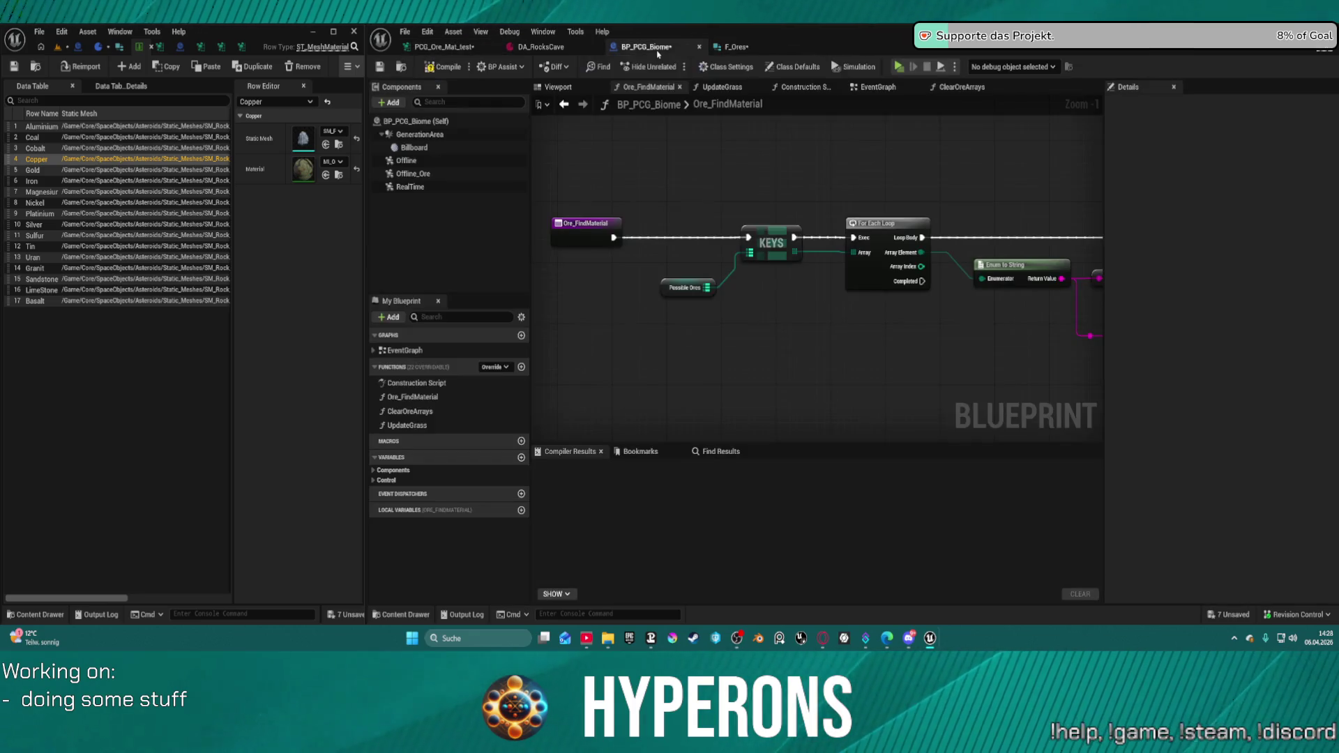
left_click(386, 480)
scroll(446, 530, "down", 1)
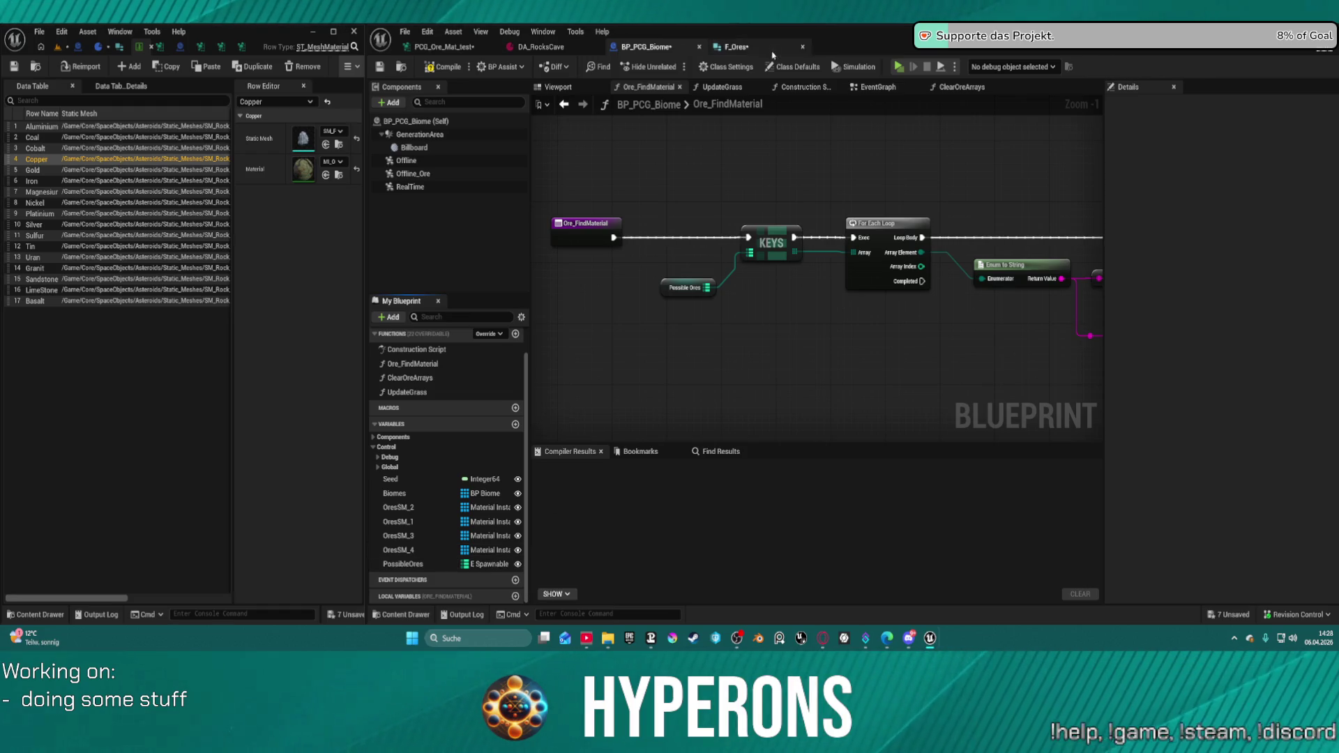
left_click(741, 46)
left_click(841, 350)
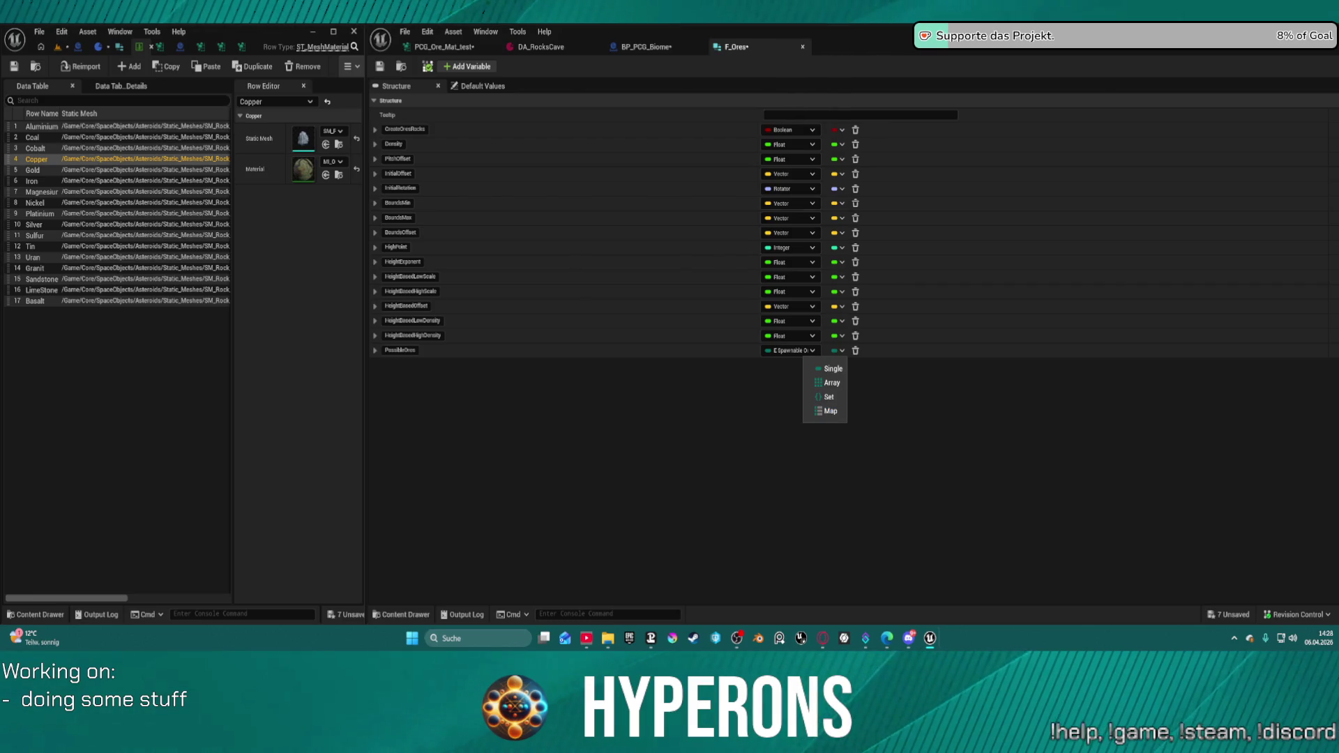
key("alt+Tab")
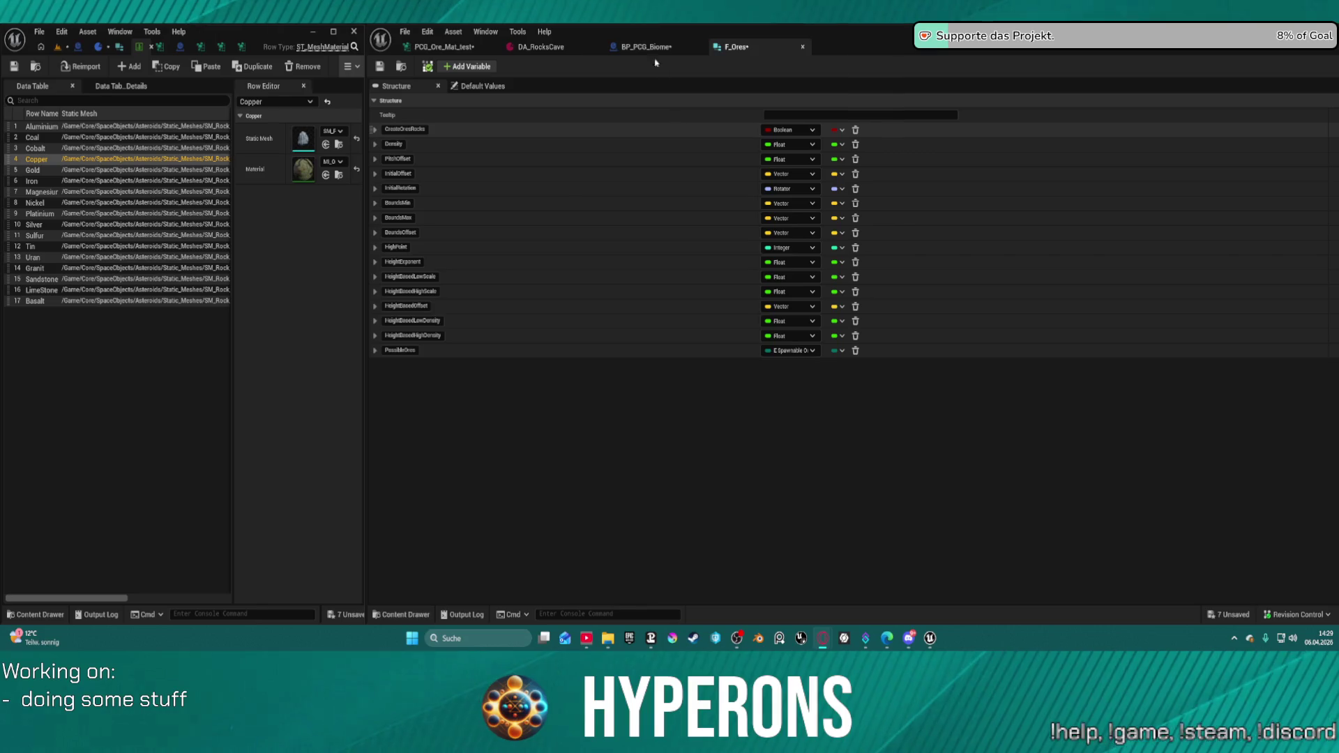
left_click(490, 50)
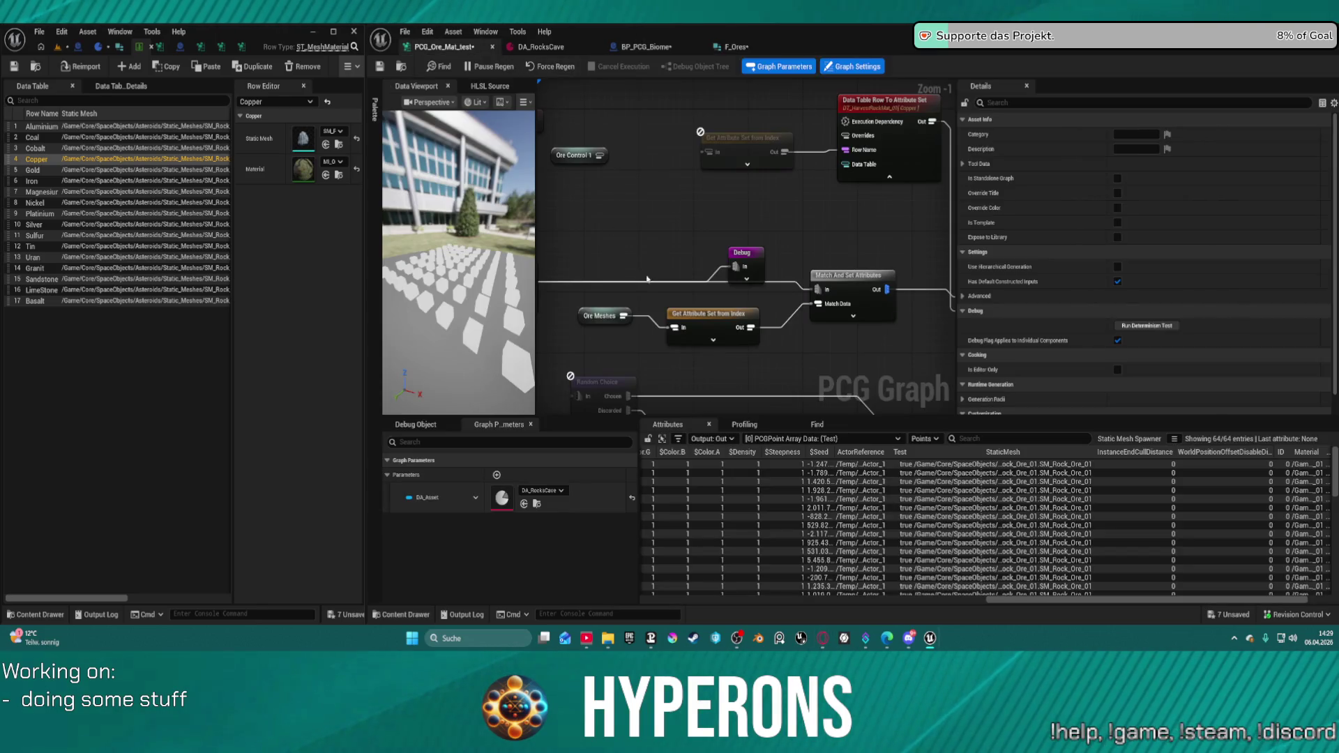
- Create an Attribute Select node from Ore Control 1's Out pin and wire them together
left_click_drag(599, 155, 624, 187)
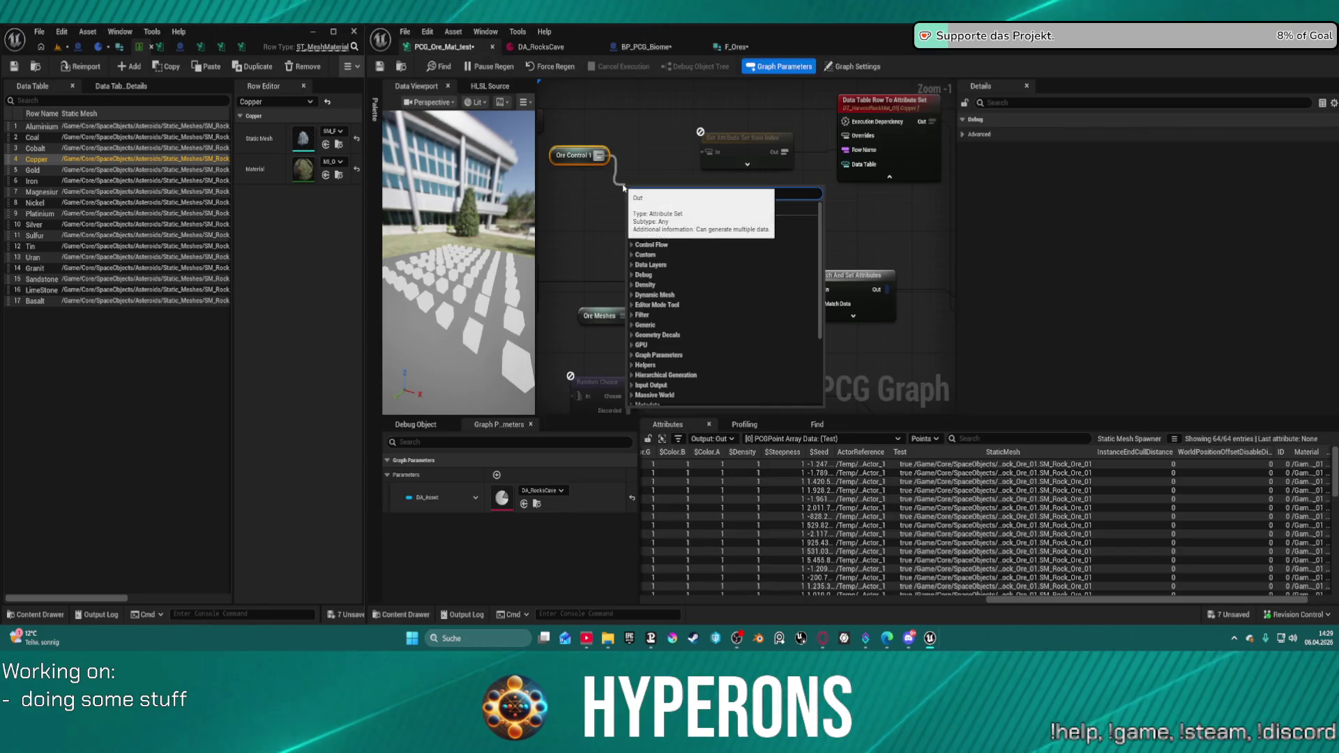
scroll(623, 187, "down", 10)
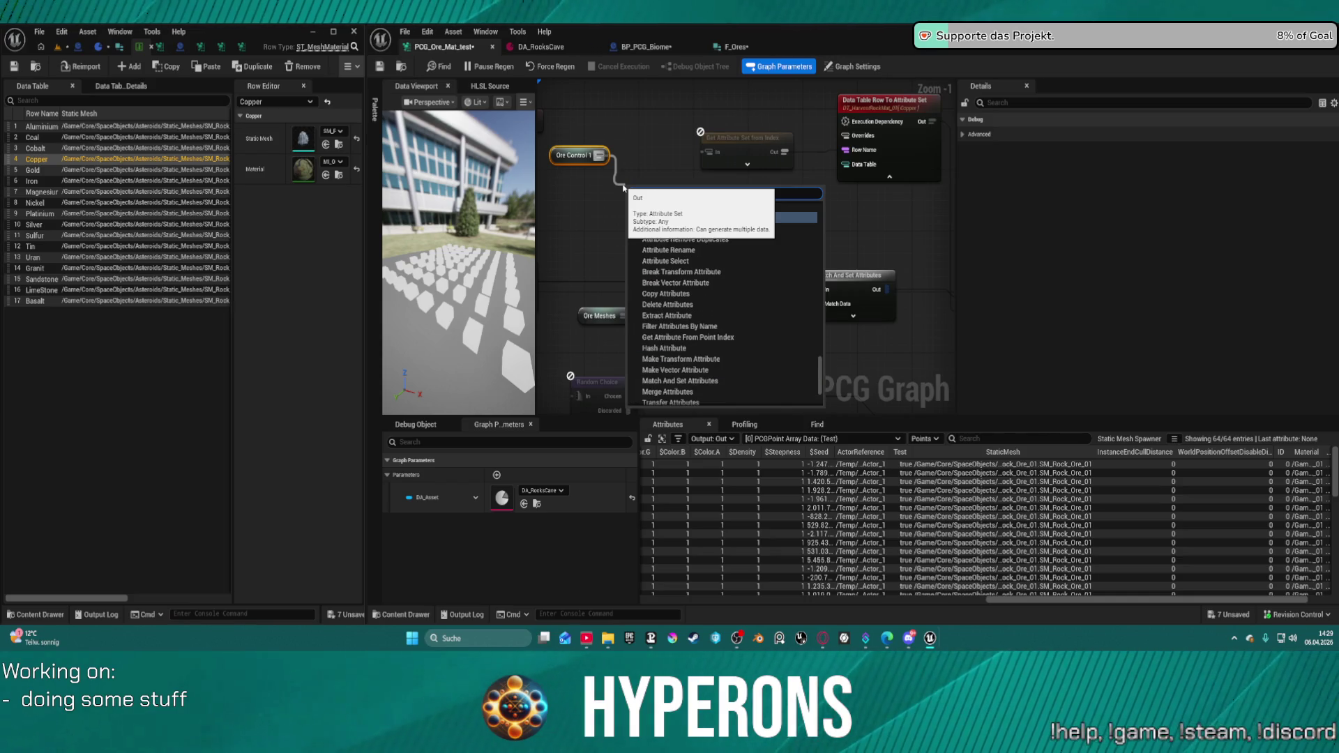
left_click(667, 261)
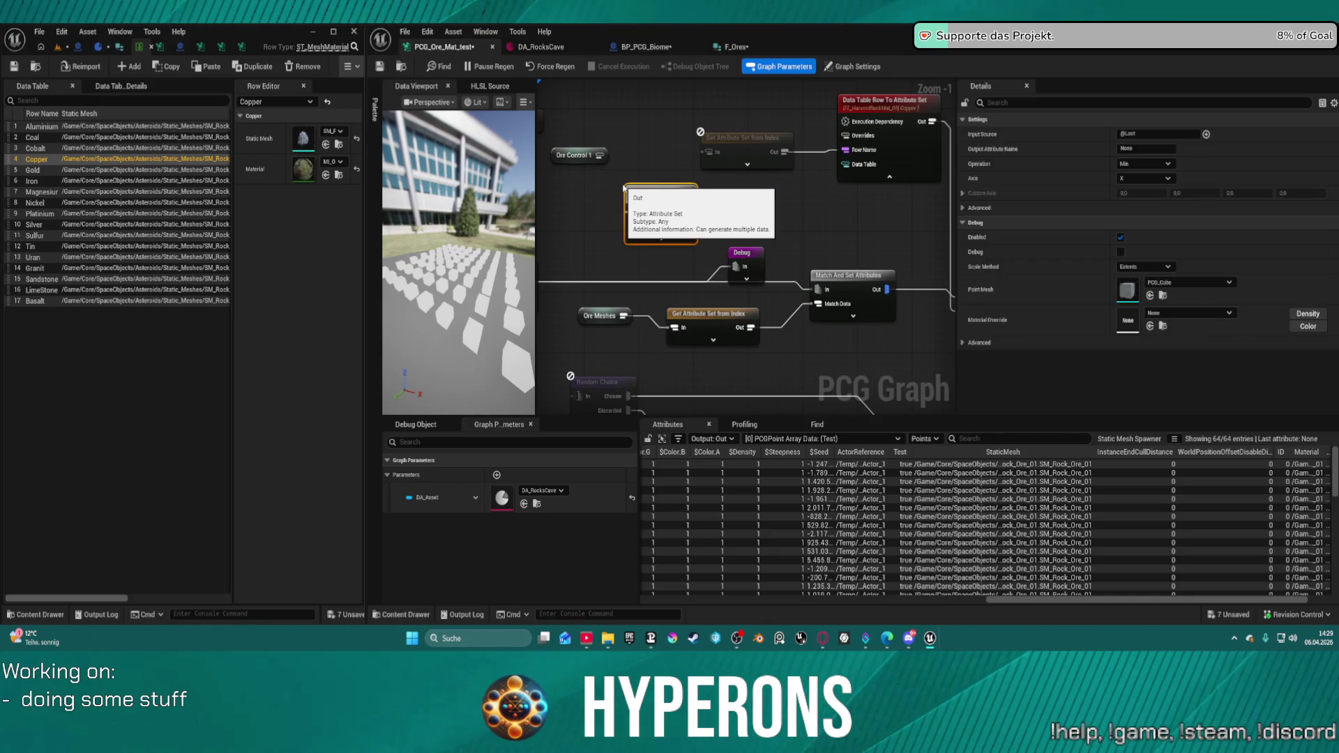
left_click_drag(632, 211, 598, 156)
left_click(656, 238)
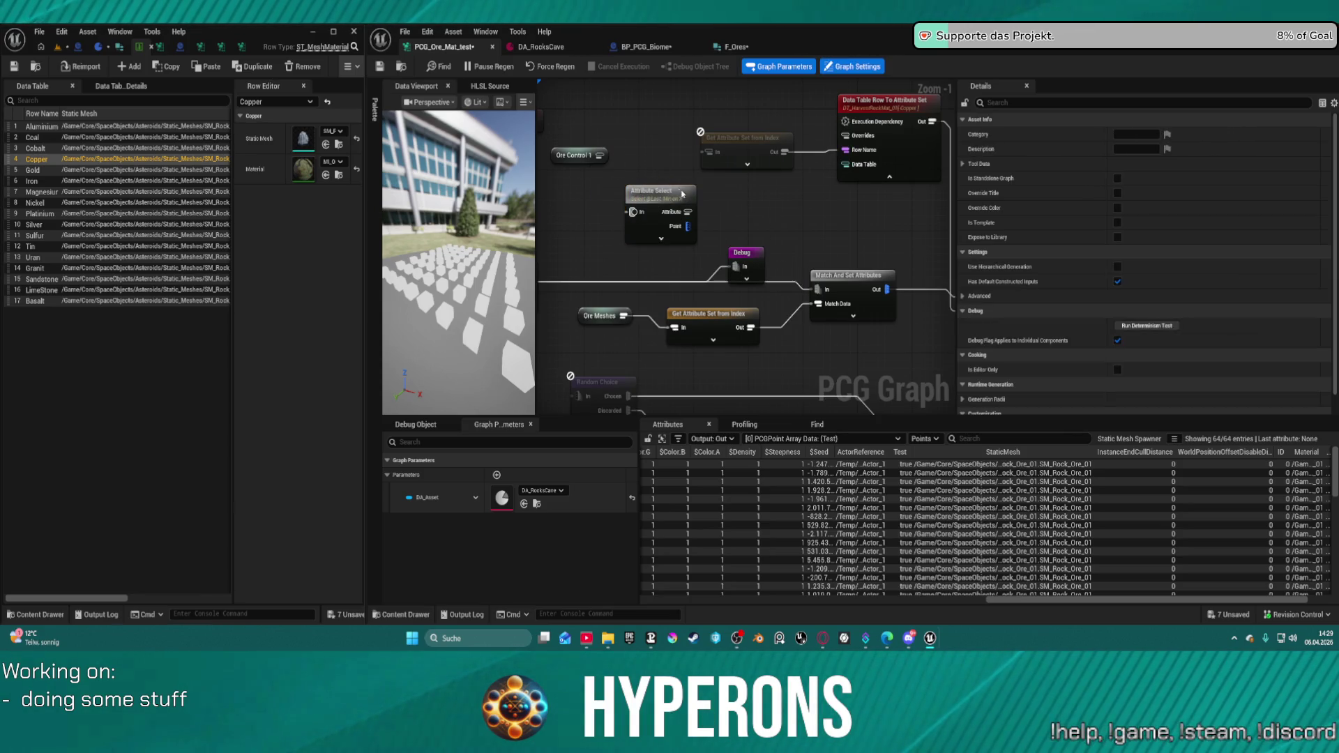
scroll(656, 238, "down", 5)
scroll(697, 245, "down", 3)
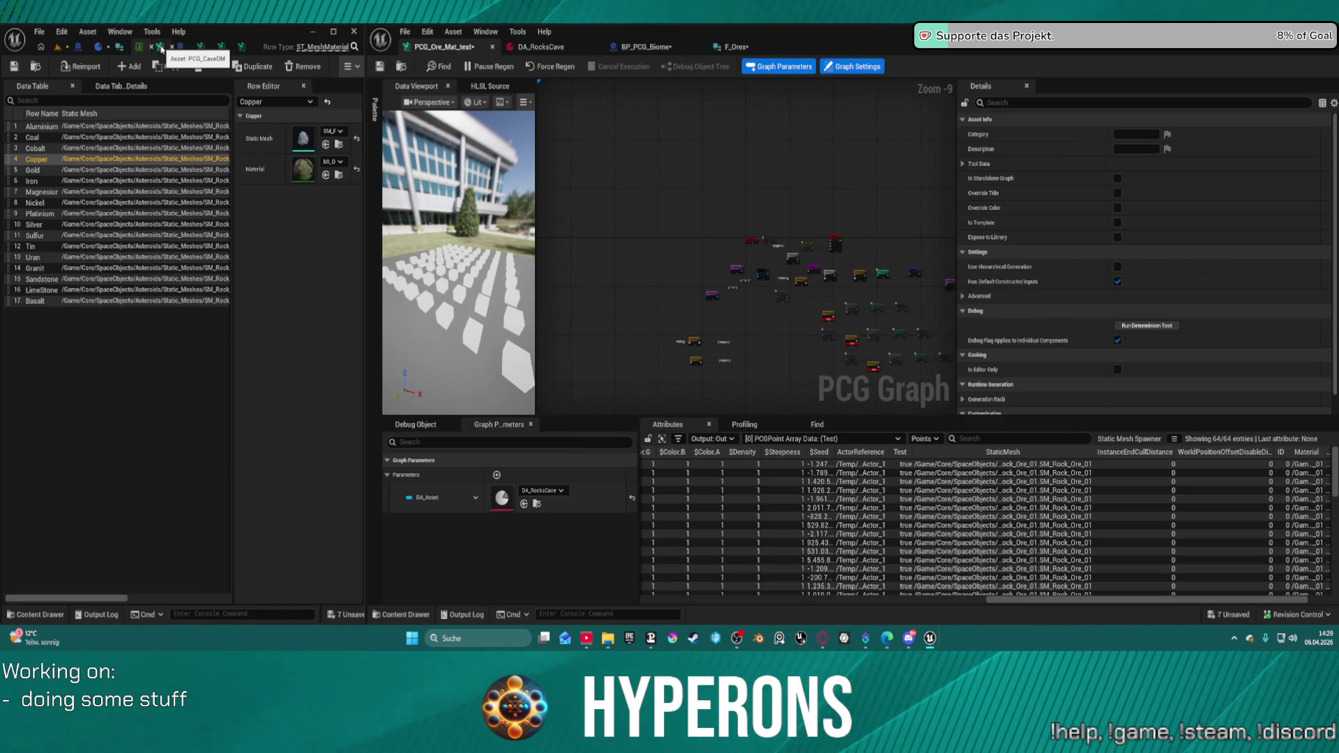
- Open the cave PCG graph and select the upper Delete Attributes node near Stalagmites Control
left_click(161, 48)
scroll(210, 279, "up", 12)
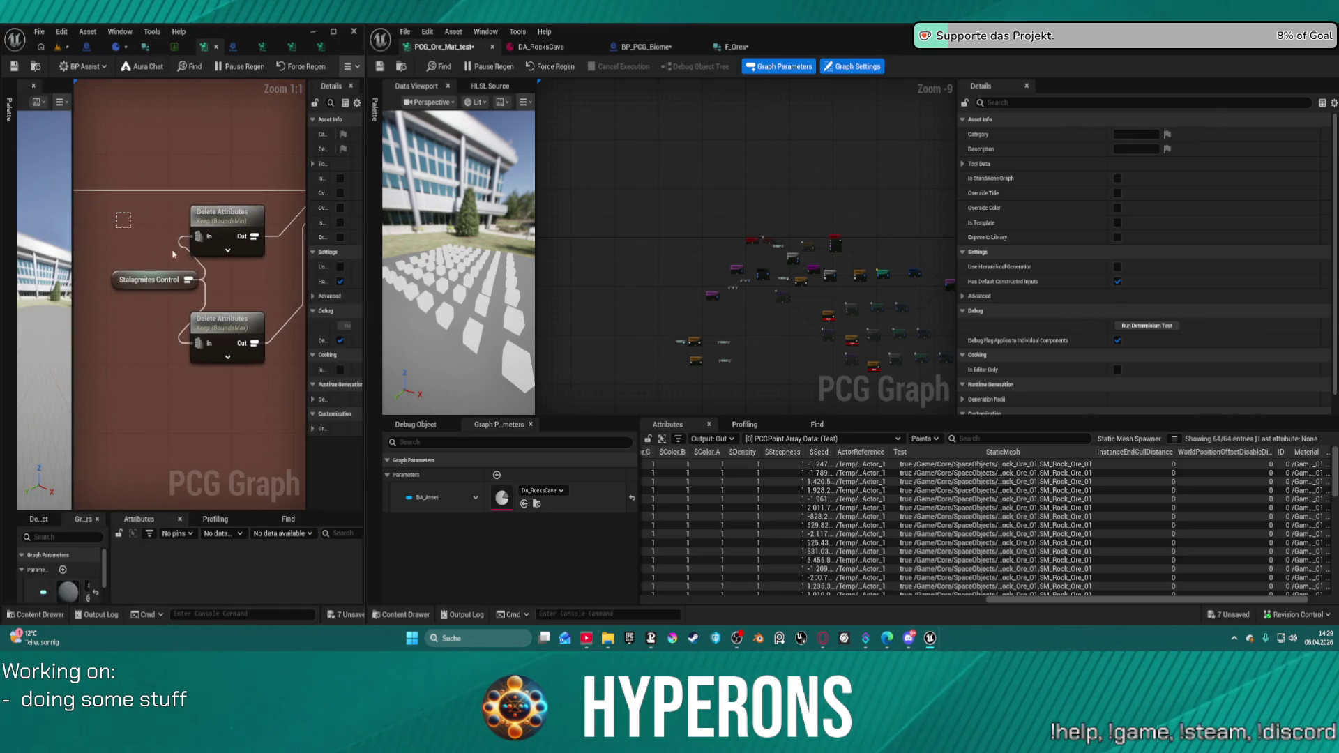
left_click_drag(174, 254, 234, 293)
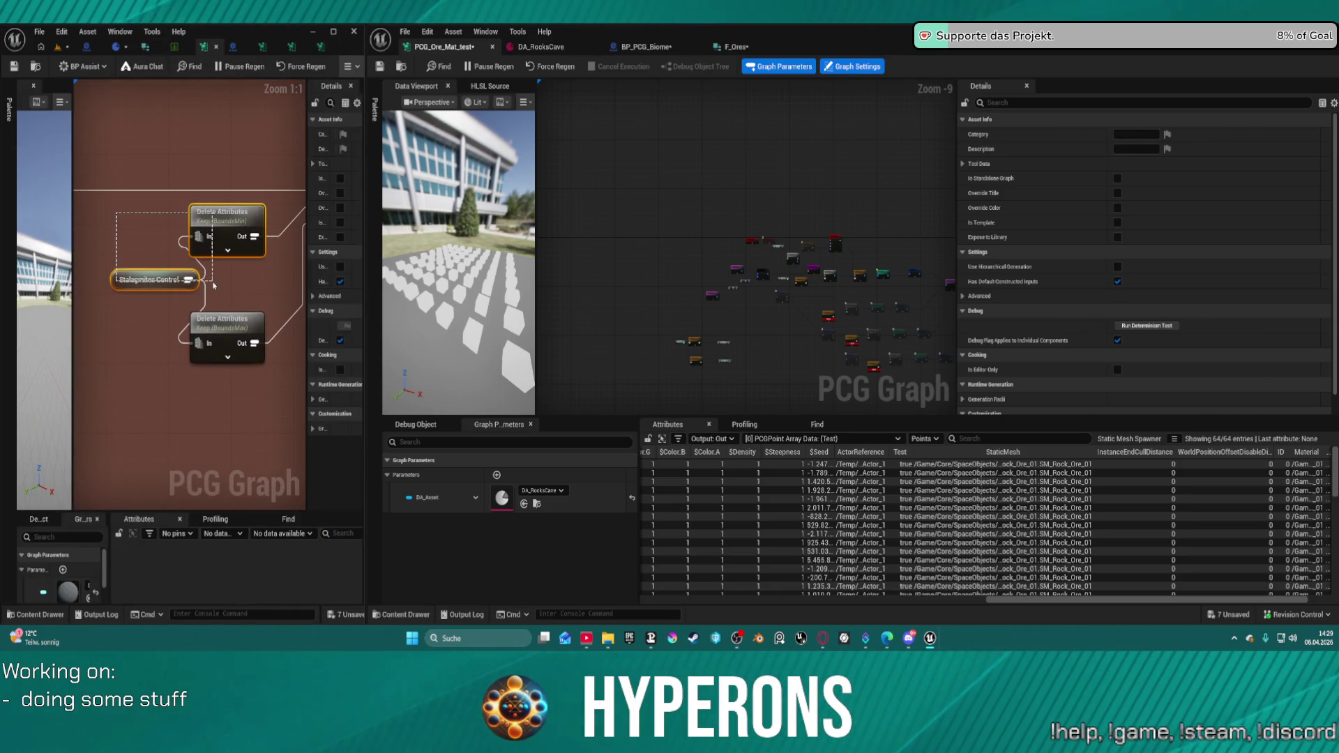
left_click(204, 234)
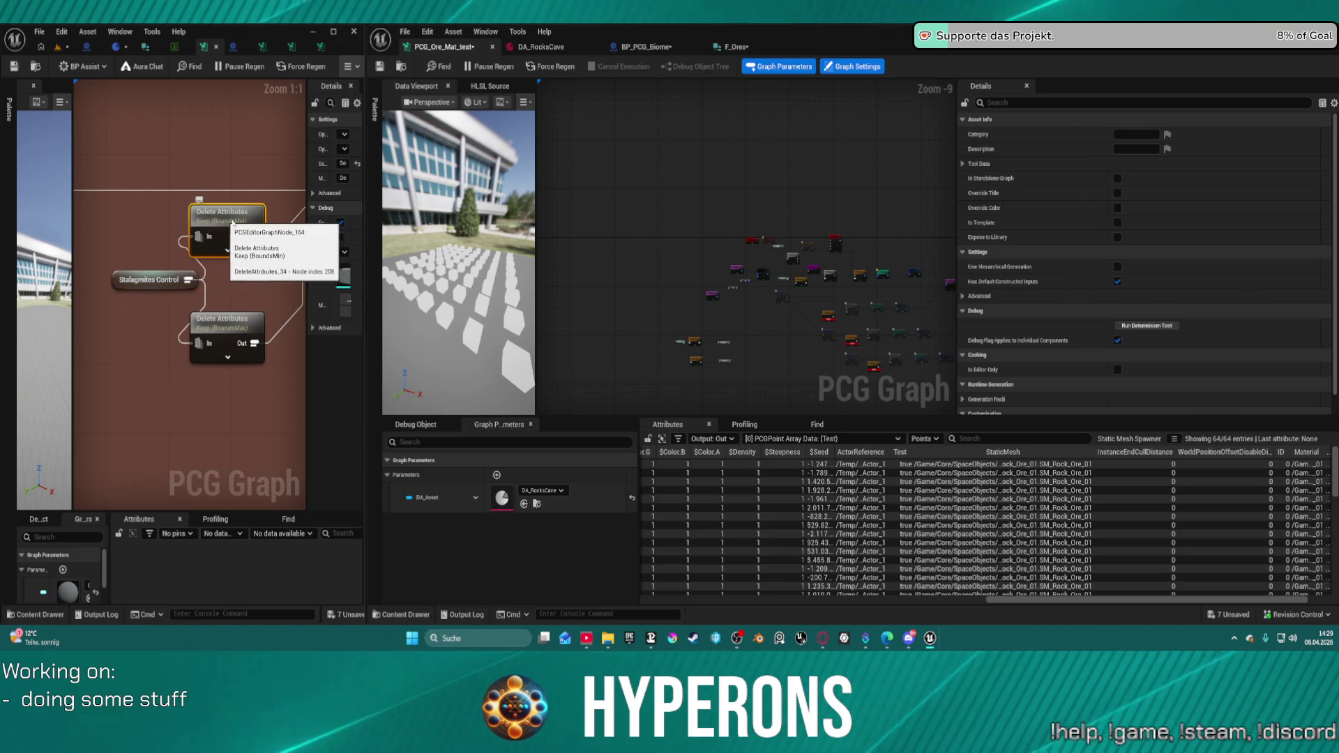
- Enlarge the ore graph around Data Table Row To Attribute Set, then open PossibleOres' container options in F_Ores
left_click_drag(825, 254, 650, 184)
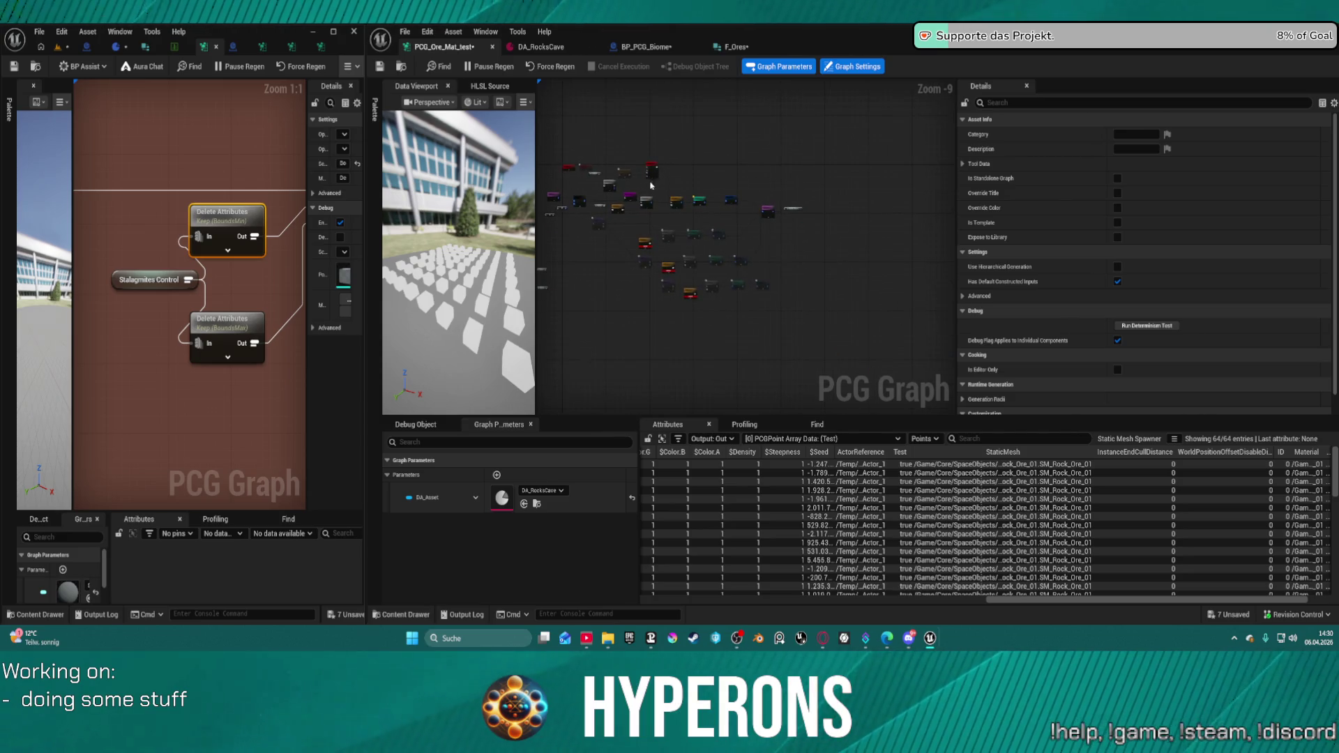
scroll(650, 185, "up", 6)
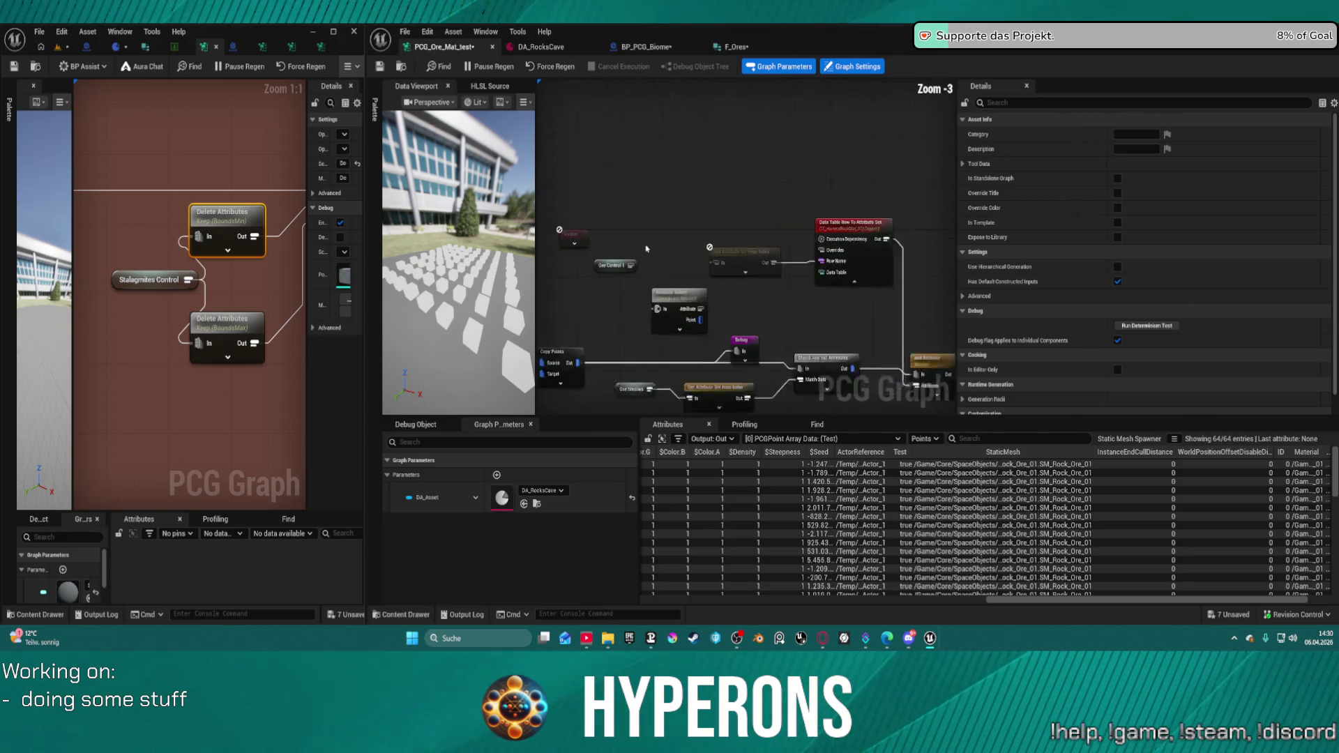
scroll(858, 244, "up", 1)
left_click(887, 234)
scroll(887, 234, "up", 1)
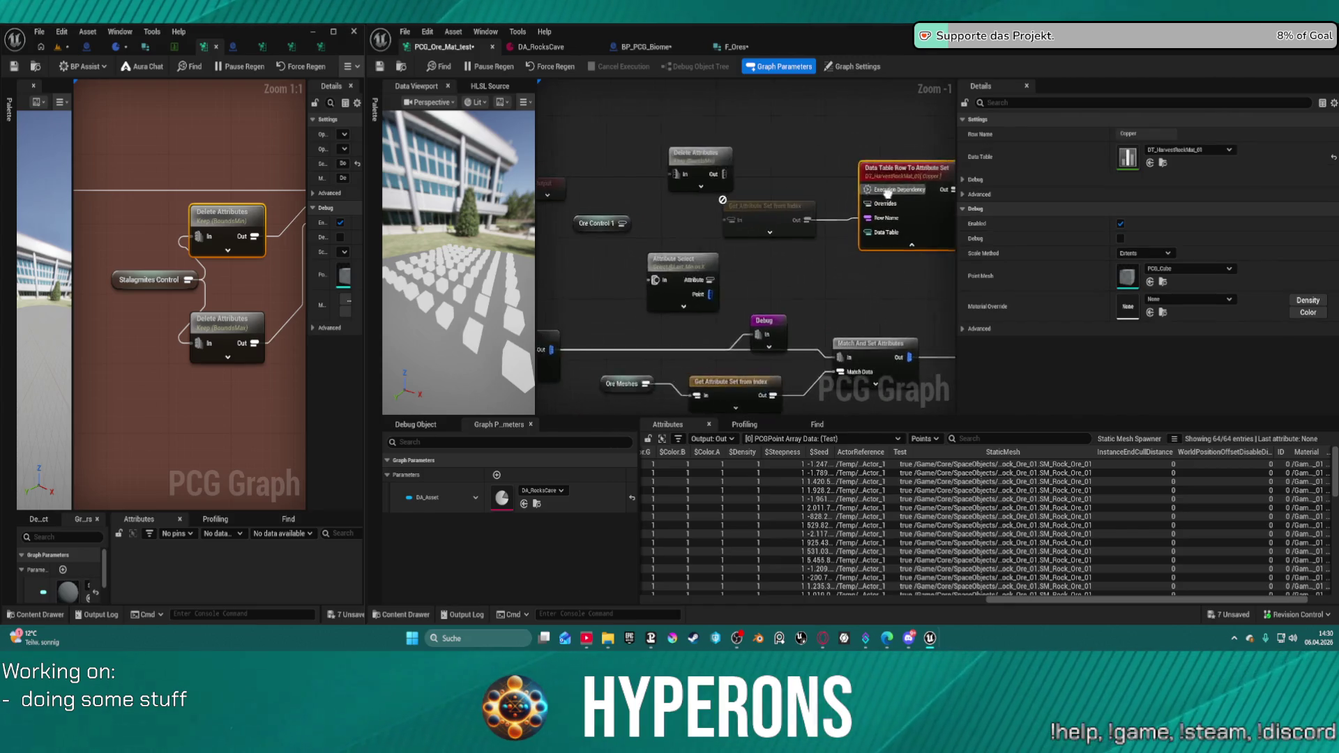
scroll(887, 194, "down", 5)
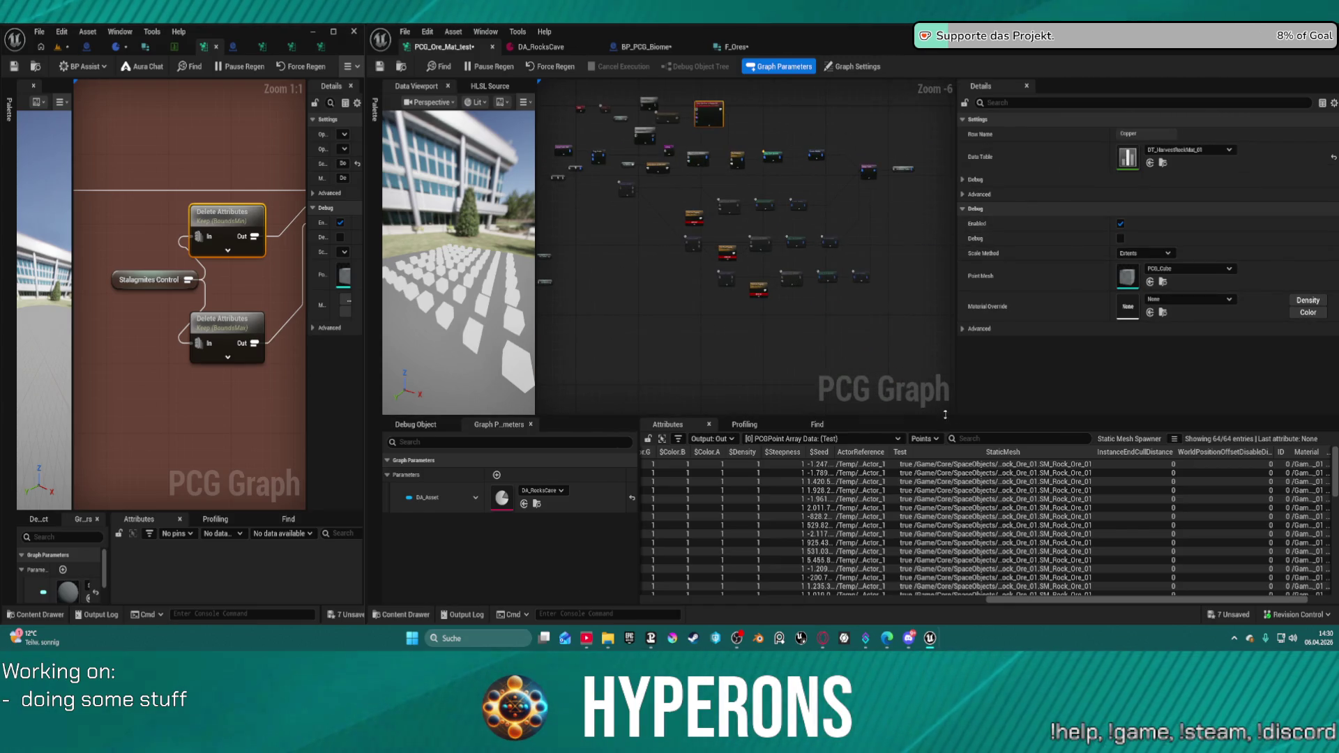
left_click_drag(944, 415, 949, 486)
left_click_drag(956, 385, 1216, 362)
scroll(690, 143, "up", 6)
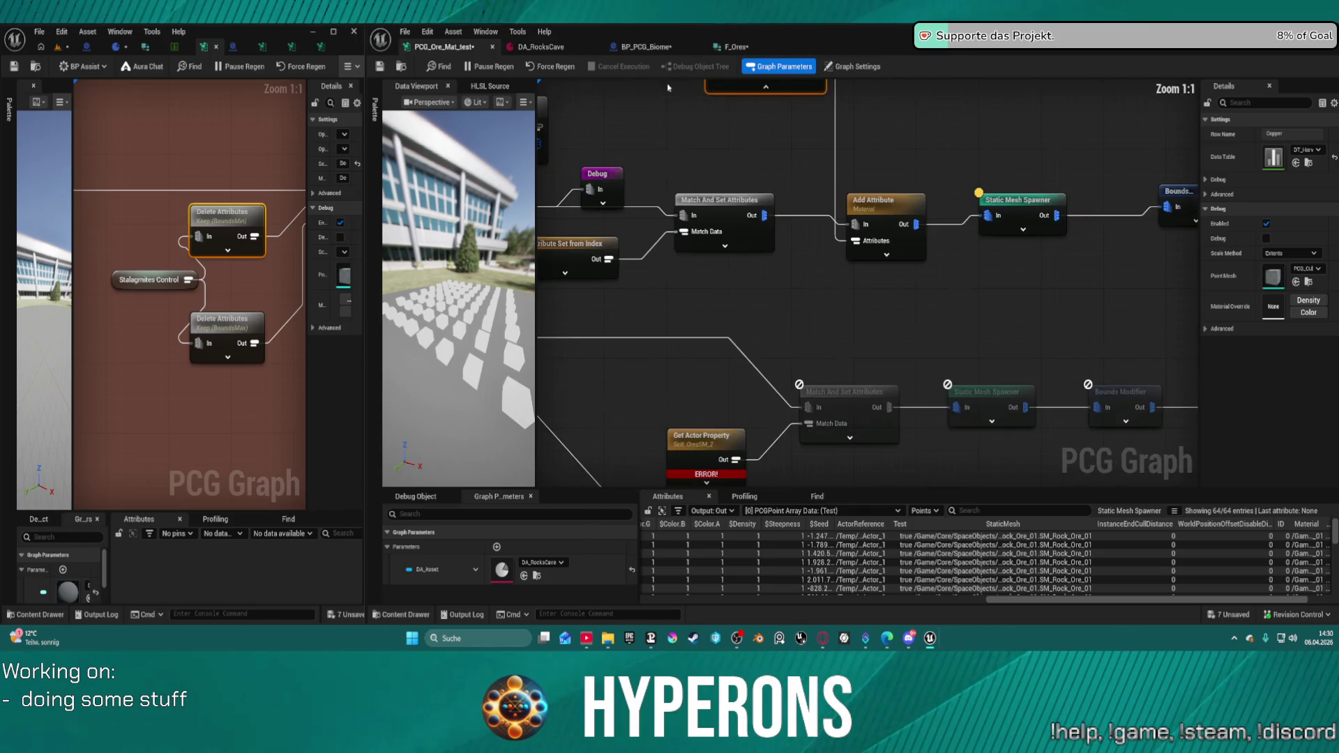
mouse_move(788, 229)
left_mouse_down()
mouse_move(864, 300)
mouse_move(890, 367)
left_mouse_up()
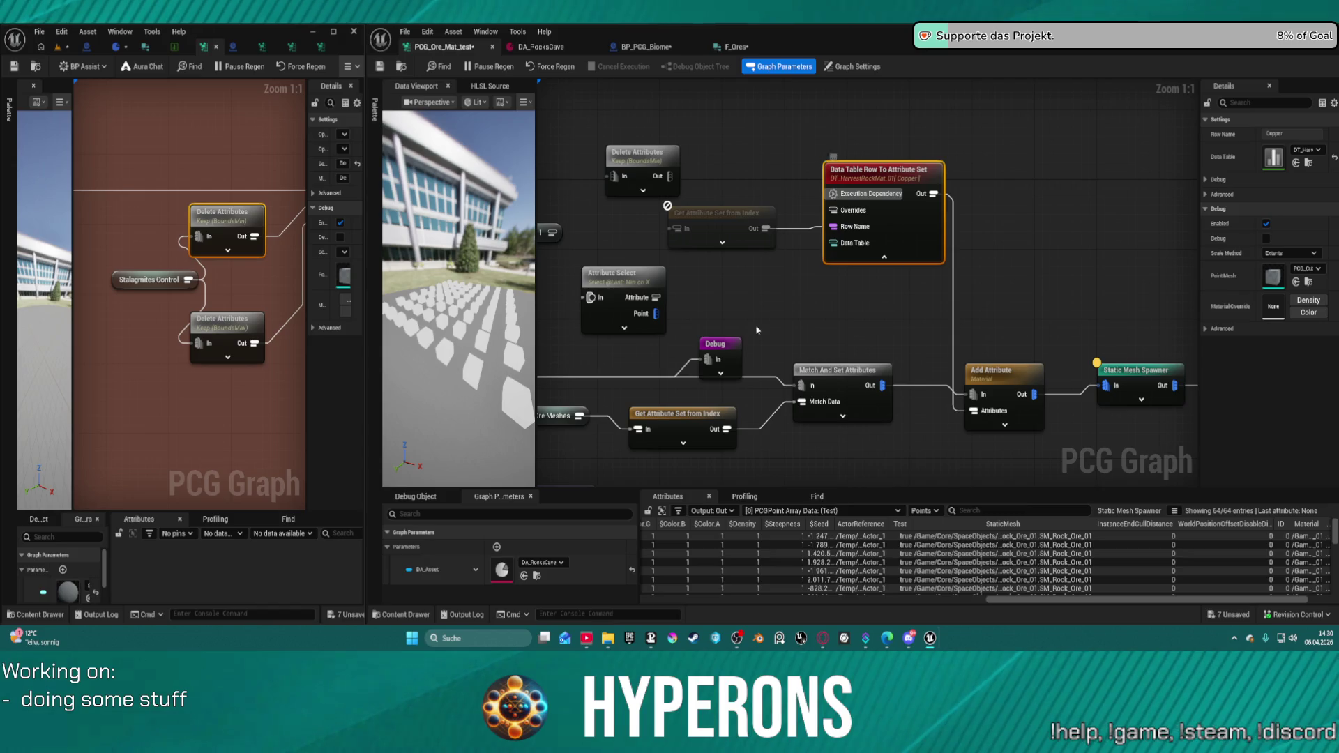
left_click(733, 46)
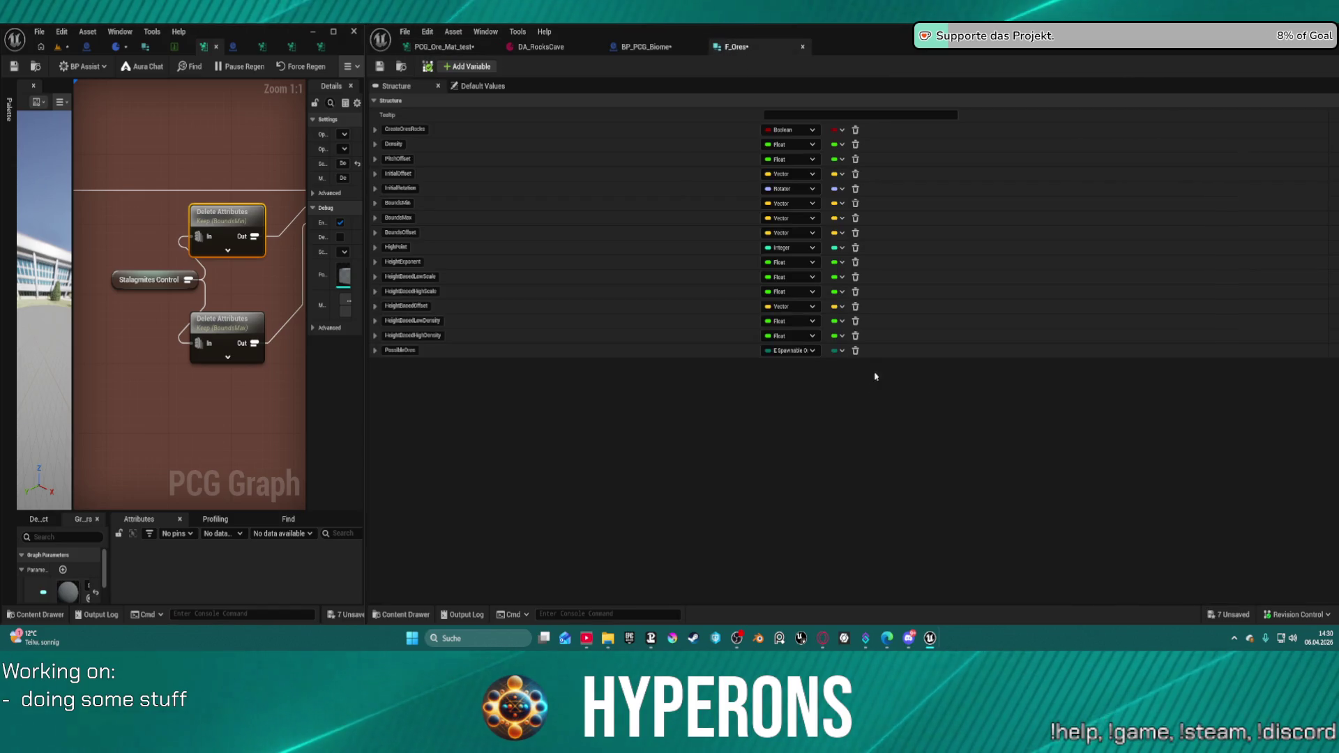
left_click(841, 352)
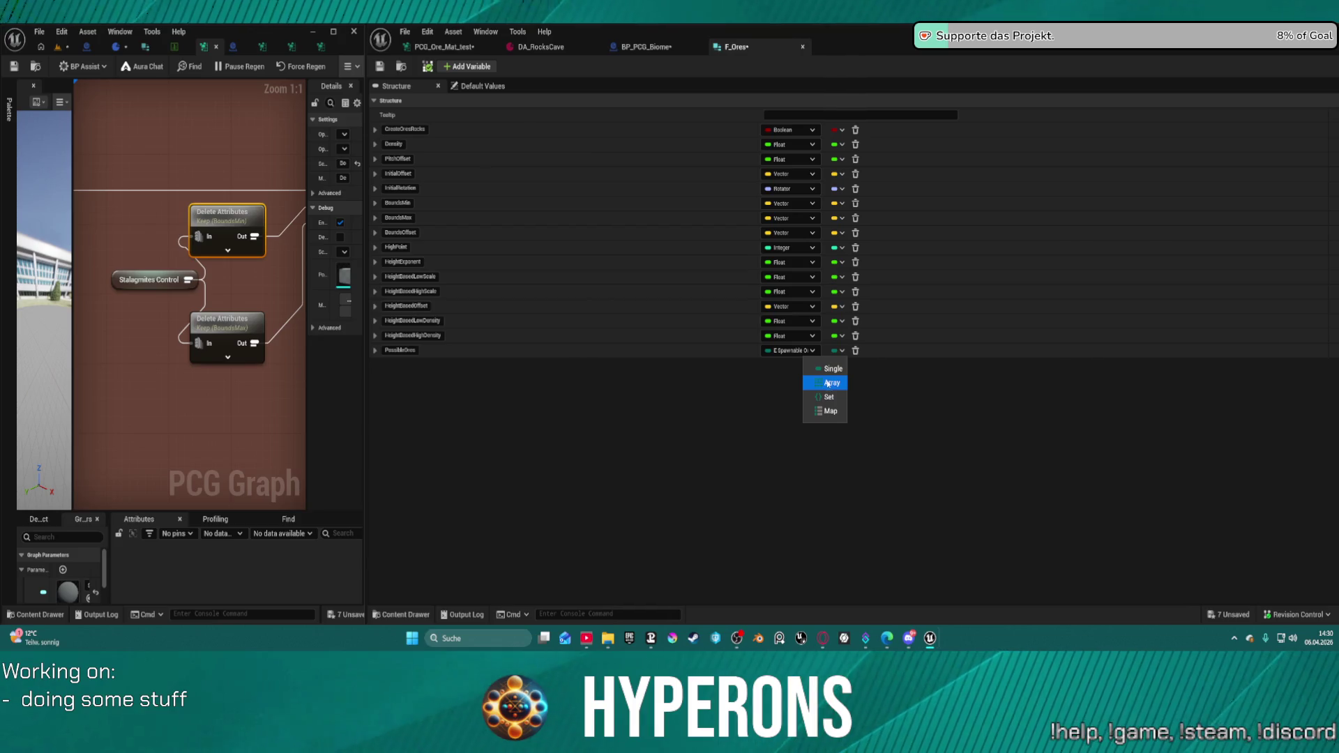